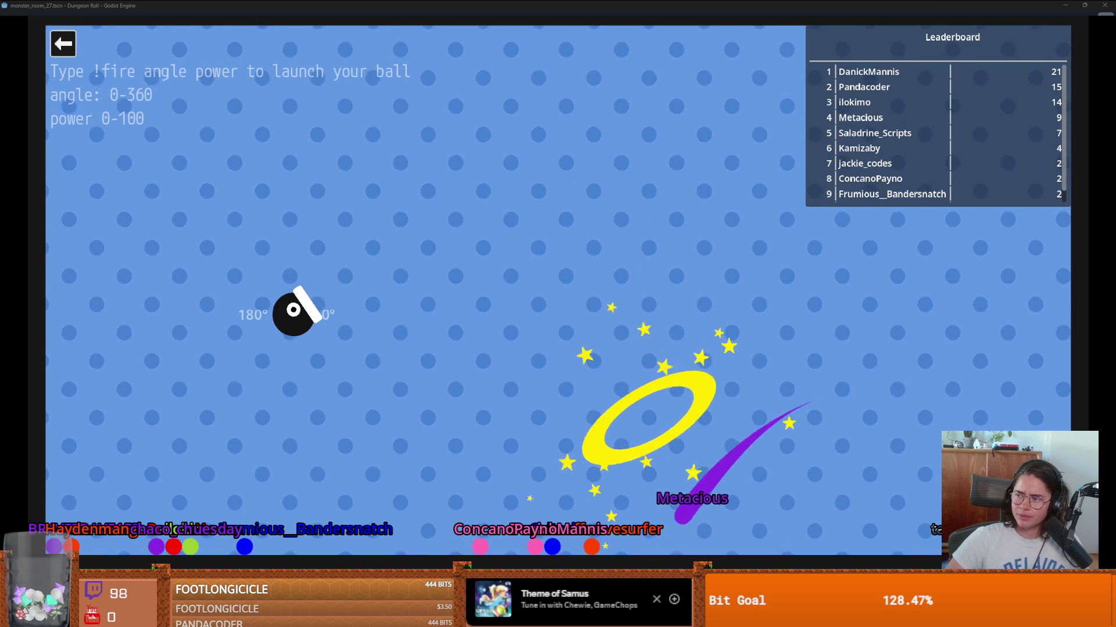
Step: Switch from the running Godot game to the web browser with Alt+Tab
key("alt+Tab")
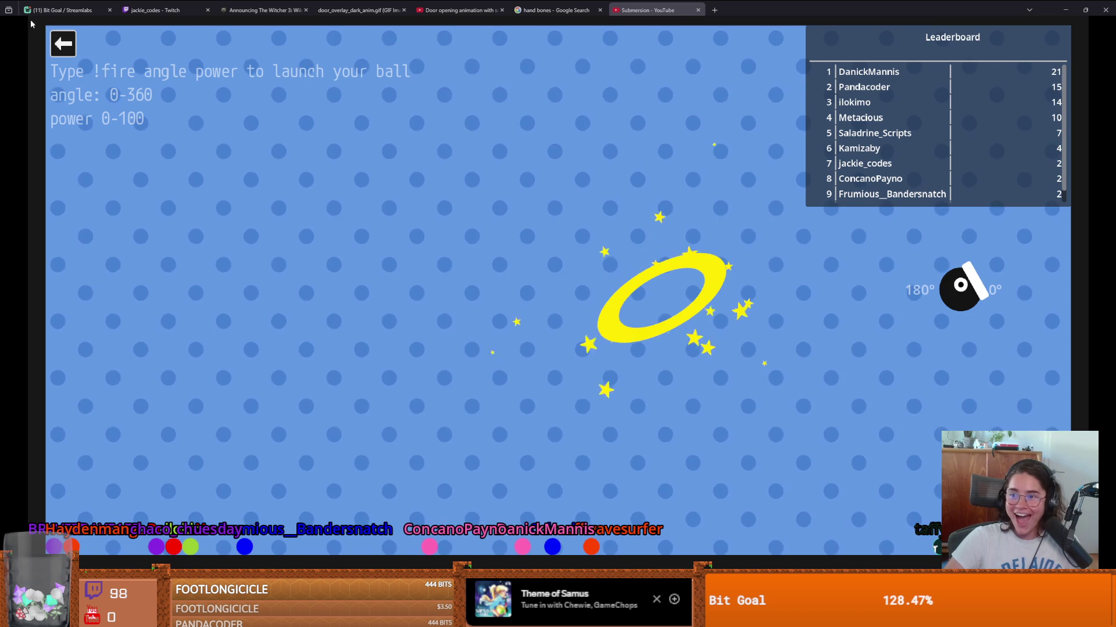
Step: Dismiss the game overlay and open Submersion's 'We Quit Our Jobs to Make an Indie Game' video
left_click(63, 43)
key("Escape")
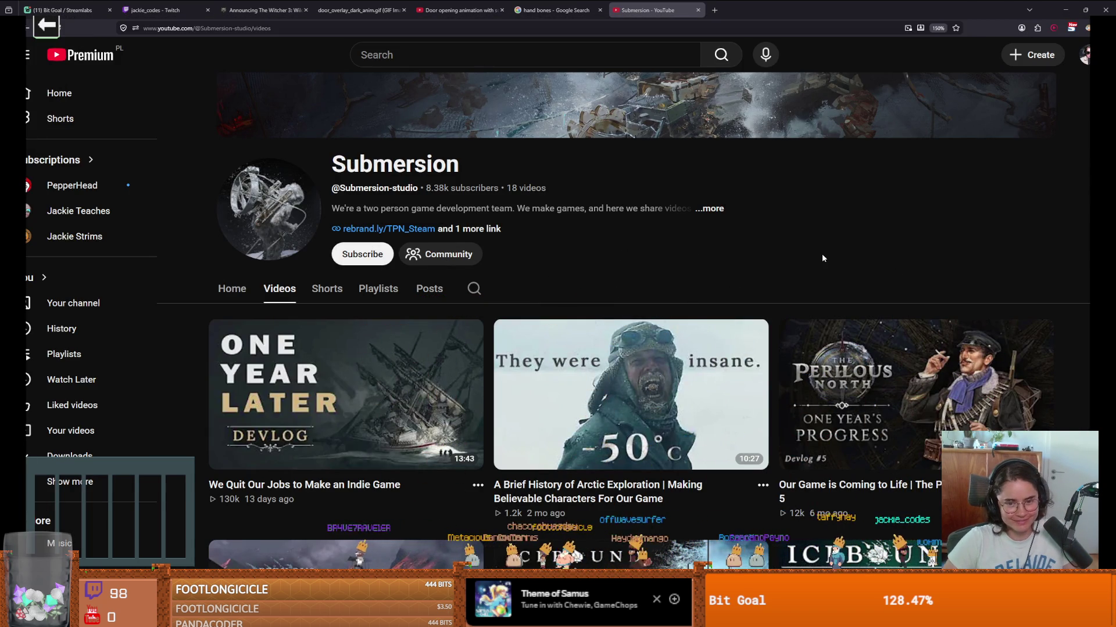
scroll(822, 256, "down", 4)
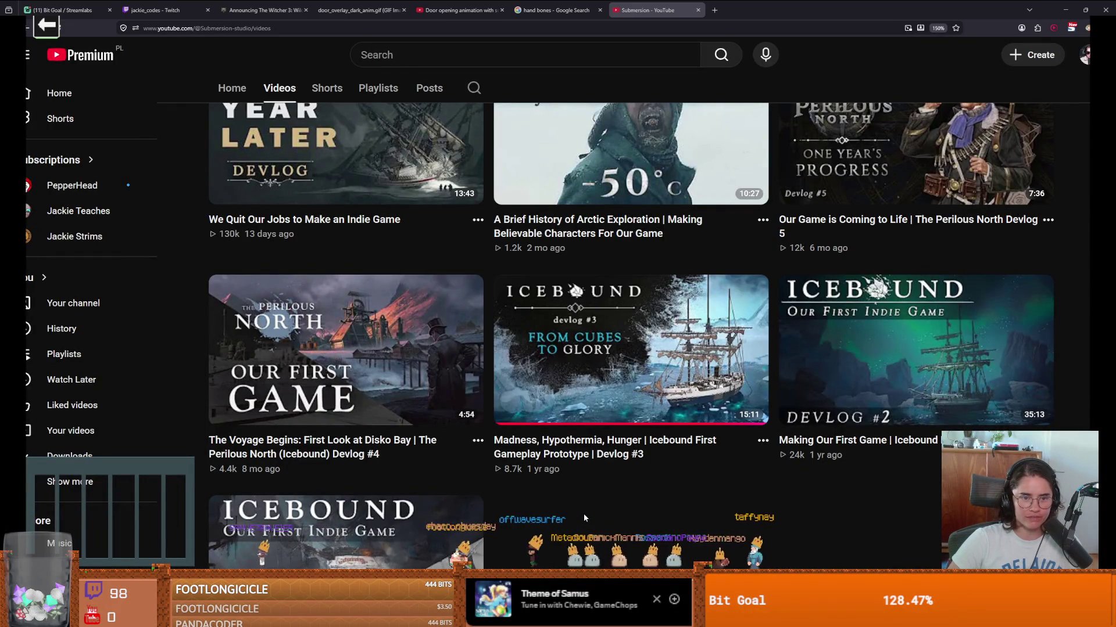
mouse_move(544, 475)
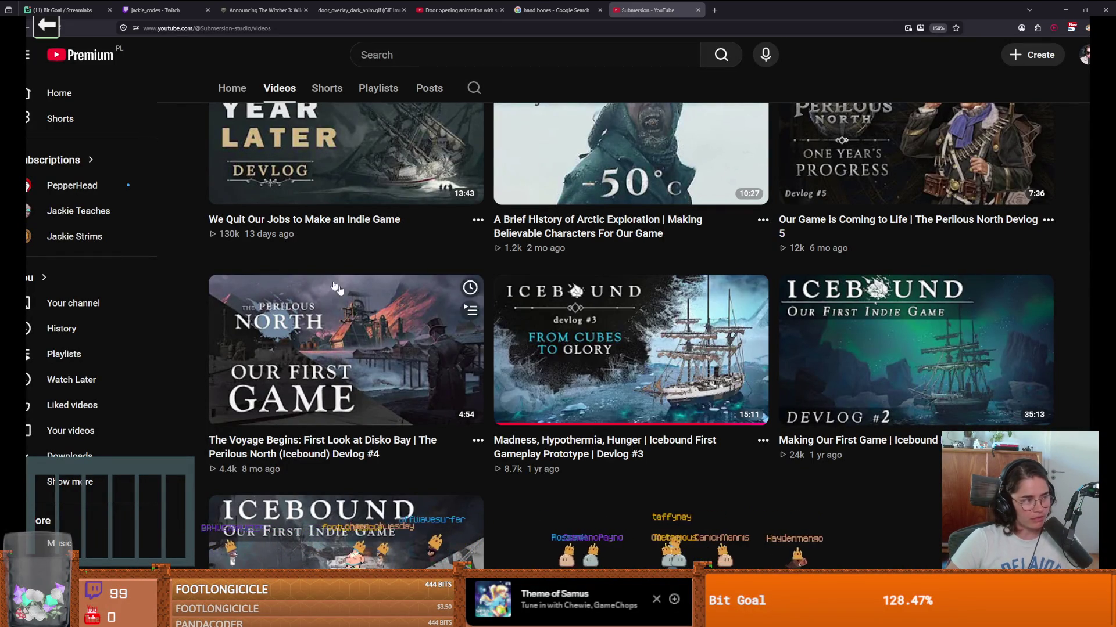
mouse_move(341, 177)
scroll(342, 177, "up", 1)
mouse_move(613, 414)
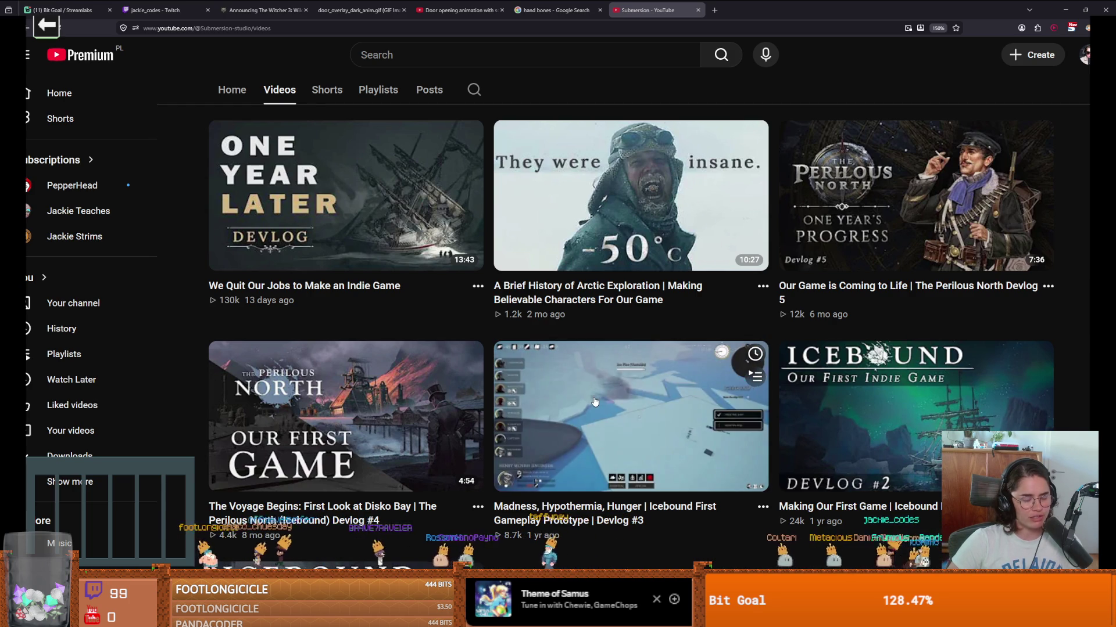
mouse_move(296, 226)
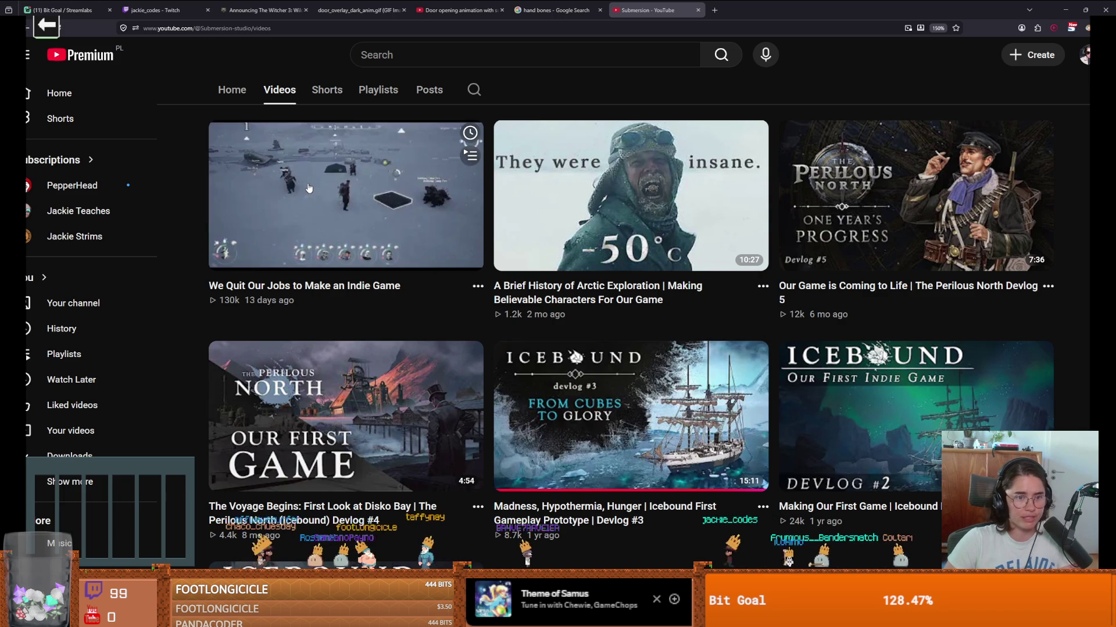
left_click(308, 187)
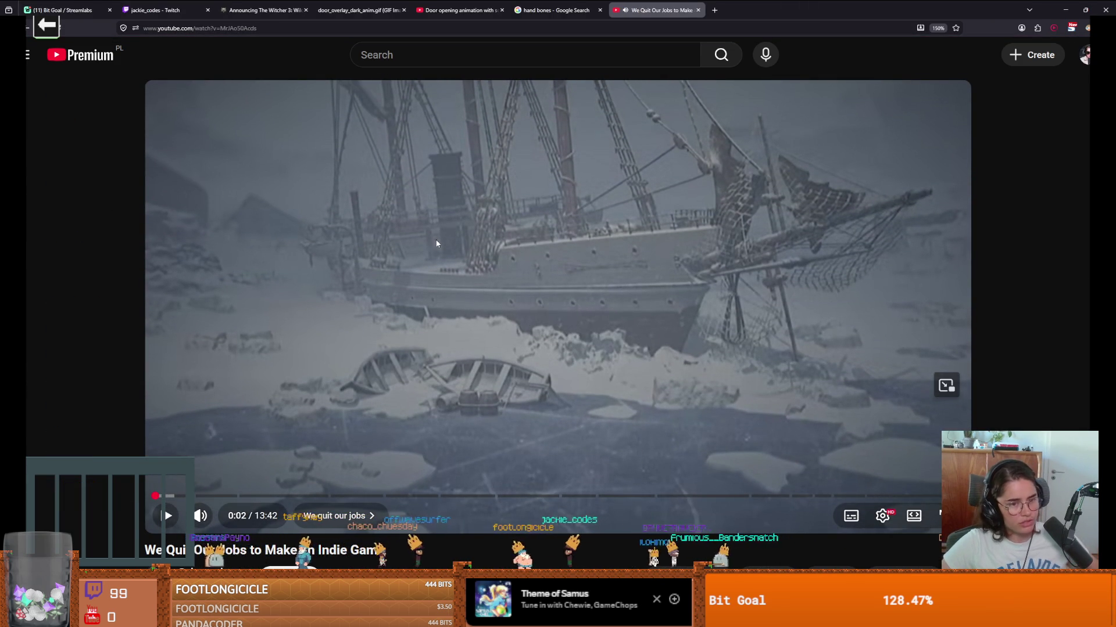
Step: Watch the devlog briefly in fullscreen, then pause, exit fullscreen and rewind to 0:00
left_click(938, 517)
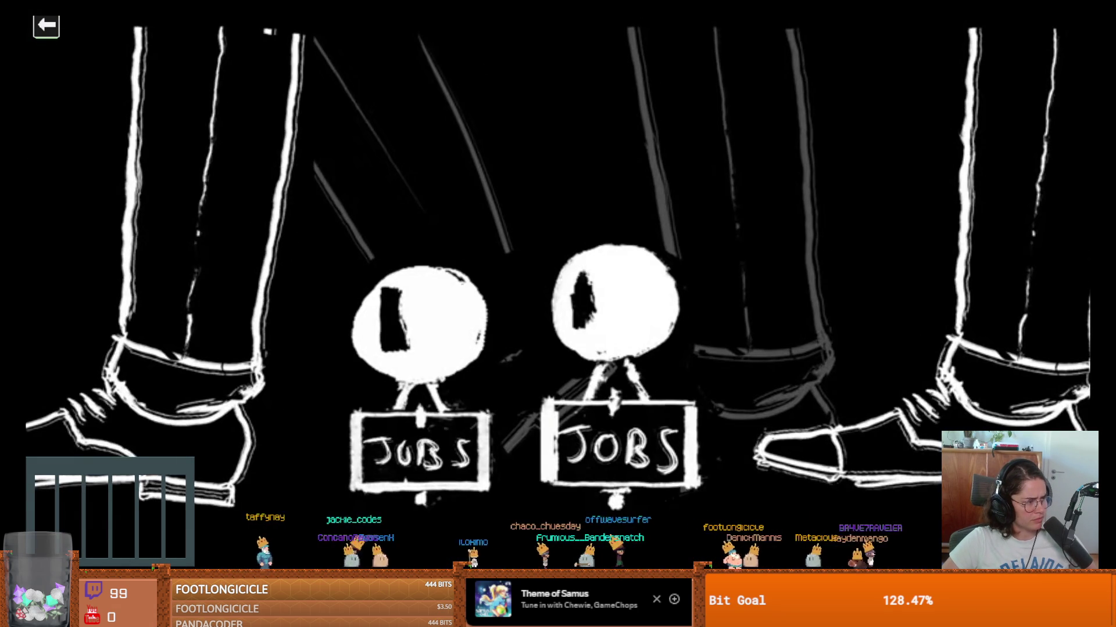
left_click(935, 549)
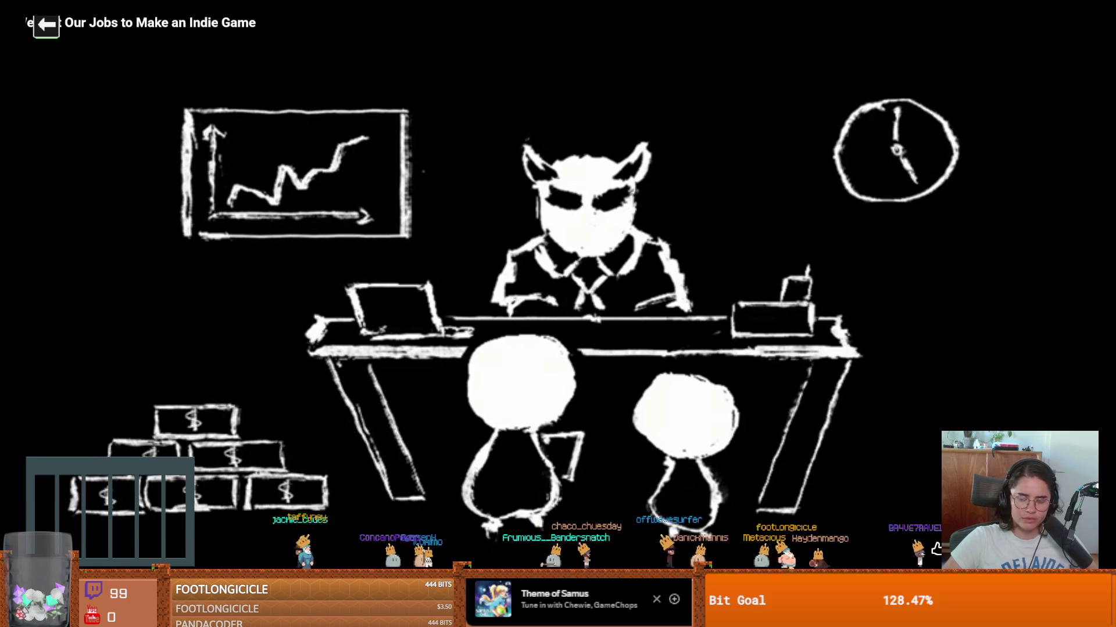
key("Escape")
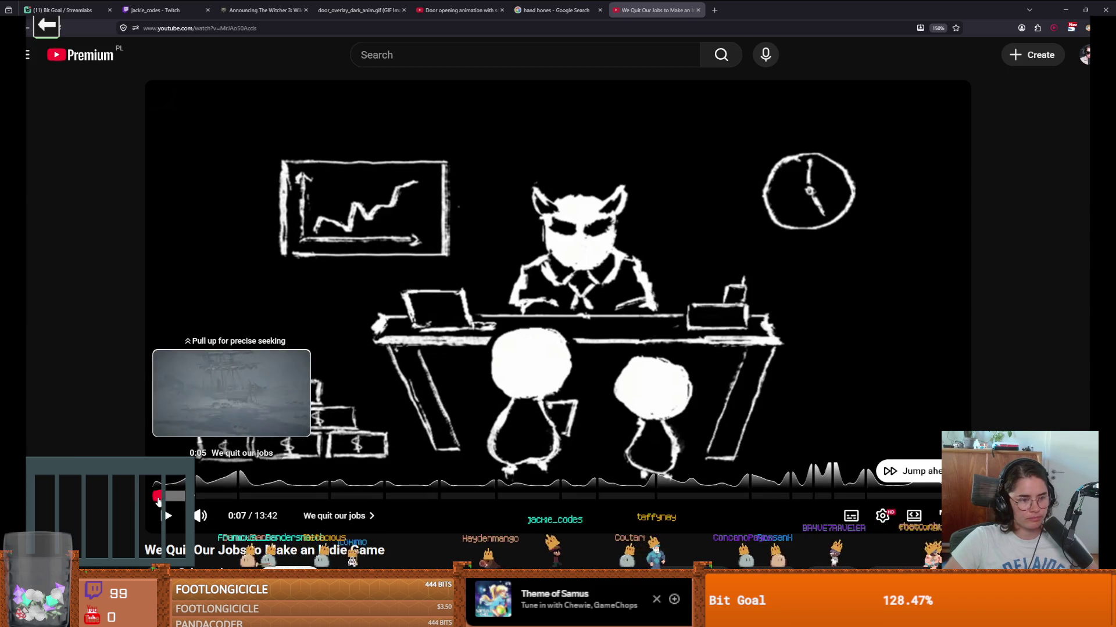
left_click(154, 496)
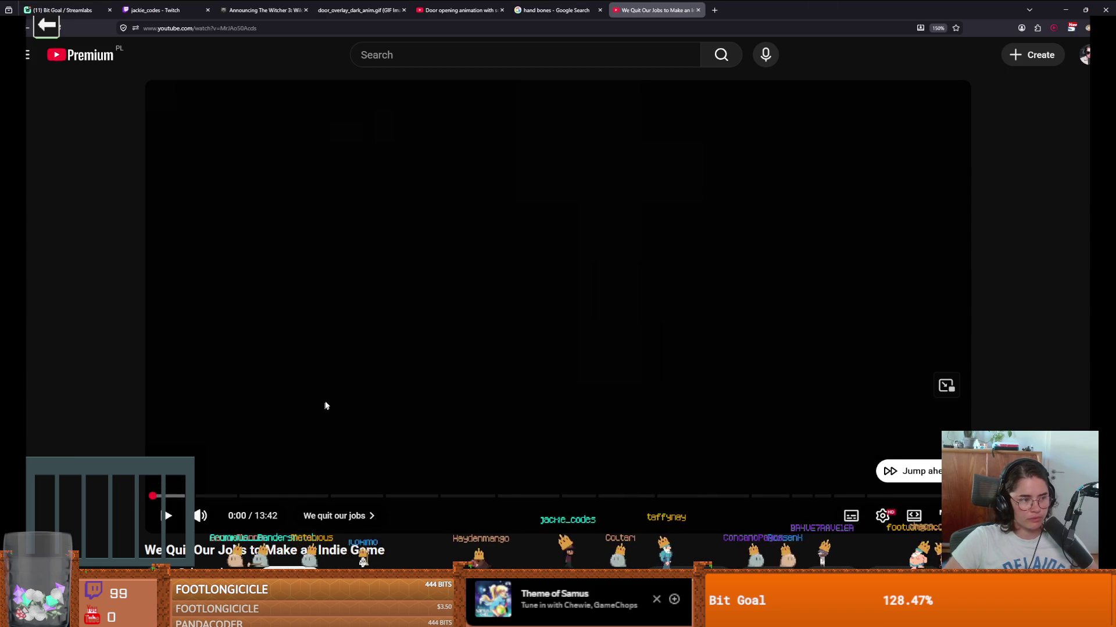
Step: Play the devlog from the start, resuming after a pause into the prototype footage
left_click(370, 379)
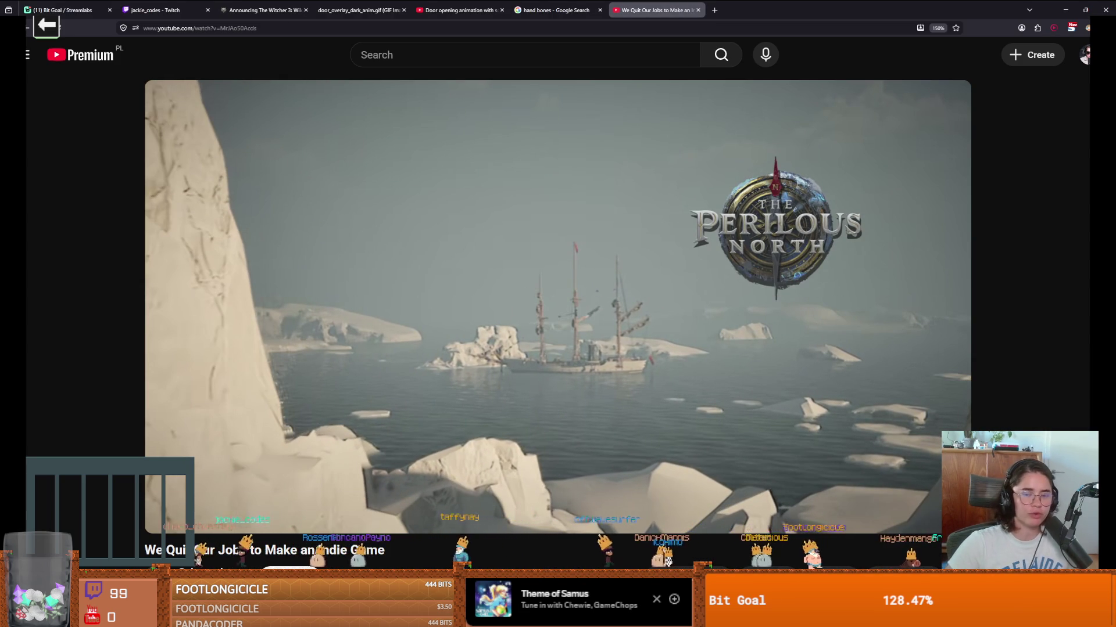
left_click(529, 288)
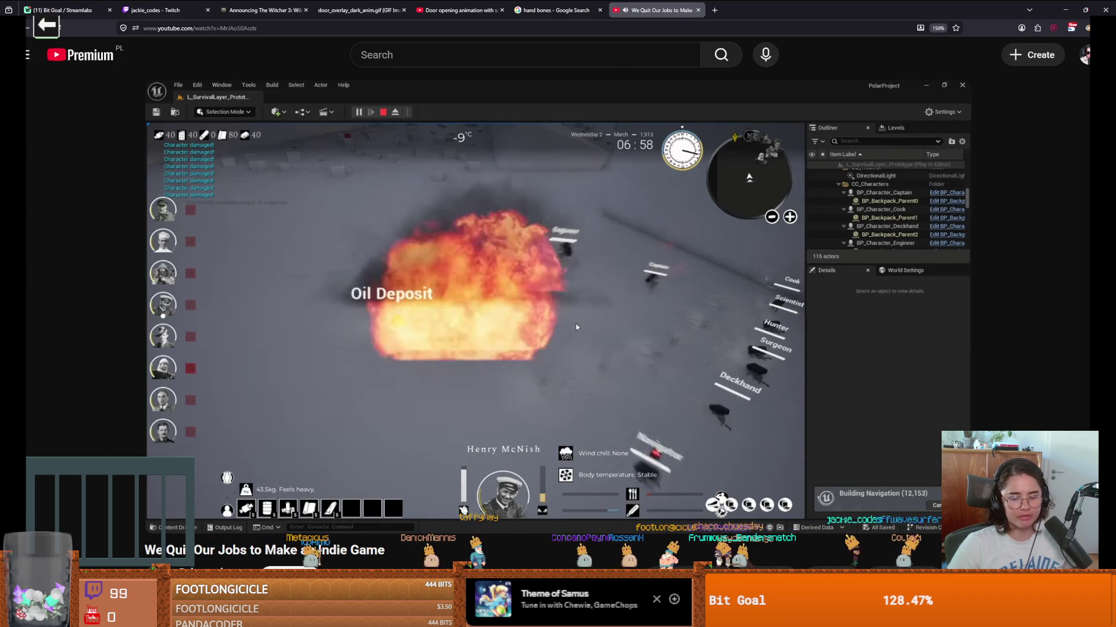
Step: Pause the fullscreen devlog at 1:09, then resume playback
left_click(529, 289)
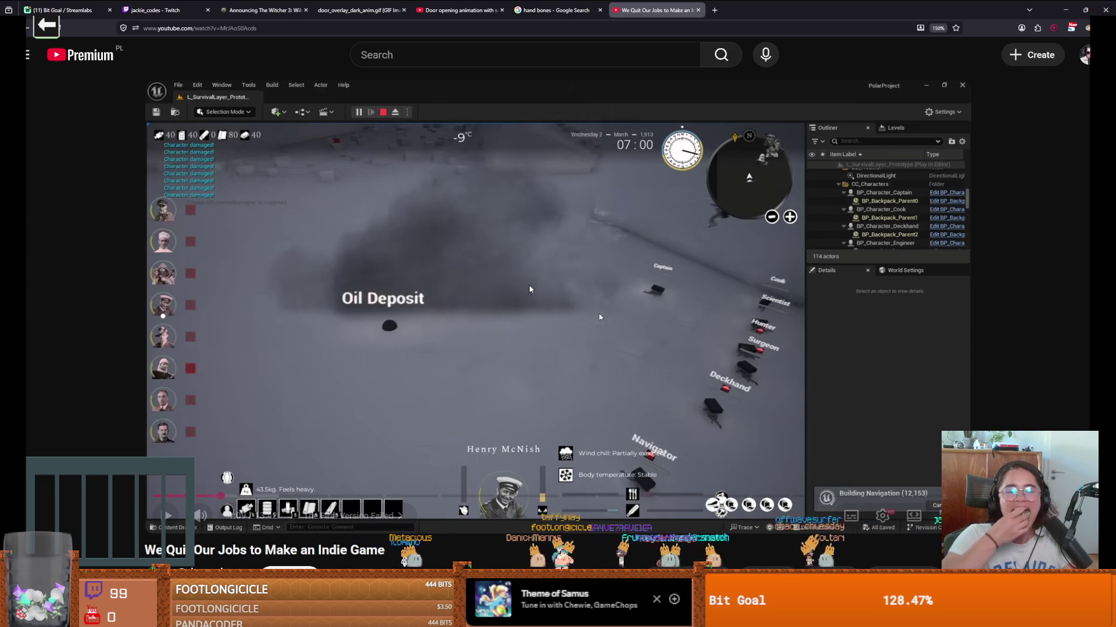
left_click(529, 288)
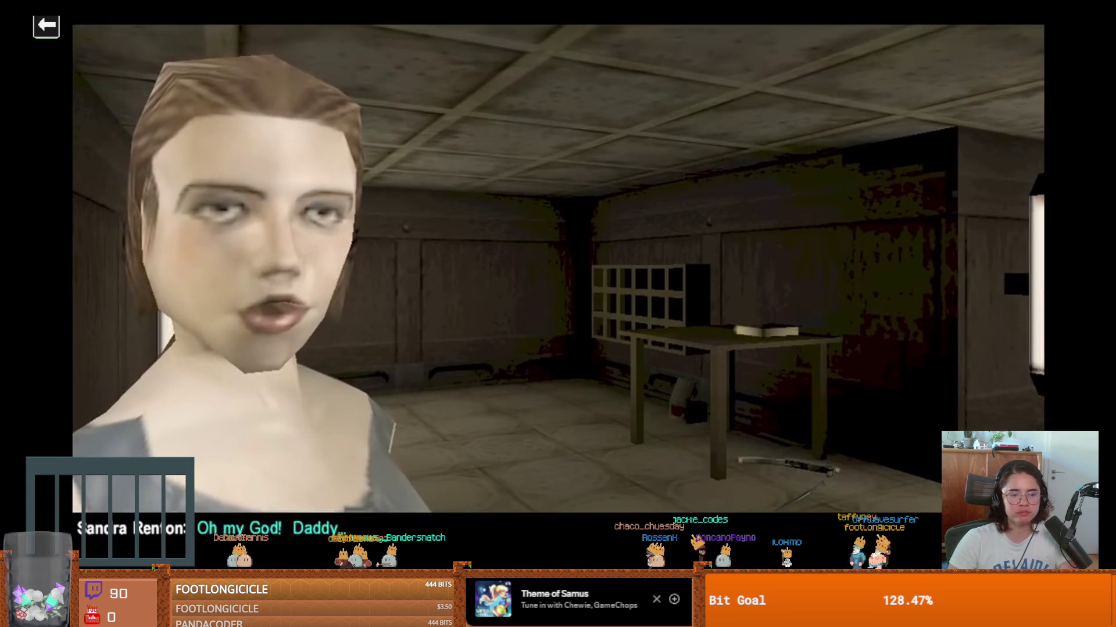
key("space")
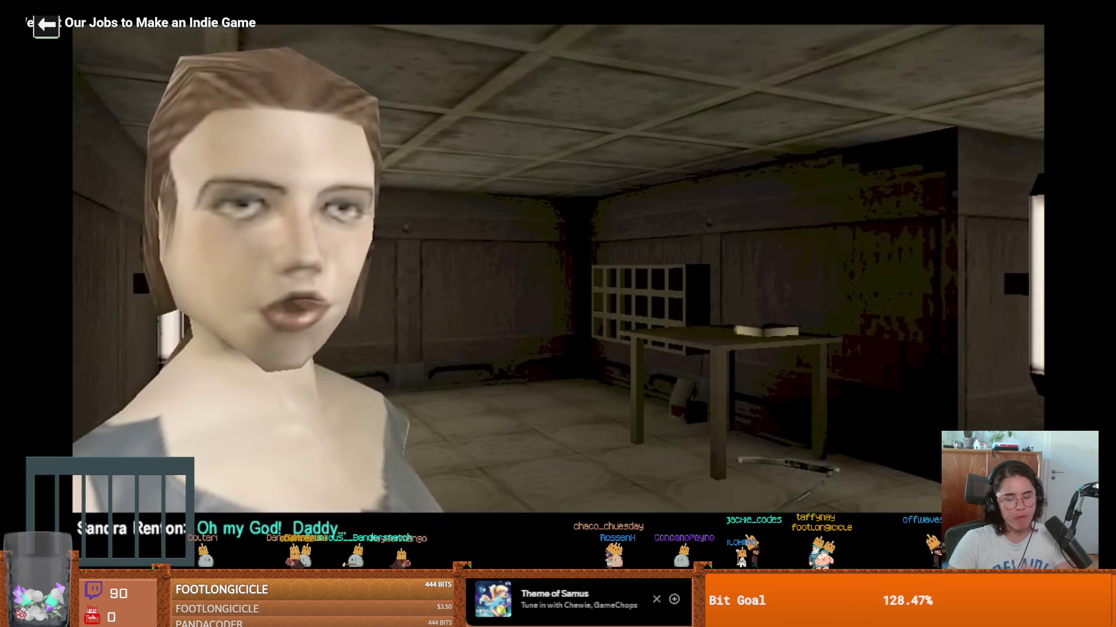
key("space")
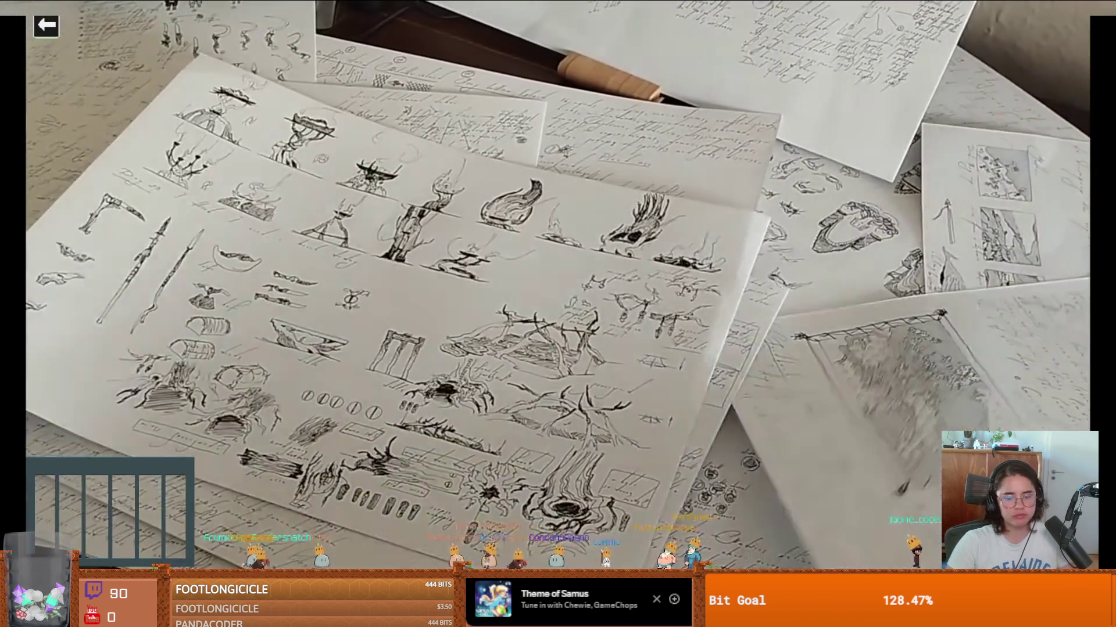
key("space")
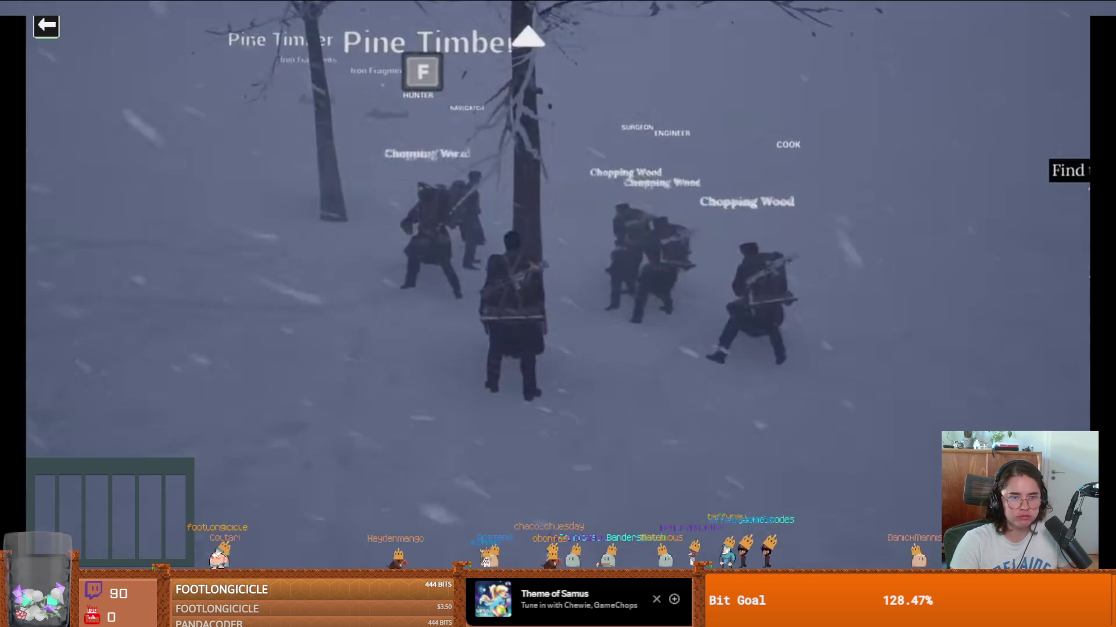
key("Tab")
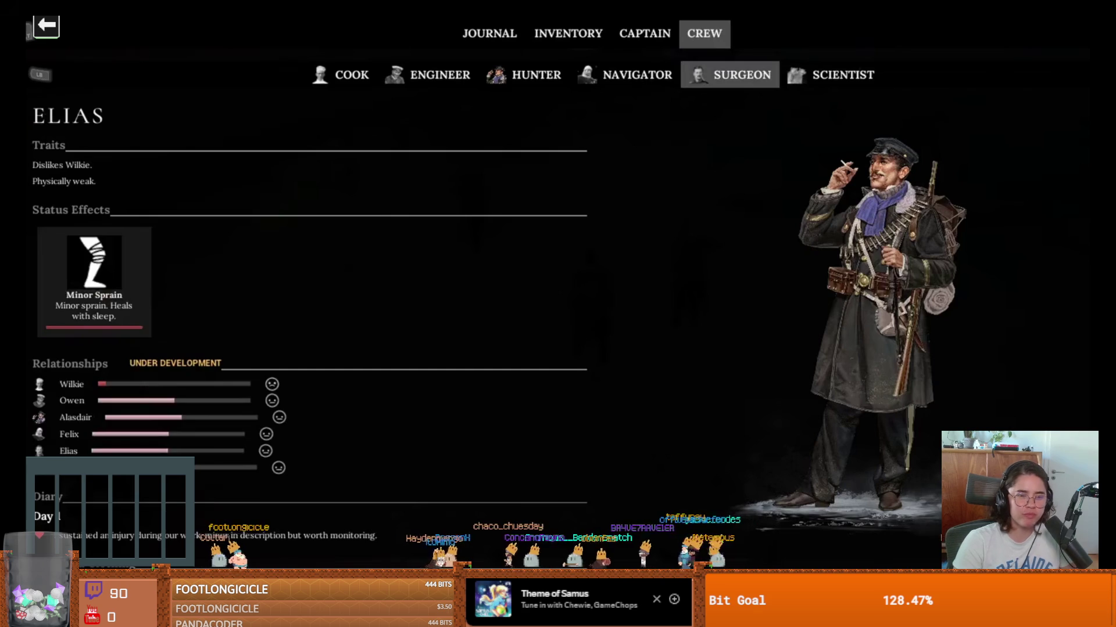
scroll(558, 261, "down", 5)
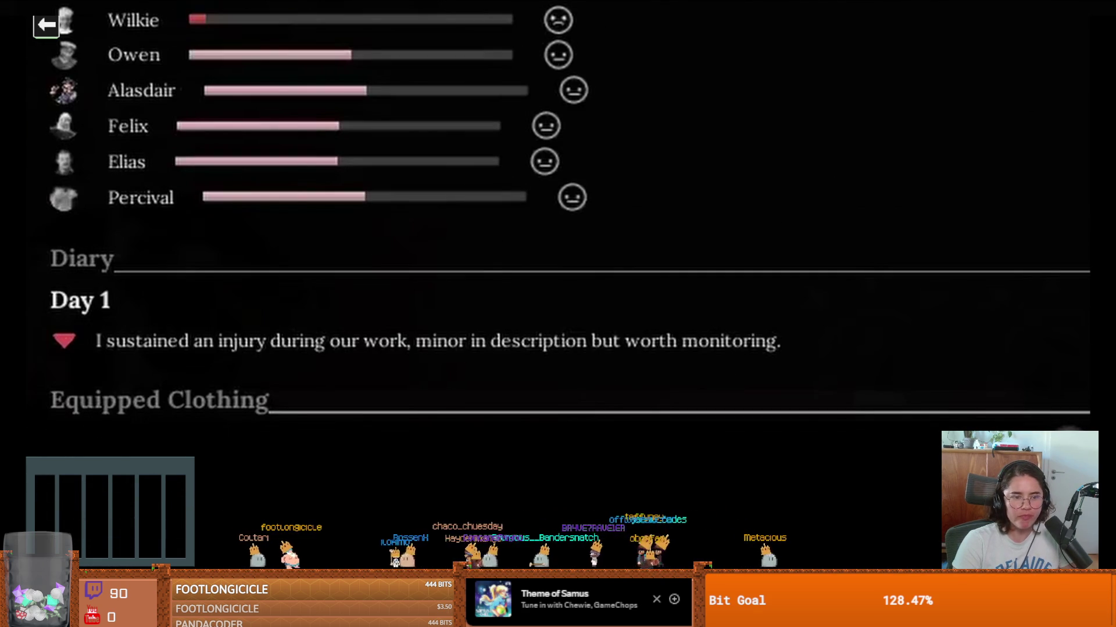
scroll(558, 262, "down", 2)
key("Right")
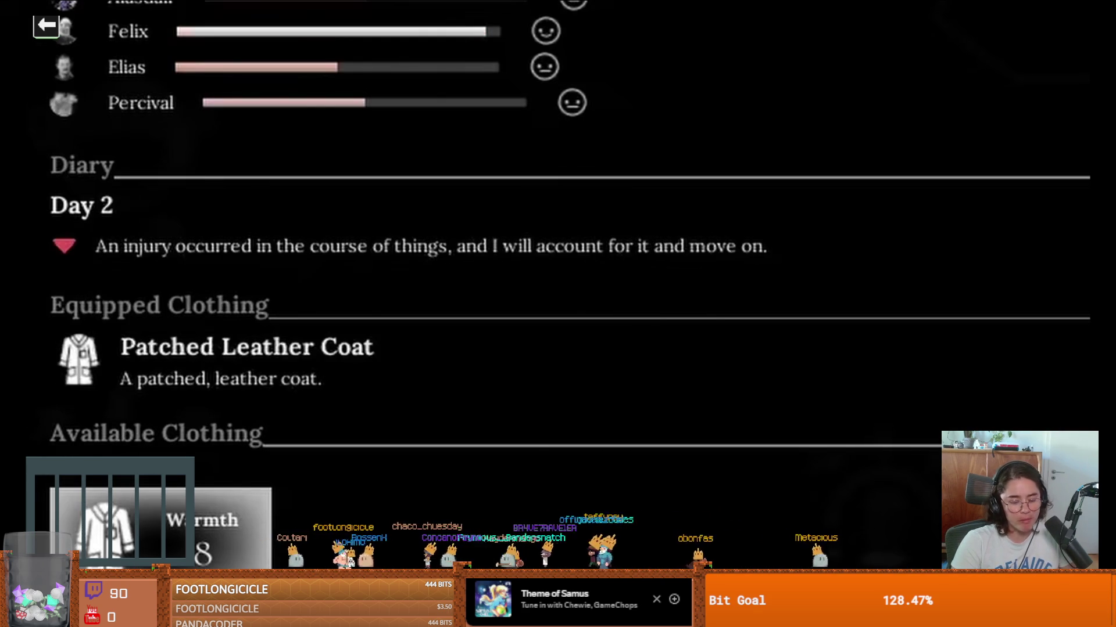
key("Right")
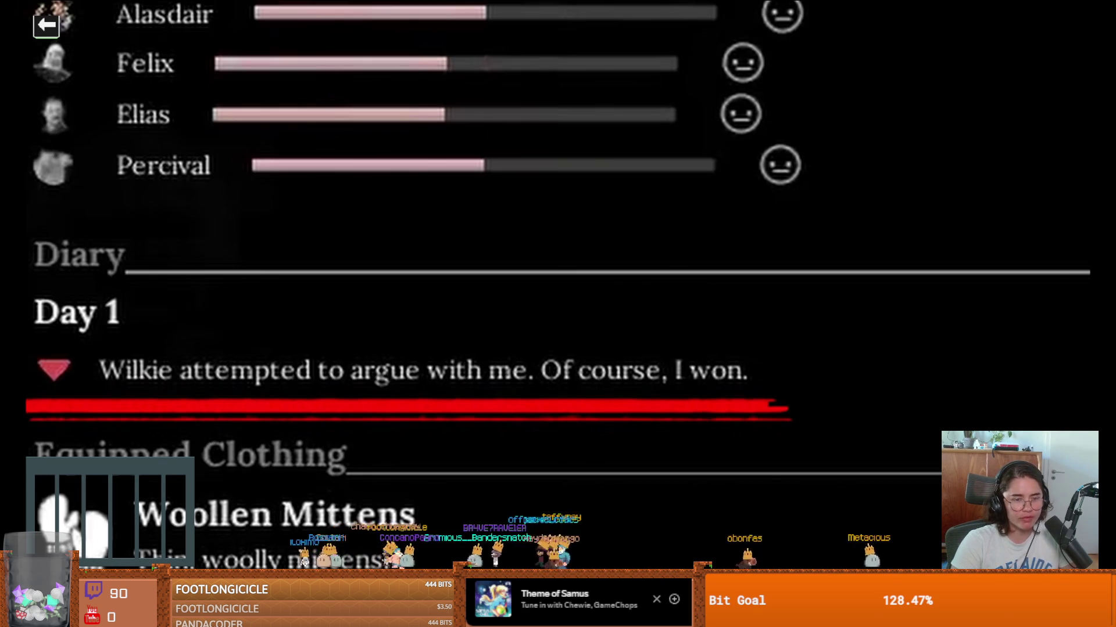
key("Escape")
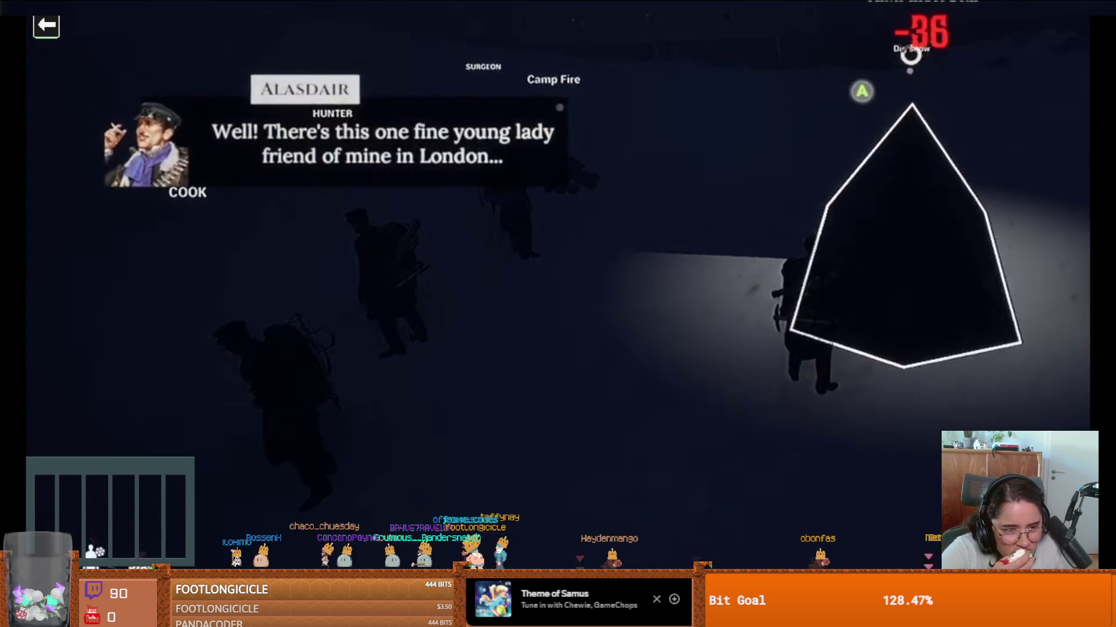
key("Tab")
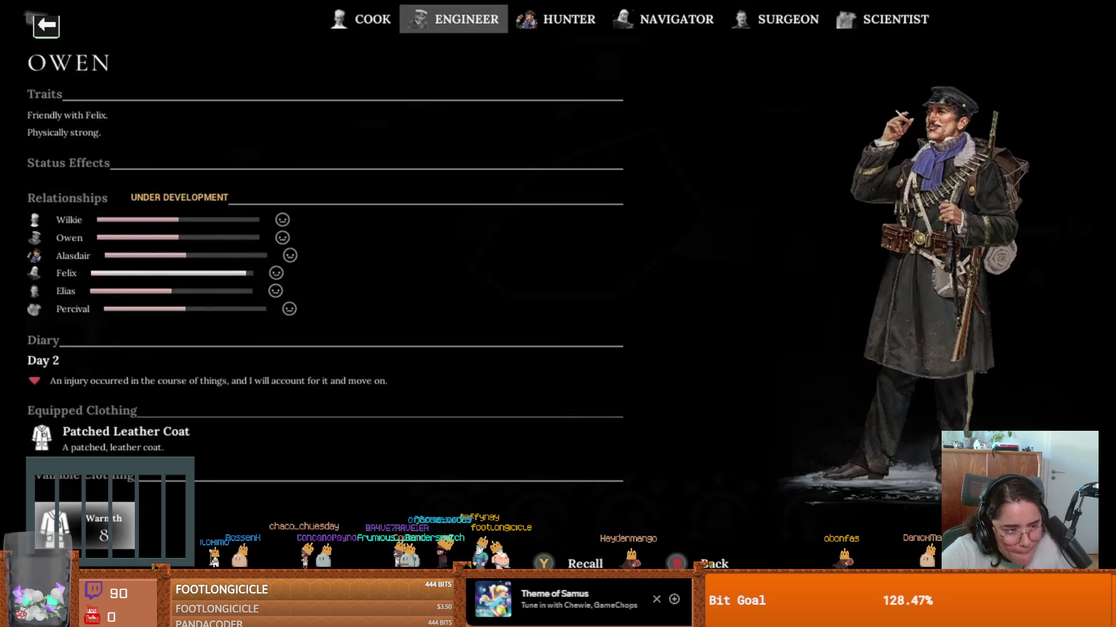
key("e")
key("Escape")
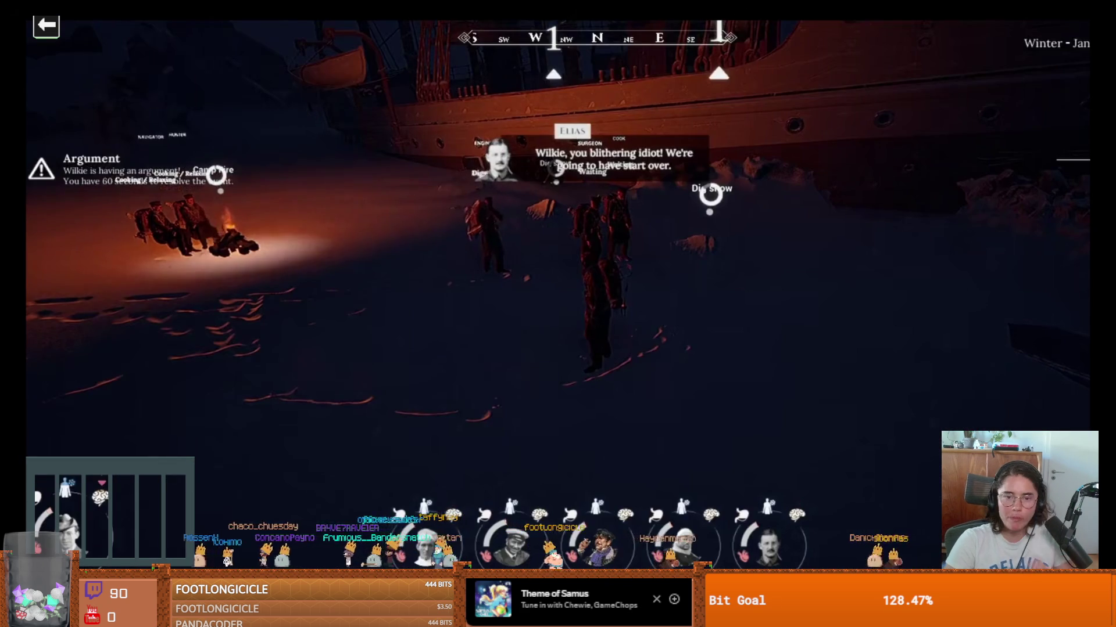
key("d")
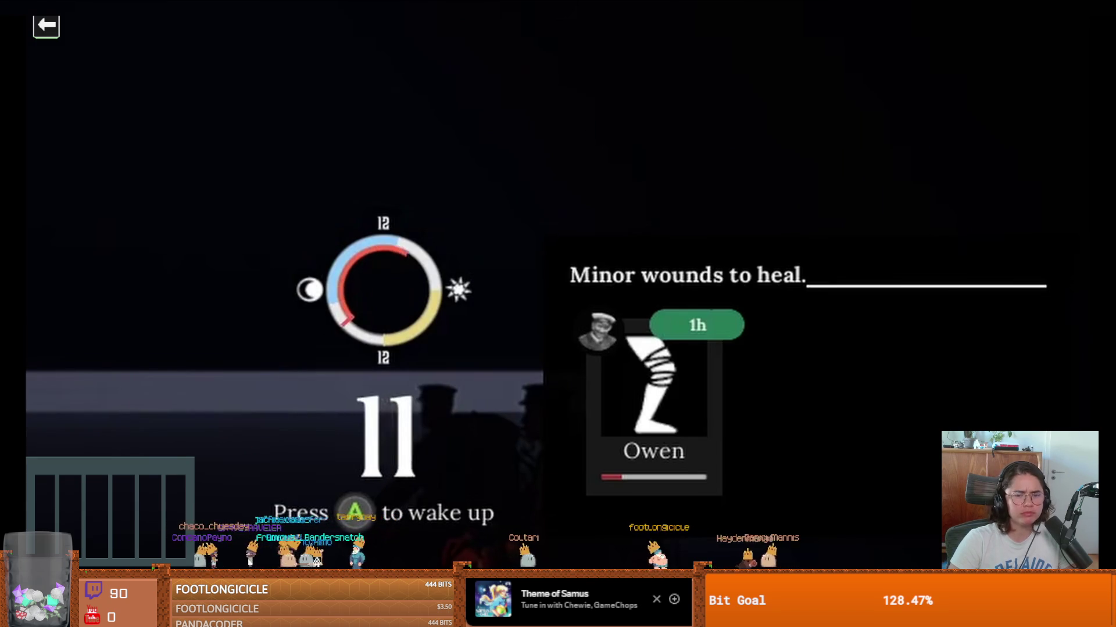
key("e")
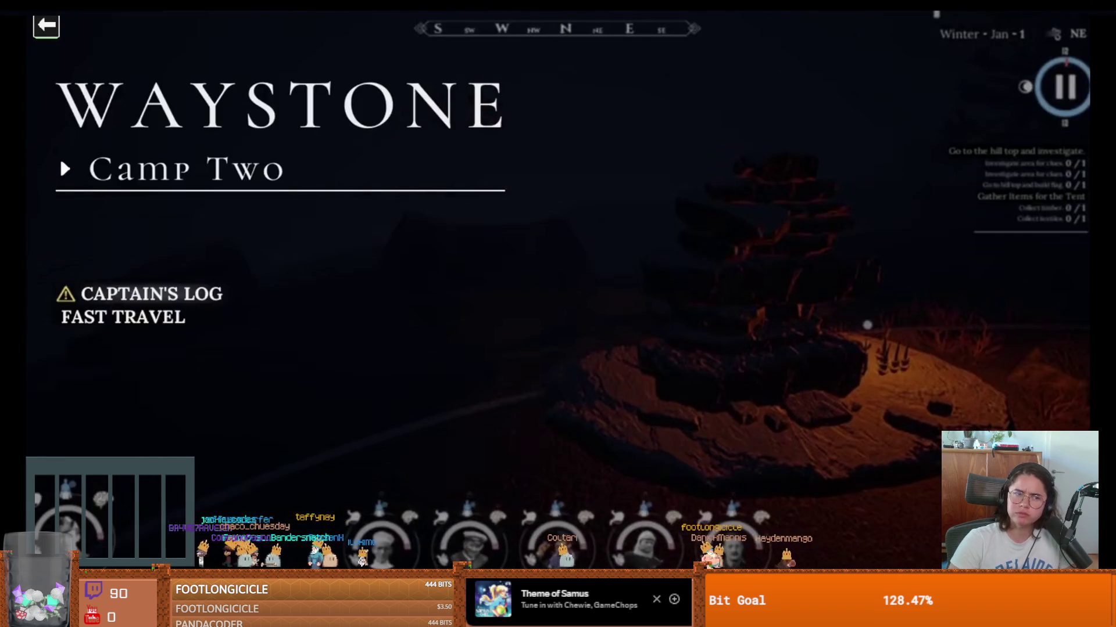
key("Return")
key("Return")
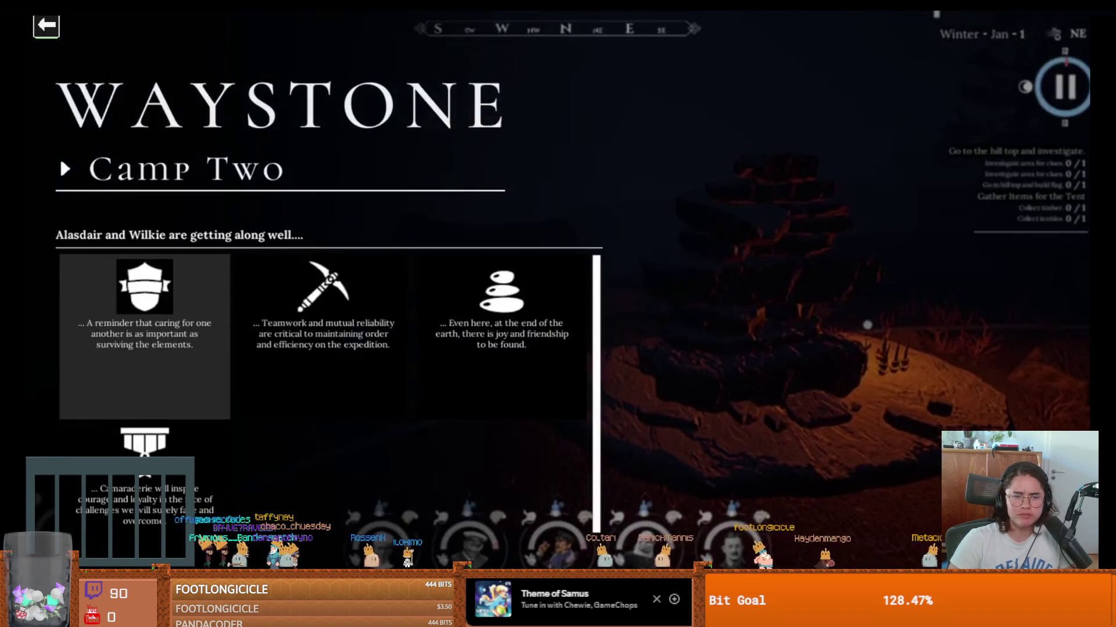
key("Down")
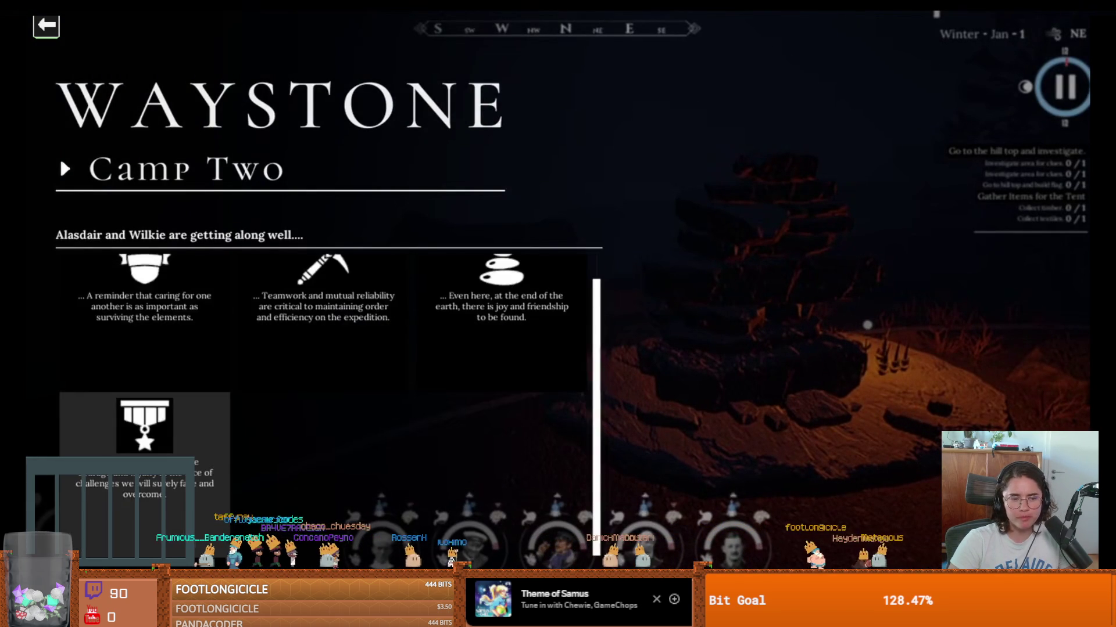
key("Return")
key("Escape")
key("Escape")
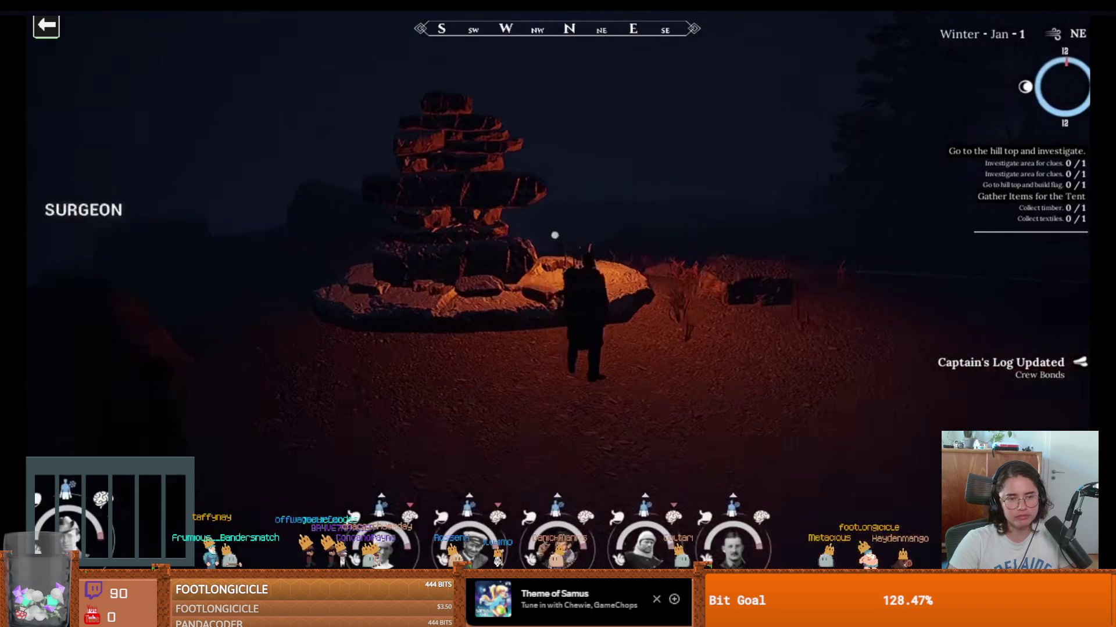
key("d")
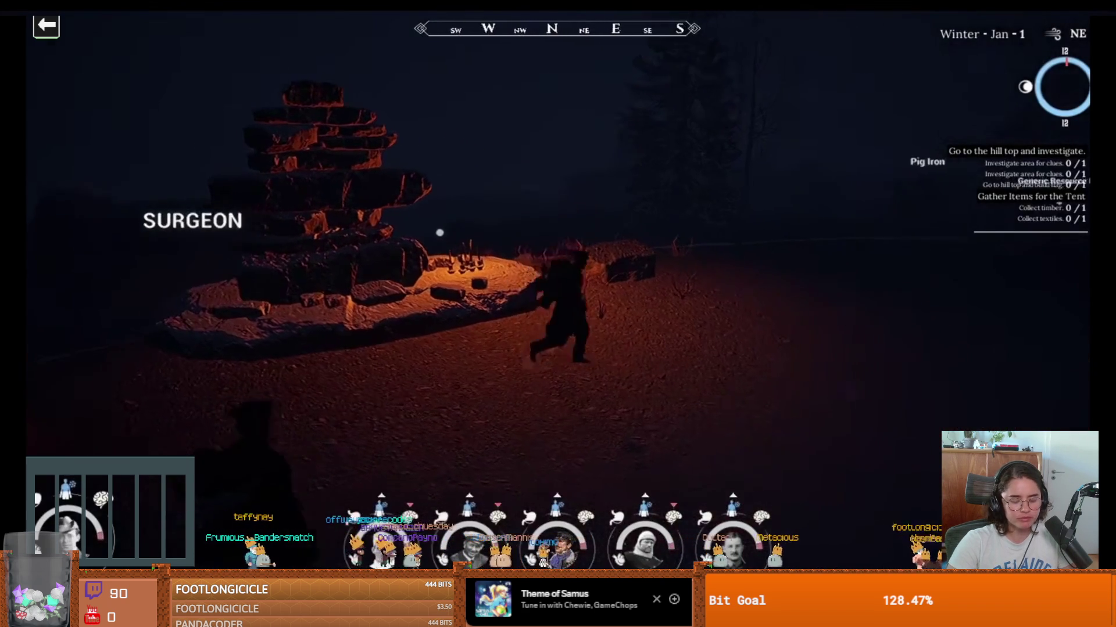
key("j")
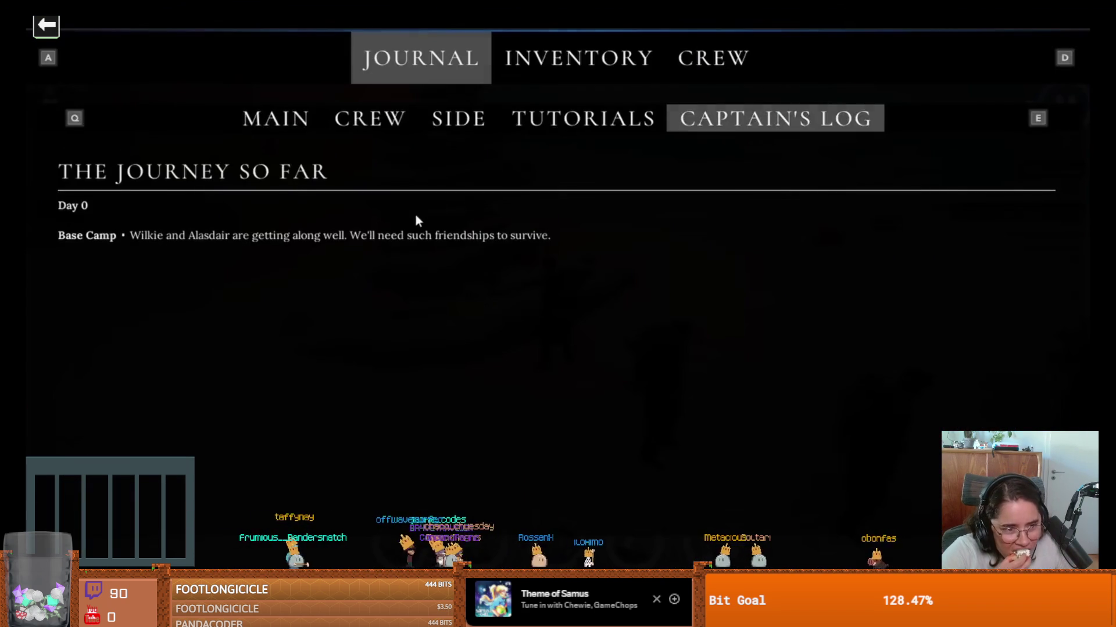
key("Escape")
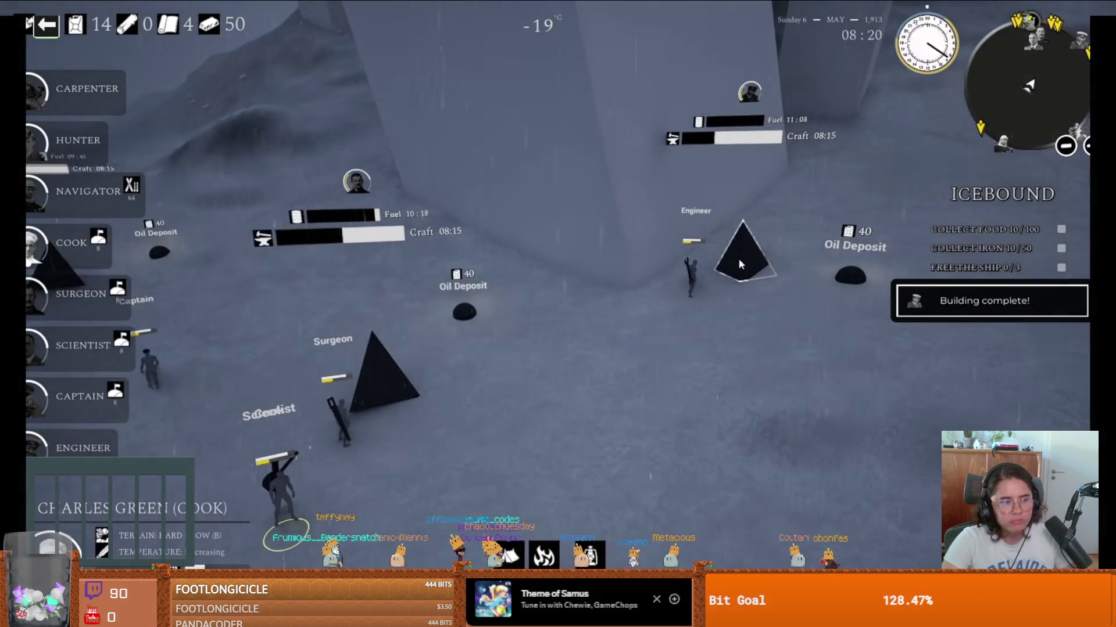
scroll(738, 259, "up", 5)
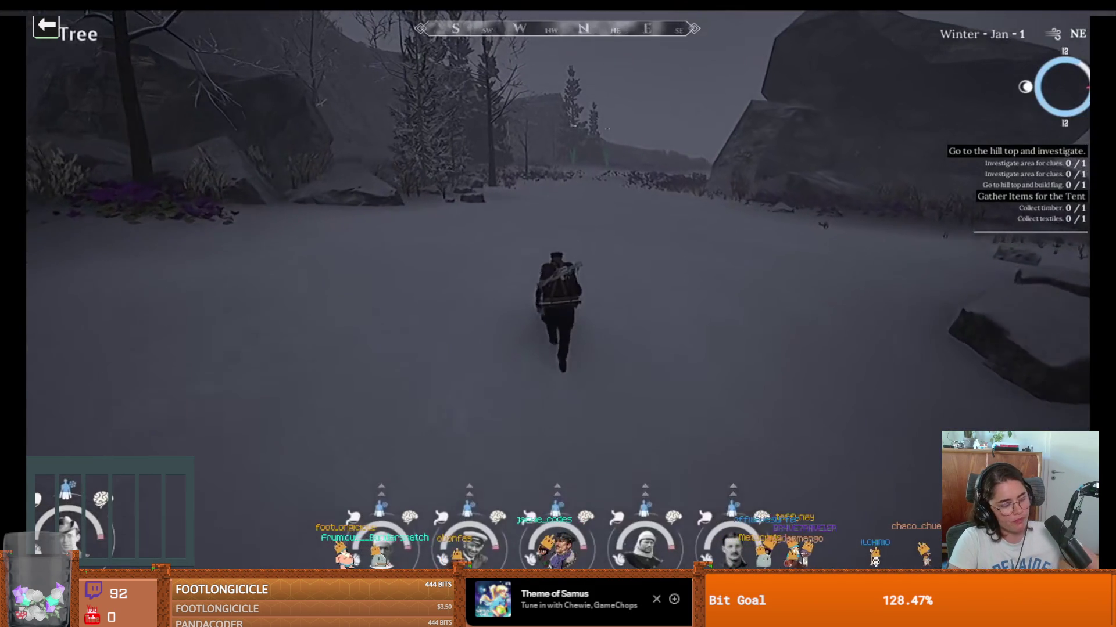
key("Tab")
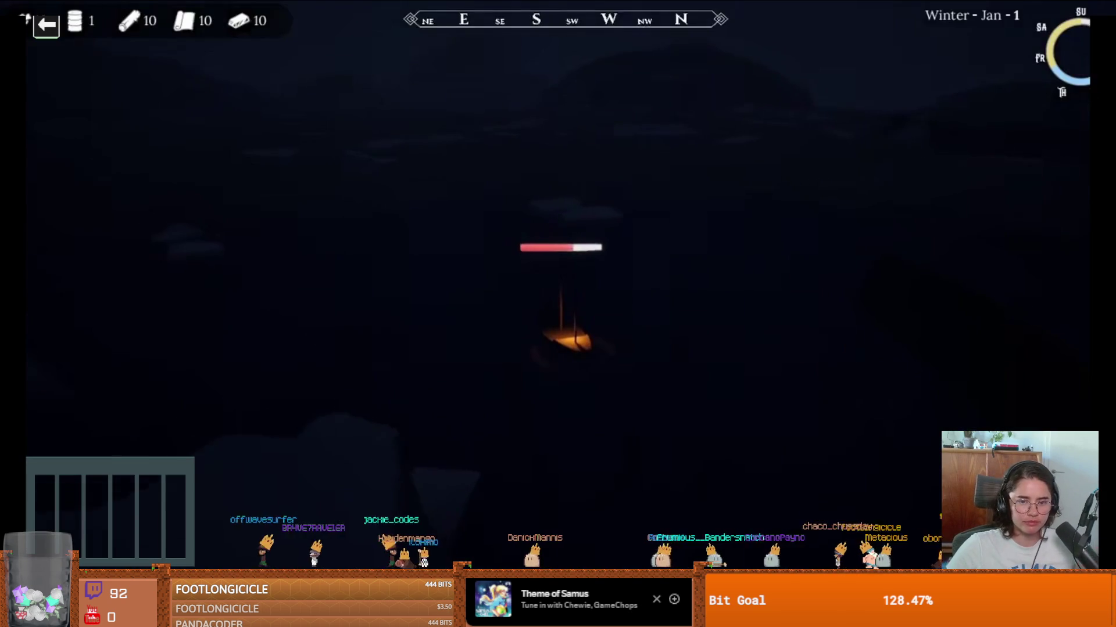
left_click(640, 449)
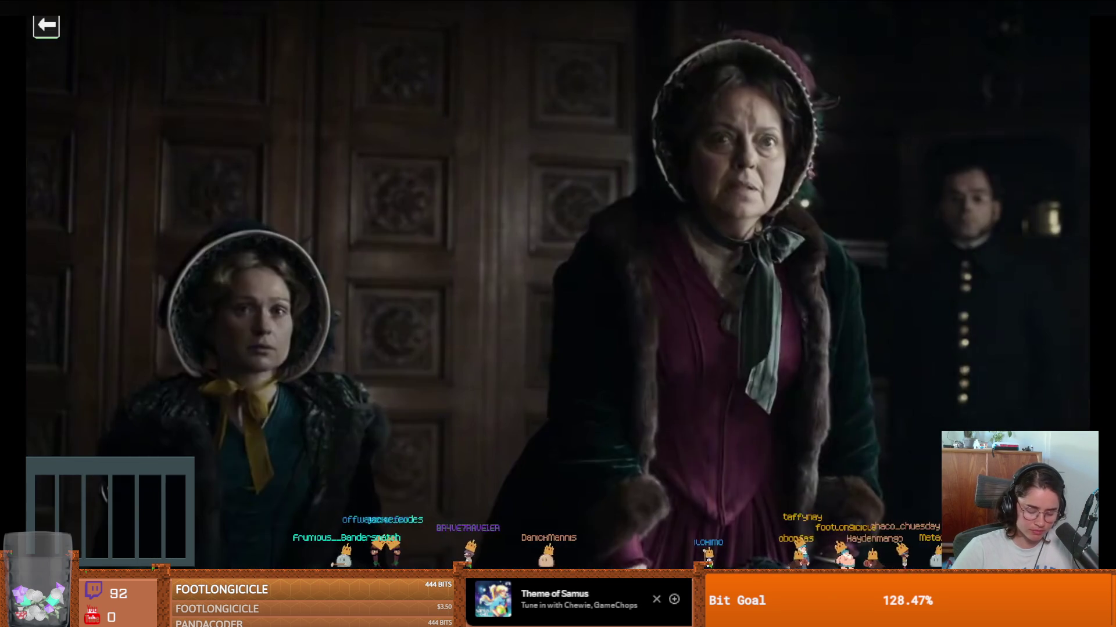
left_click(714, 439)
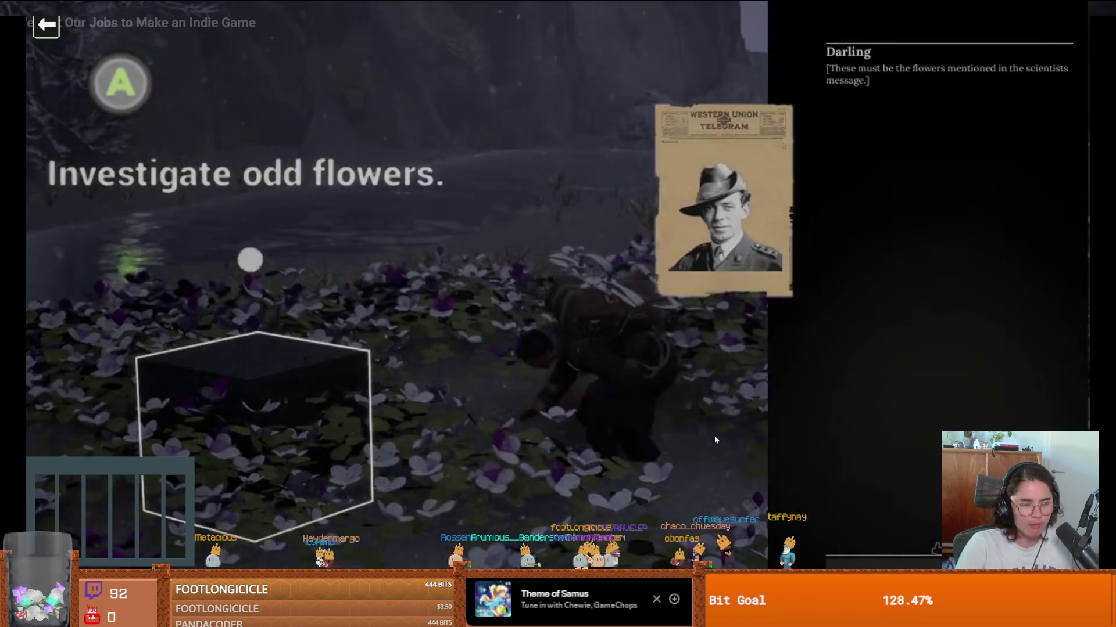
left_click(715, 440)
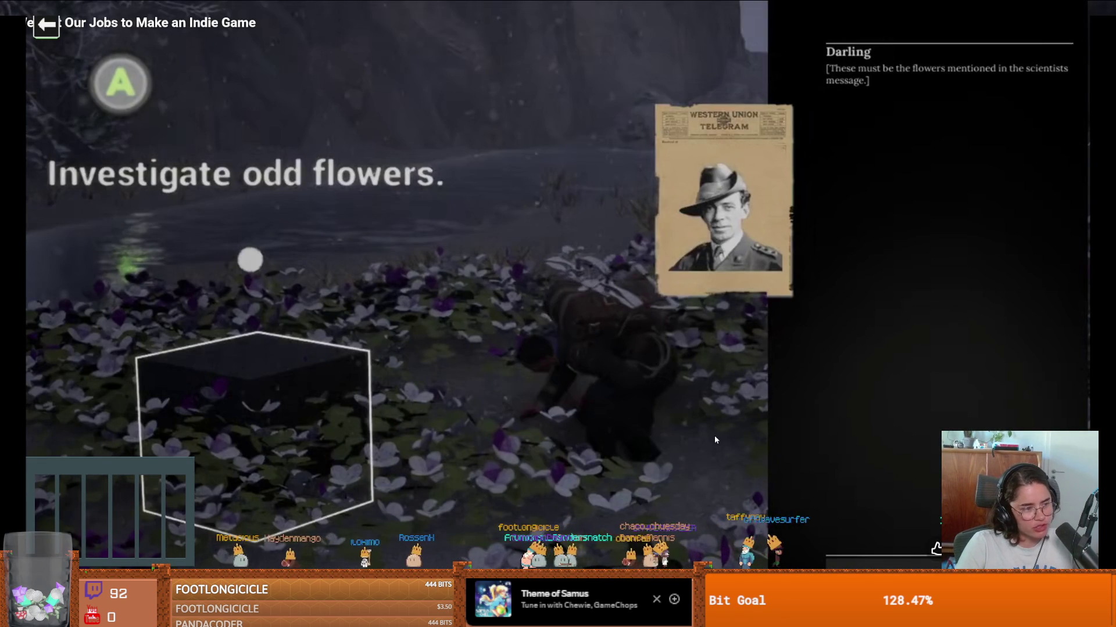
left_click(715, 440)
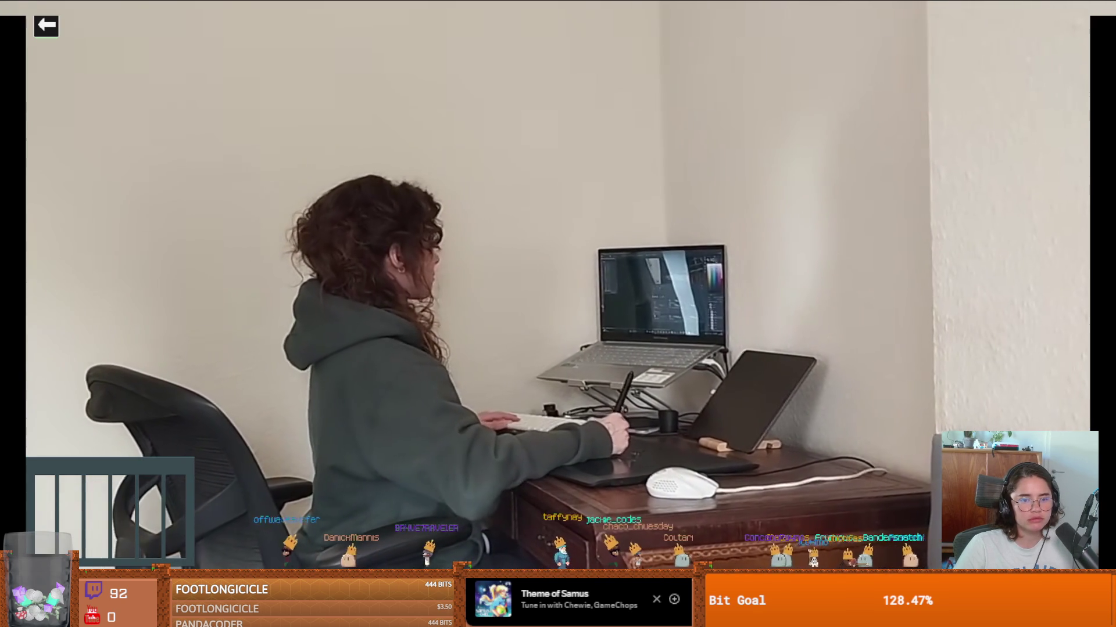
key("period")
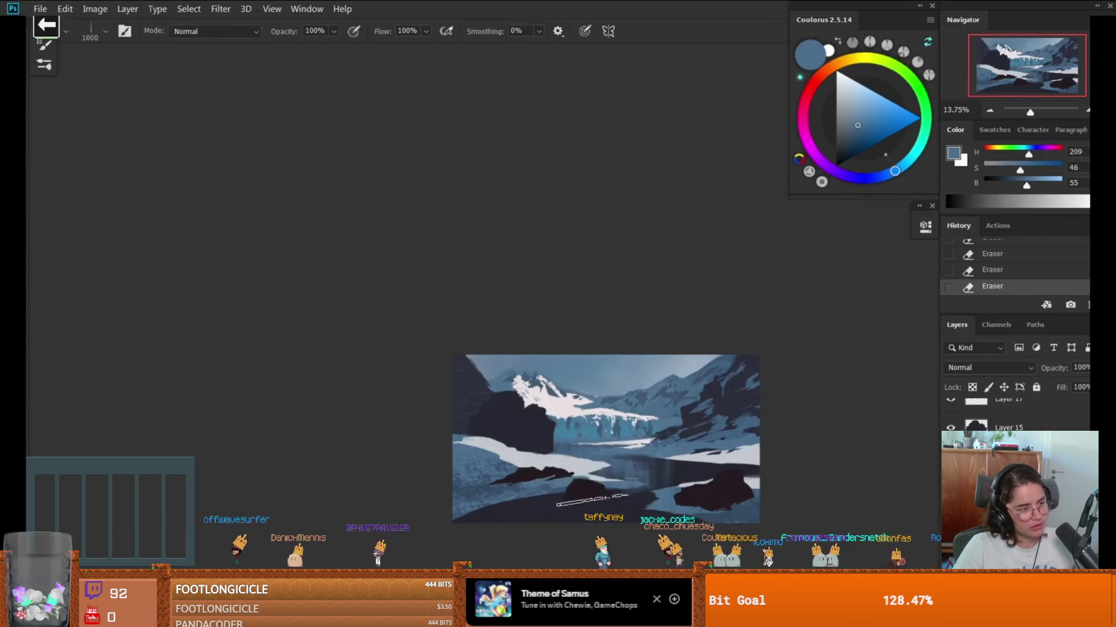
right_click(584, 488)
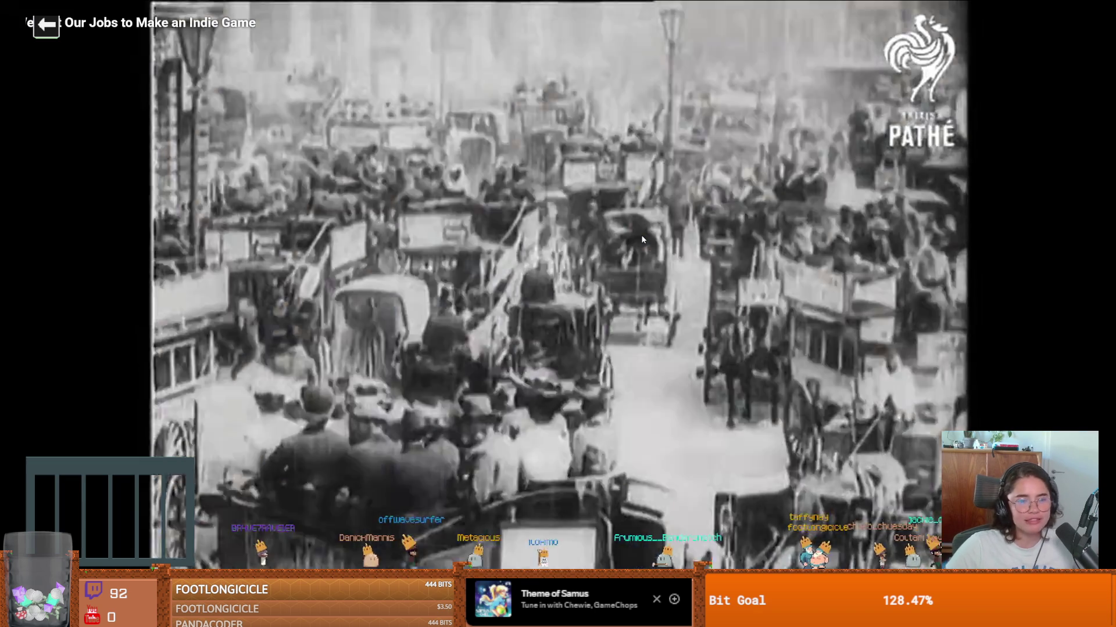
left_click(642, 239)
left_click(646, 287)
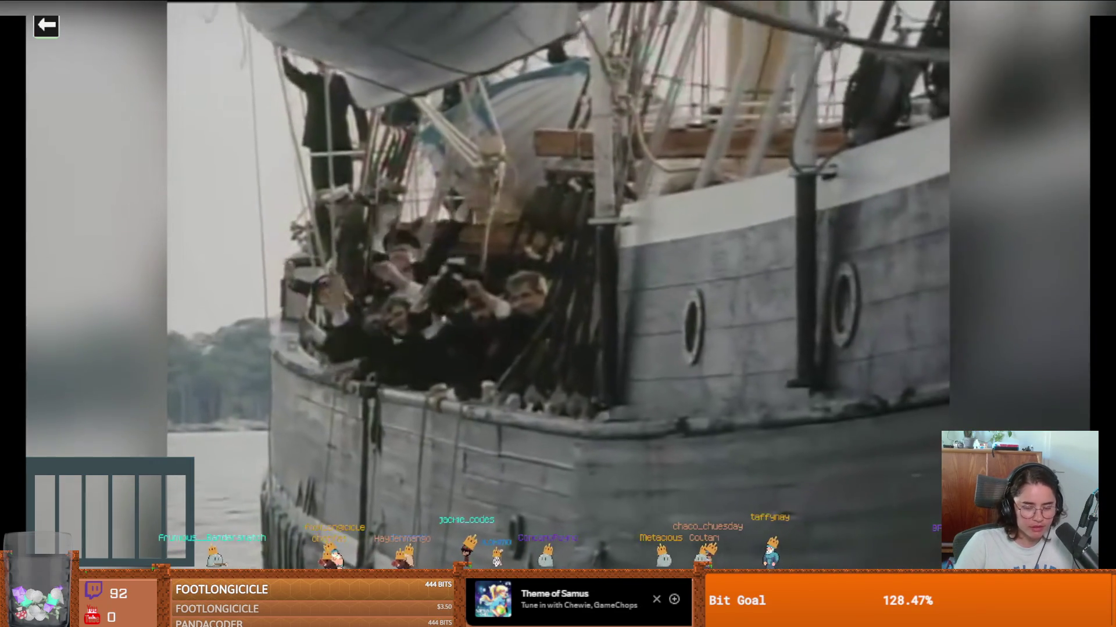
left_click(647, 291)
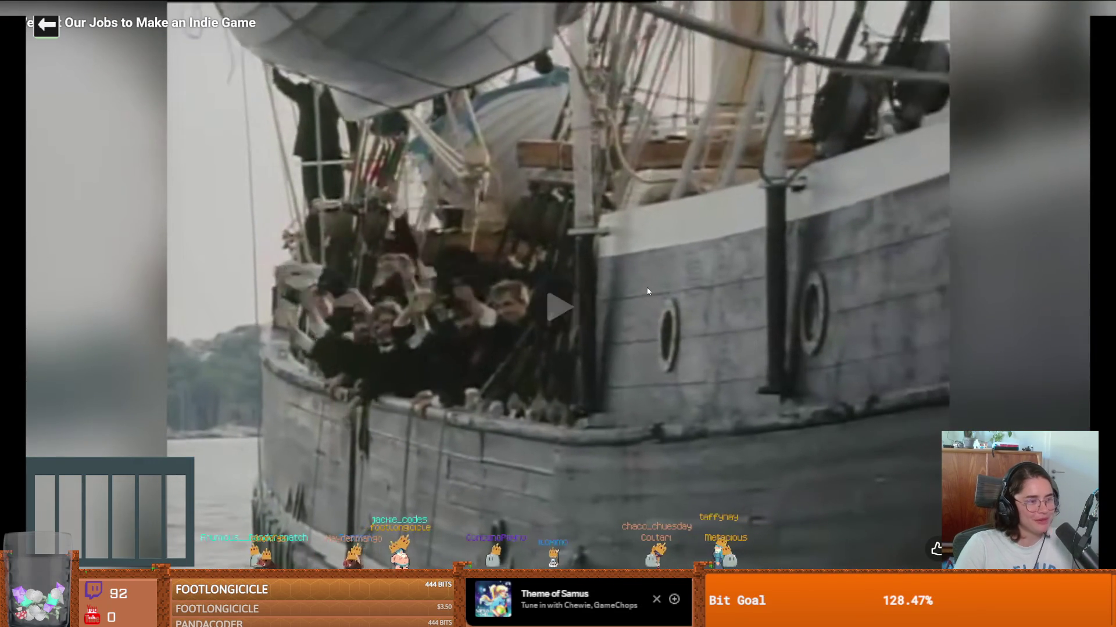
left_click(647, 292)
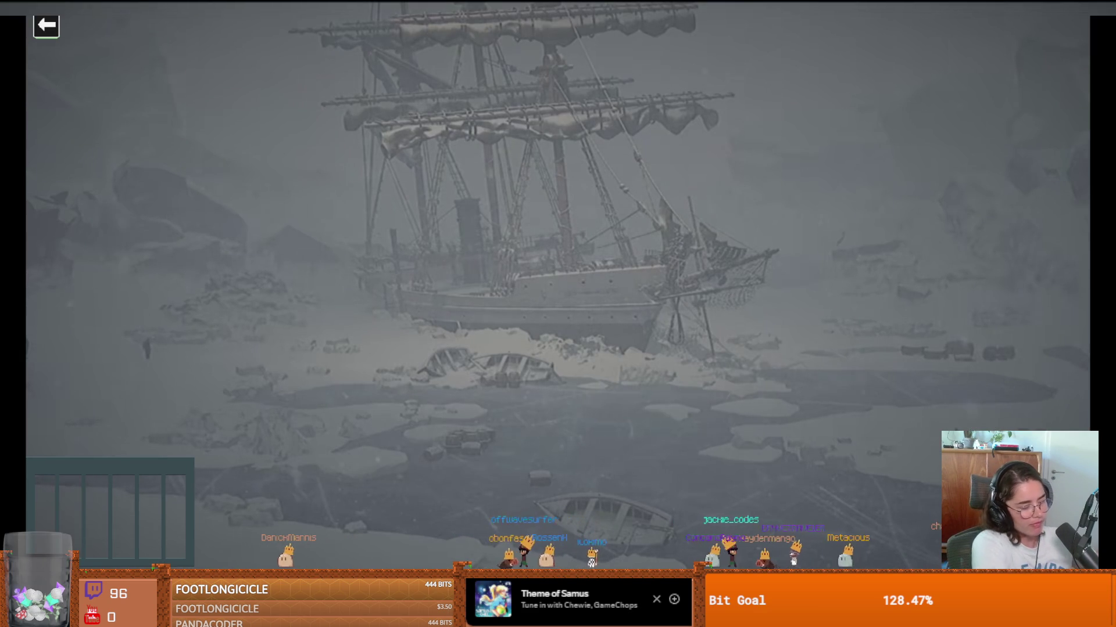
scroll(558, 285, "down", 15)
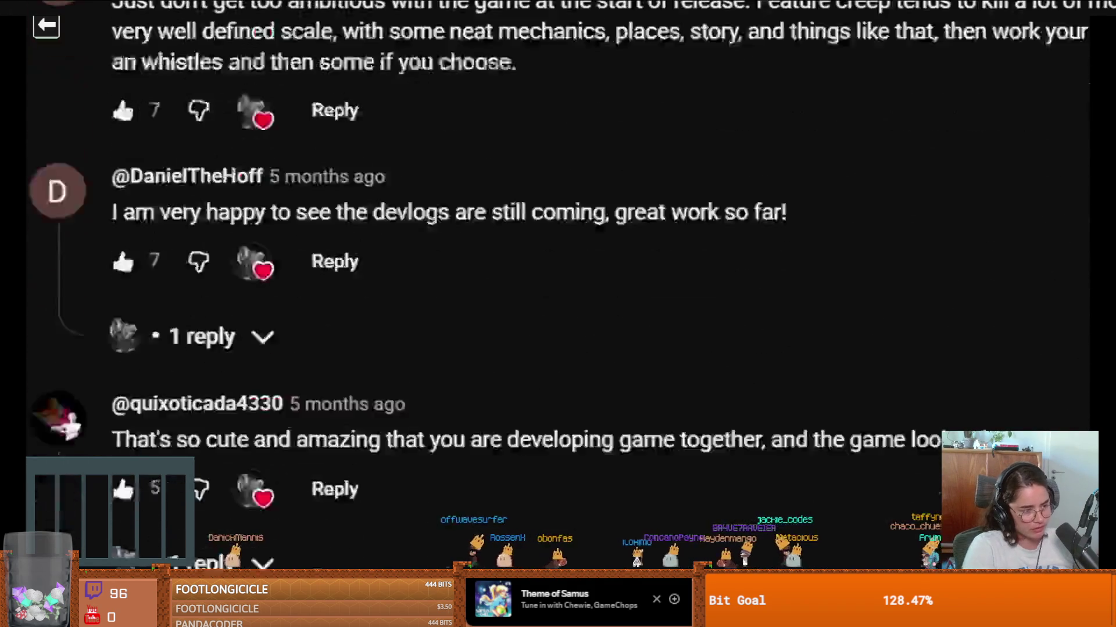
scroll(558, 284, "down", 4)
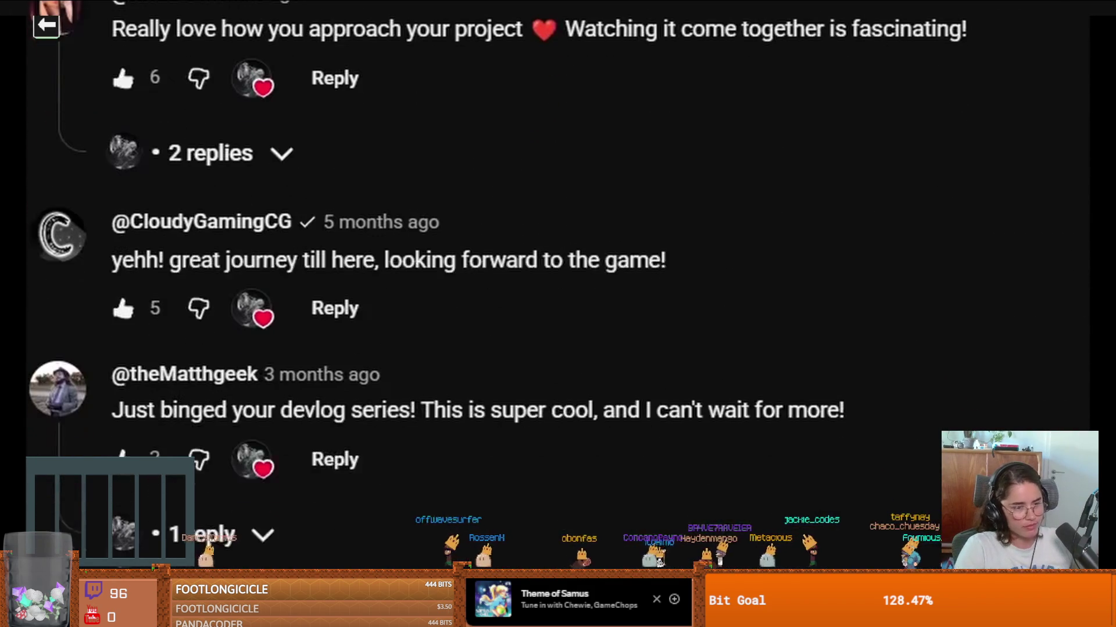
left_click(306, 532)
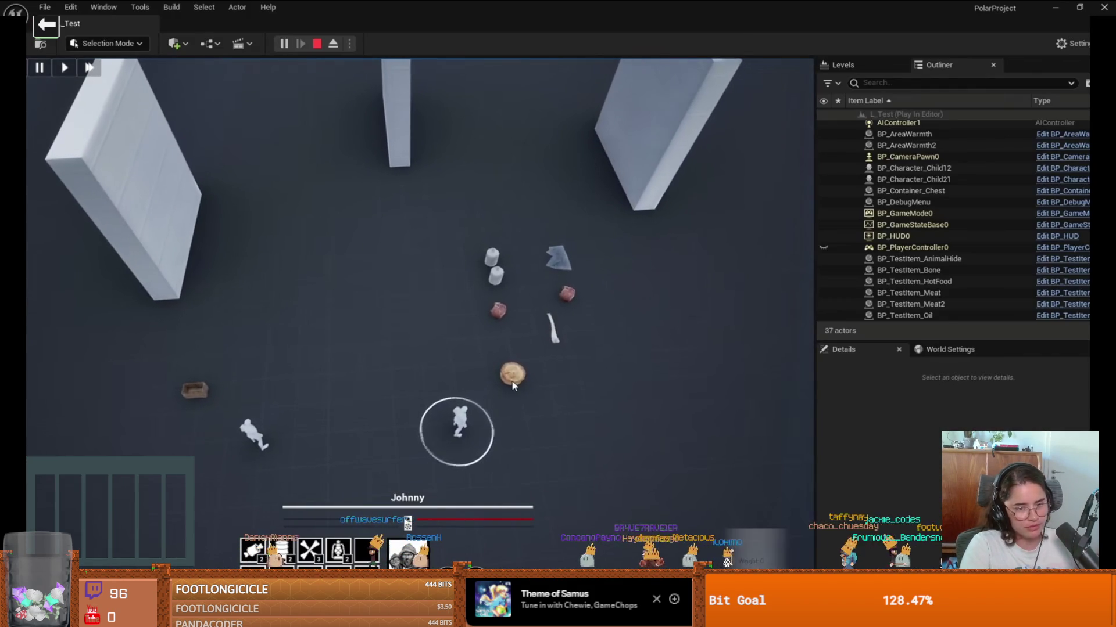
Step: Pause the fullscreen devlog with Space and return to the normal page view with Esc
left_click(514, 384)
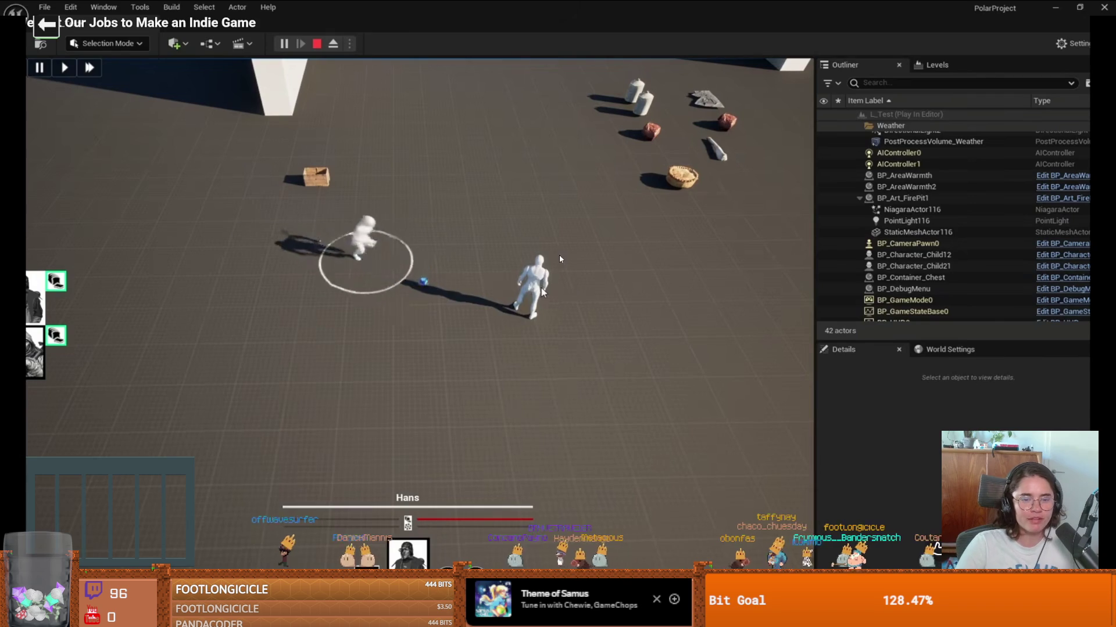
left_click(535, 272)
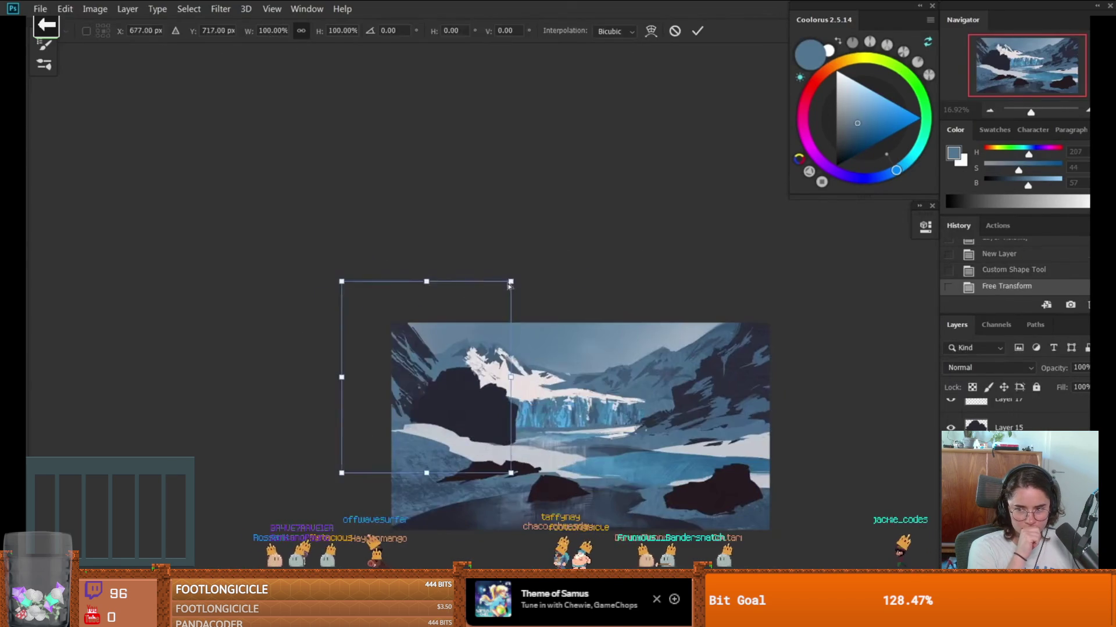
scroll(637, 256, "up", 2)
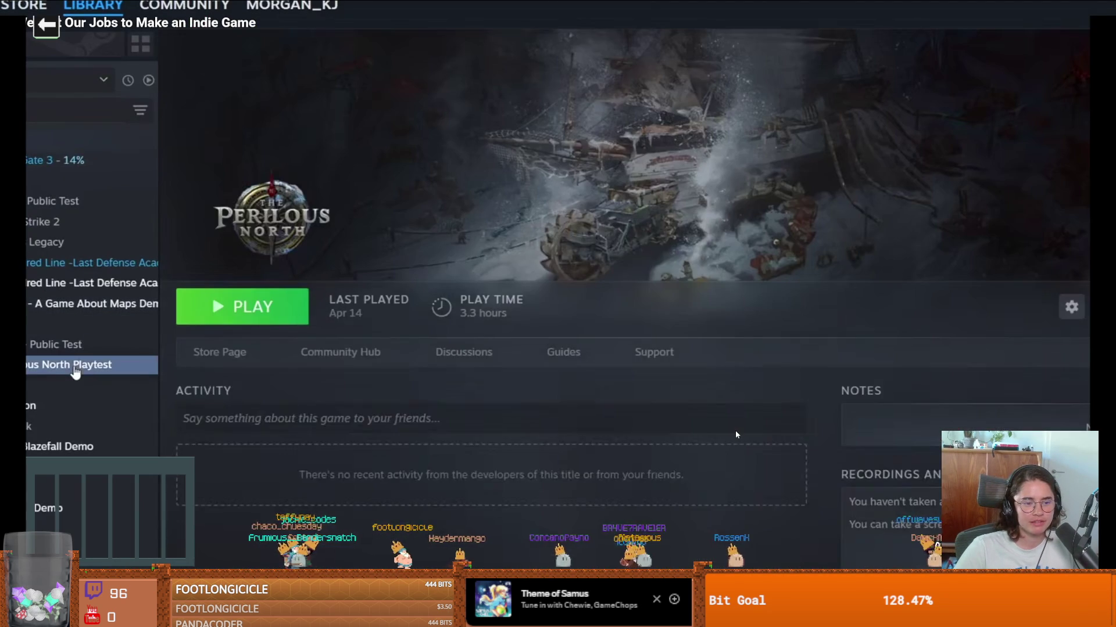
key("space")
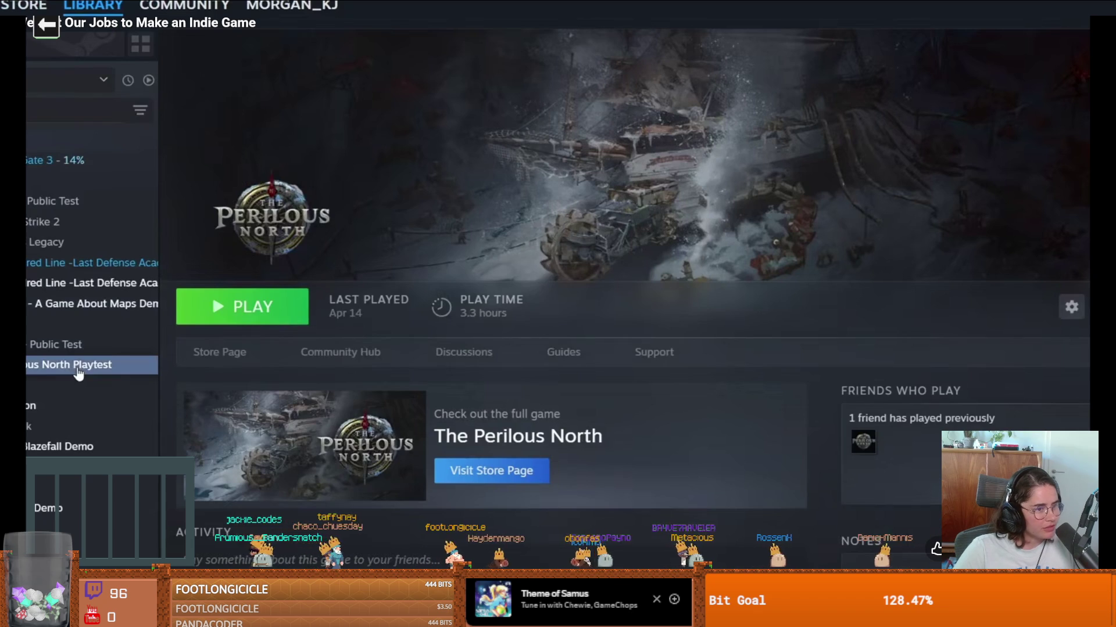
key("Escape")
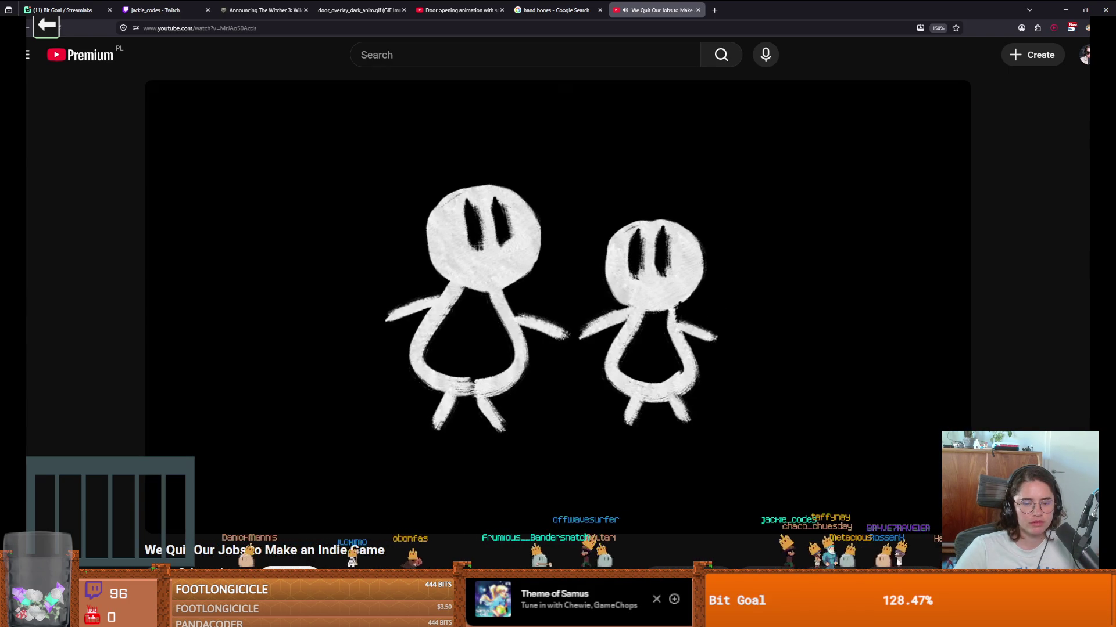
Step: Pause the devlog at 13:41 and scroll down to its title and description
mouse_move(721, 366)
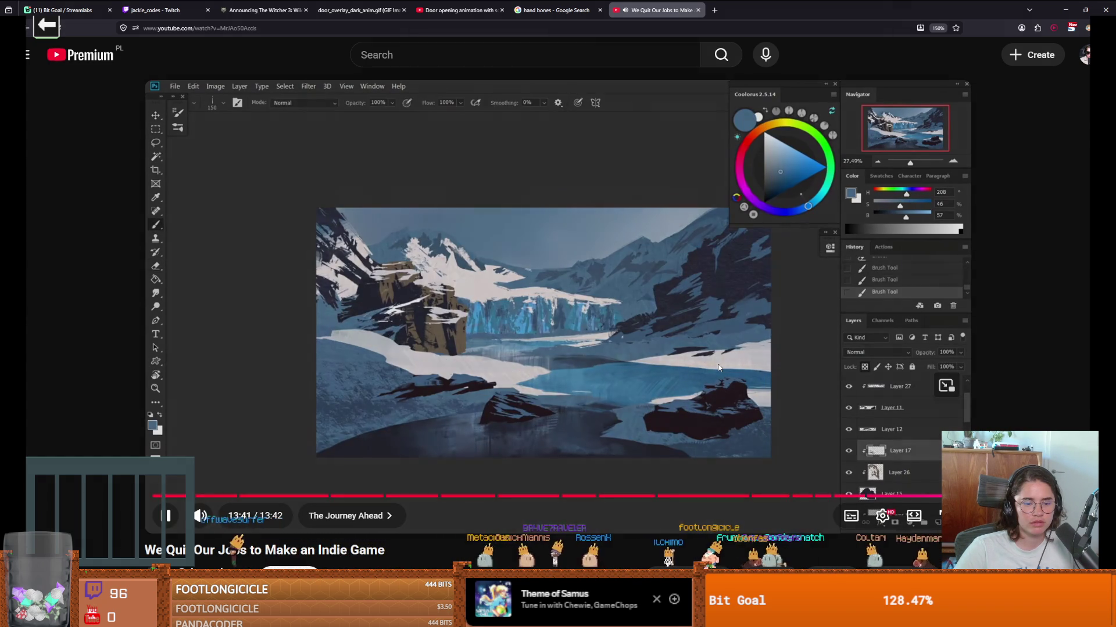
left_click(719, 367)
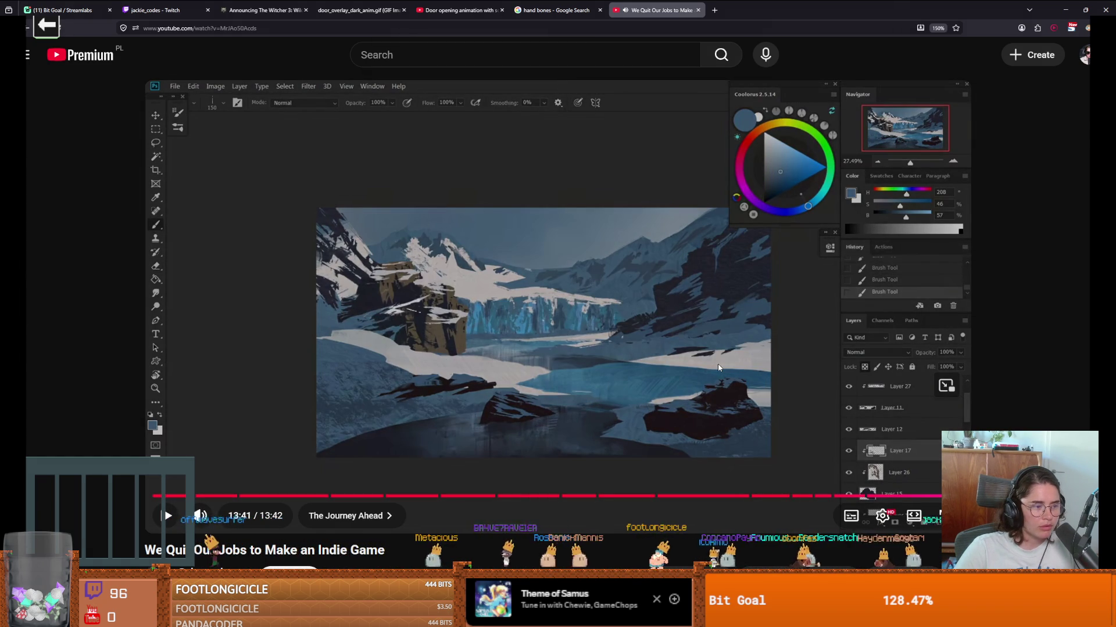
scroll(410, 478, "down", 3)
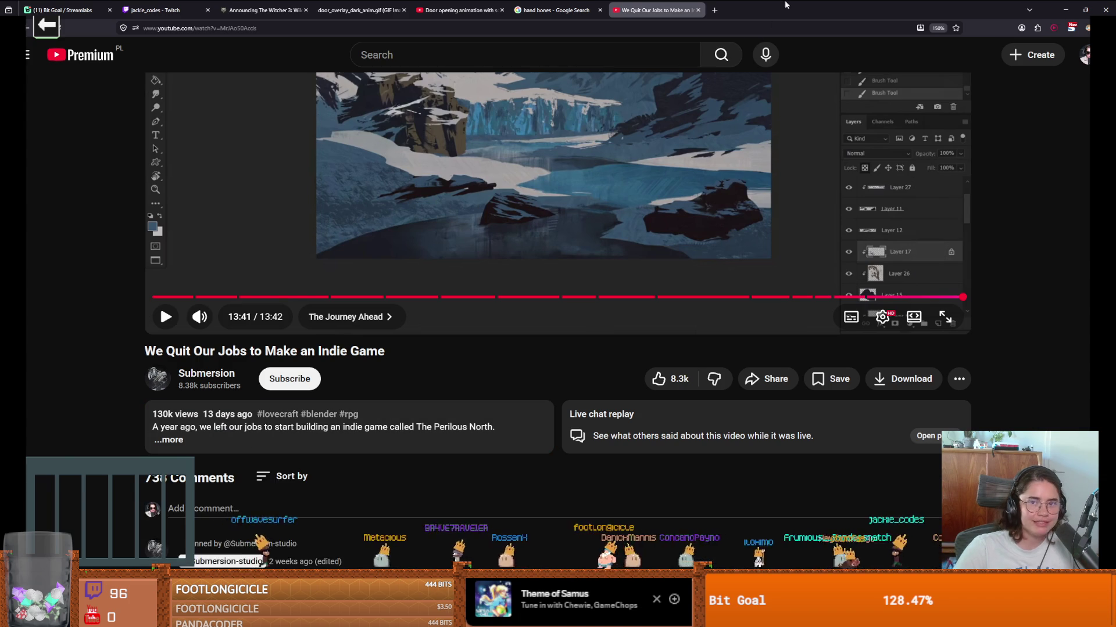
Step: Switch from the browser back to the Godot editor showing monster_room_27
key("alt+Tab")
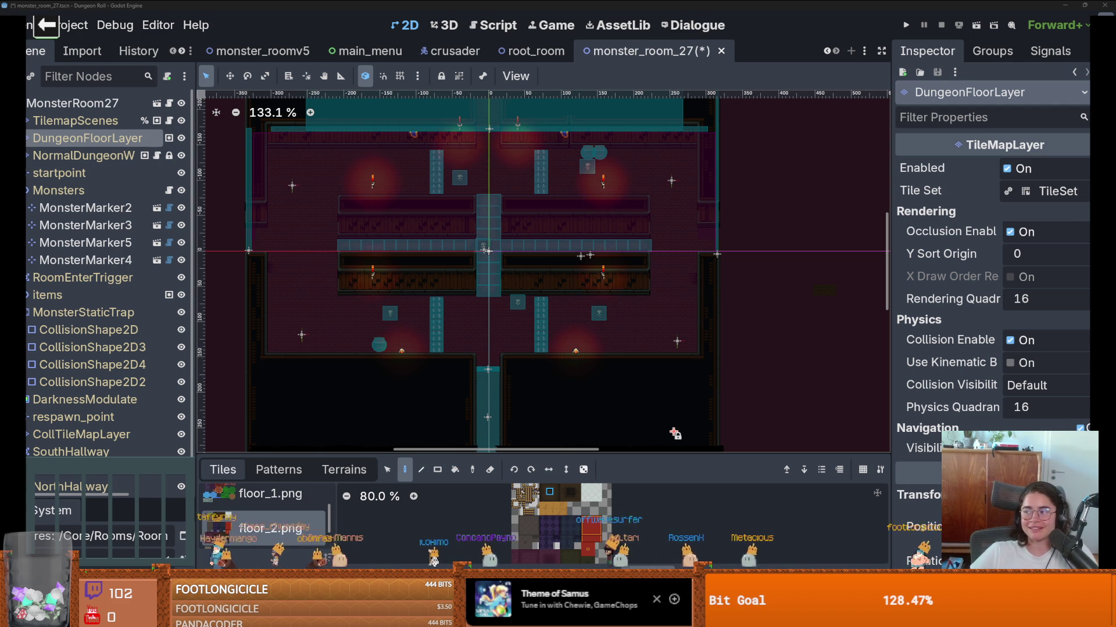
Step: Save the monster_room_27 scene and select its Monsters node
key("ctrl+s")
scroll(511, 276, "down", 6)
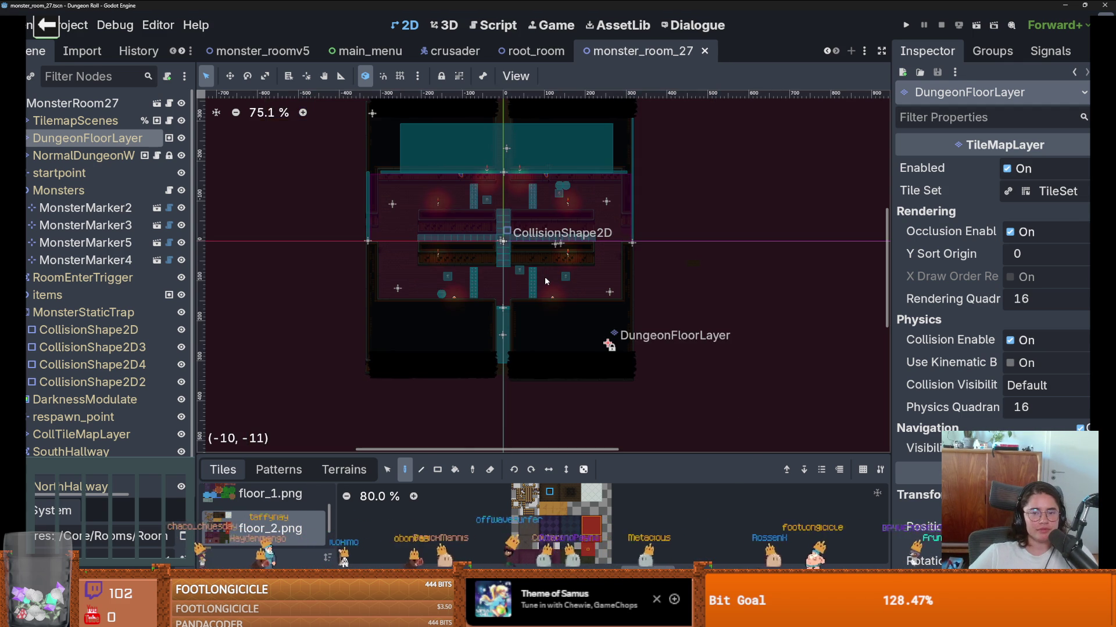
left_click(58, 190)
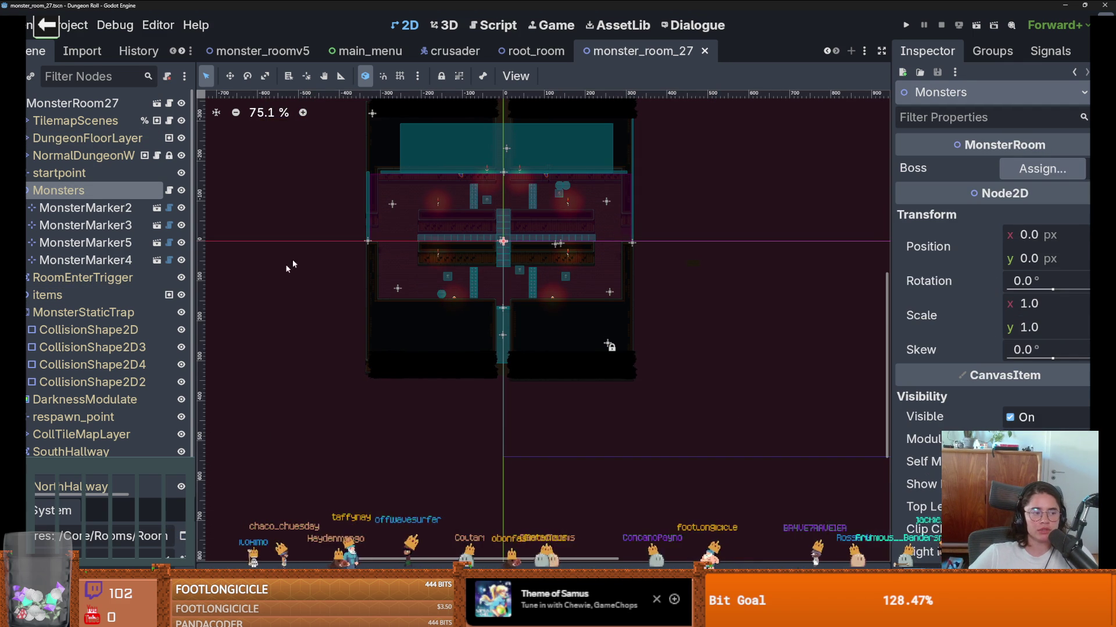
scroll(668, 299, "down", 1)
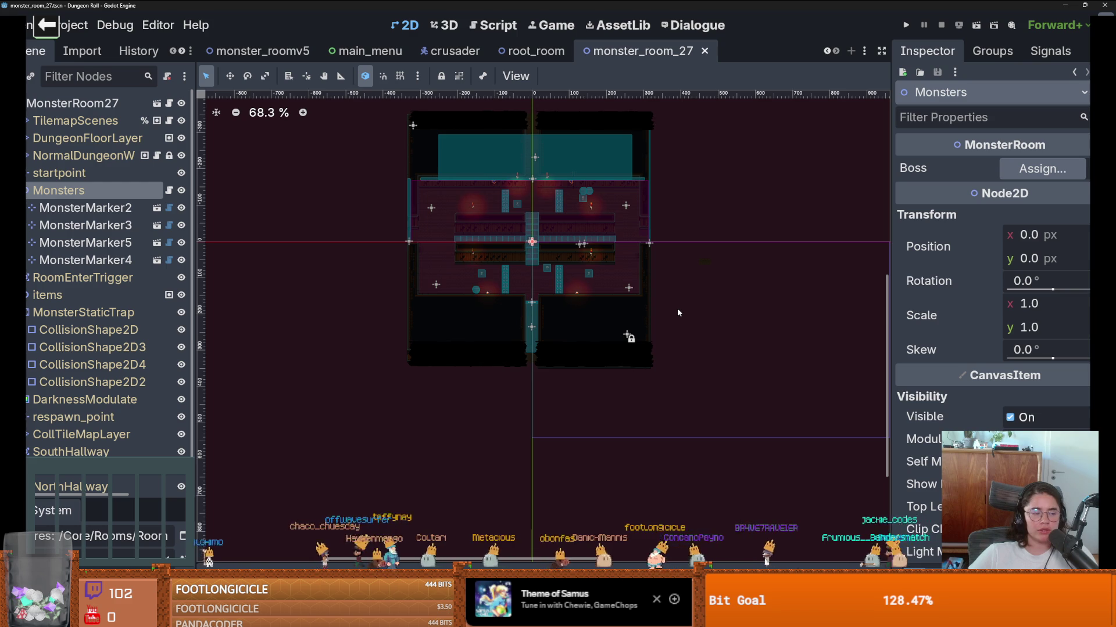
Step: Re-save monster_room_27 with Ctrl+S and bring up the root_room scene
key("ctrl+s")
scroll(537, 323, "up", 9)
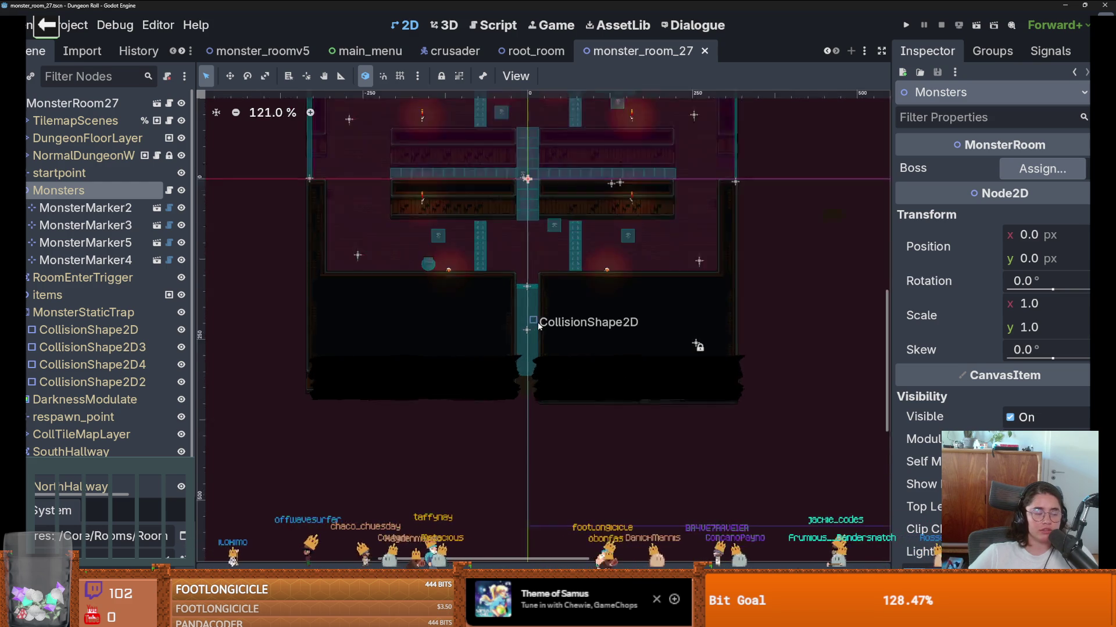
scroll(535, 343, "down", 2)
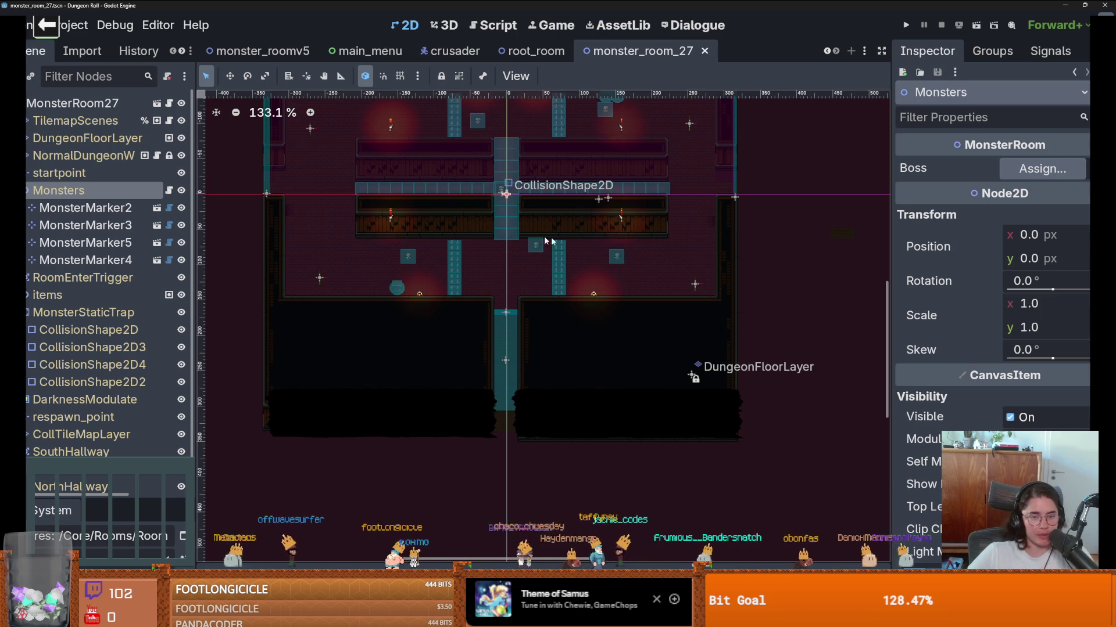
scroll(504, 291, "up", 1)
key("ctrl+s")
scroll(491, 232, "down", 1)
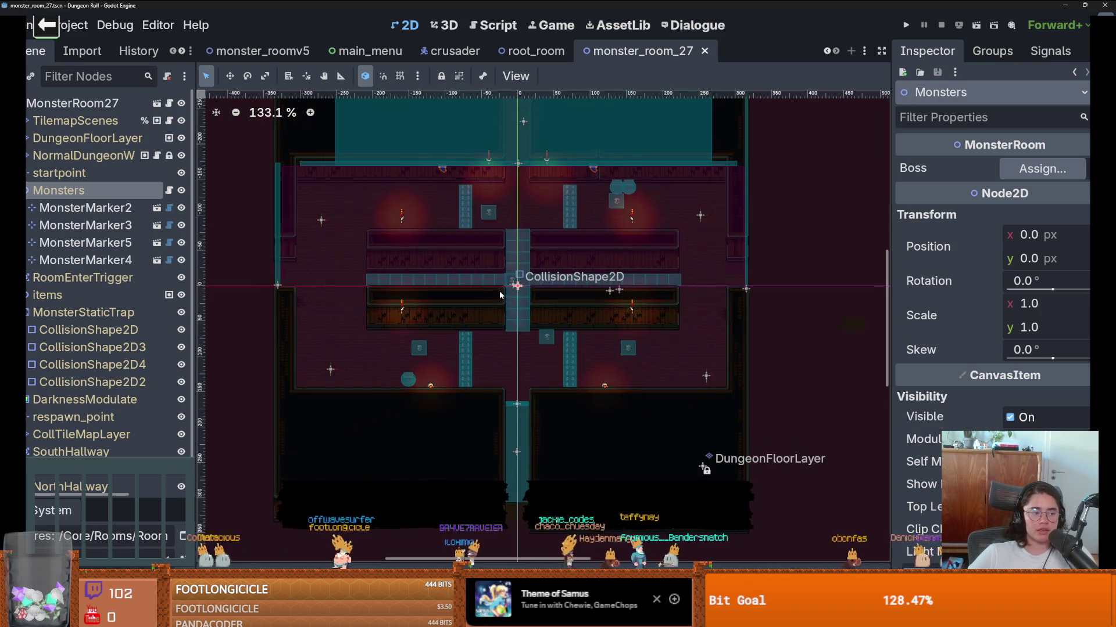
scroll(500, 296, "down", 2)
scroll(491, 296, "down", 3)
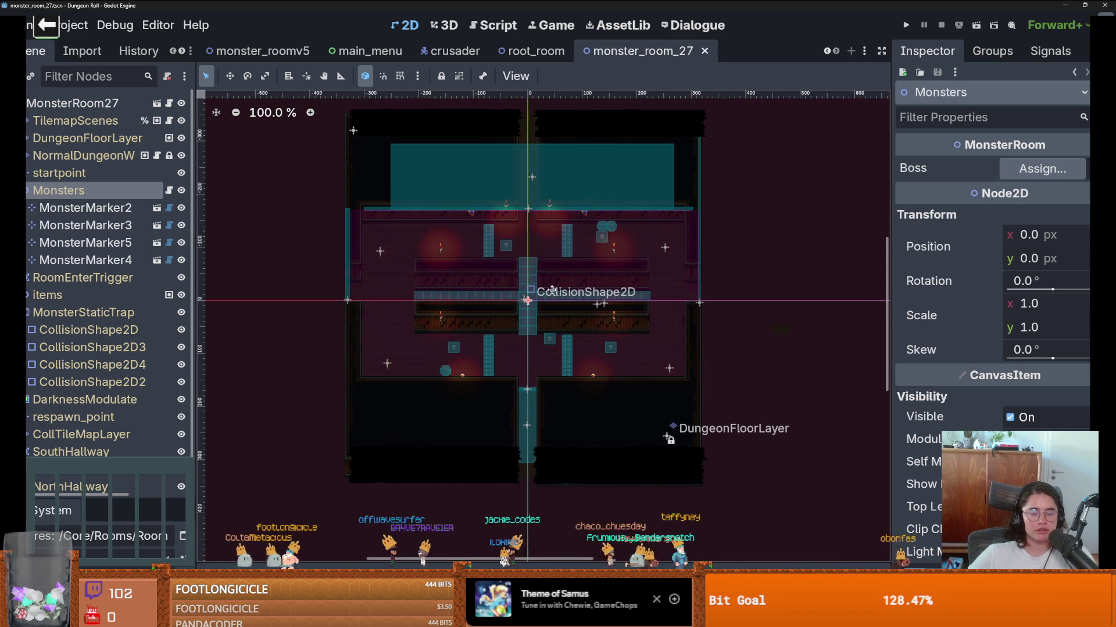
key("ctrl+s")
scroll(478, 286, "up", 3)
scroll(477, 282, "up", 7)
scroll(477, 281, "down", 6)
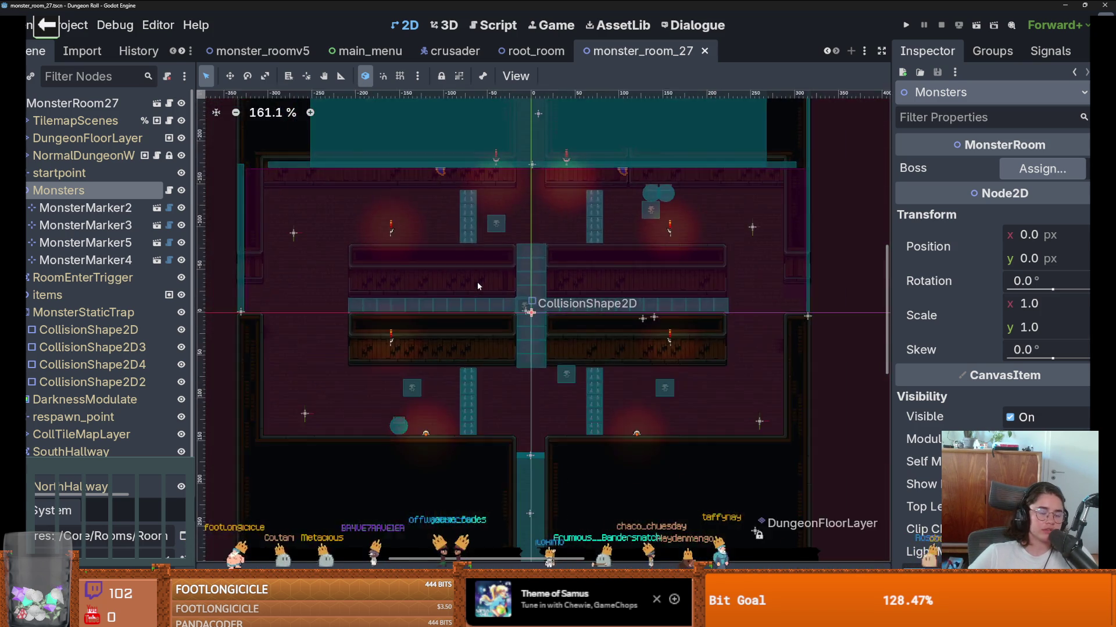
key("ctrl+s")
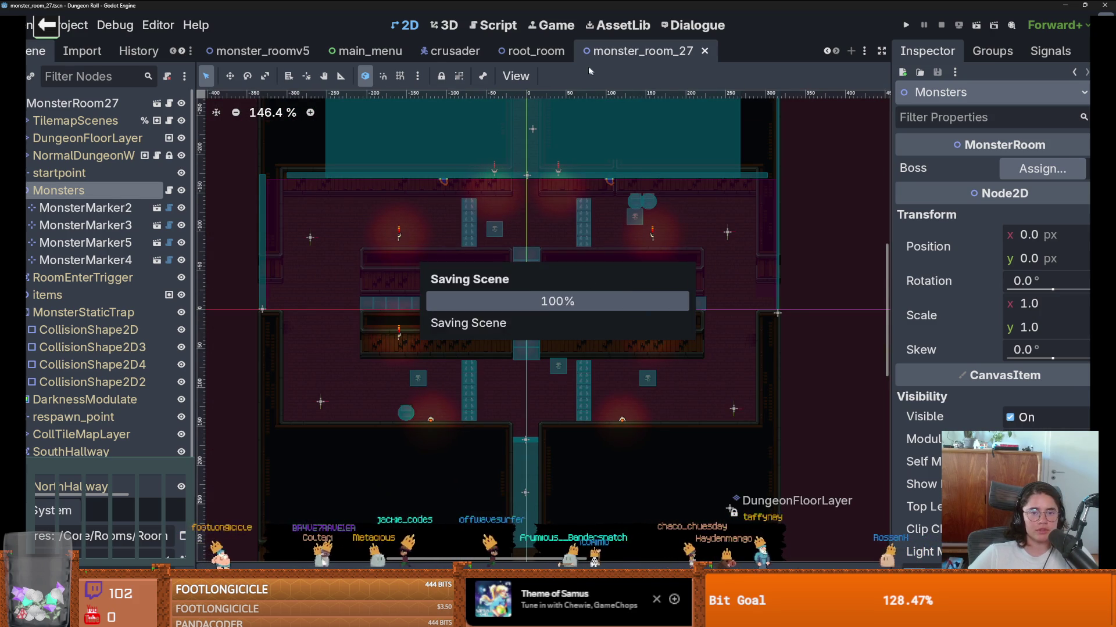
left_click(517, 52)
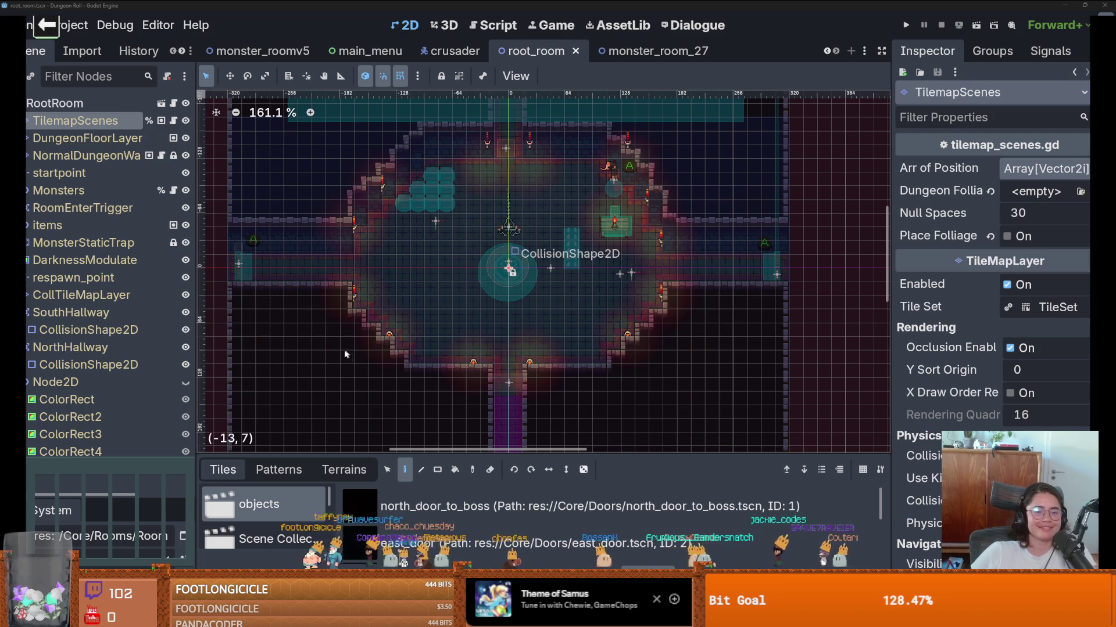
scroll(460, 411, "down", 1)
key("ctrl+s")
scroll(469, 392, "down", 1)
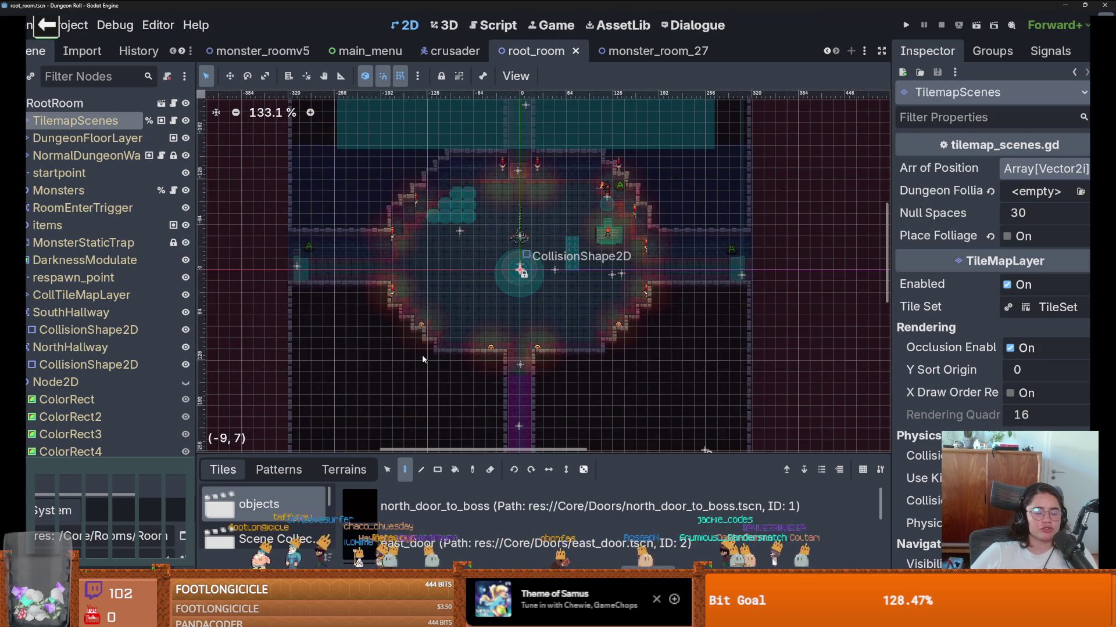
scroll(395, 401, "down", 2)
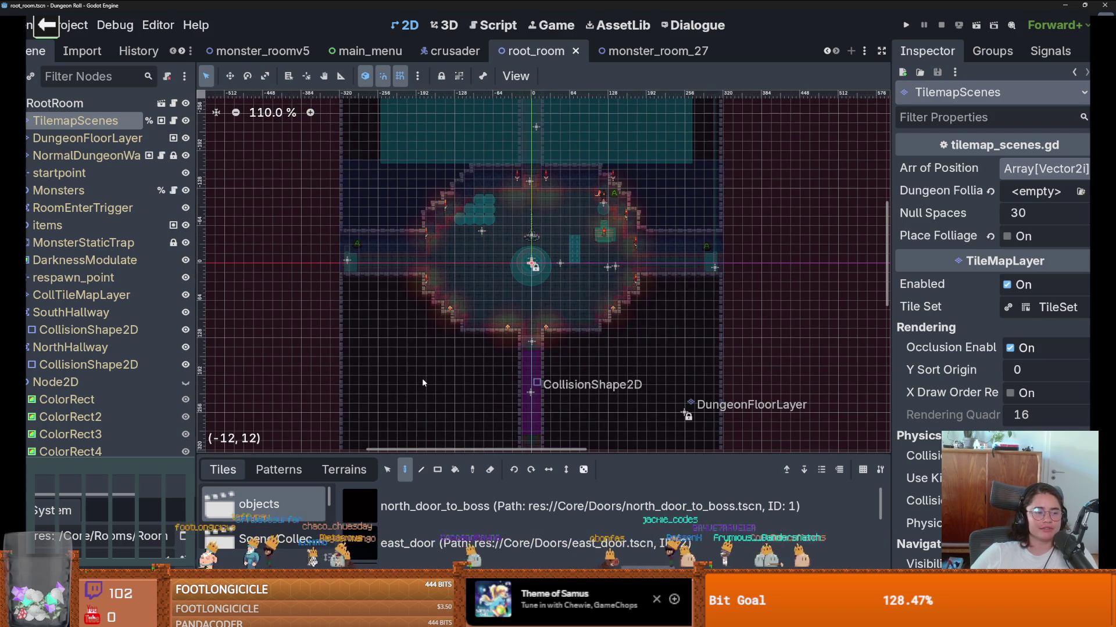
key("ctrl+s")
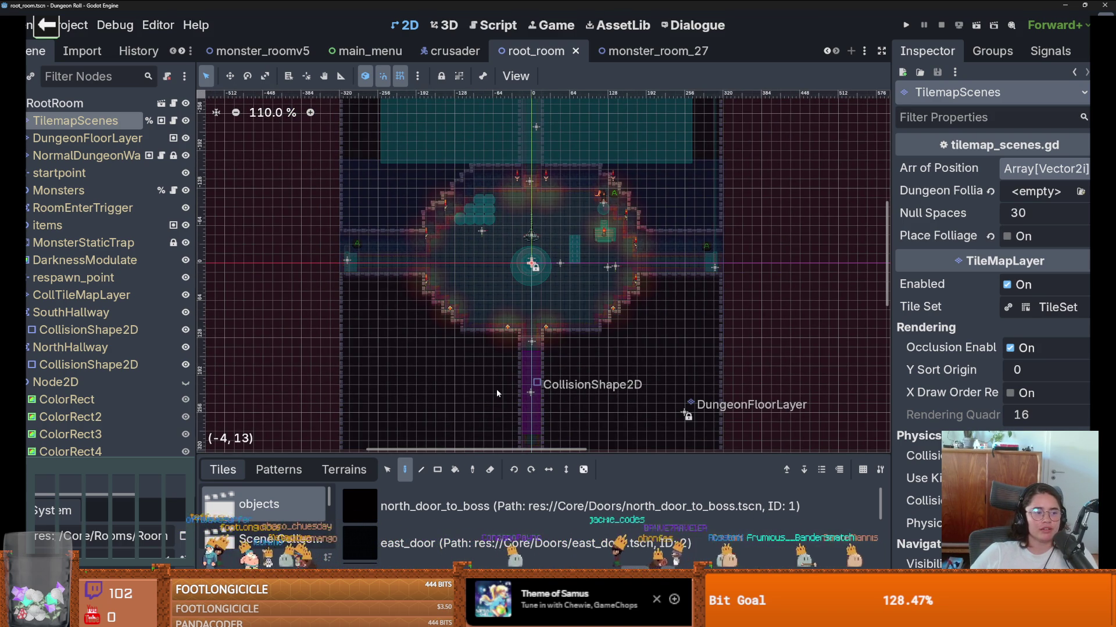
scroll(481, 386, "up", 1)
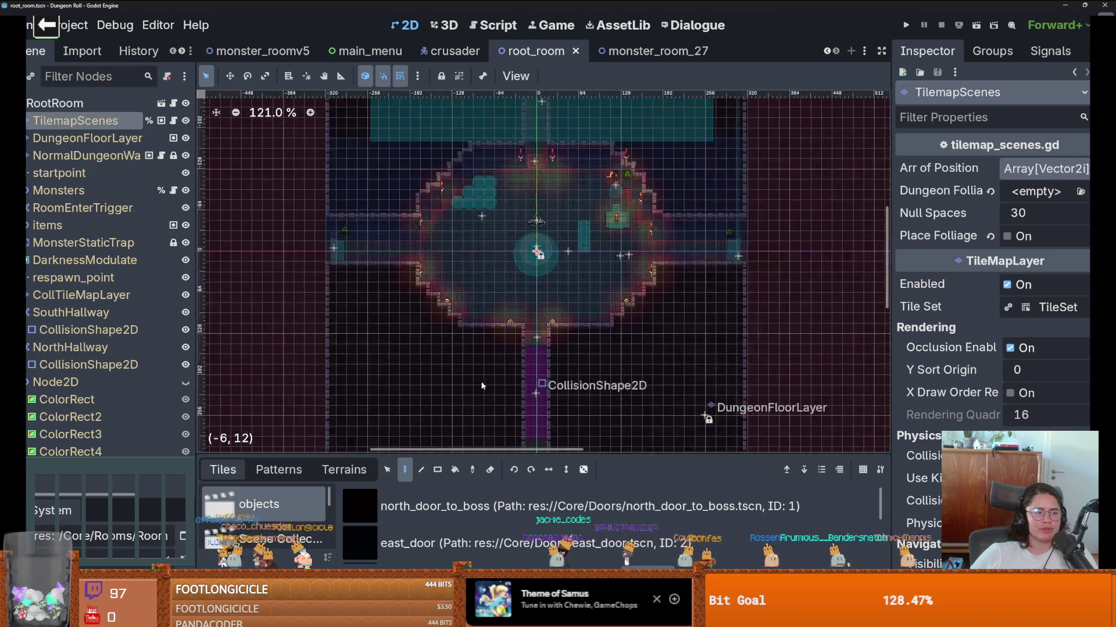
scroll(481, 386, "down", 2)
scroll(545, 358, "up", 1)
scroll(542, 371, "up", 1)
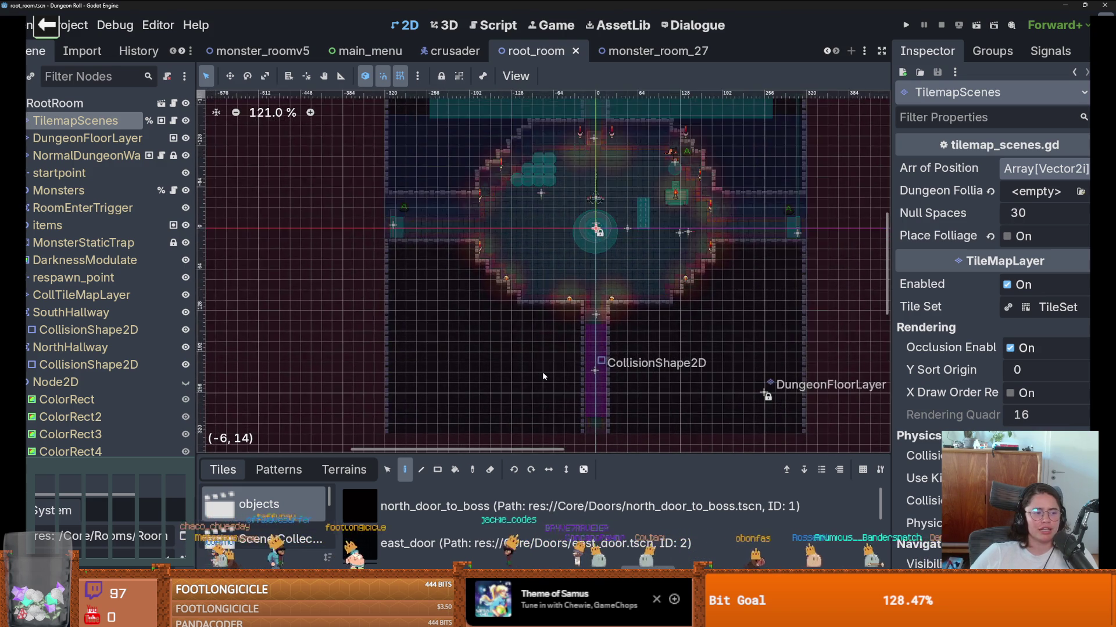
scroll(542, 374, "down", 2)
scroll(542, 374, "up", 2)
left_click_drag(543, 374, 537, 385)
scroll(558, 377, "down", 3)
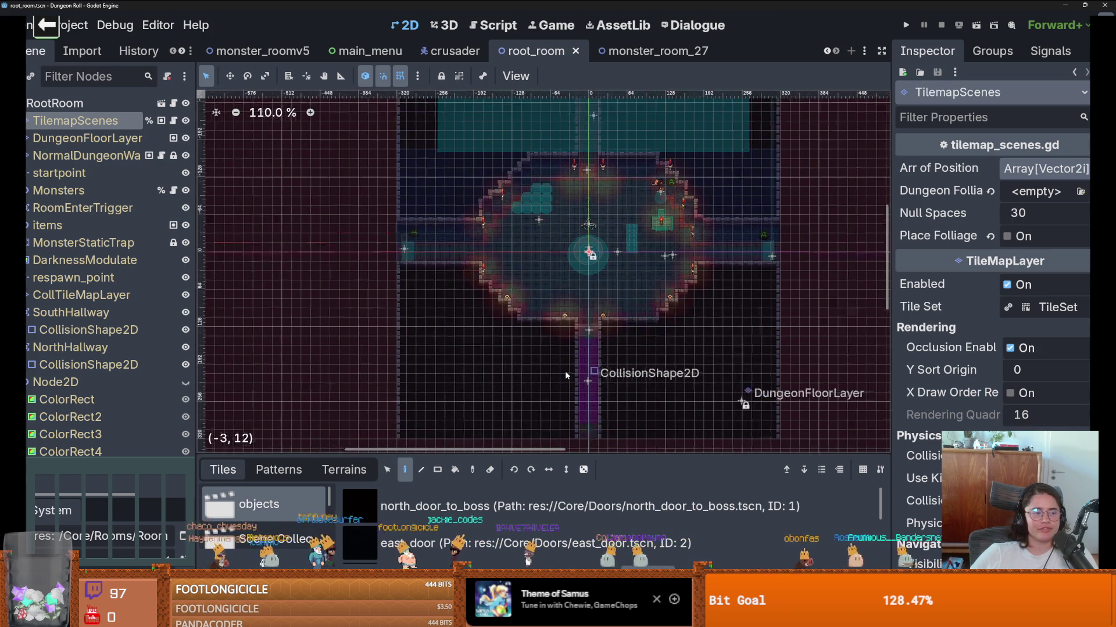
scroll(553, 399, "up", 8)
scroll(557, 417, "down", 3)
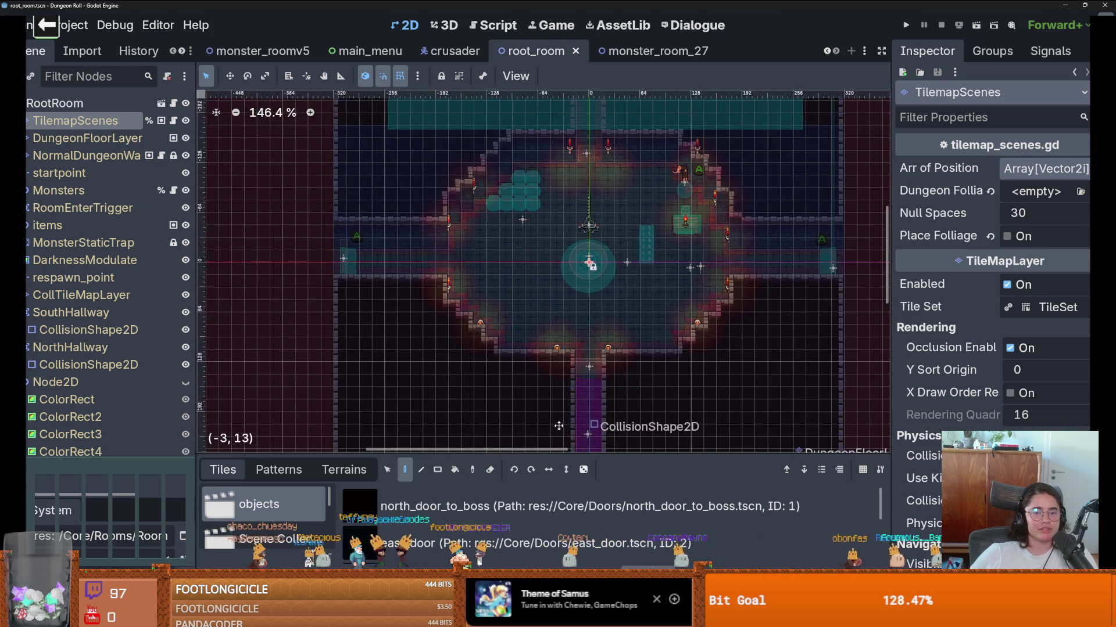
scroll(545, 413, "up", 3)
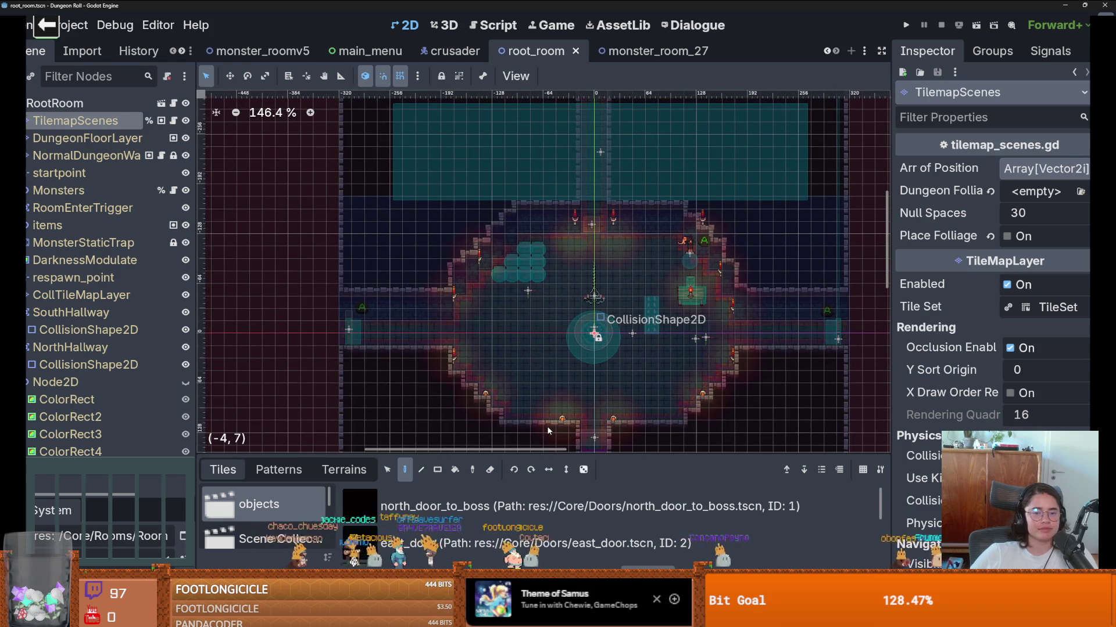
Step: Save root_room with Ctrl+S and return to the monster_room_27 scene via Ctrl+Tab
key("ctrl+s")
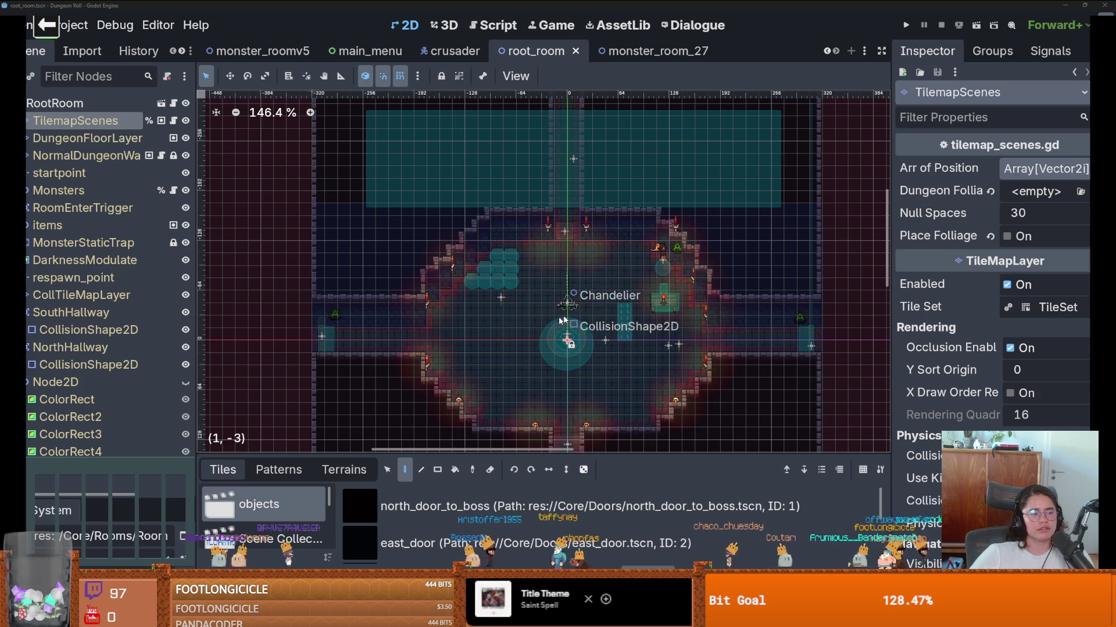
scroll(566, 325, "up", 1)
scroll(271, 347, "right", 3)
scroll(326, 291, "down", 1)
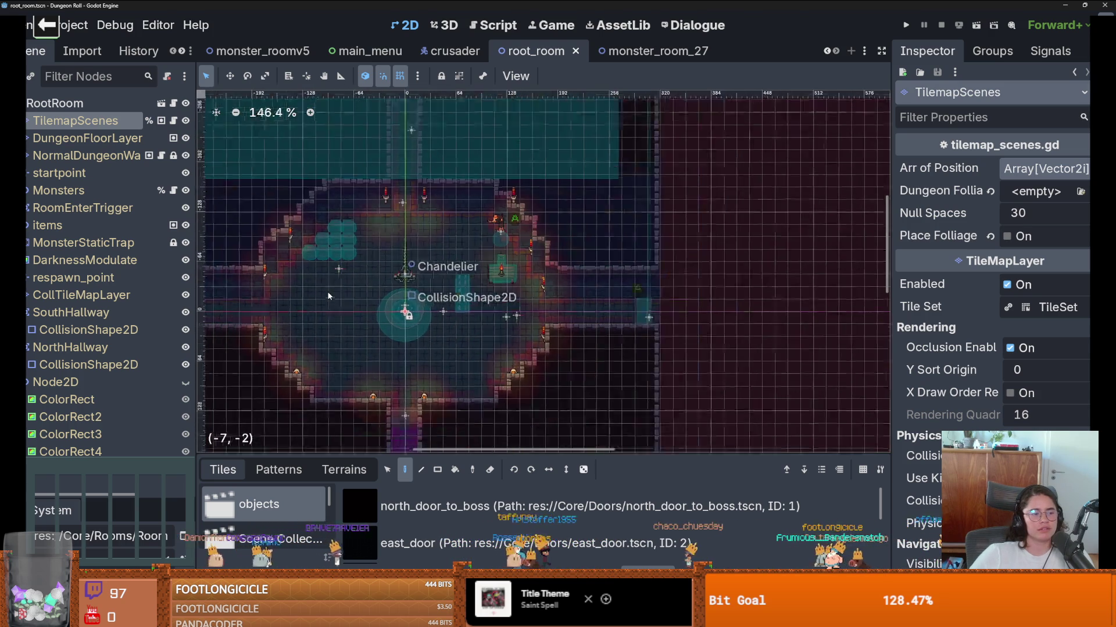
scroll(349, 290, "down", 8)
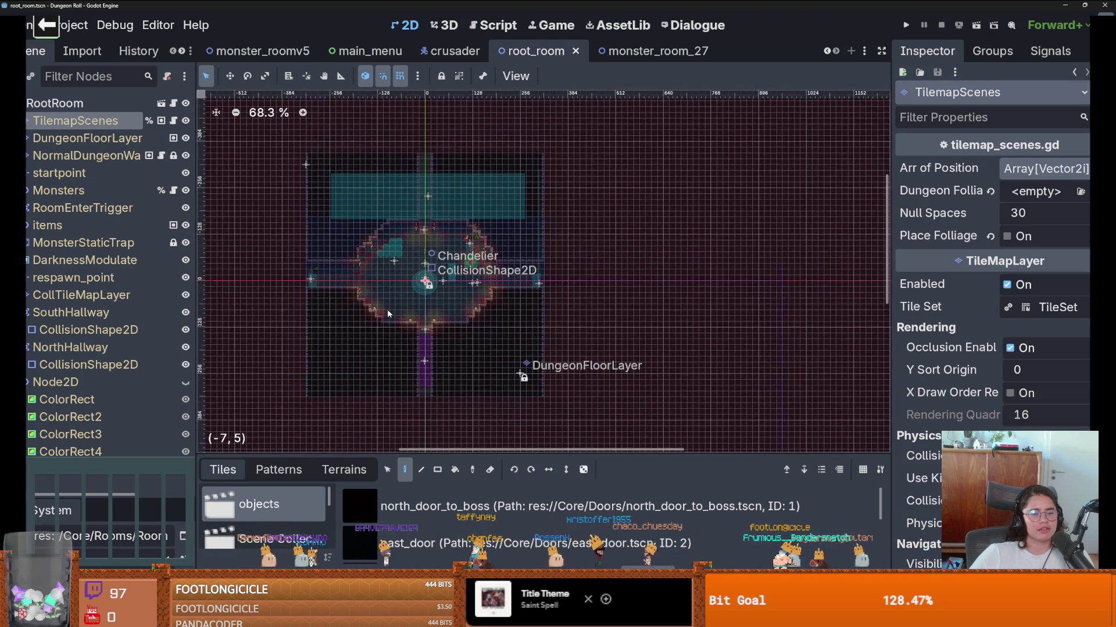
scroll(387, 309, "up", 4)
scroll(434, 351, "up", 11)
scroll(434, 351, "down", 10)
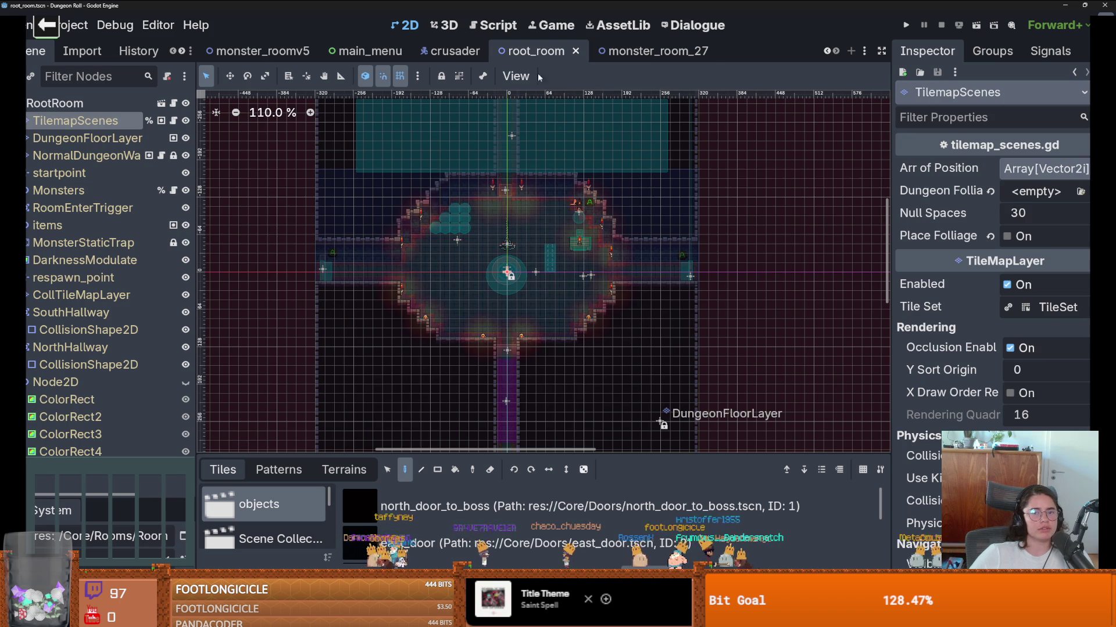
key("ctrl+Tab")
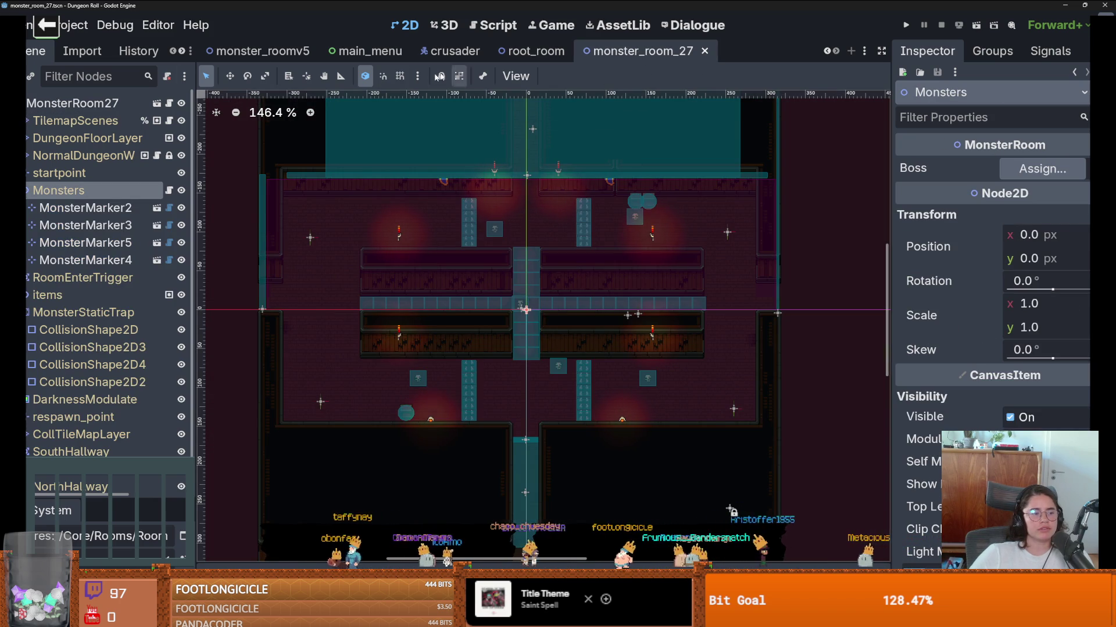
Step: Fold the Monsters and MonsterStaticTrap nodes so their child markers and collision shapes are hidden
left_click(827, 51)
left_click(826, 51)
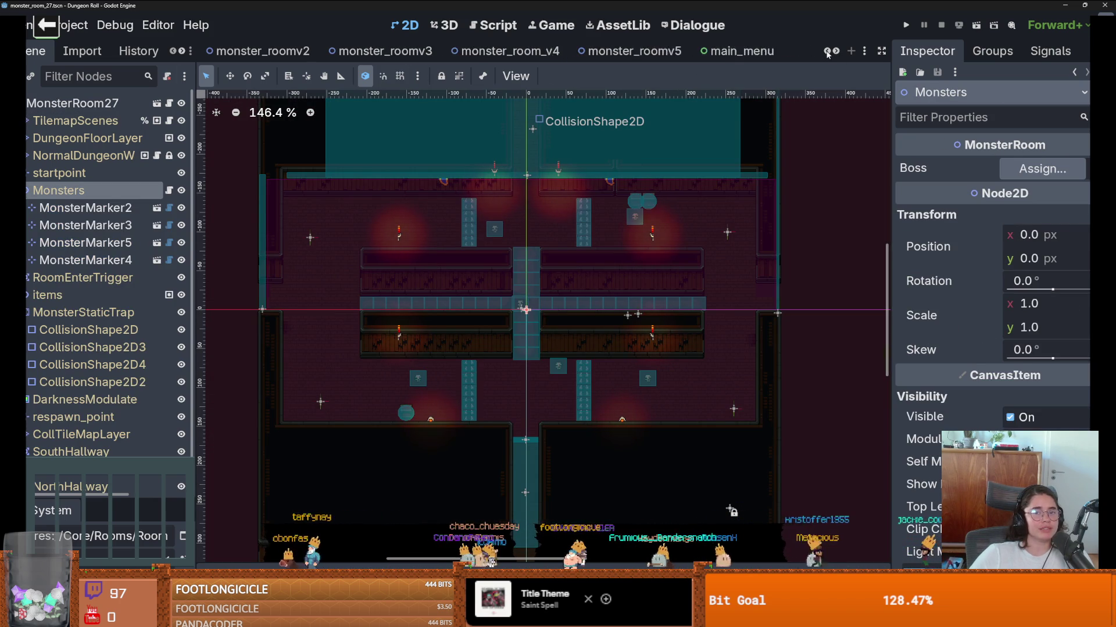
left_click(827, 51)
left_click(826, 52)
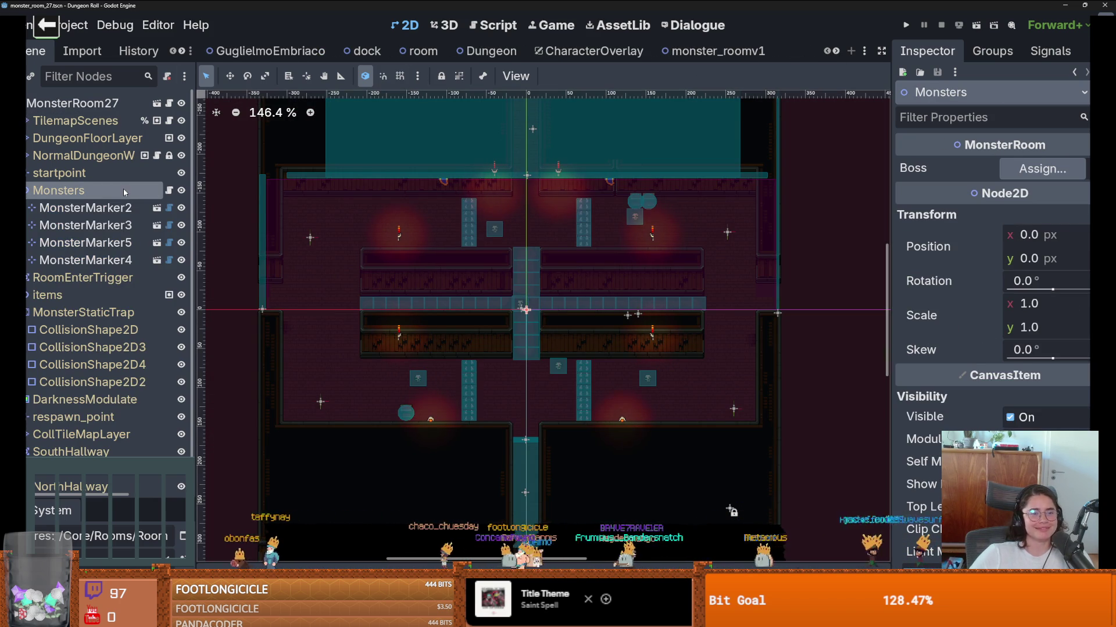
left_click(28, 191)
left_click(27, 243)
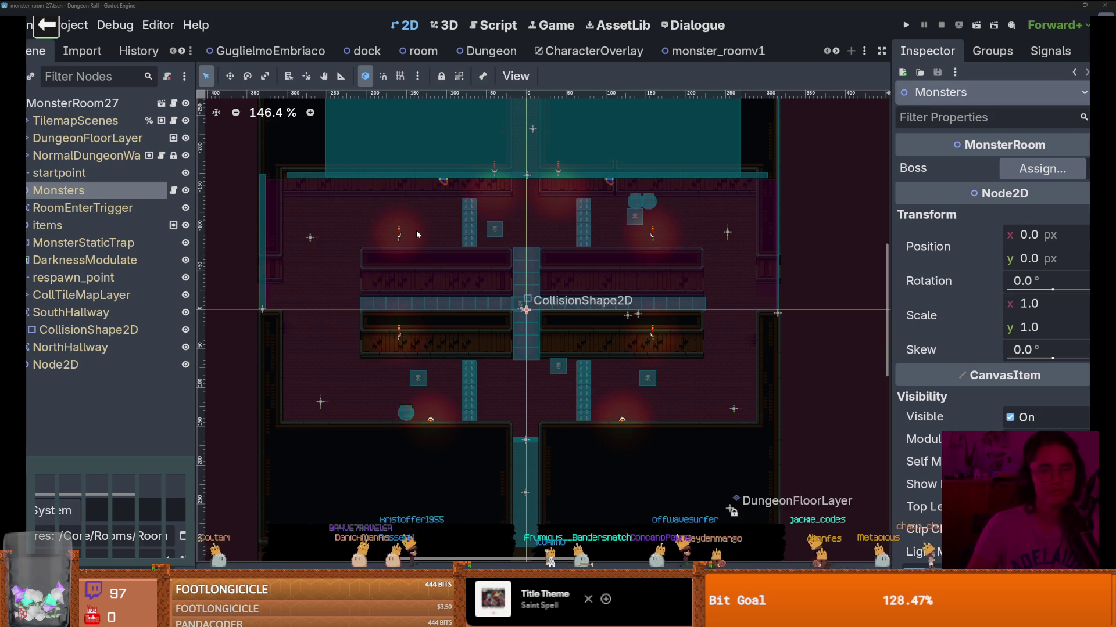
scroll(558, 308, "right", 1)
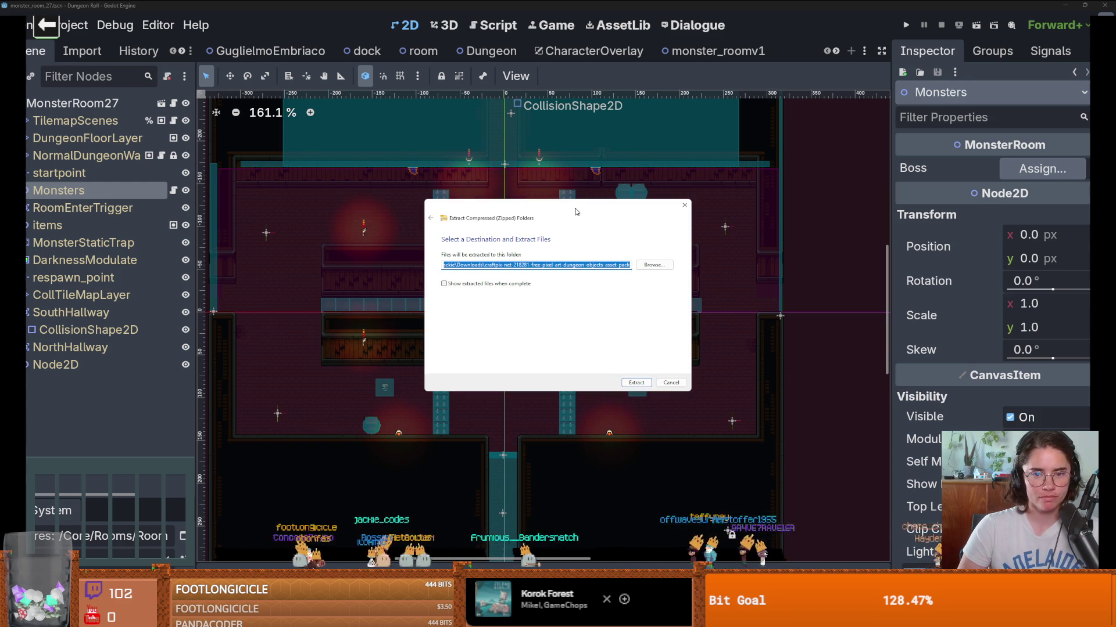
Step: Extract the zipped dungeon objects asset pack to the default destination
key("Return")
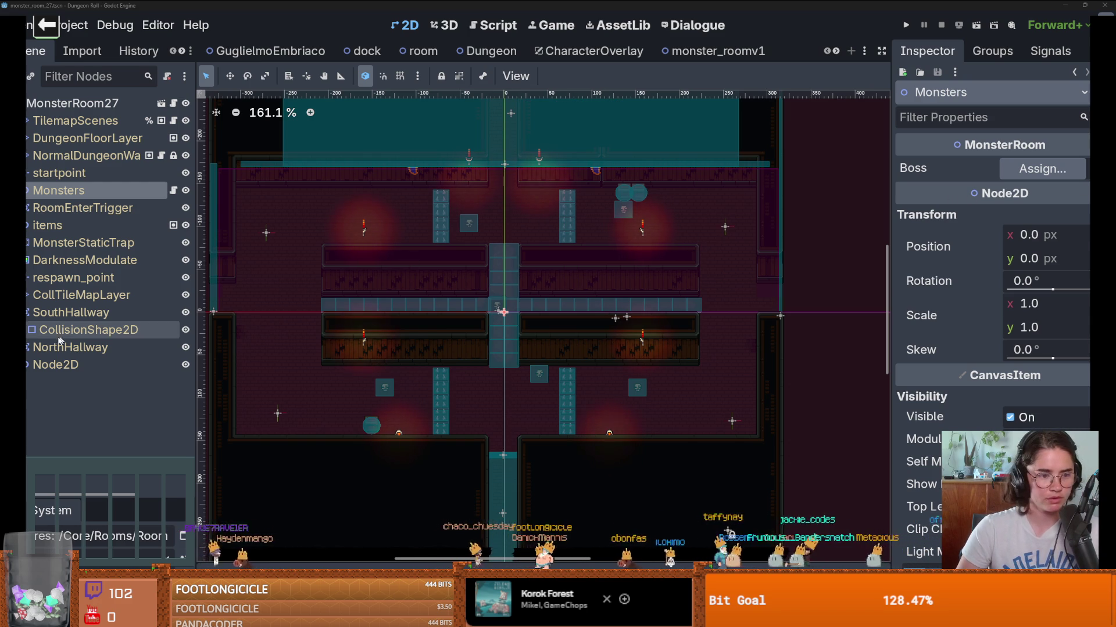
Step: Filter the FileSystem dock for 'craft', then open the CraftPixel folder in the system file manager
left_click_drag(77, 497, 78, 111)
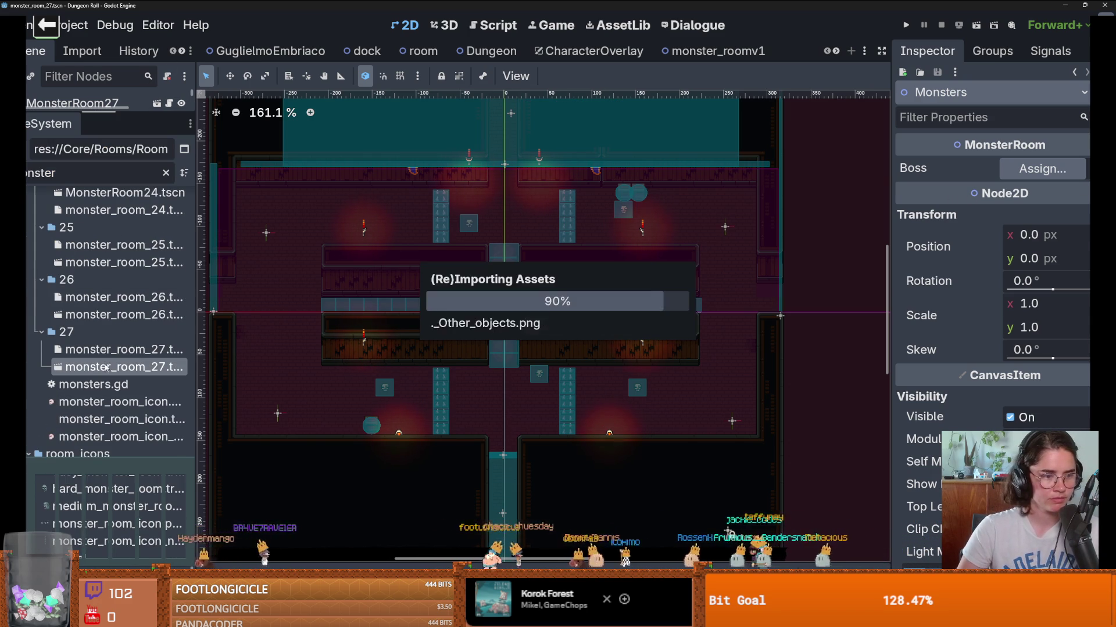
left_click(152, 170)
type("craft")
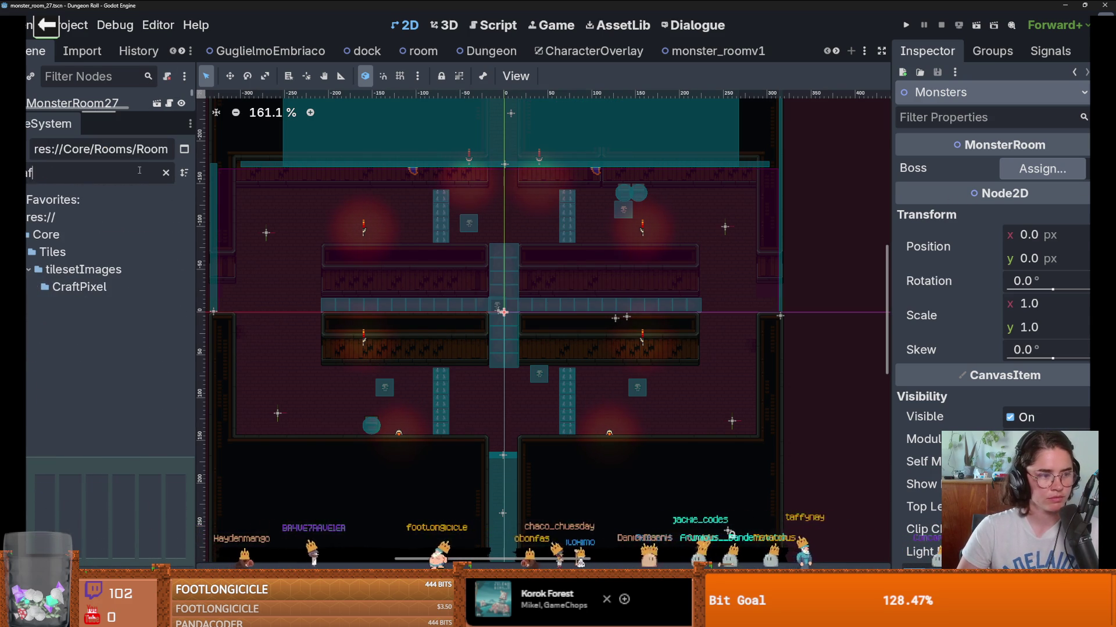
left_click(165, 172)
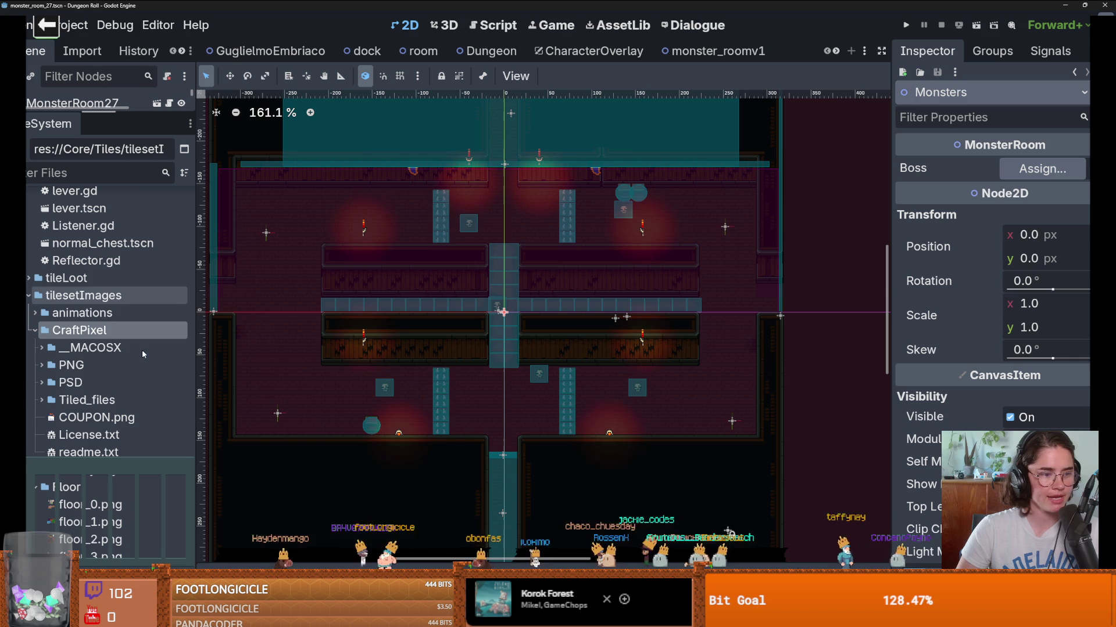
right_click(56, 334)
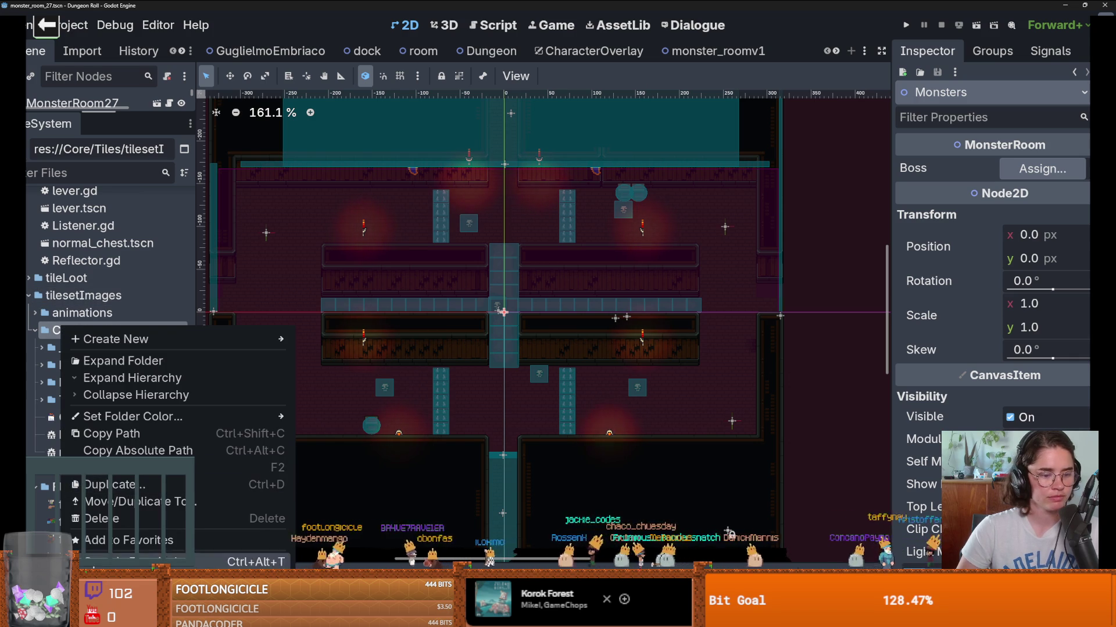
left_click(105, 560)
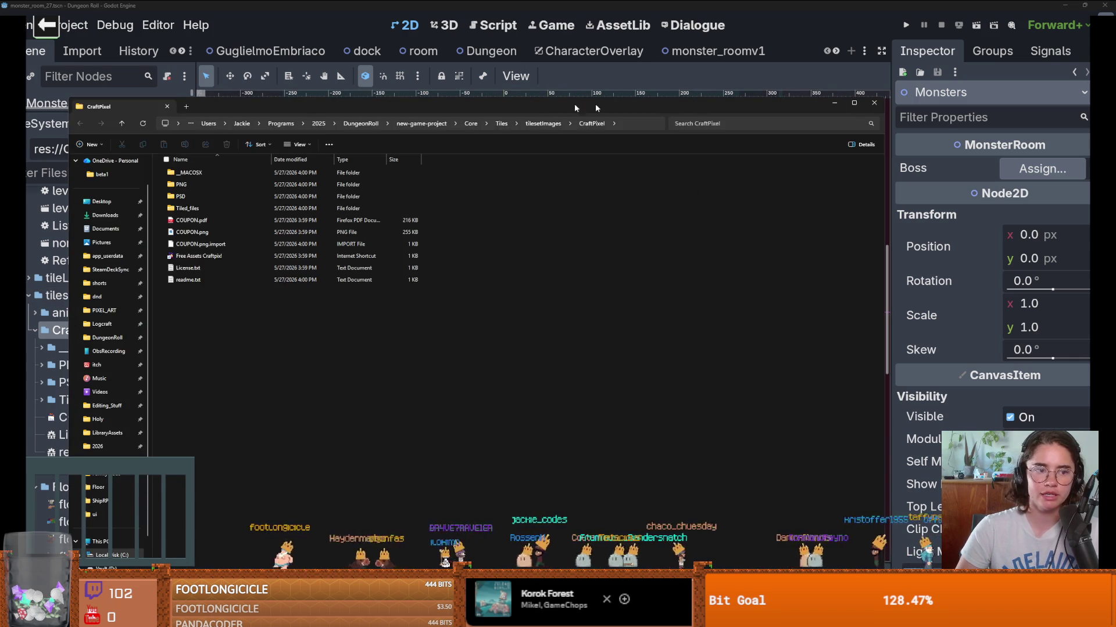
Step: In File Explorer, go into CraftPixel's PNG folder and preview fire_trap.png in Photos
key("alt+Tab")
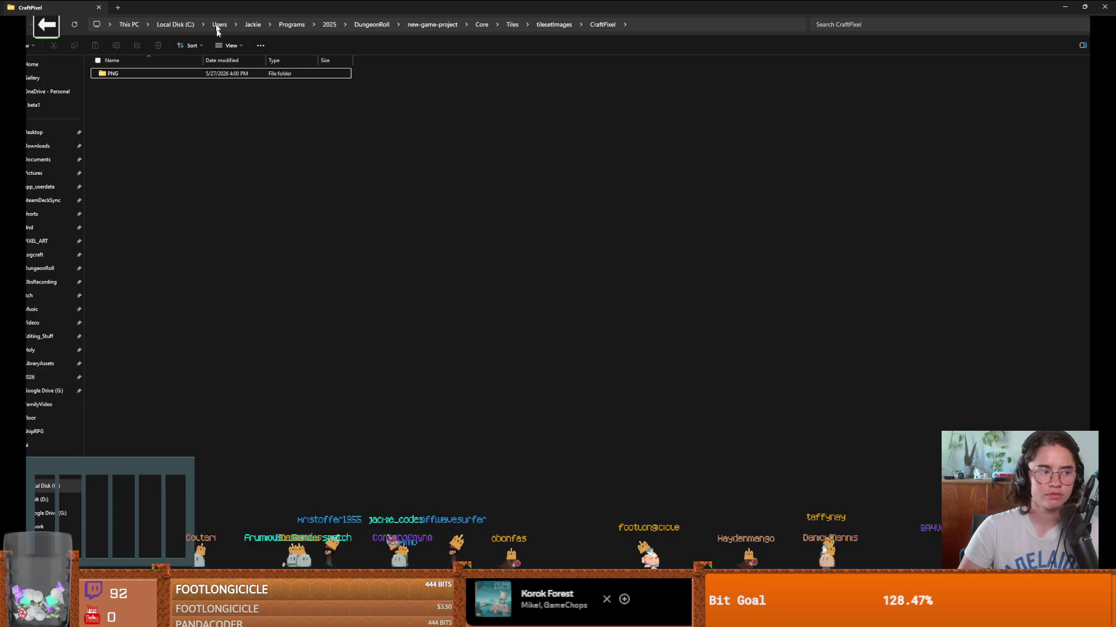
double_click(129, 75)
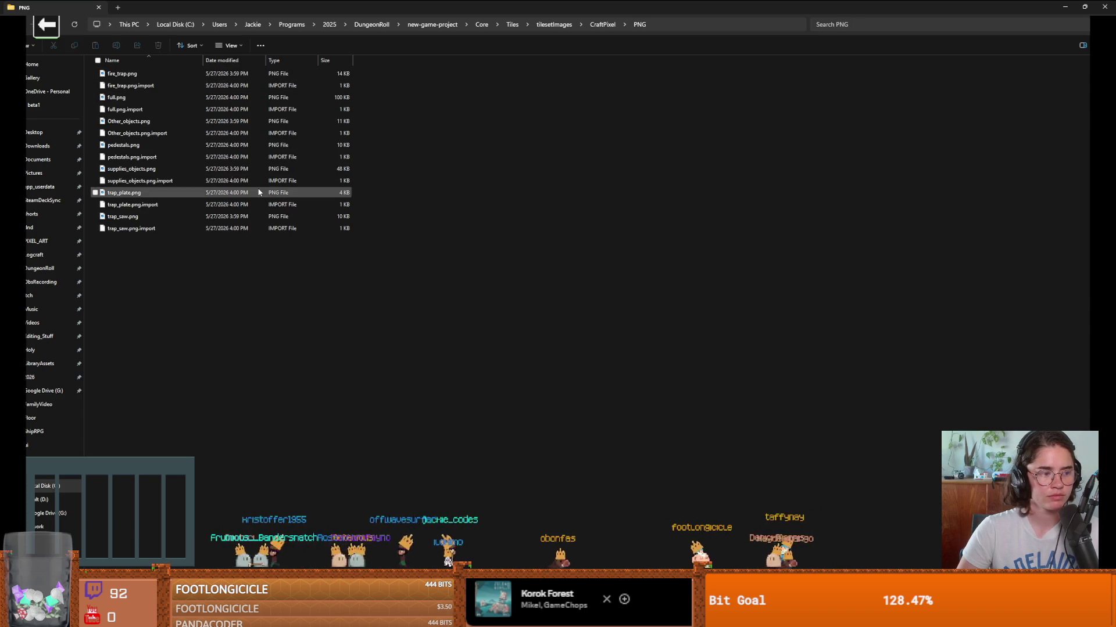
double_click(150, 75)
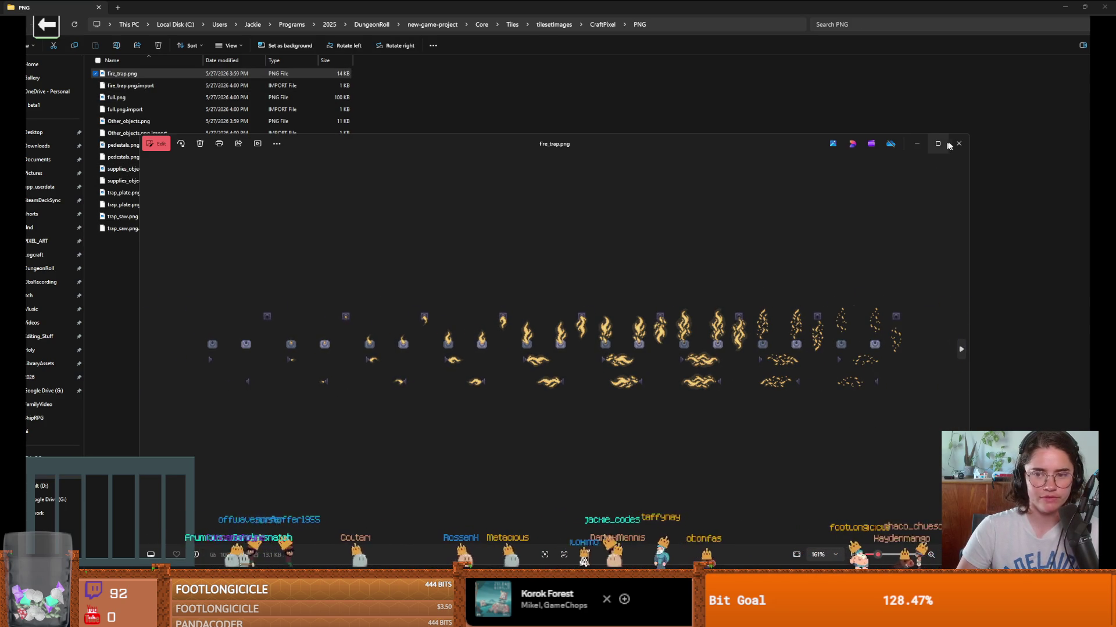
Step: Close fire_trap.png, then preview the full.png tileset image and zoom in and out on it
left_click(958, 147)
double_click(138, 97)
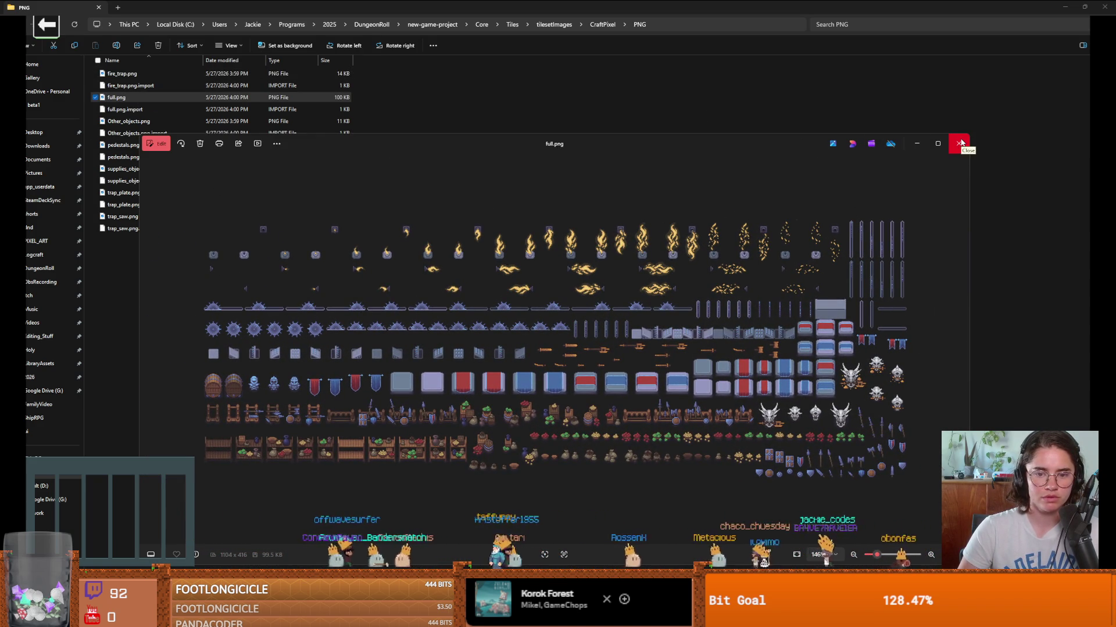
scroll(613, 332, "up", 3)
scroll(687, 326, "down", 3)
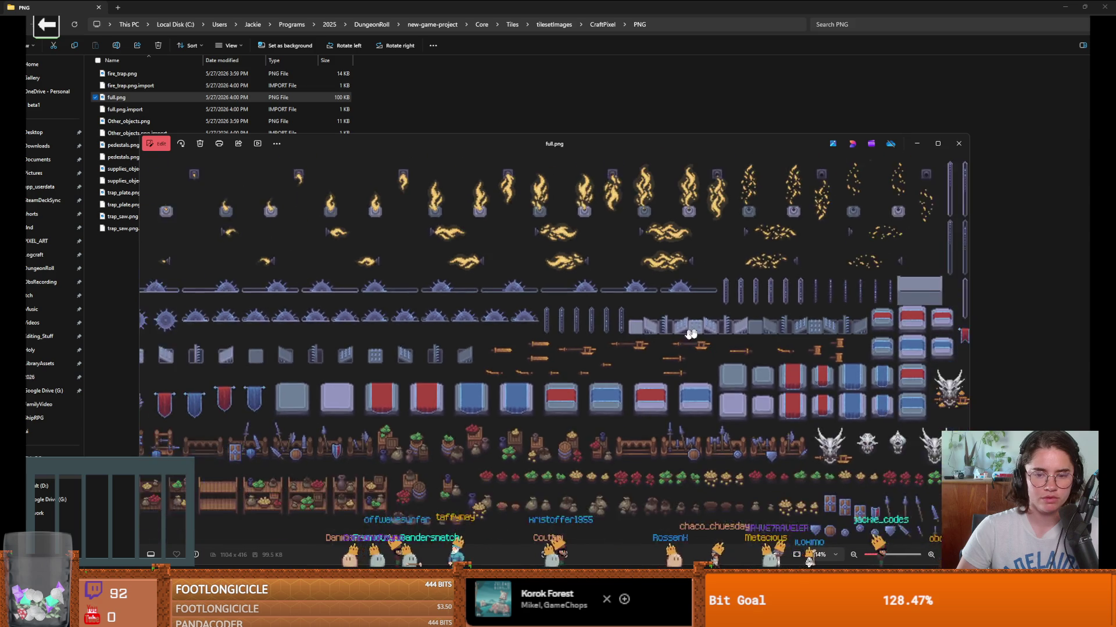
scroll(718, 330, "up", 4)
scroll(717, 331, "down", 5)
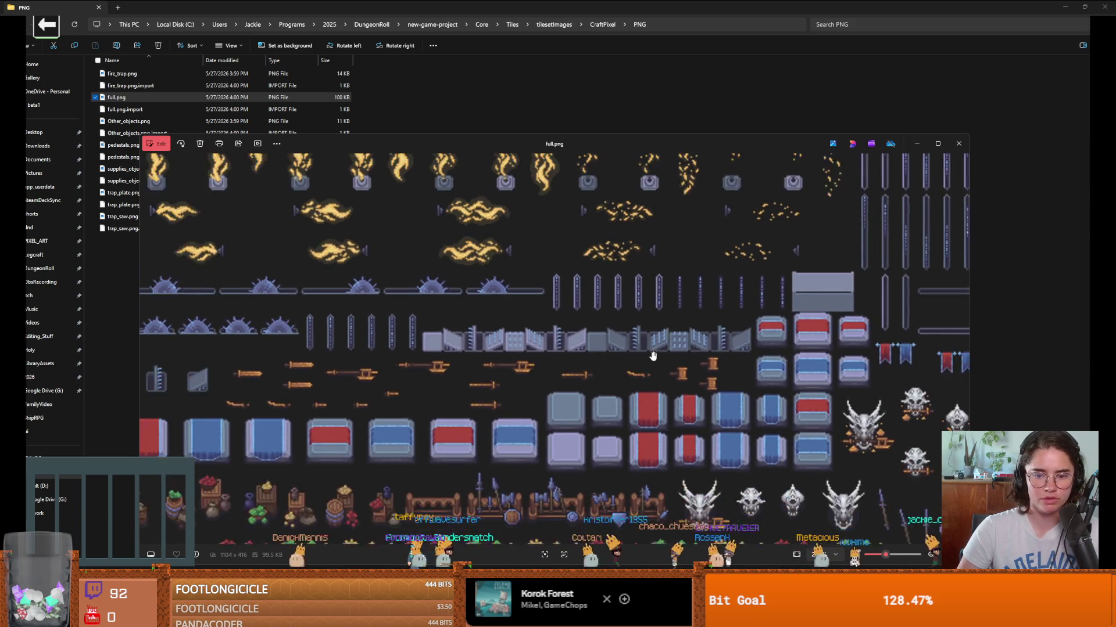
scroll(436, 389, "up", 2)
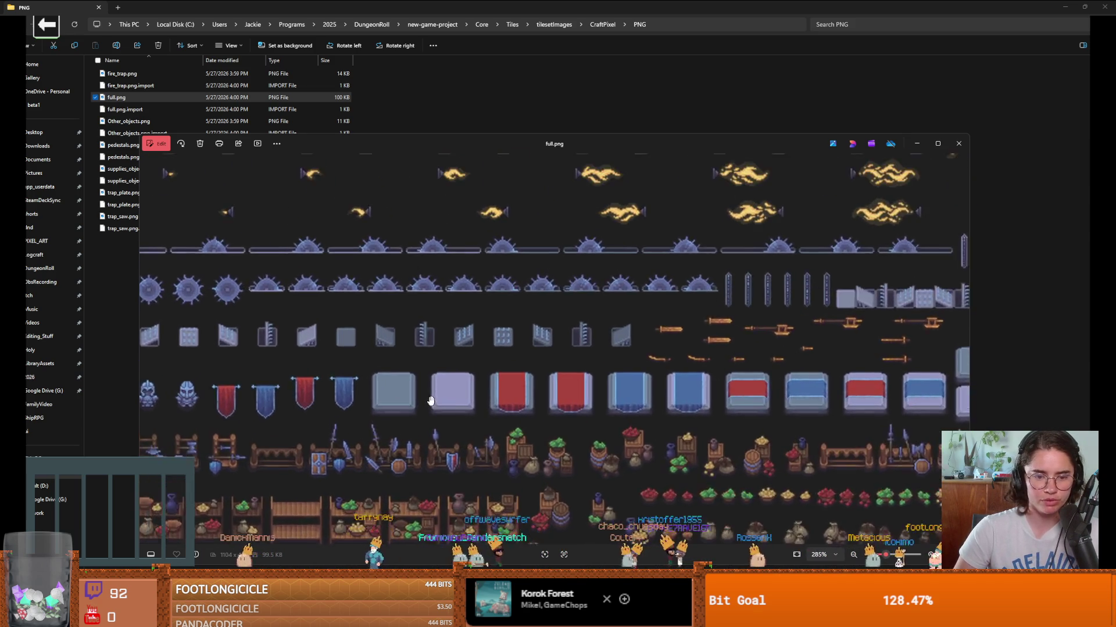
scroll(604, 413, "down", 2)
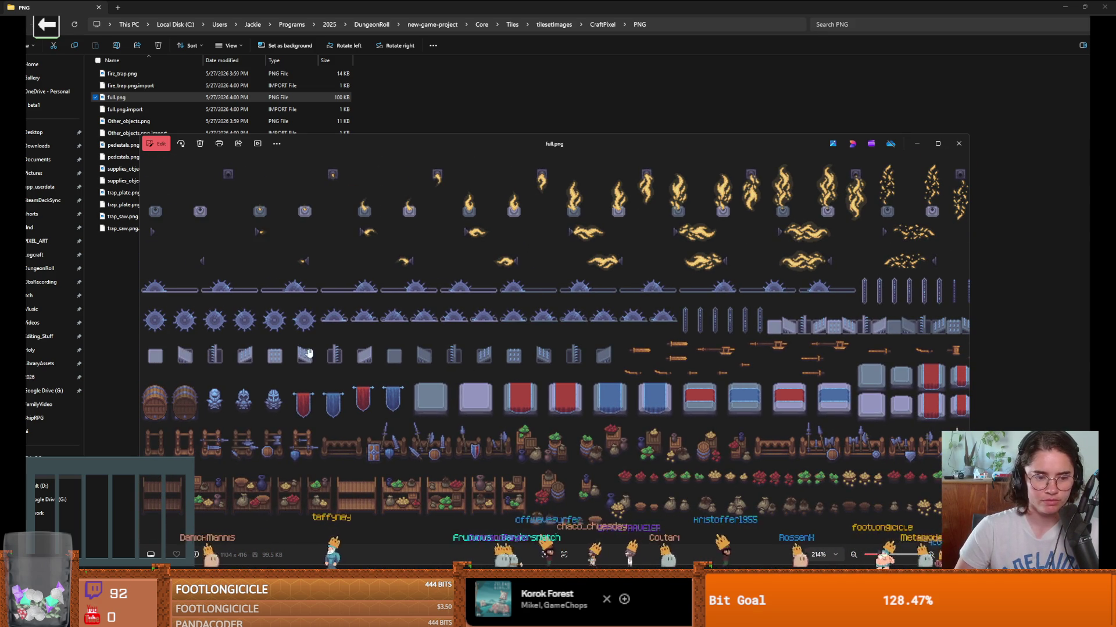
scroll(452, 425, "up", 3)
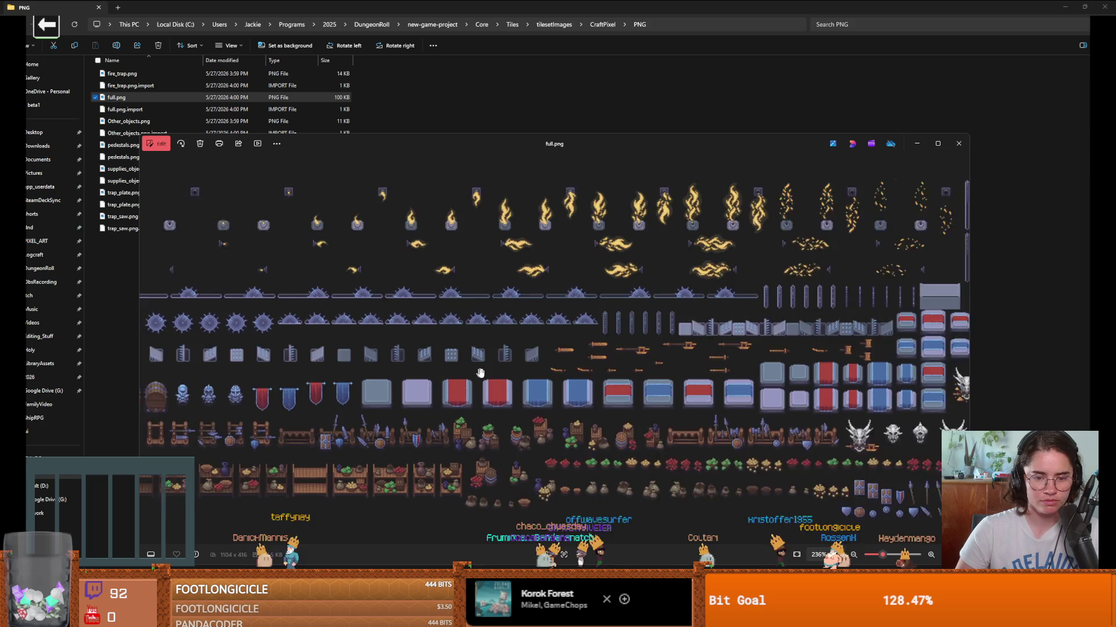
scroll(452, 425, "down", 2)
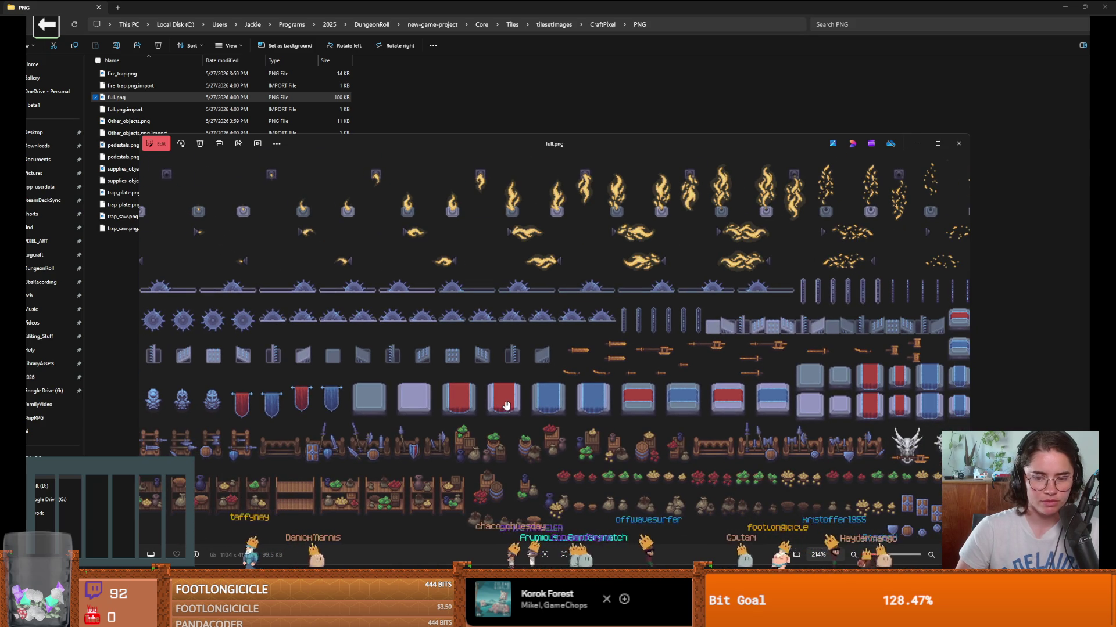
scroll(511, 398, "down", 2)
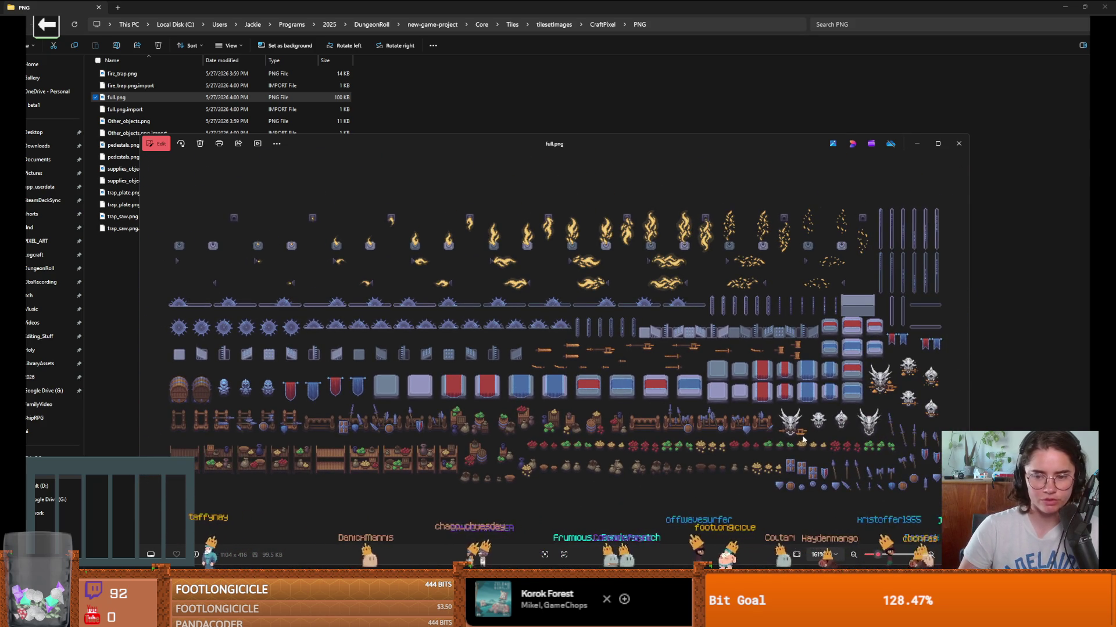
scroll(804, 439, "up", 3)
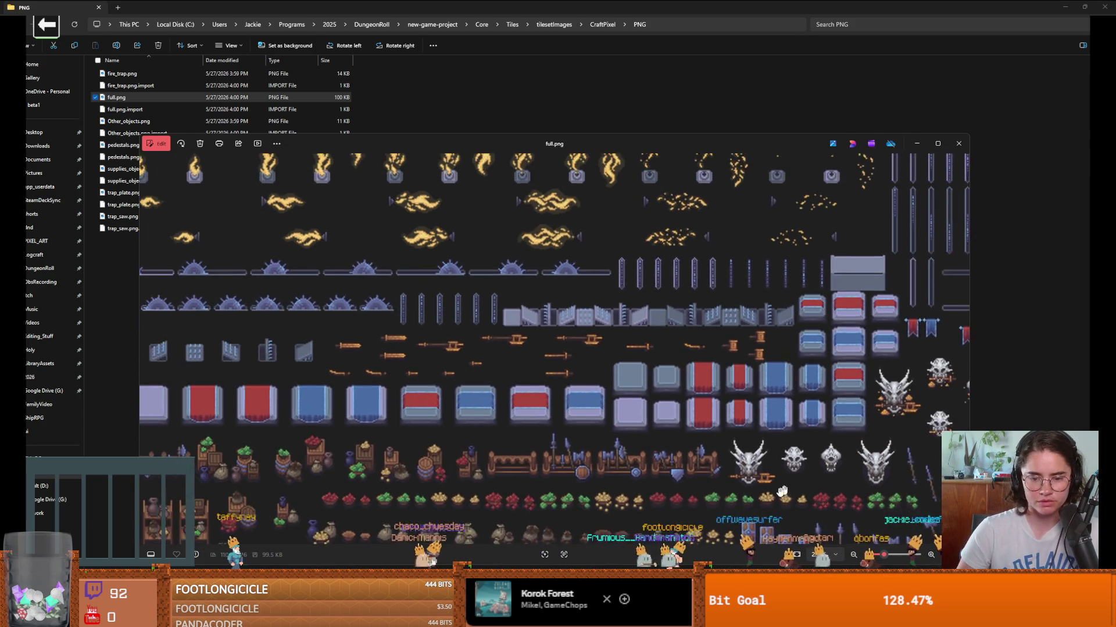
scroll(697, 489, "down", 1)
scroll(558, 487, "up", 2)
scroll(548, 487, "down", 2)
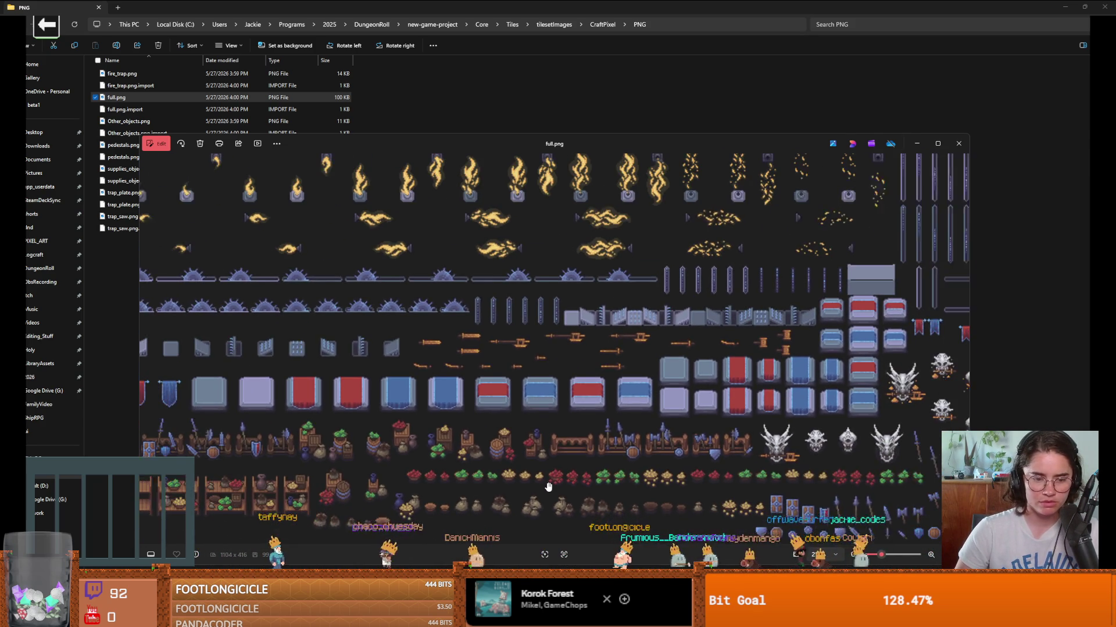
scroll(548, 487, "down", 1)
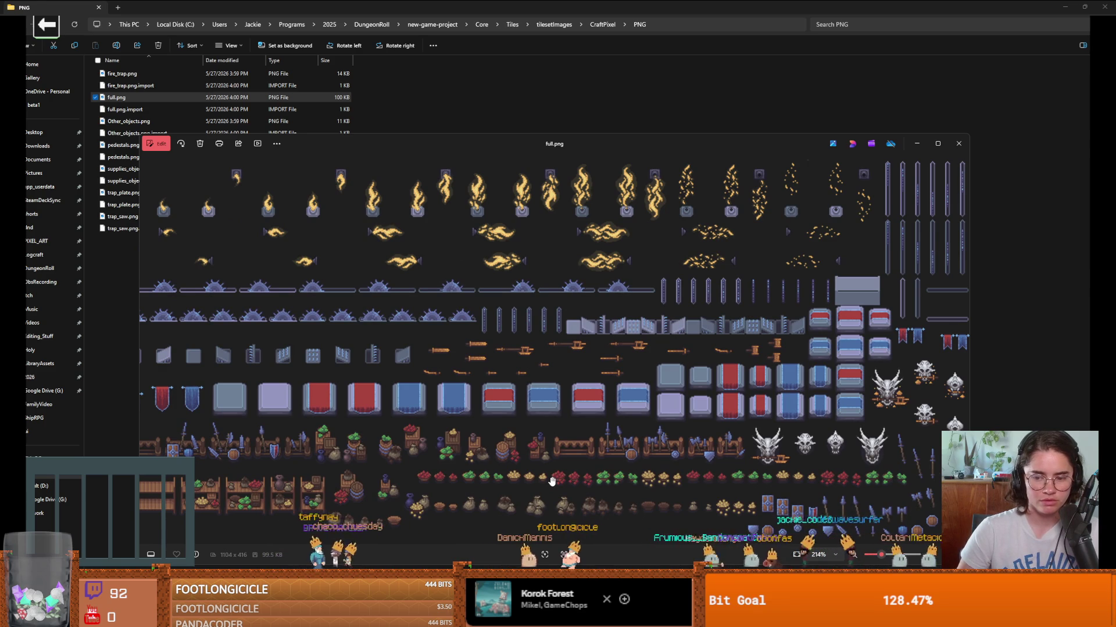
scroll(552, 480, "down", 1)
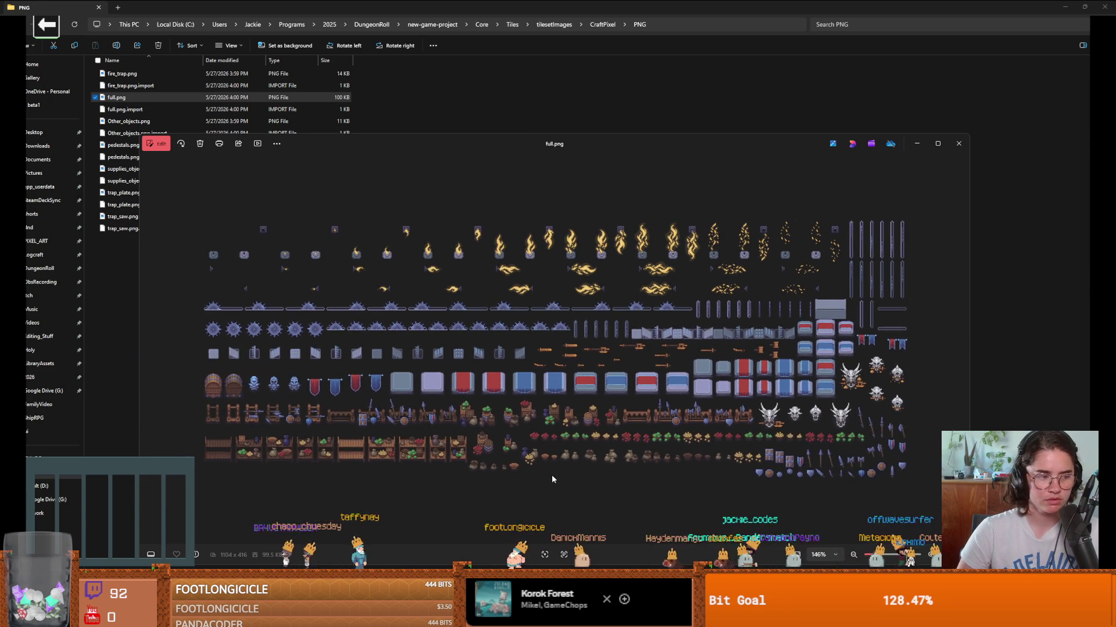
scroll(552, 475, "up", 1)
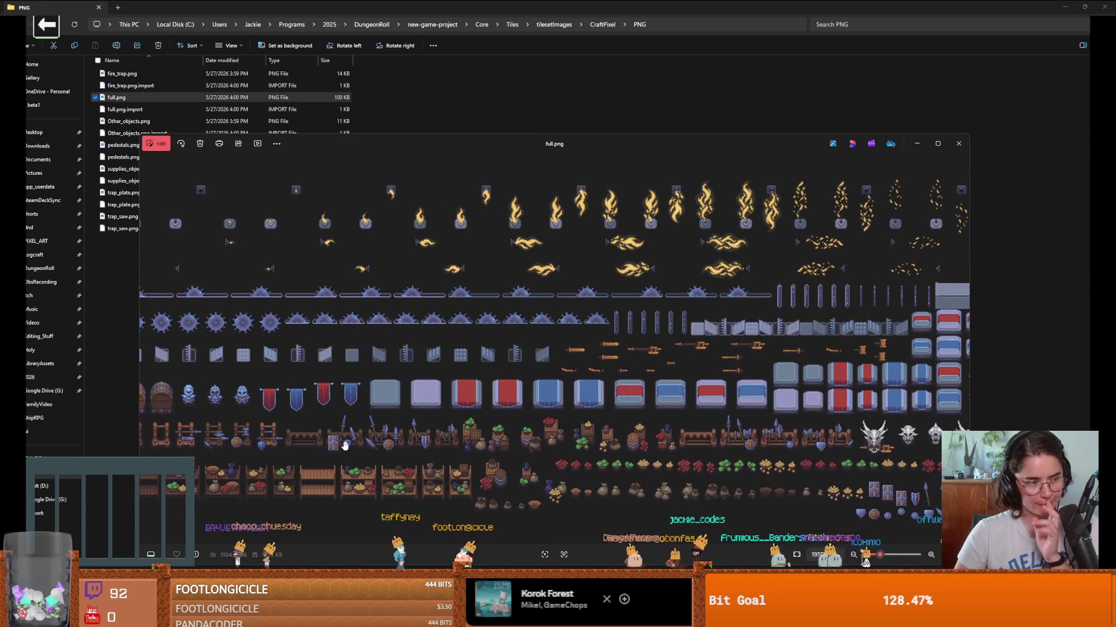
right_click(344, 443)
left_click(259, 398)
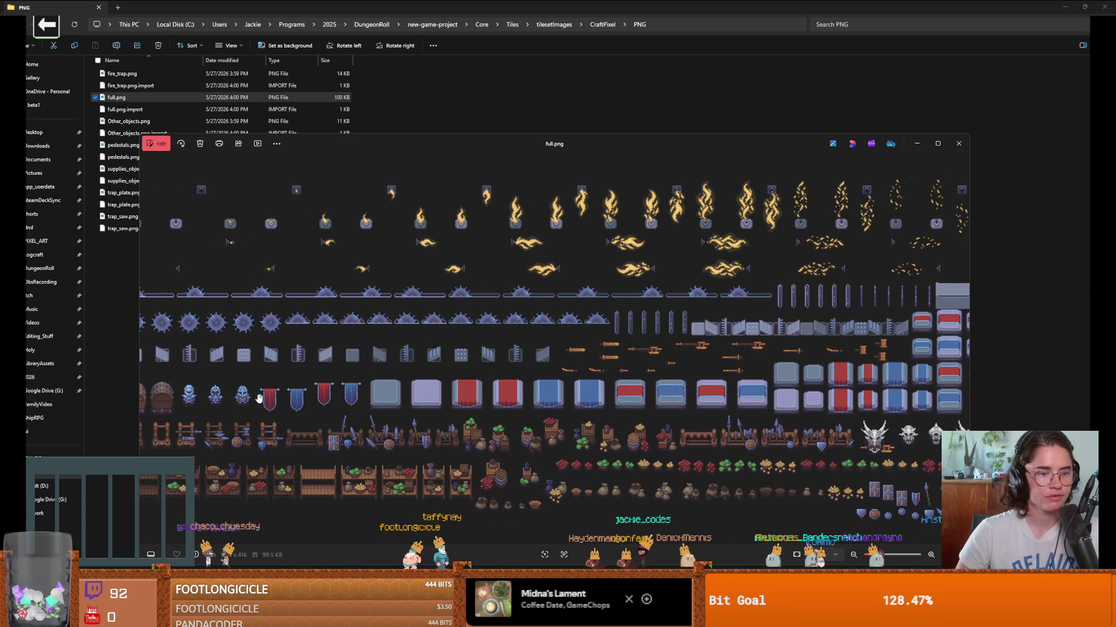
scroll(263, 395, "up", 1)
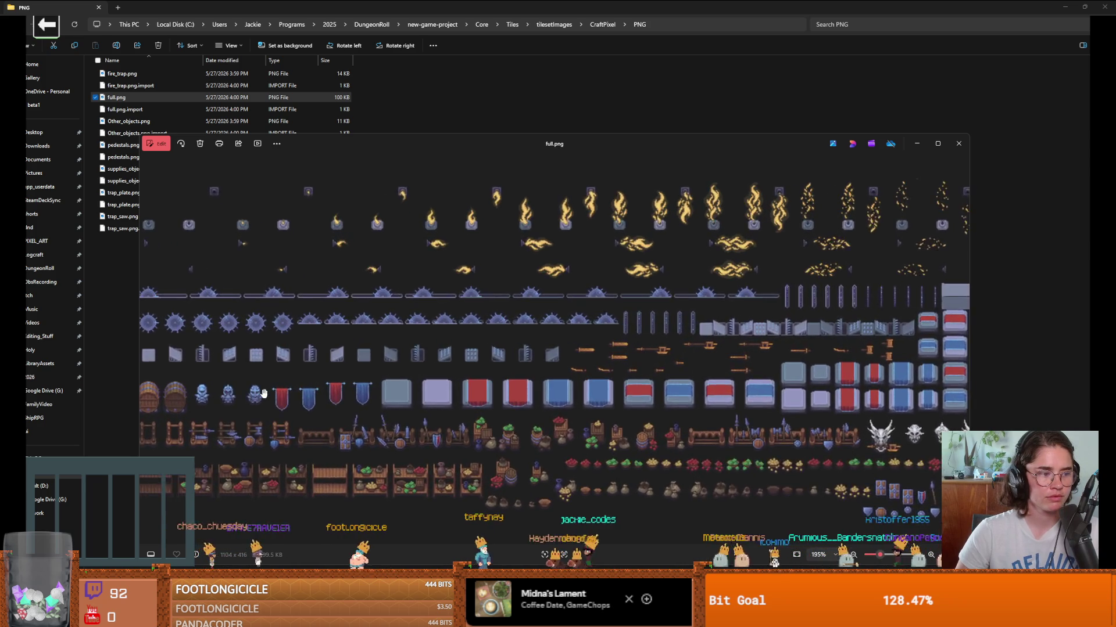
scroll(264, 394, "down", 2)
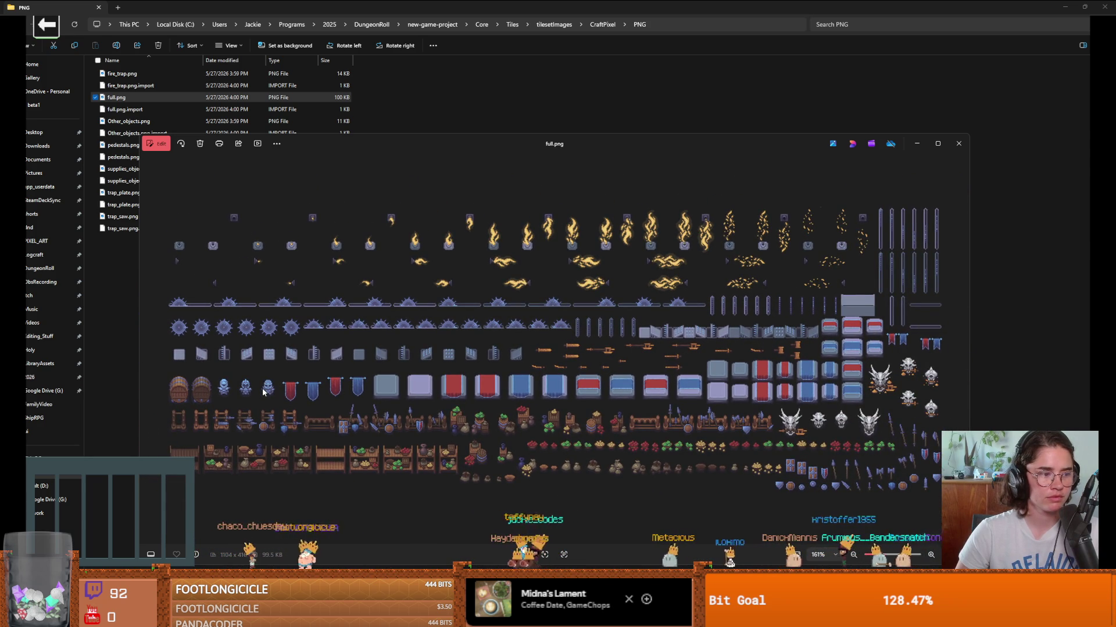
scroll(262, 393, "up", 2)
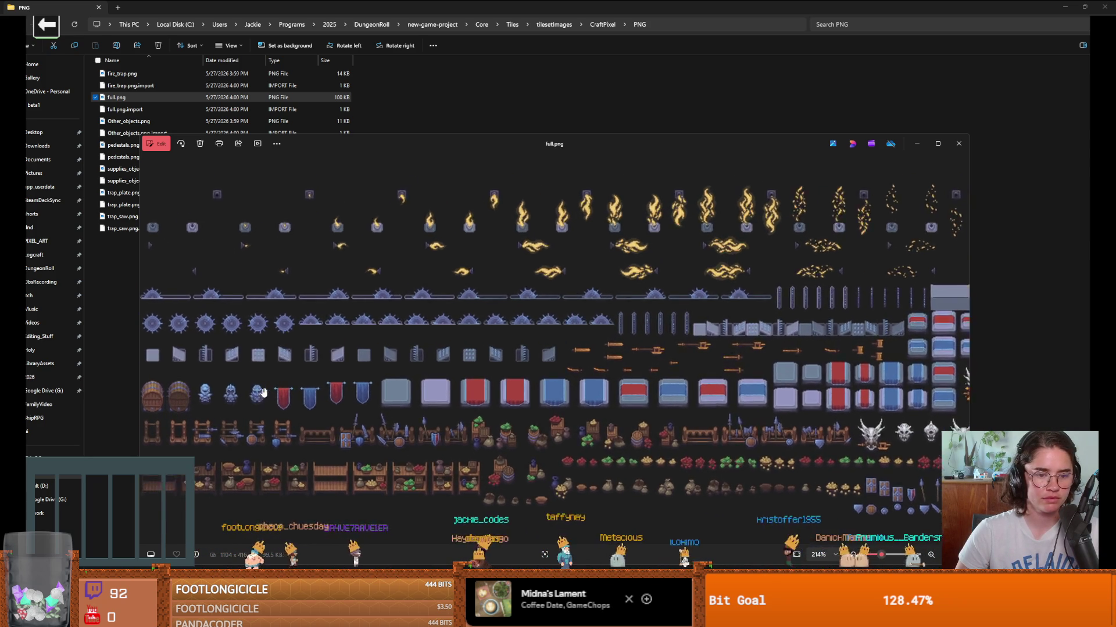
scroll(264, 393, "down", 2)
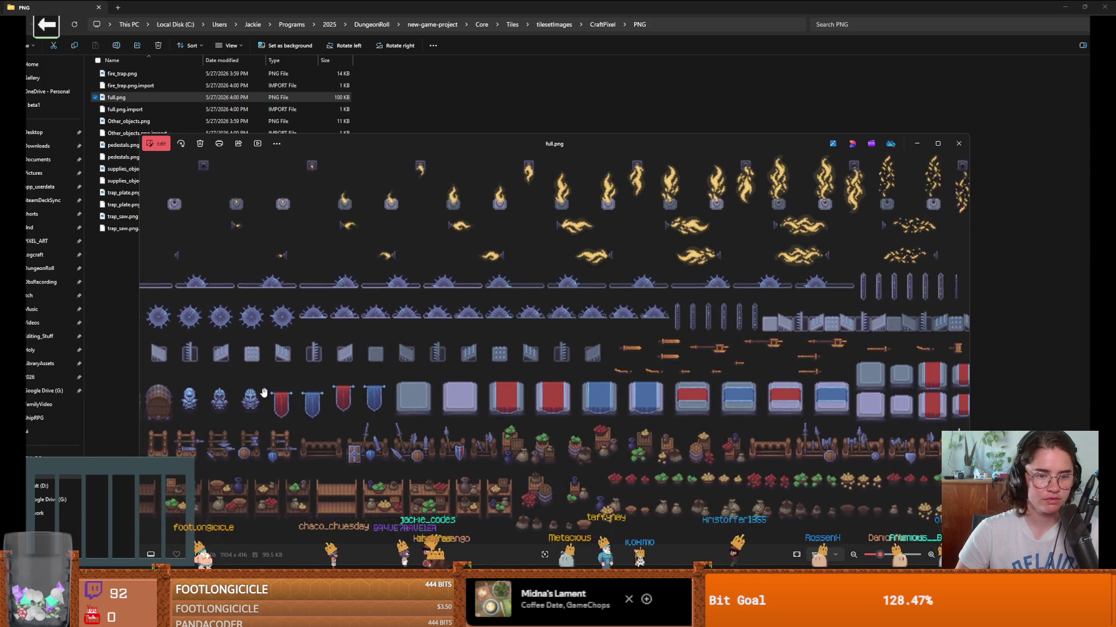
scroll(264, 393, "down", 3)
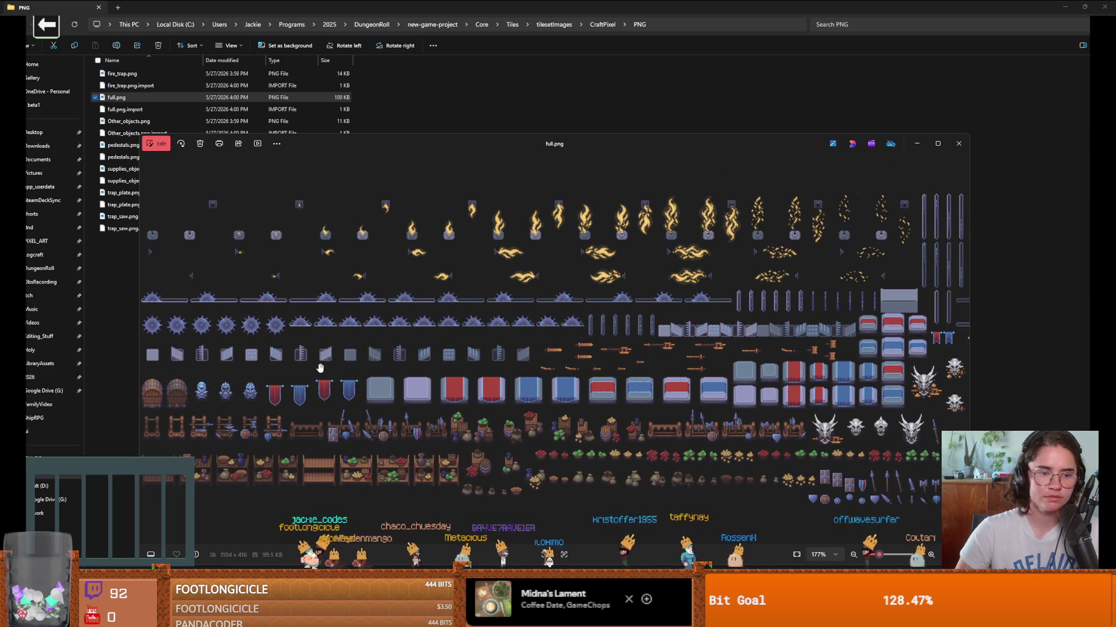
scroll(317, 351, "up", 3)
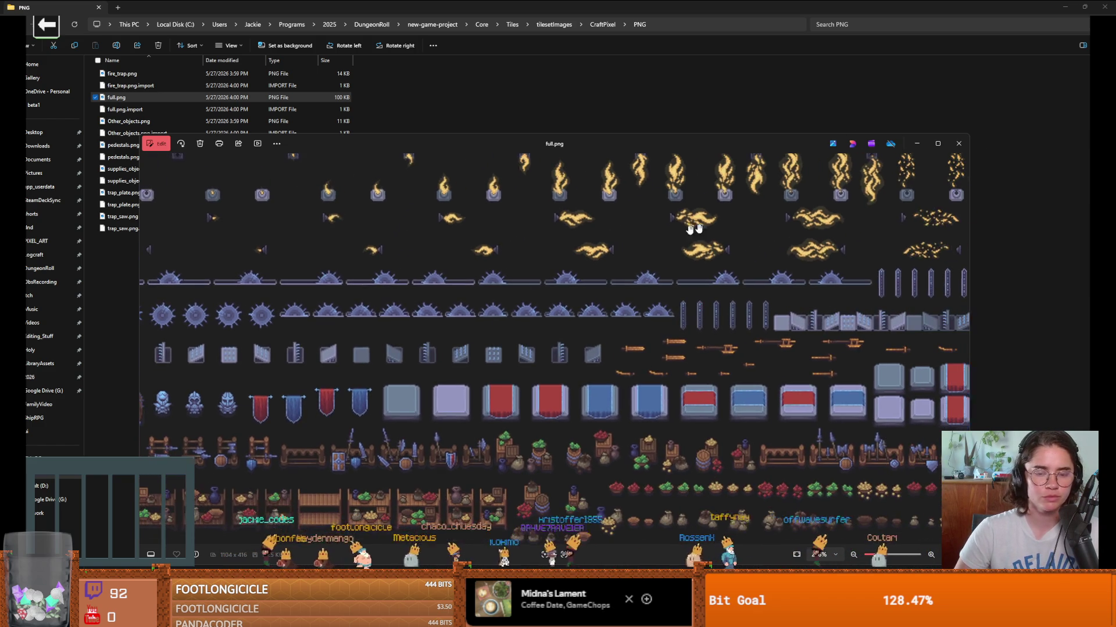
scroll(690, 246, "down", 3)
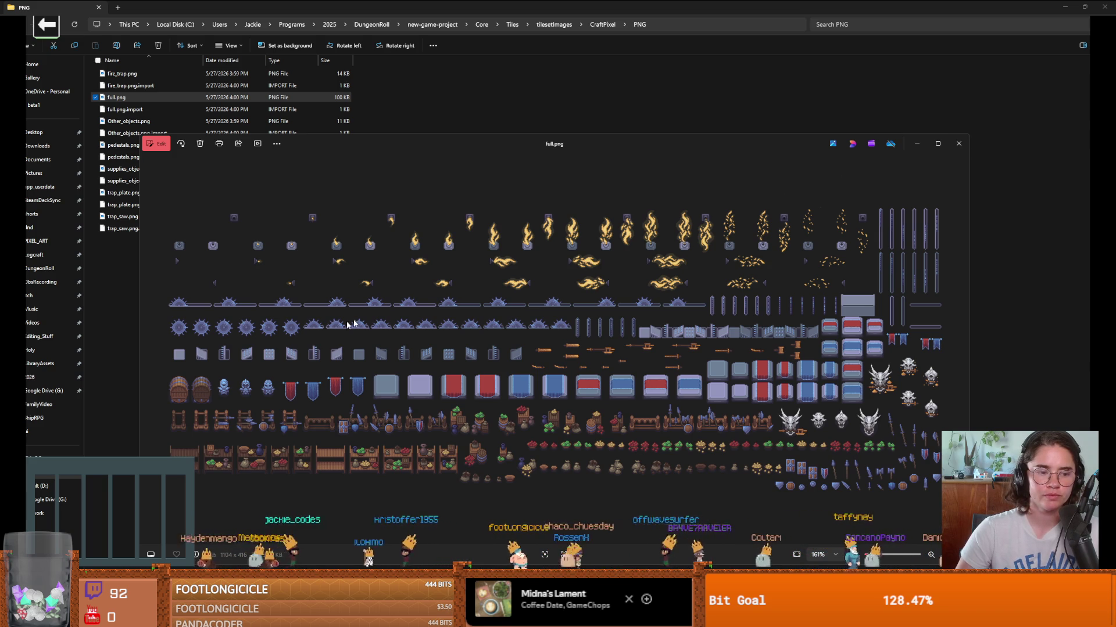
scroll(170, 402, "up", 2)
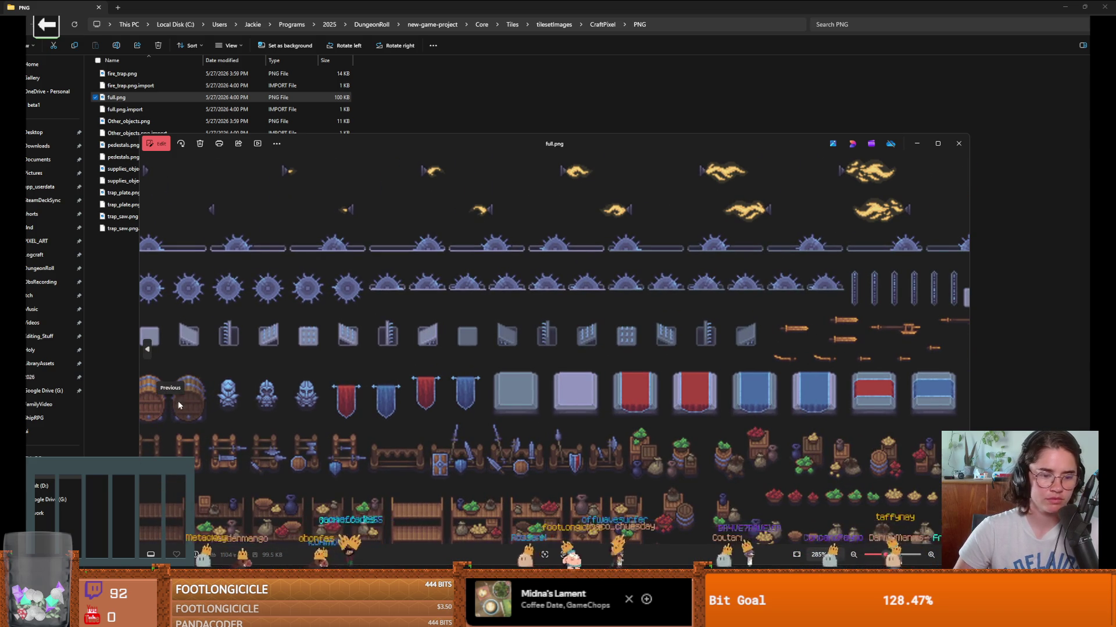
scroll(283, 407, "down", 2)
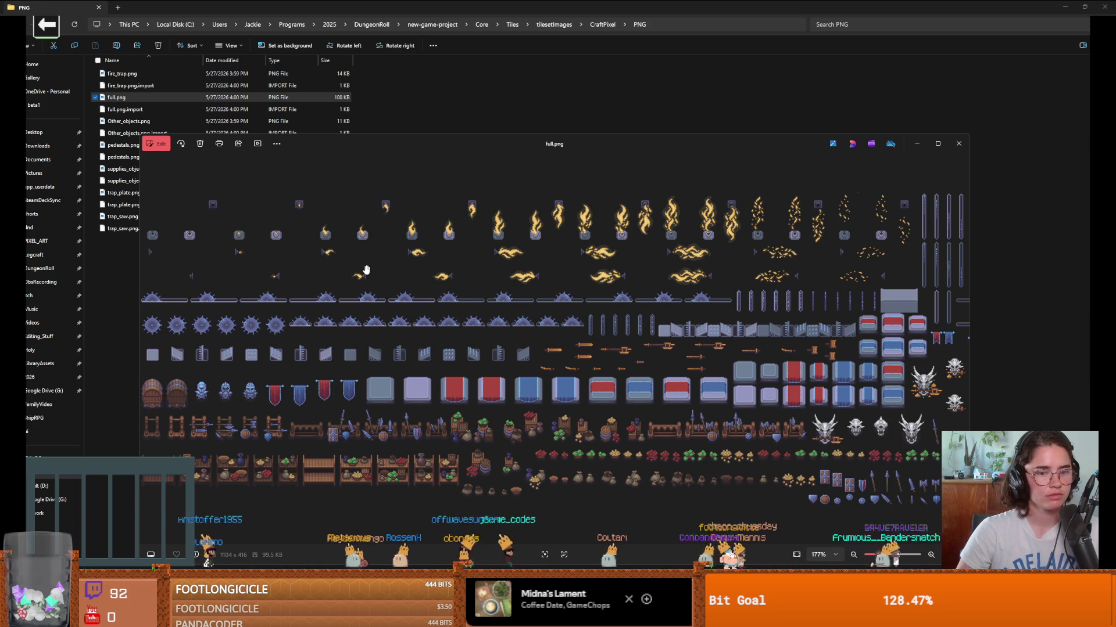
scroll(825, 366, "up", 2)
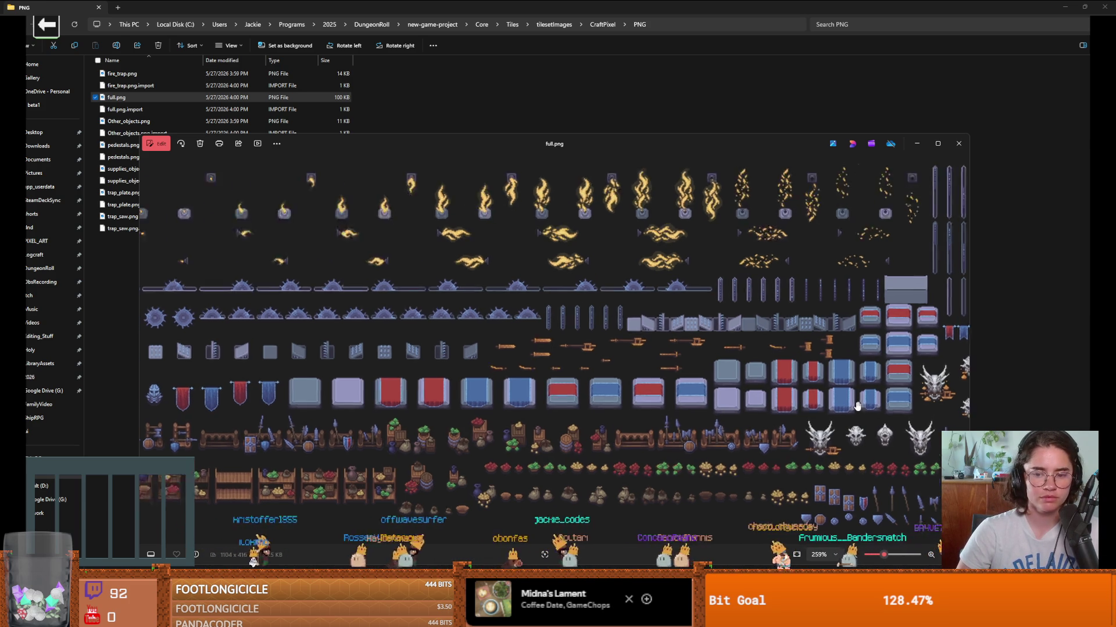
scroll(853, 400, "down", 4)
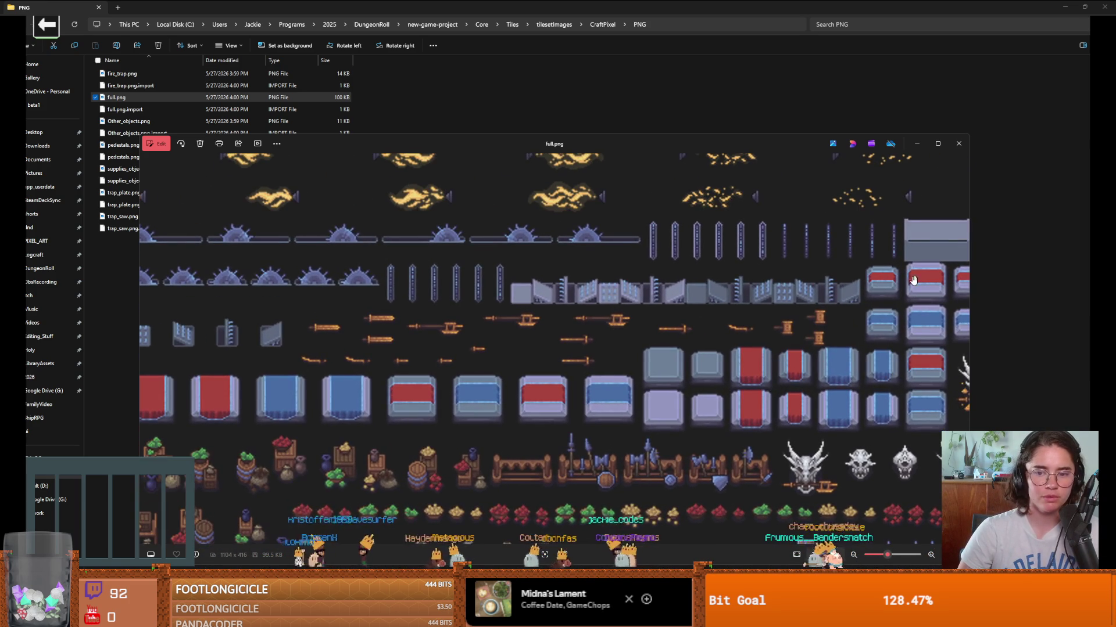
Step: Close full.png, preview pedestals.png, close it, and return to the Godot editor
left_click(959, 143)
double_click(121, 147)
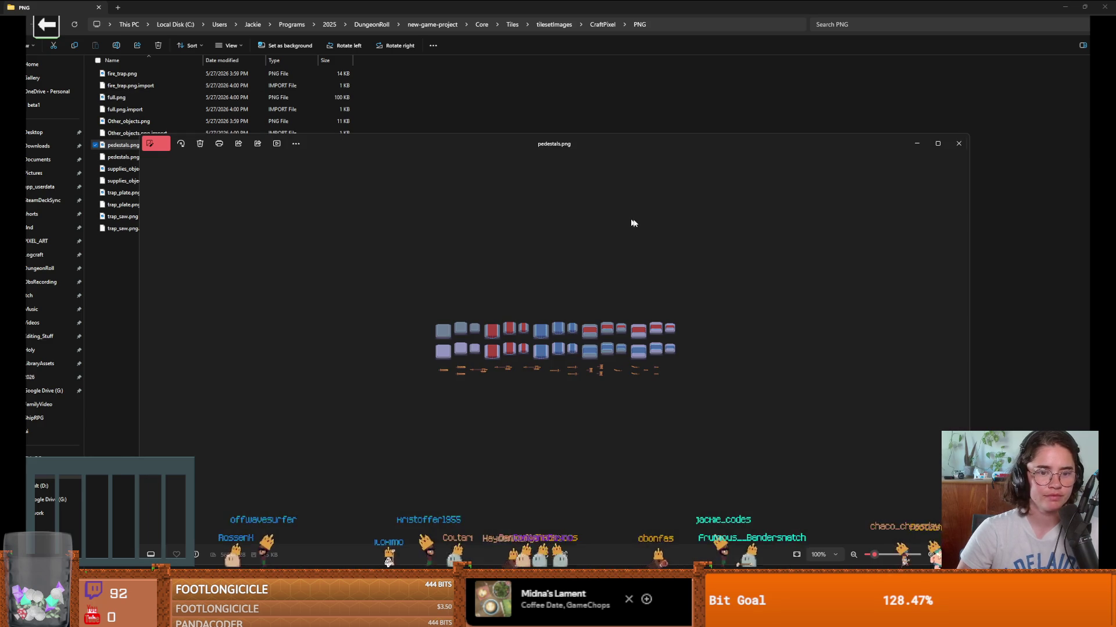
left_click(959, 143)
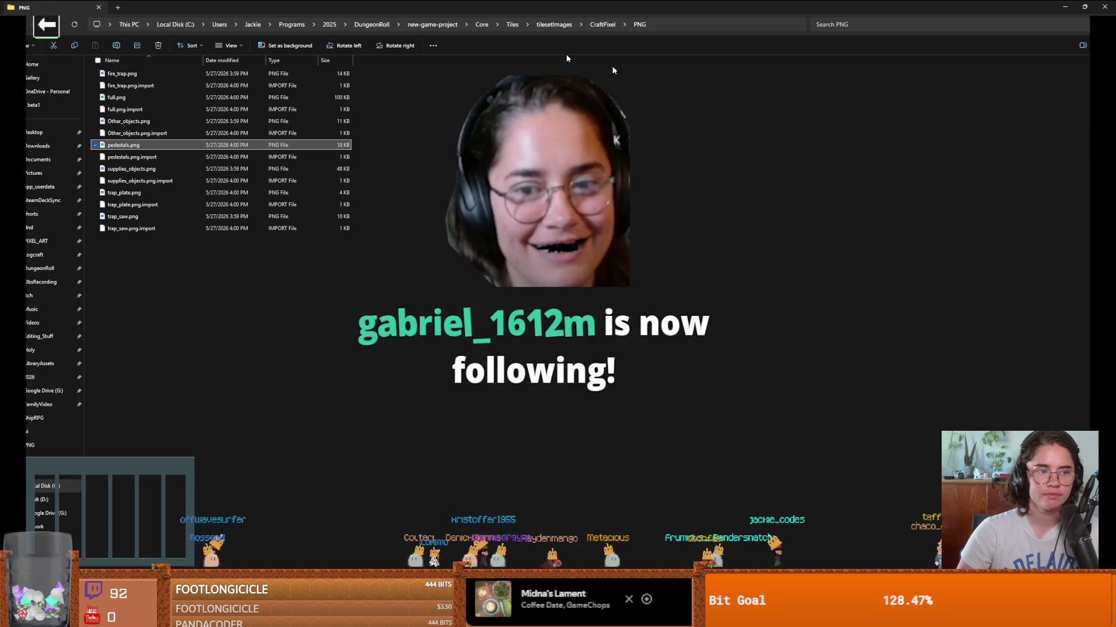
key("alt+Tab")
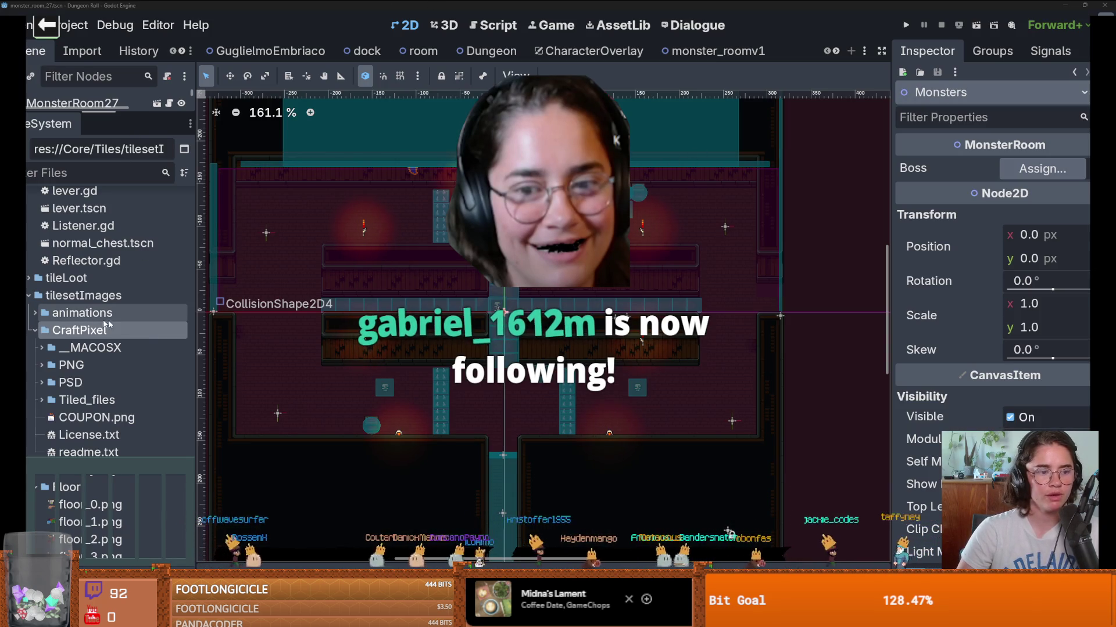
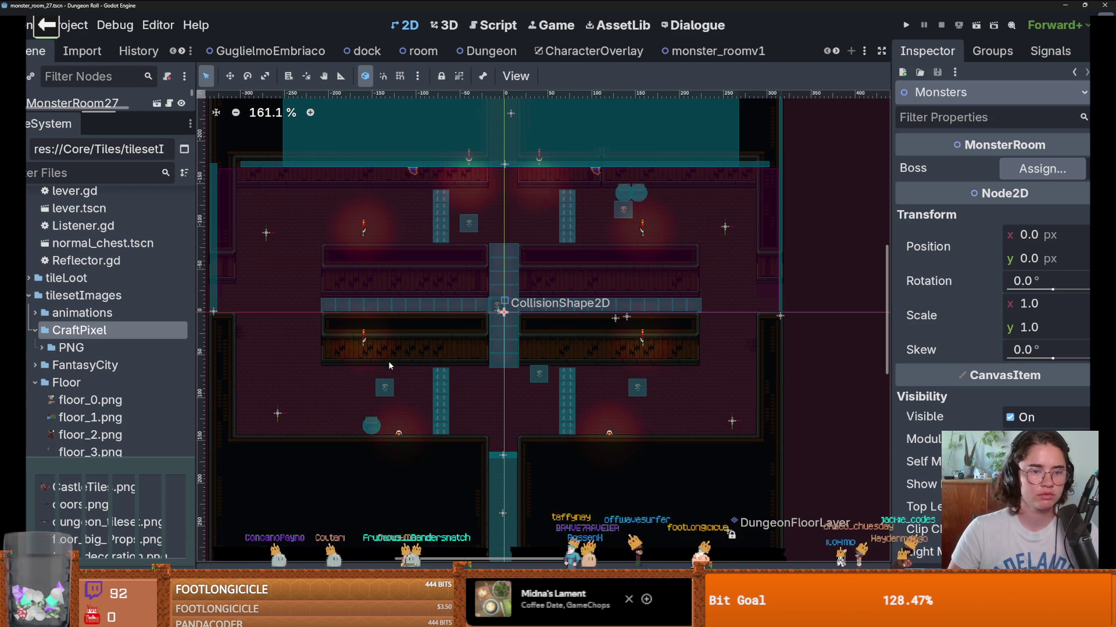
Step: Pan the room view and save the MonsterRoom27 scene
scroll(395, 353, "up", 2)
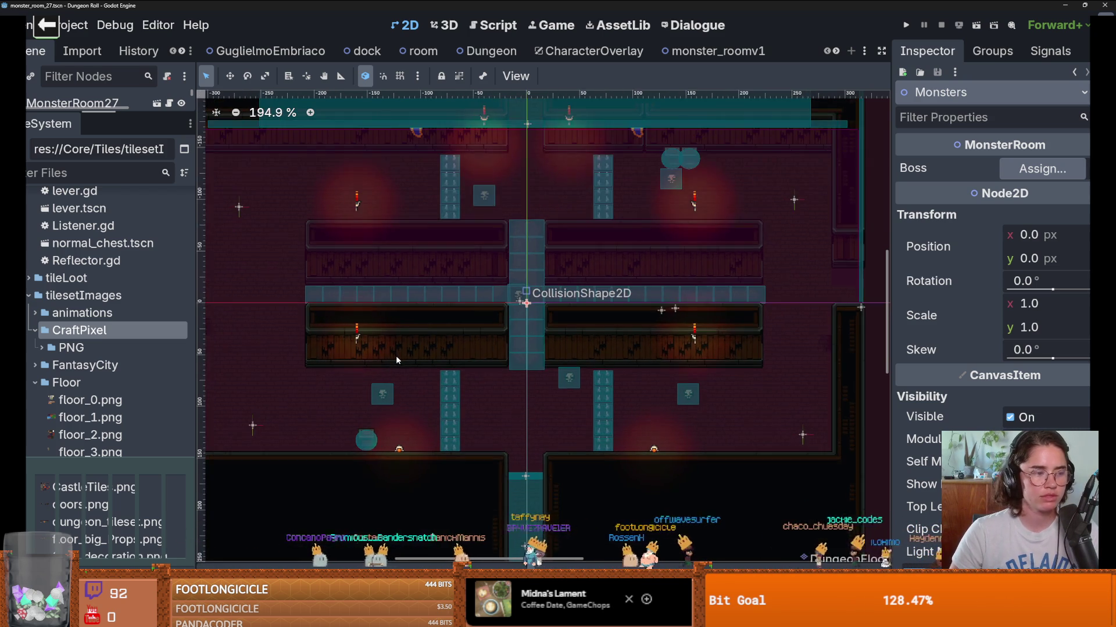
scroll(396, 356, "down", 1)
left_click_drag(396, 355, 517, 341)
key("ctrl+s")
Step: Enlarge the scene tree and select the TilemapScenes layer to show its door scenes
scroll(486, 355, "down", 3)
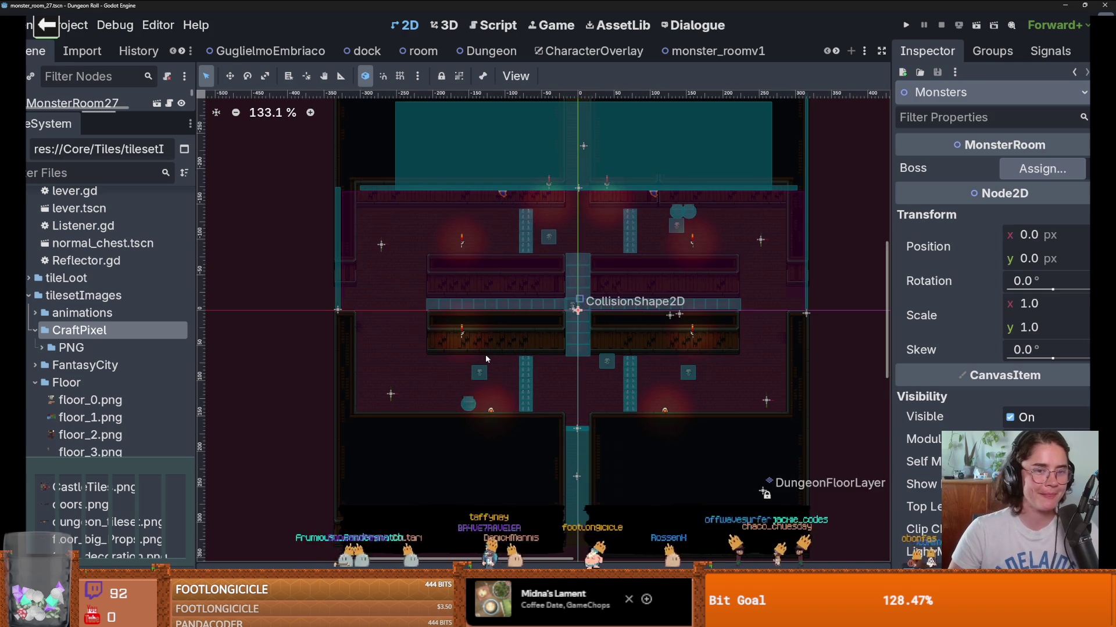
left_click_drag(106, 179, 107, 402)
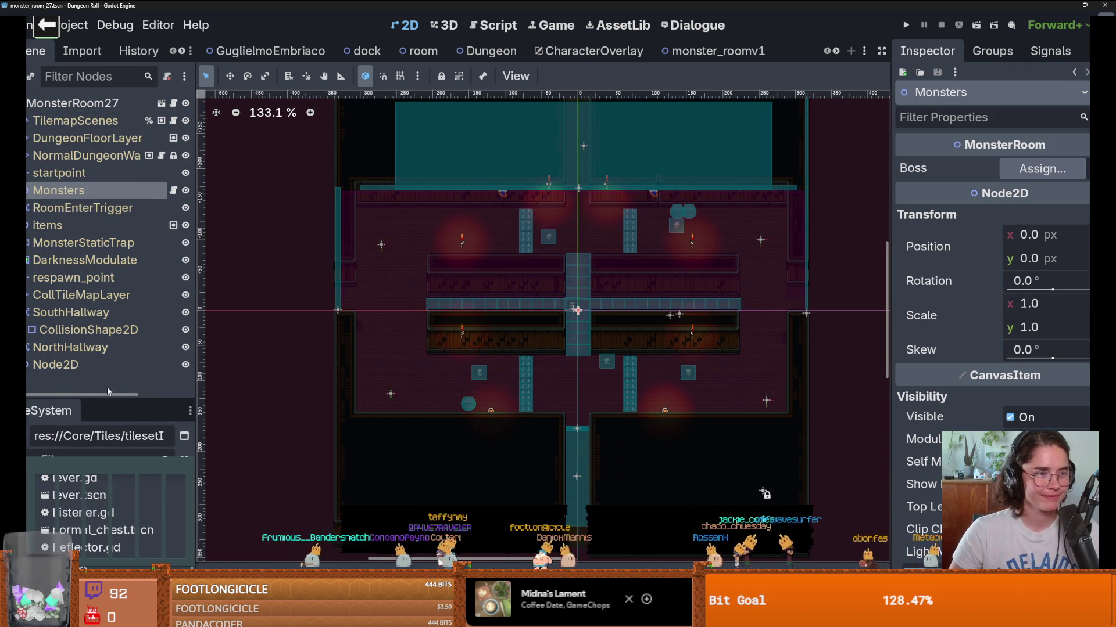
left_click(75, 121)
scroll(469, 377, "up", 3)
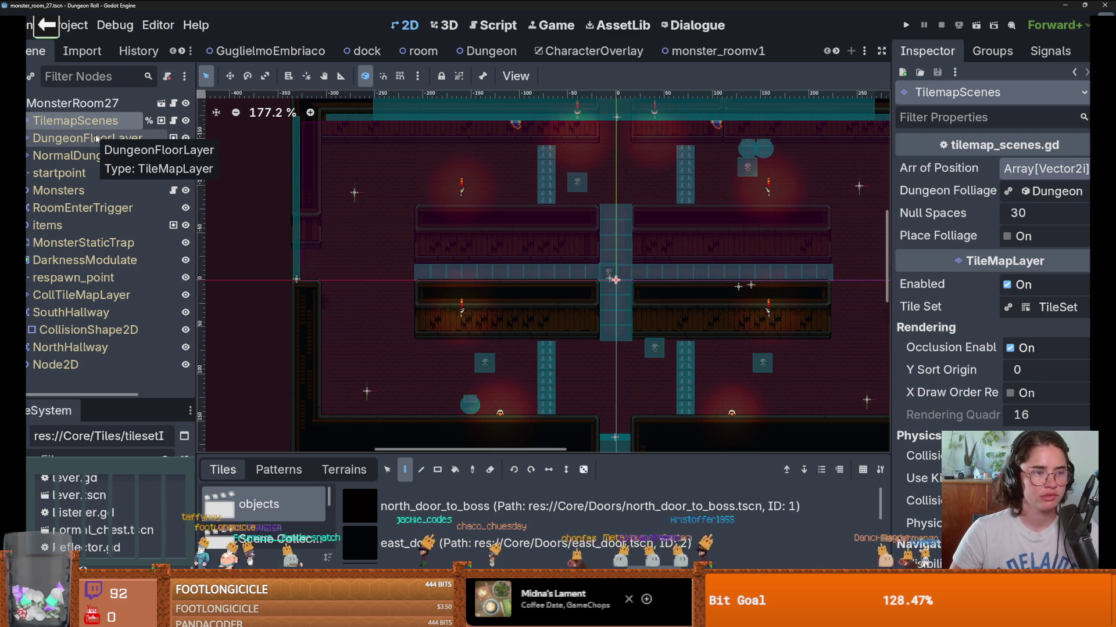
Step: On the TilemapScenes layer, select and cut the existing torch tiles
left_click(98, 139)
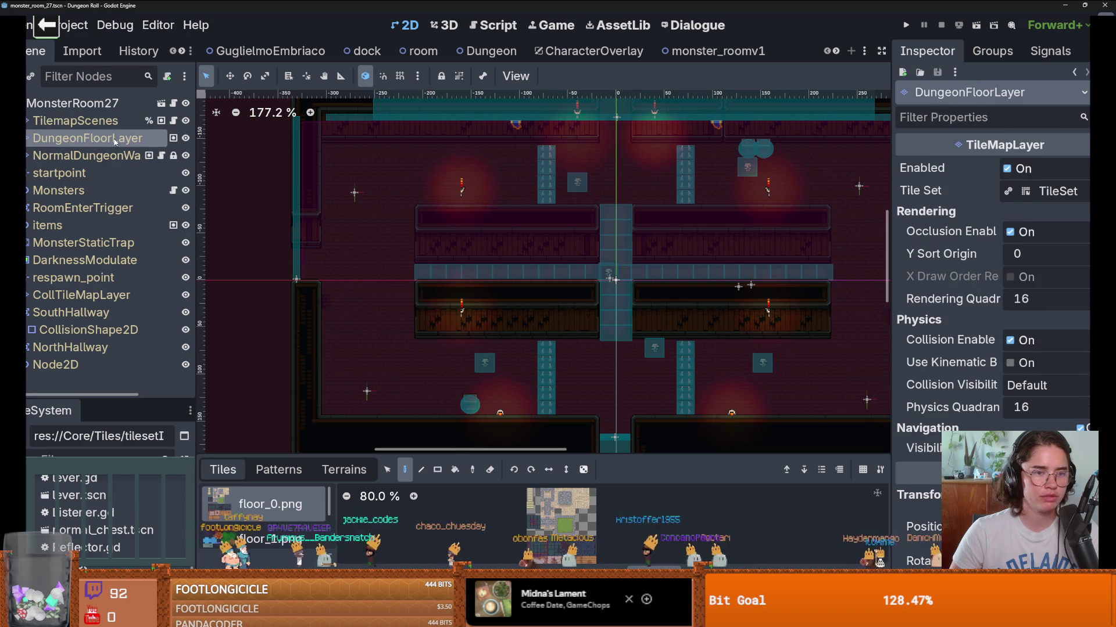
left_click(118, 127)
left_click(387, 470)
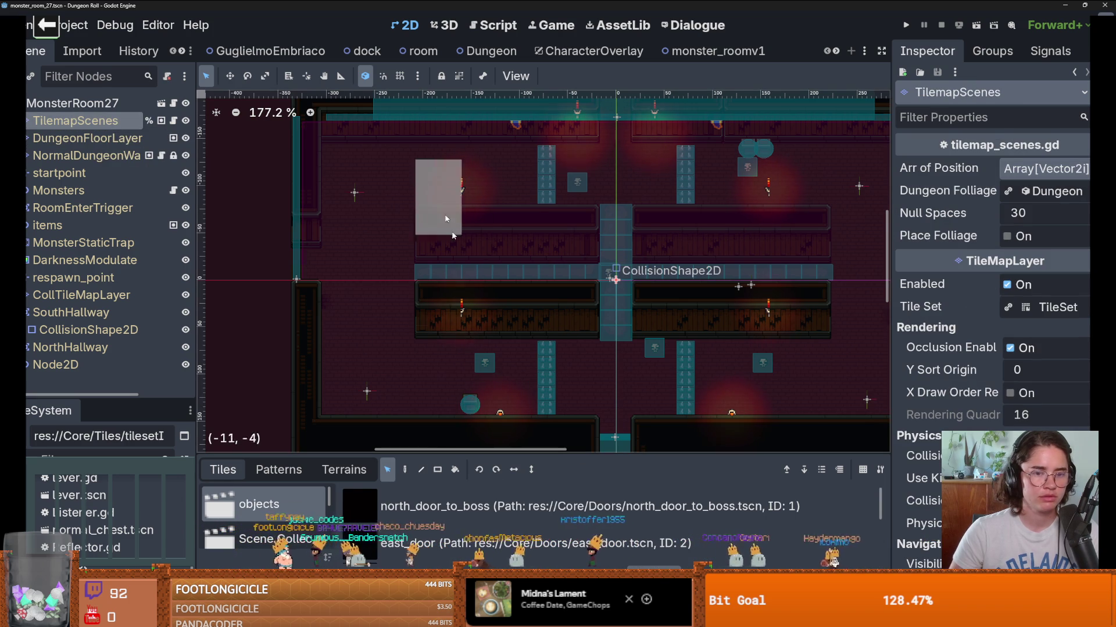
left_click(463, 299)
key("Delete")
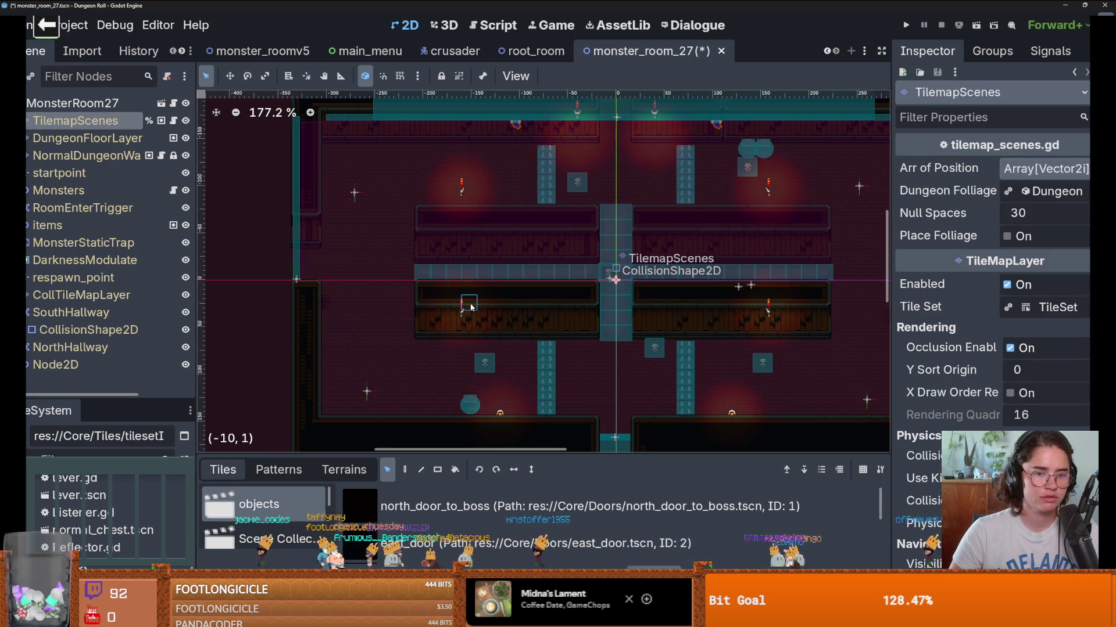
key("ctrl+v")
left_click(347, 304)
left_click(463, 180)
key("ctrl+x")
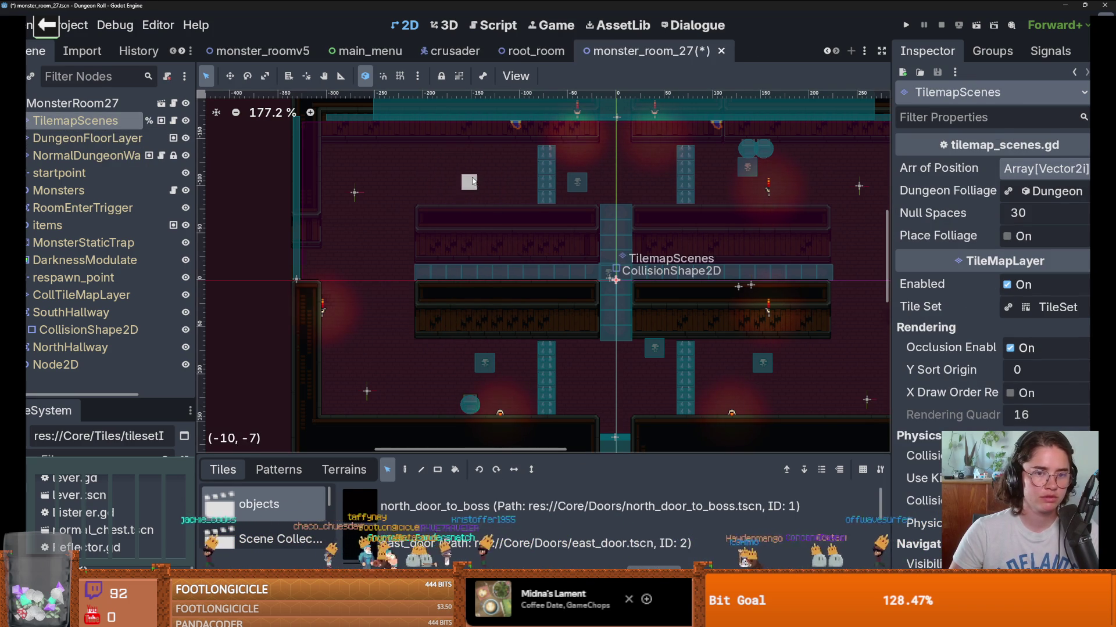
Step: Paste two torches onto the right wall and save the scene
scroll(465, 198, "down", 2)
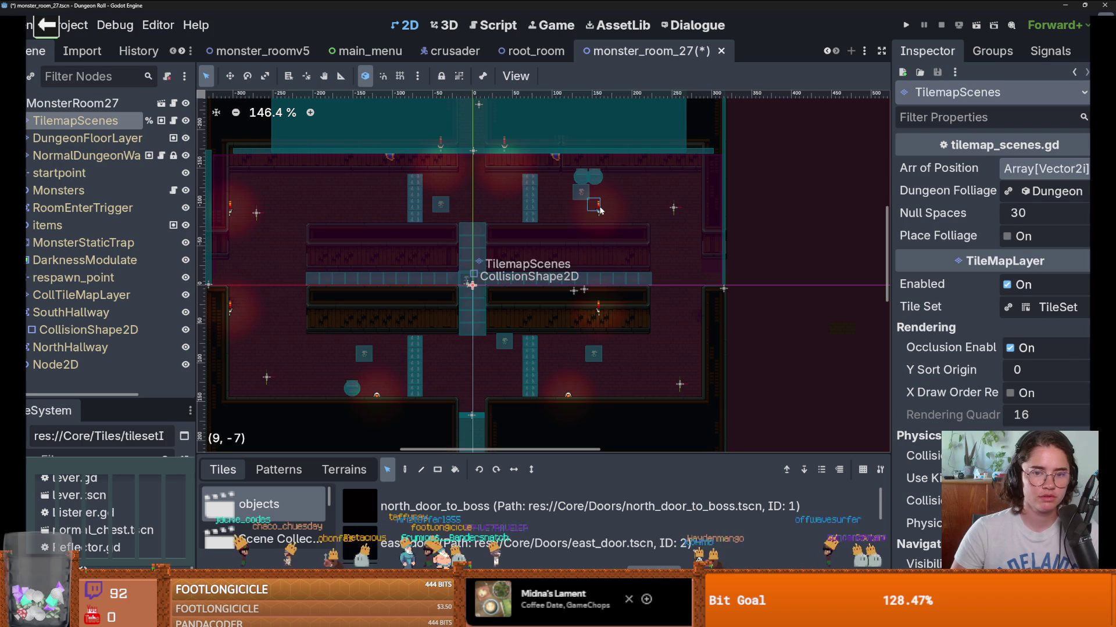
left_click(694, 208)
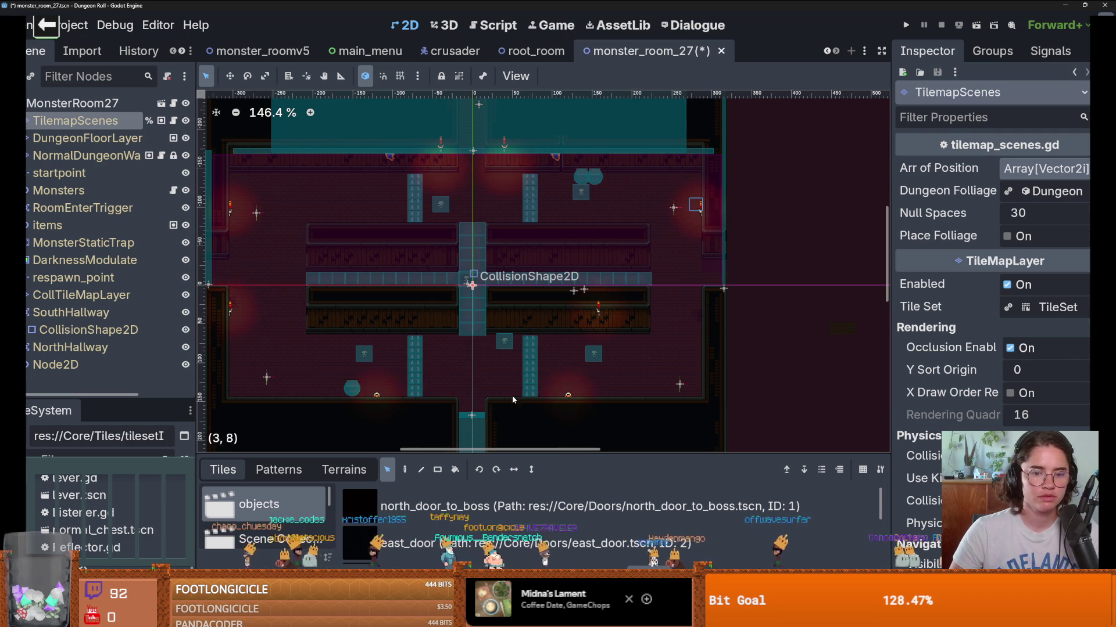
key("ctrl+v")
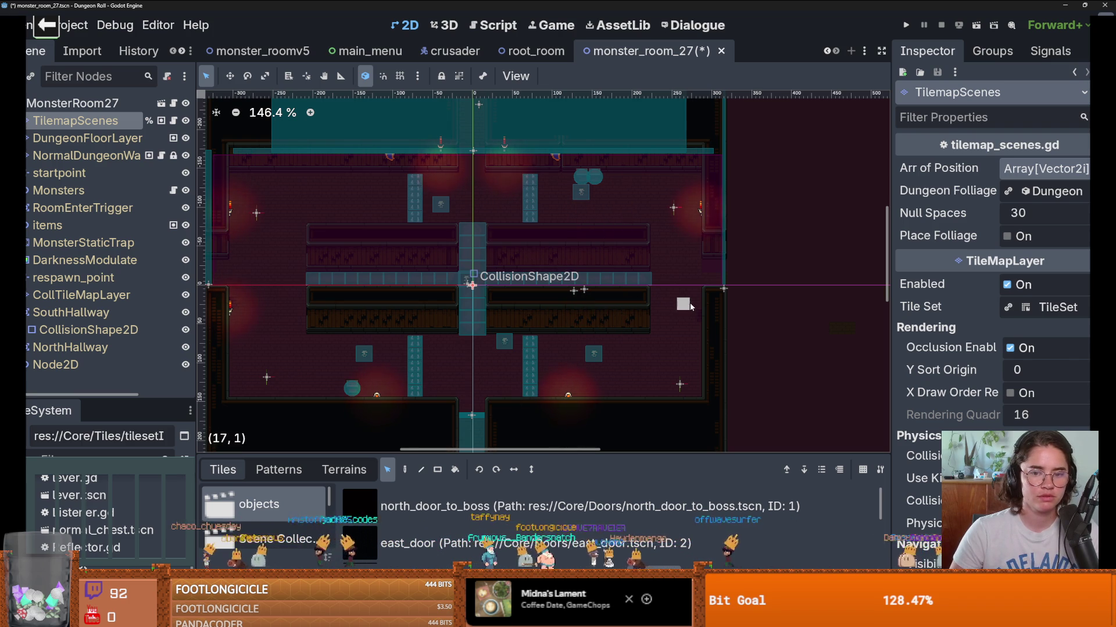
left_click(690, 306)
scroll(496, 325, "down", 2)
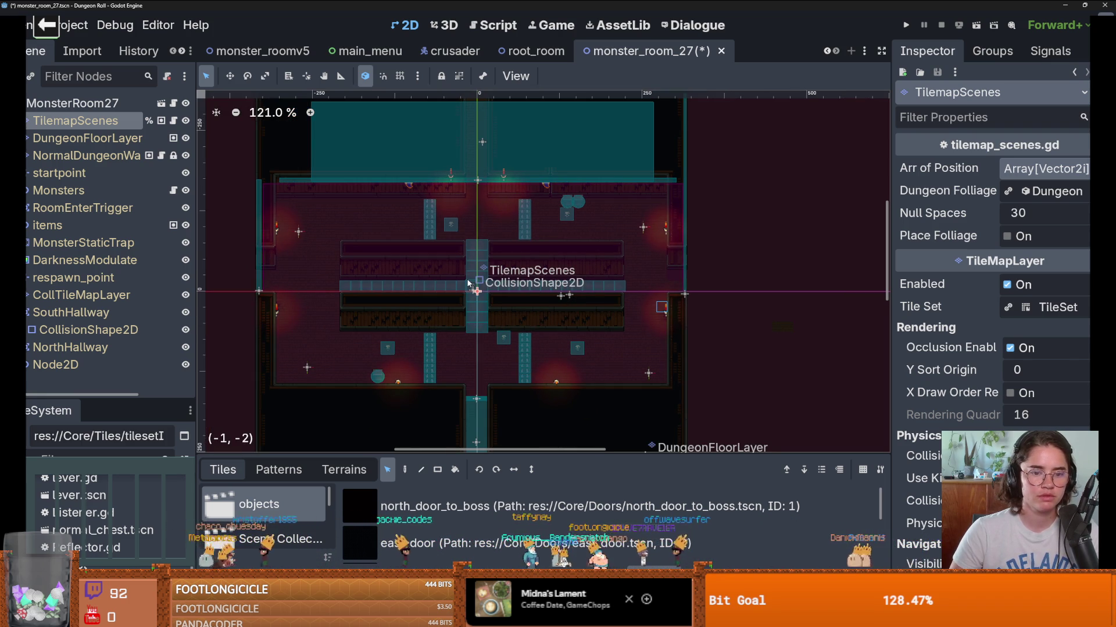
key("ctrl+s")
Step: Paste two more torches on the top wall above the pillars and save
scroll(472, 284, "up", 2)
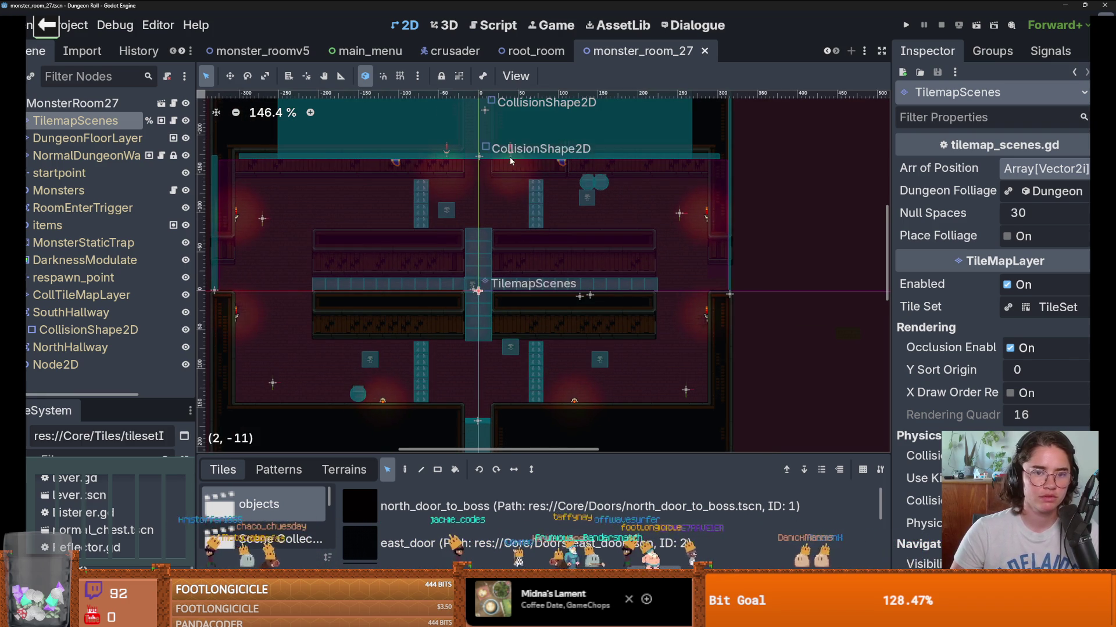
key("ctrl+v")
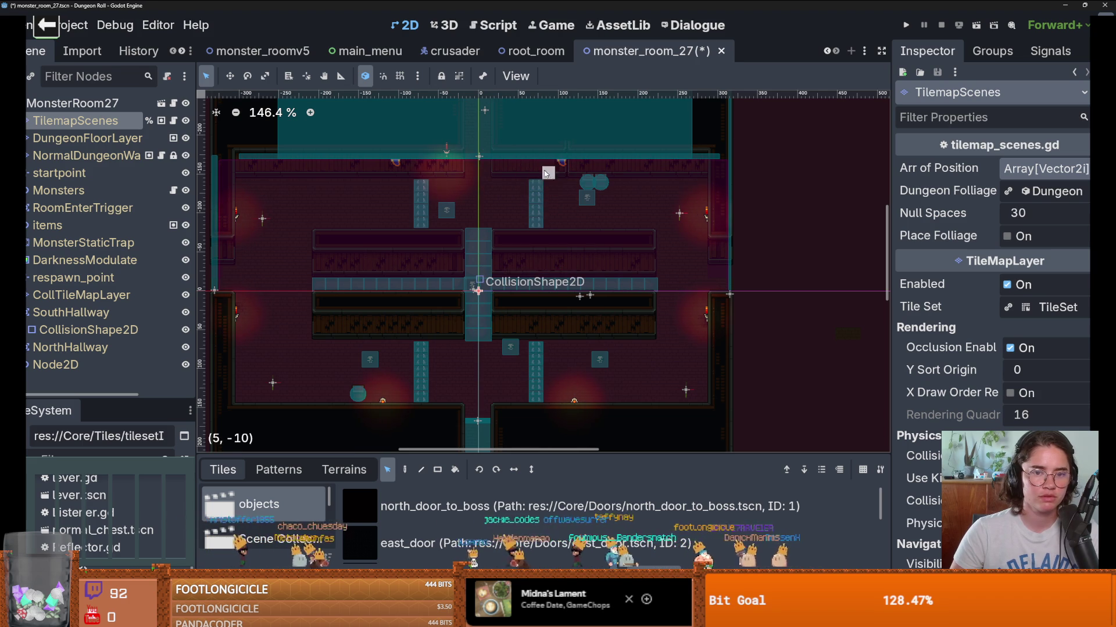
left_click(536, 172)
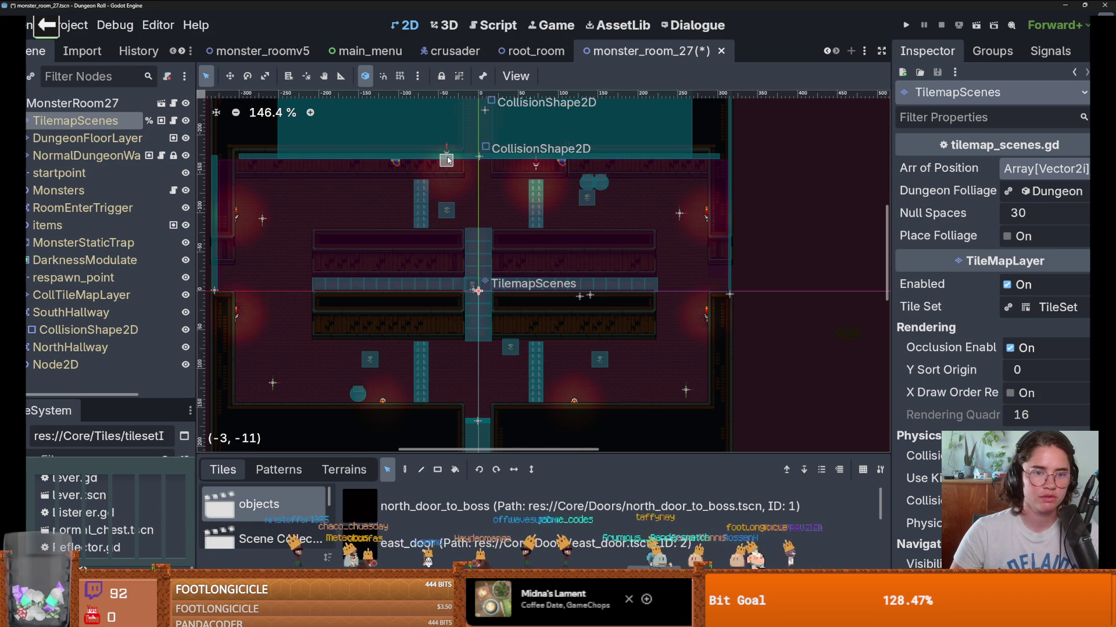
left_click(422, 172)
key("ctrl+s")
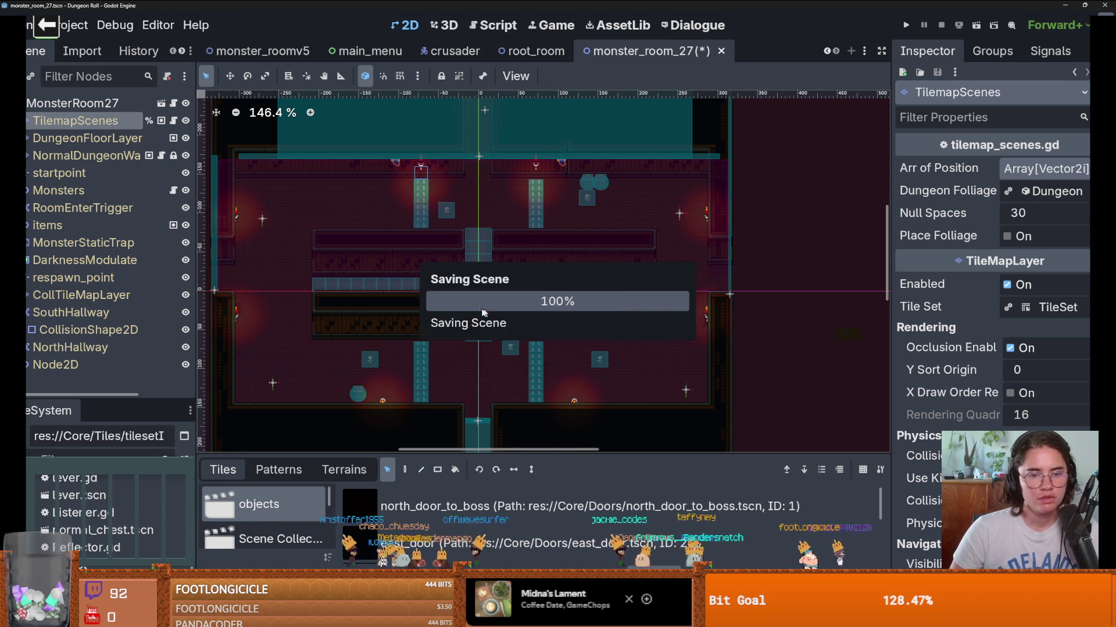
scroll(523, 291, "up", 1)
scroll(456, 313, "down", 4)
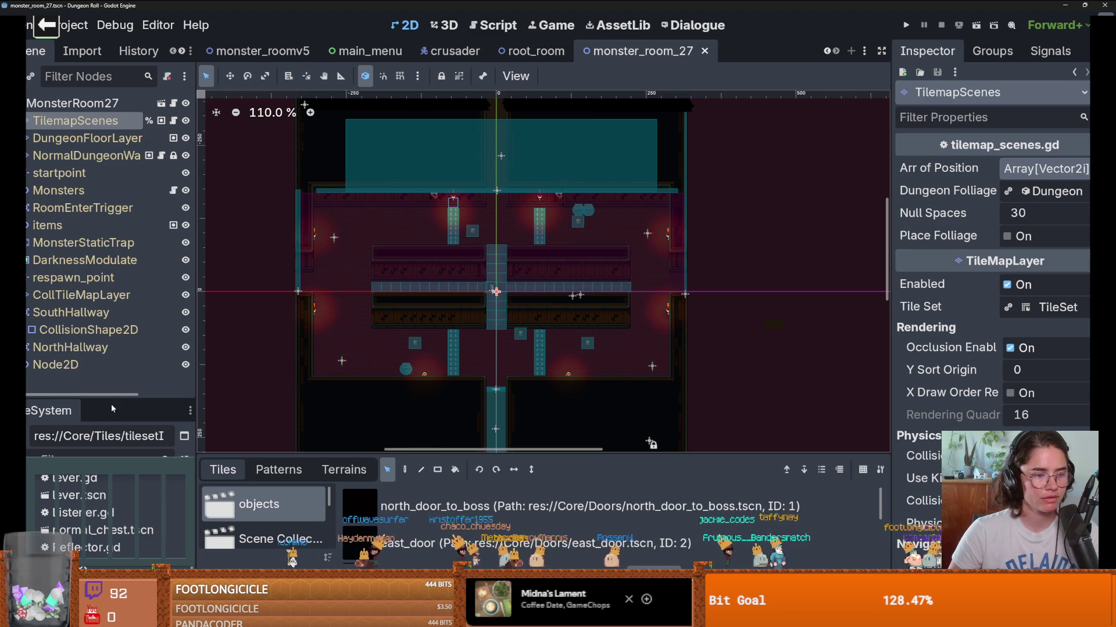
Step: Enlarge the file list, collapse the CraftPixel folder and resize the scene tree
left_click_drag(114, 405, 114, 174)
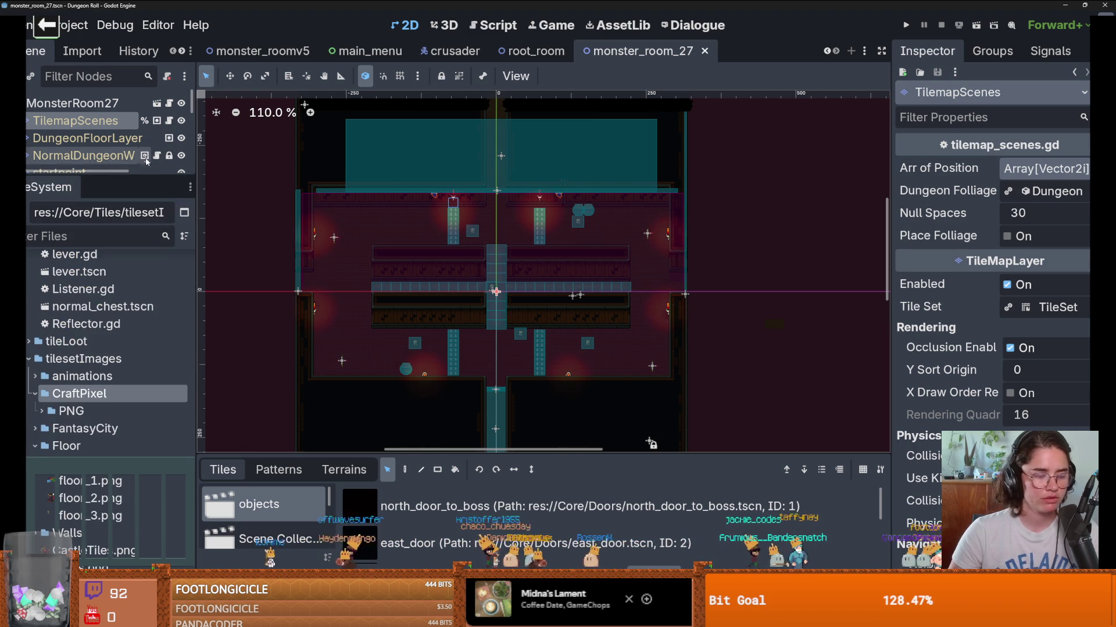
left_click(33, 395)
scroll(333, 406, "up", 4)
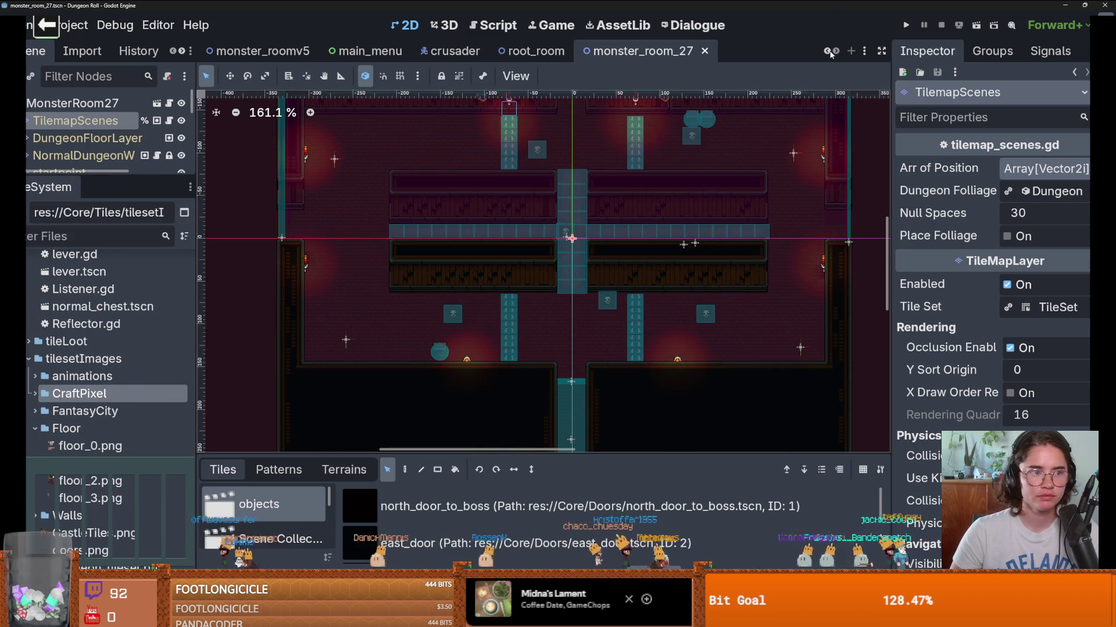
left_click_drag(107, 176, 107, 336)
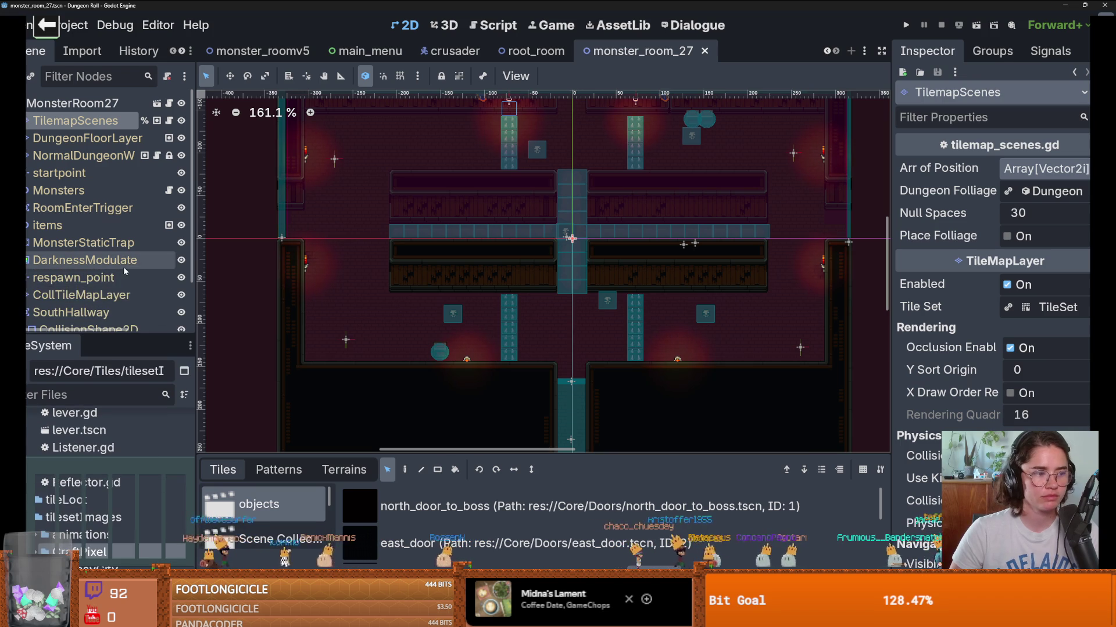
scroll(124, 271, "down", 3)
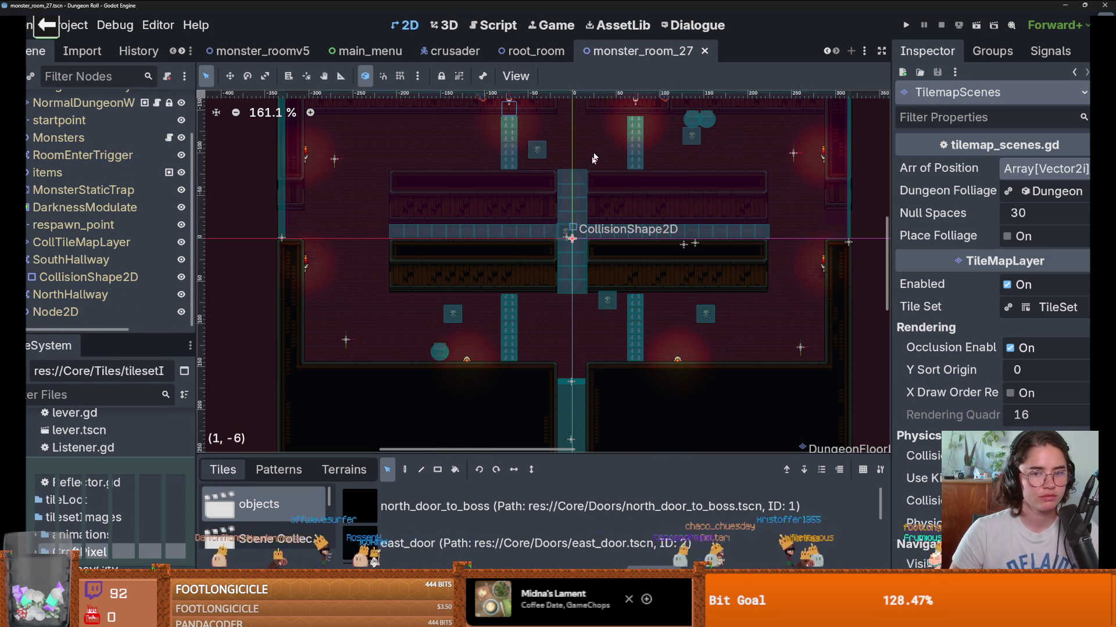
left_click(831, 53)
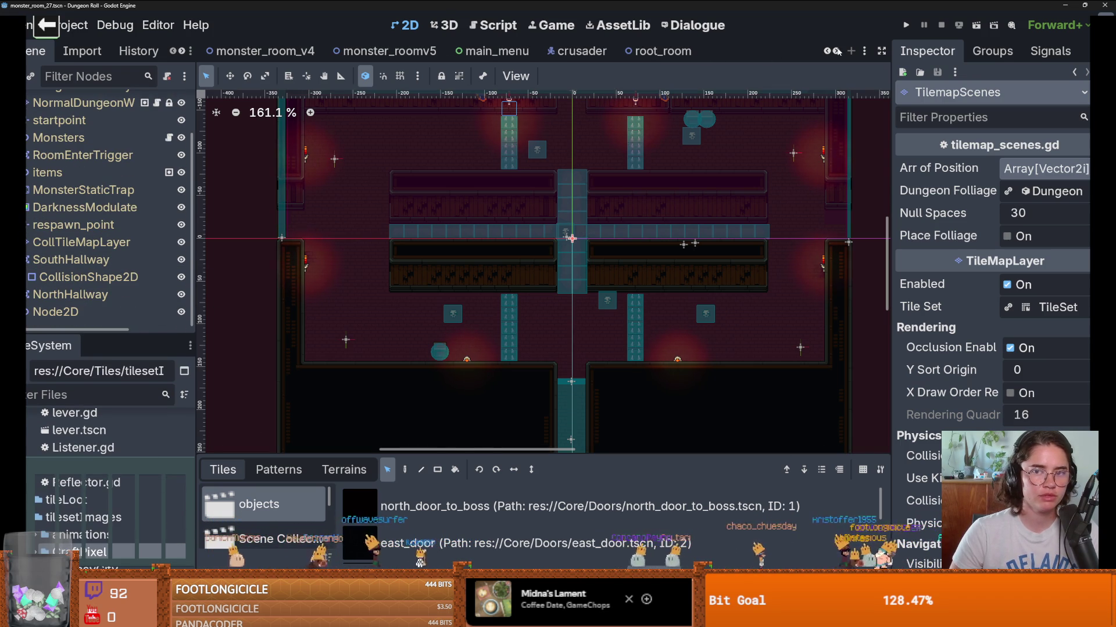
left_click(837, 51)
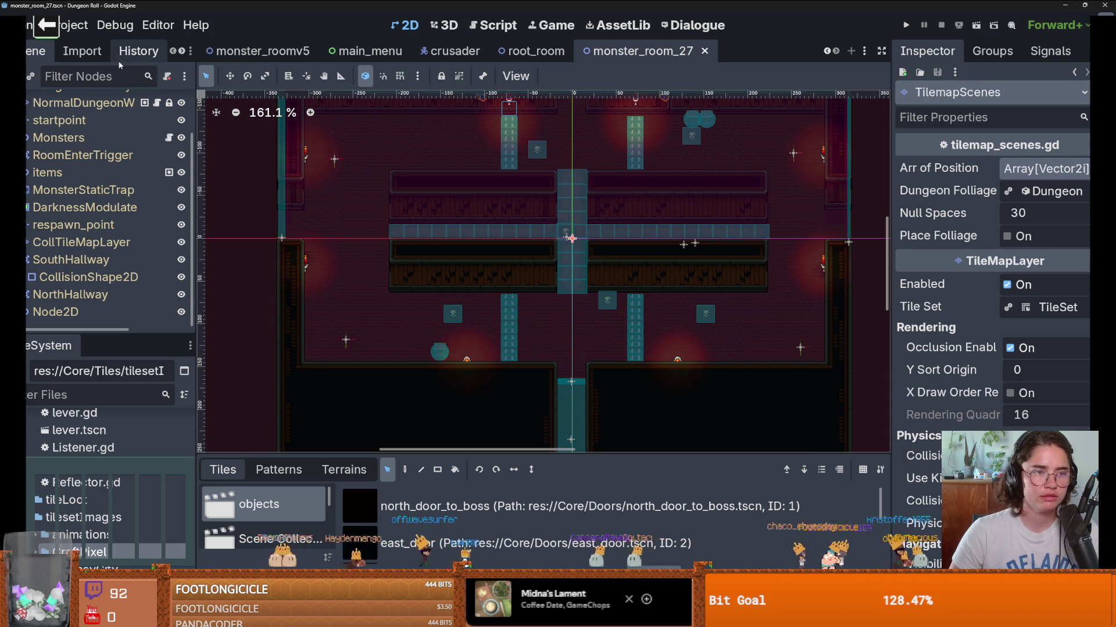
left_click_drag(65, 337, 64, 393)
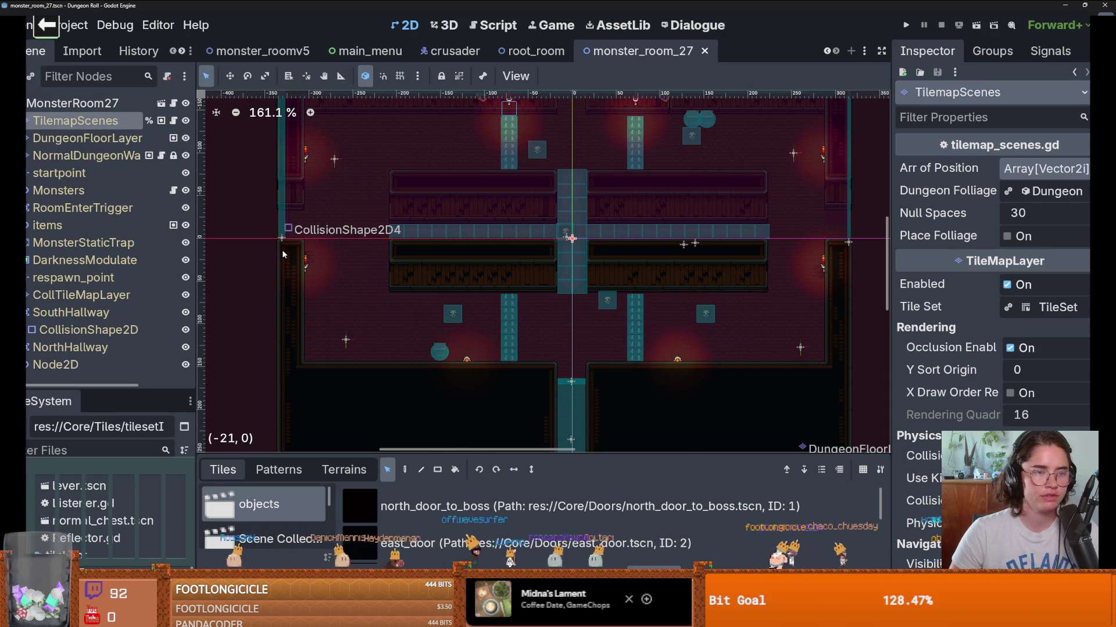
Step: Close the monster_room_27, root_room, crusader, main_menu, monster_room v1–v5 and CharacterOverlay tabs
left_click(704, 51)
left_click(709, 51)
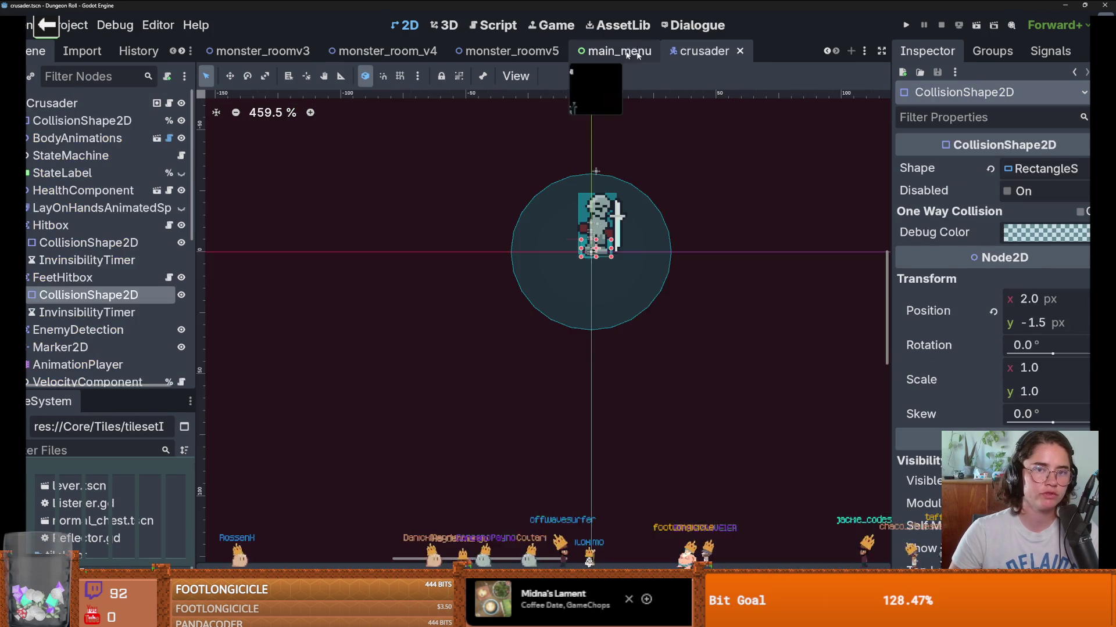
left_click(740, 51)
left_click(665, 51)
left_click(693, 51)
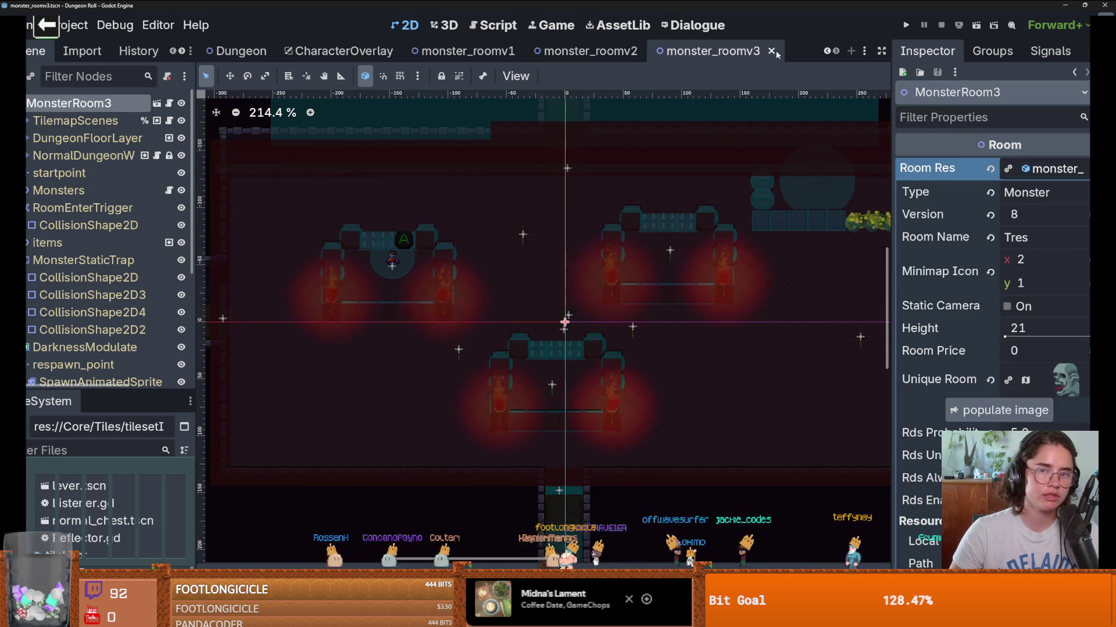
left_click(771, 51)
left_click(762, 51)
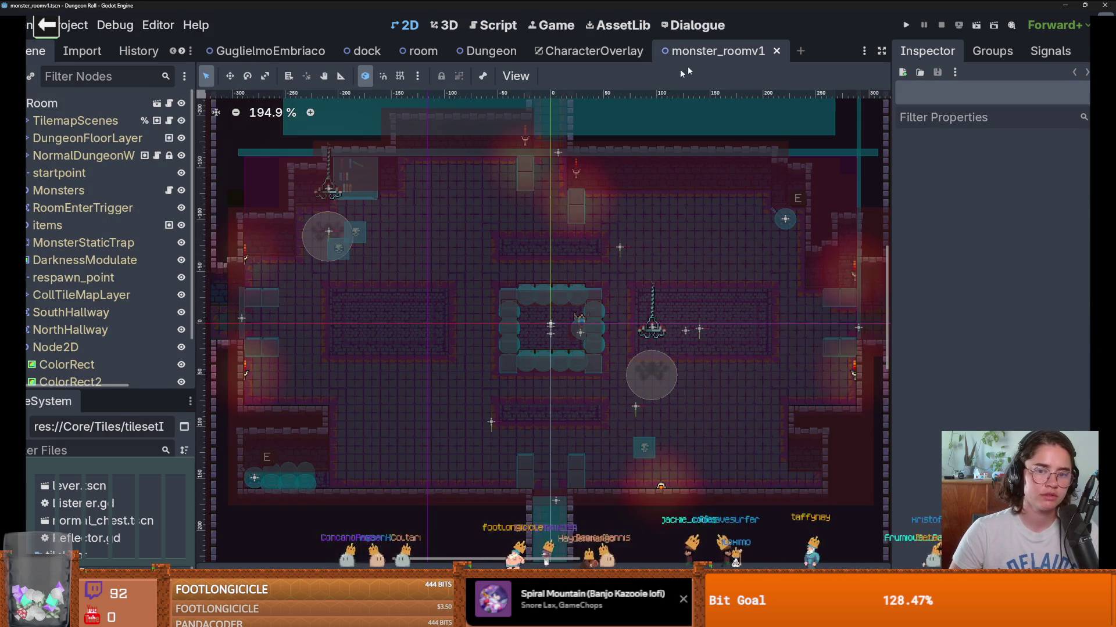
left_click(776, 51)
left_click(662, 51)
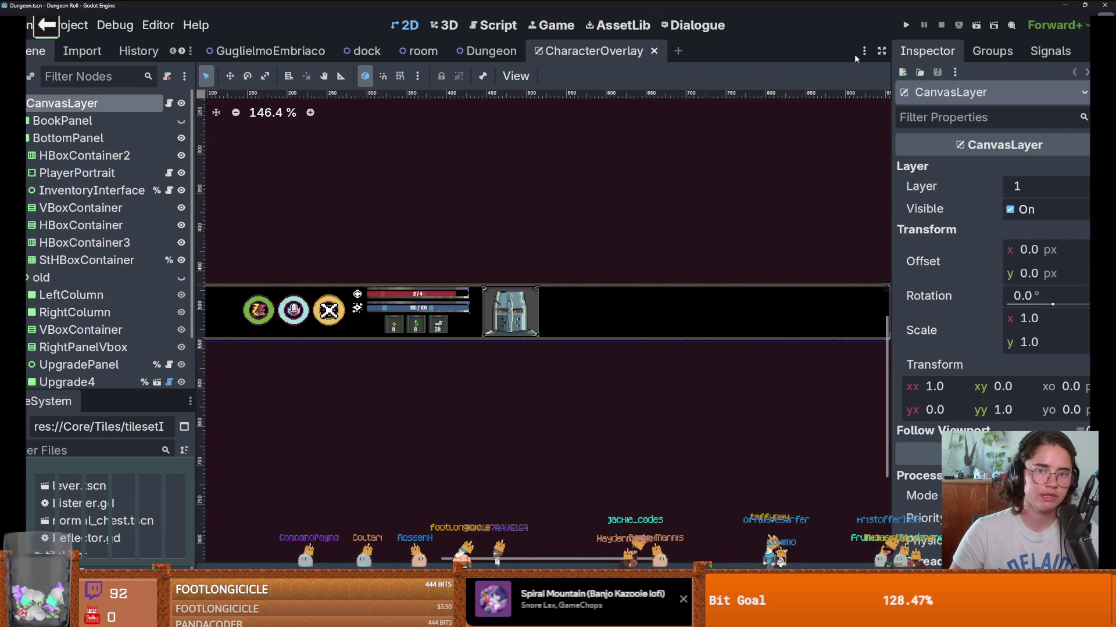
Step: Create a new scene with a Node2D root via 2D Scene
left_click(552, 52)
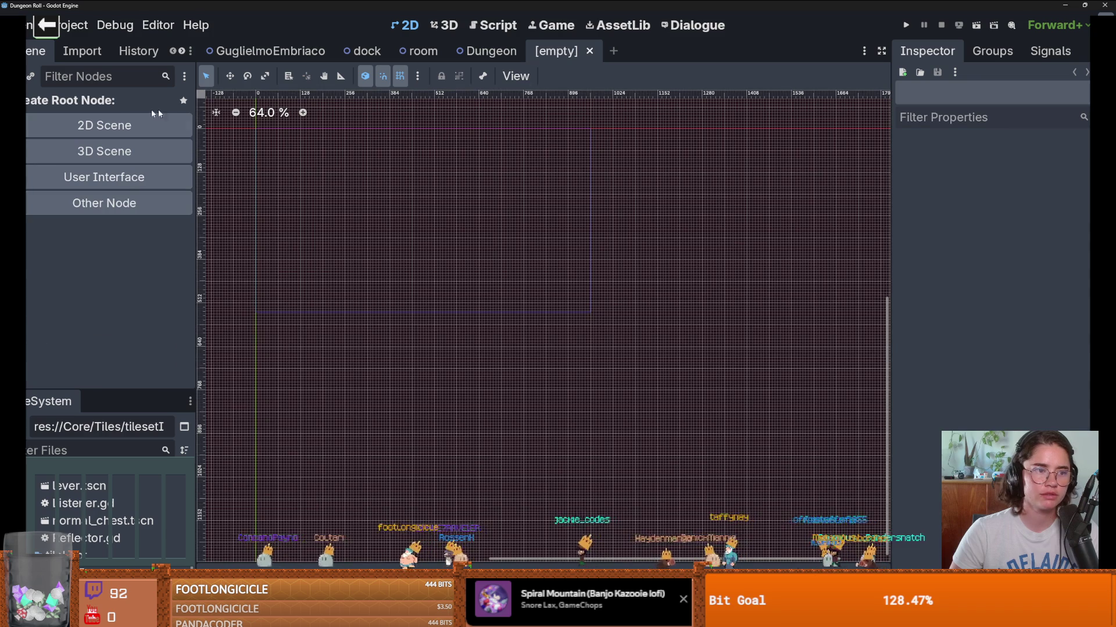
left_click(116, 204)
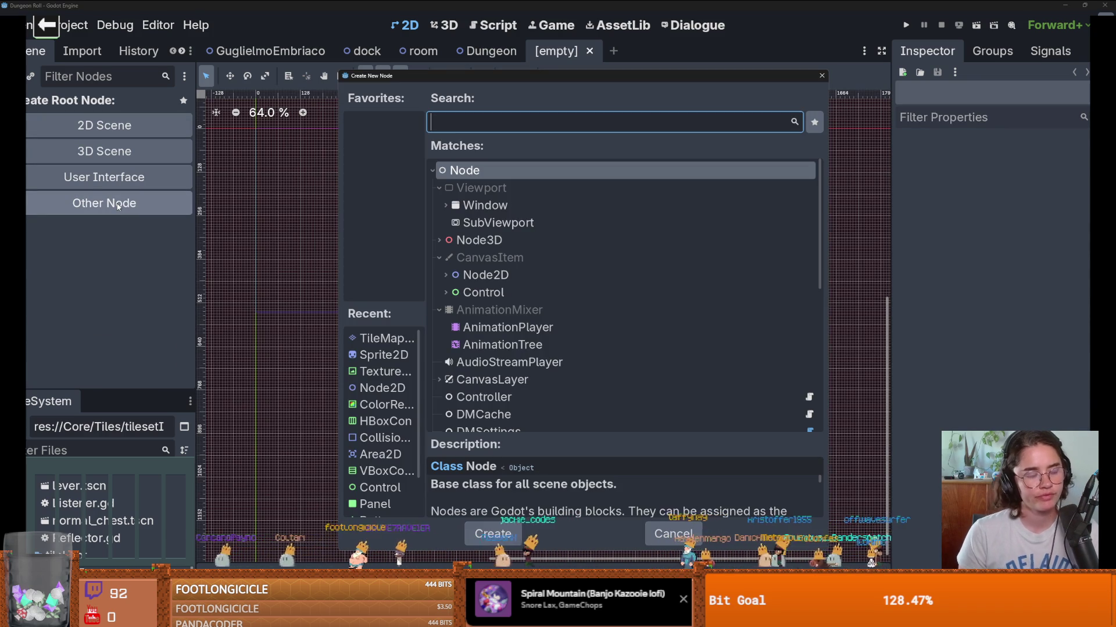
key("Escape")
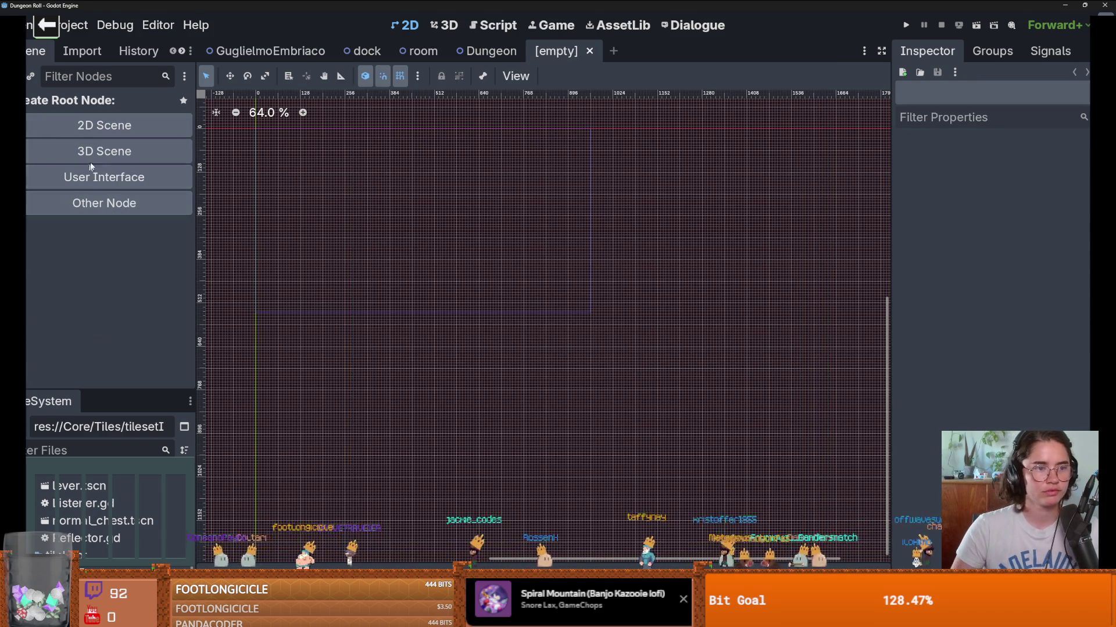
left_click(99, 125)
scroll(406, 180, "up", 6)
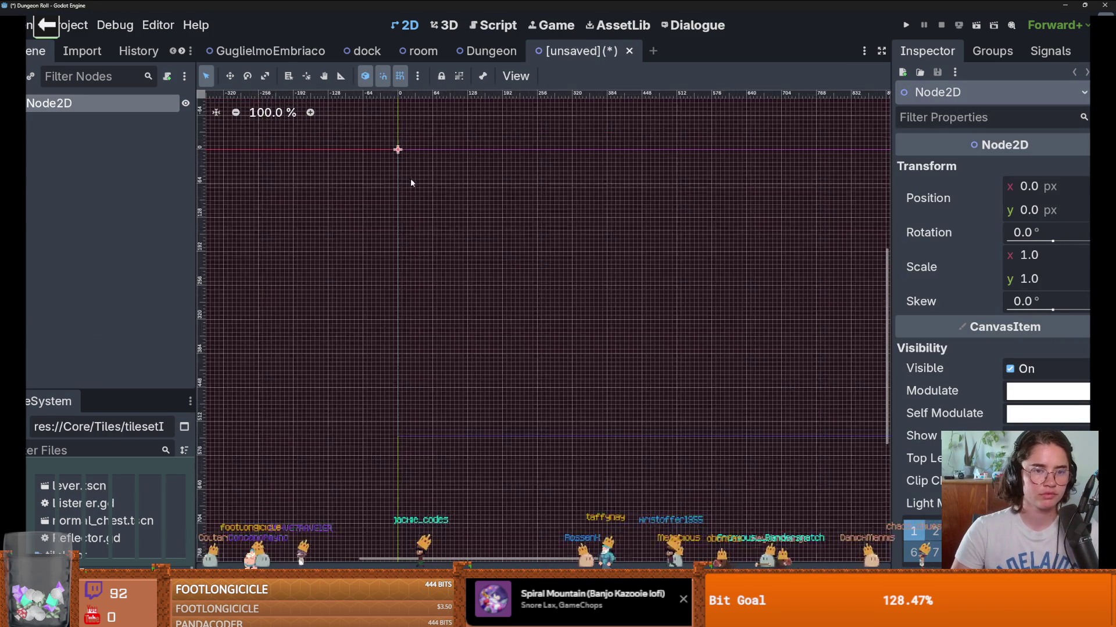
Step: Check the Change Type chooser for Node2D without changing it, then enlarge the file list
right_click(63, 105)
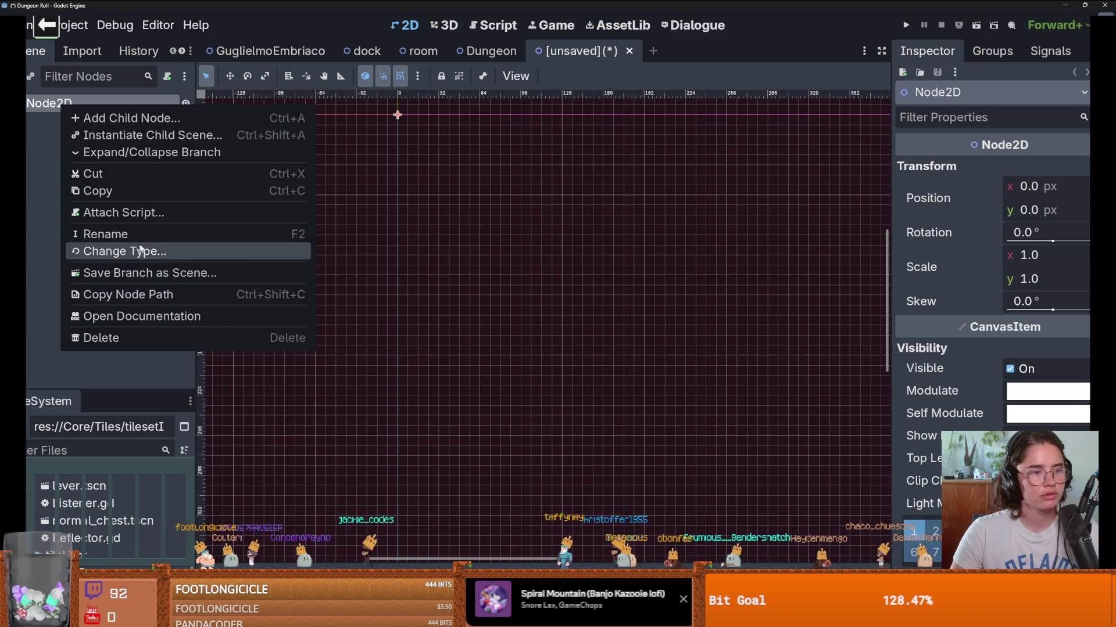
left_click(163, 249)
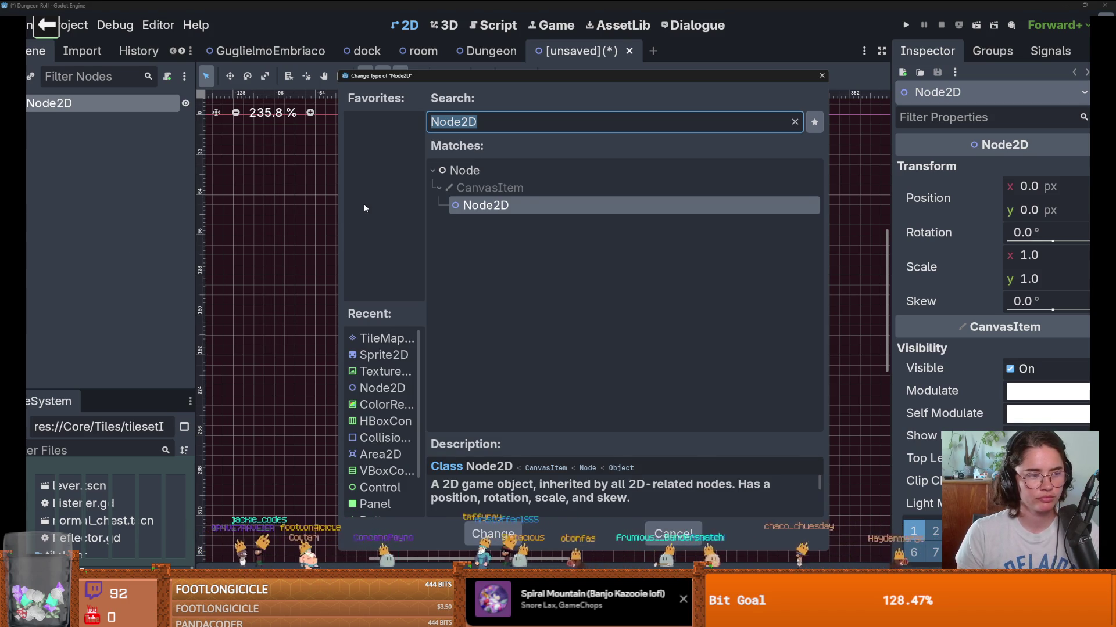
key("Escape")
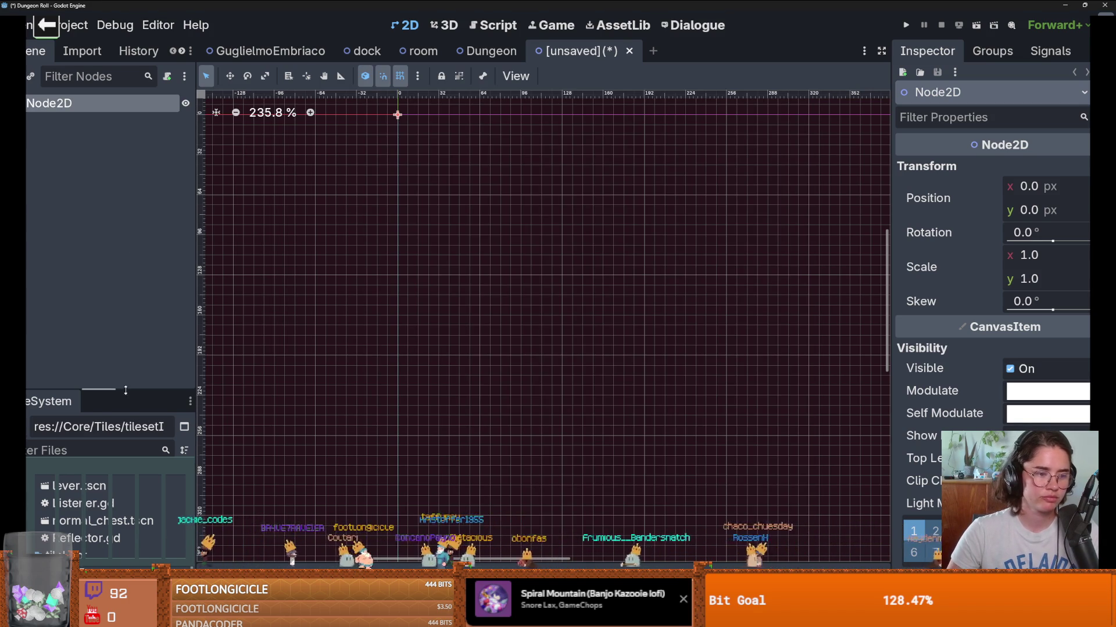
left_click_drag(126, 390, 119, 172)
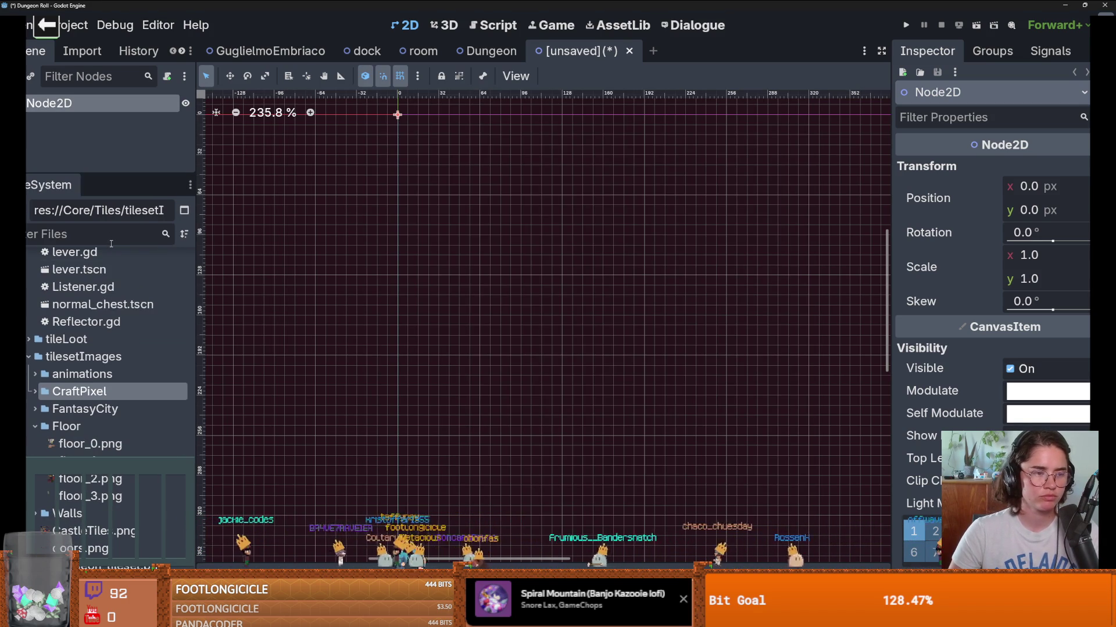
Step: Filter files for 'spike', open spikes.tscn and inspect its Area2D node
type("p")
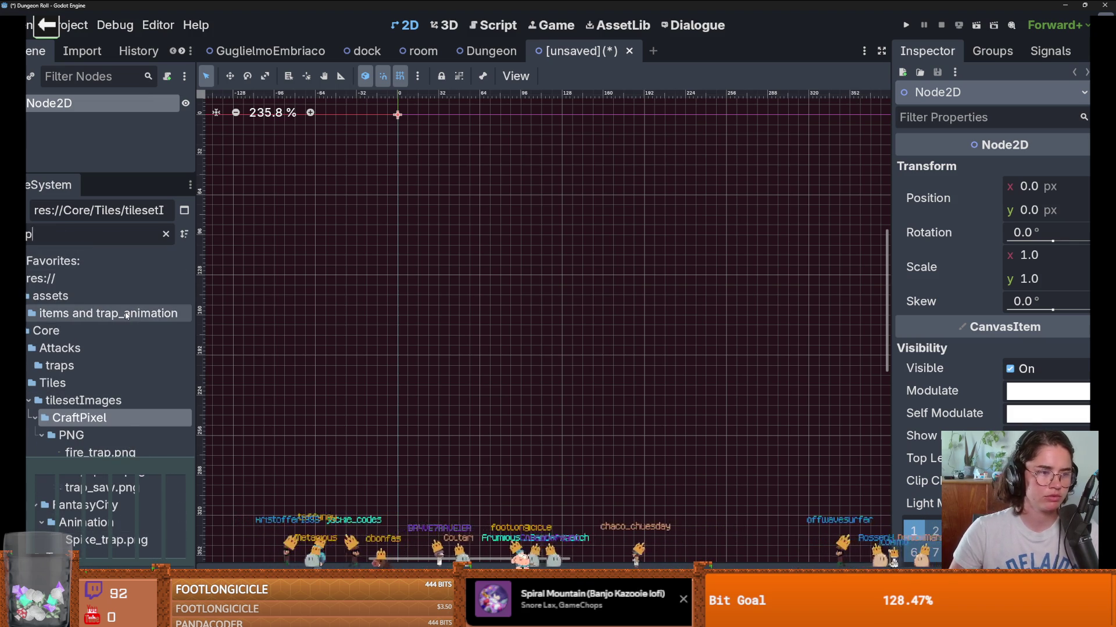
type("ike")
scroll(90, 510, "down", 4)
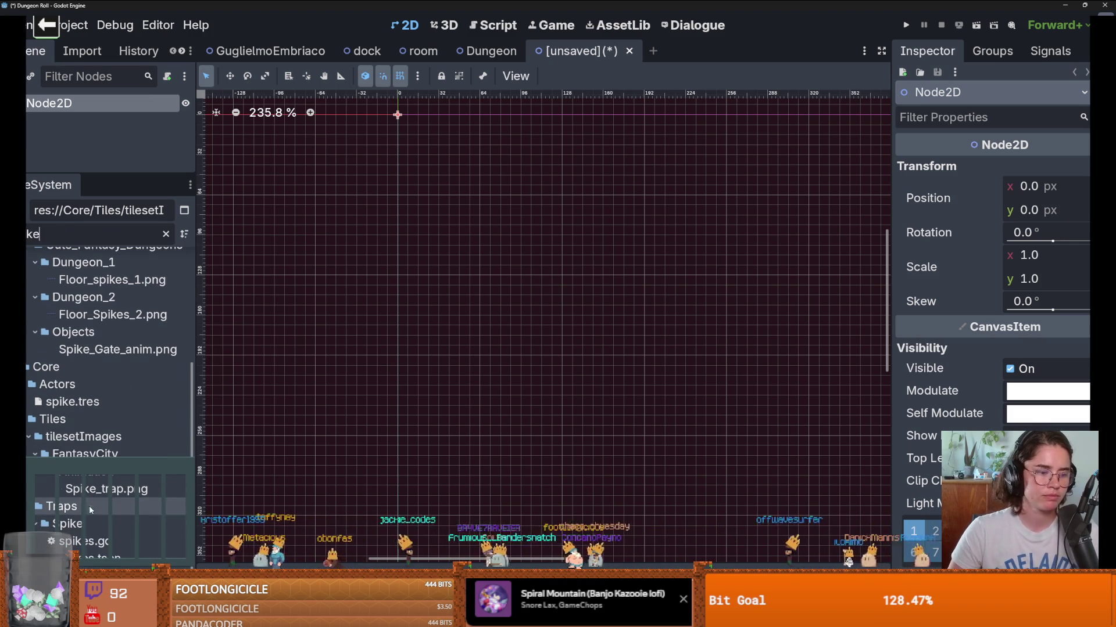
double_click(88, 558)
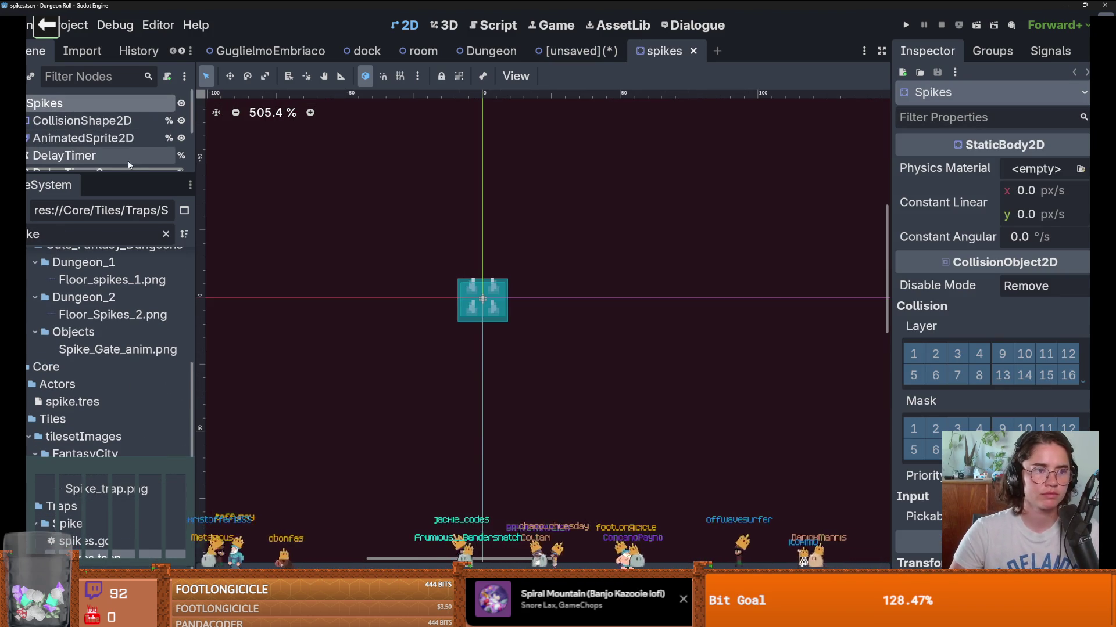
left_click_drag(123, 176, 119, 314)
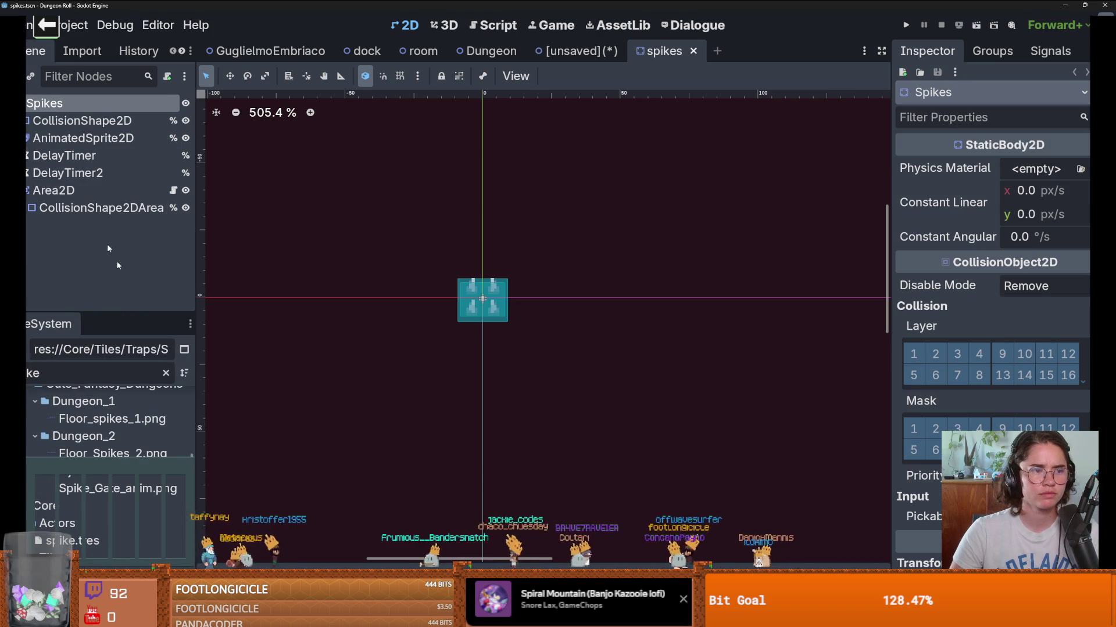
left_click(57, 191)
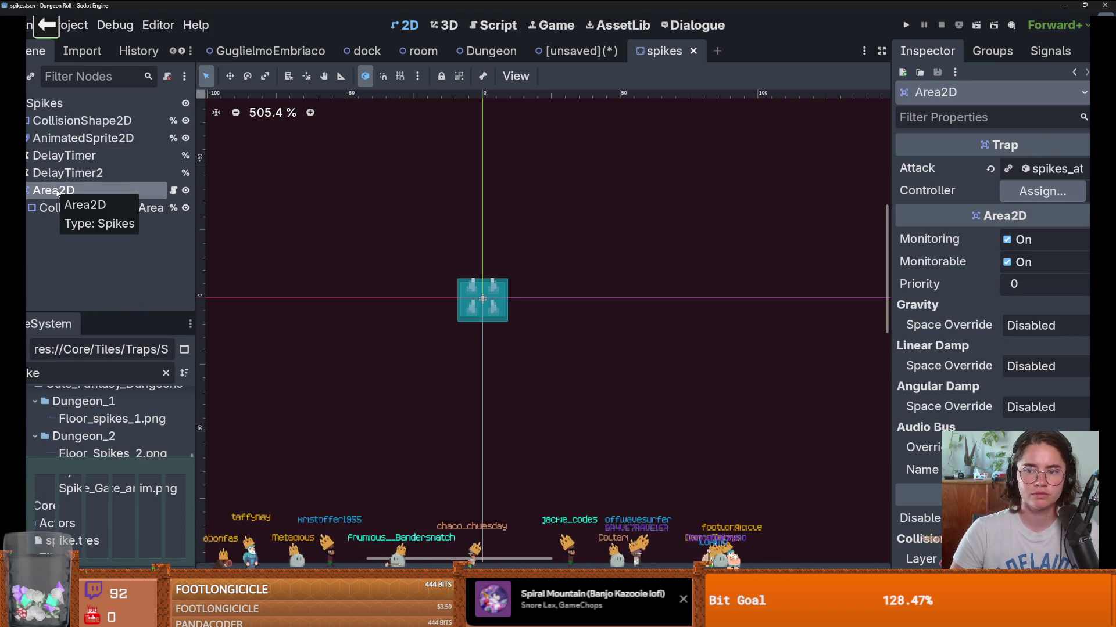
left_click(174, 190)
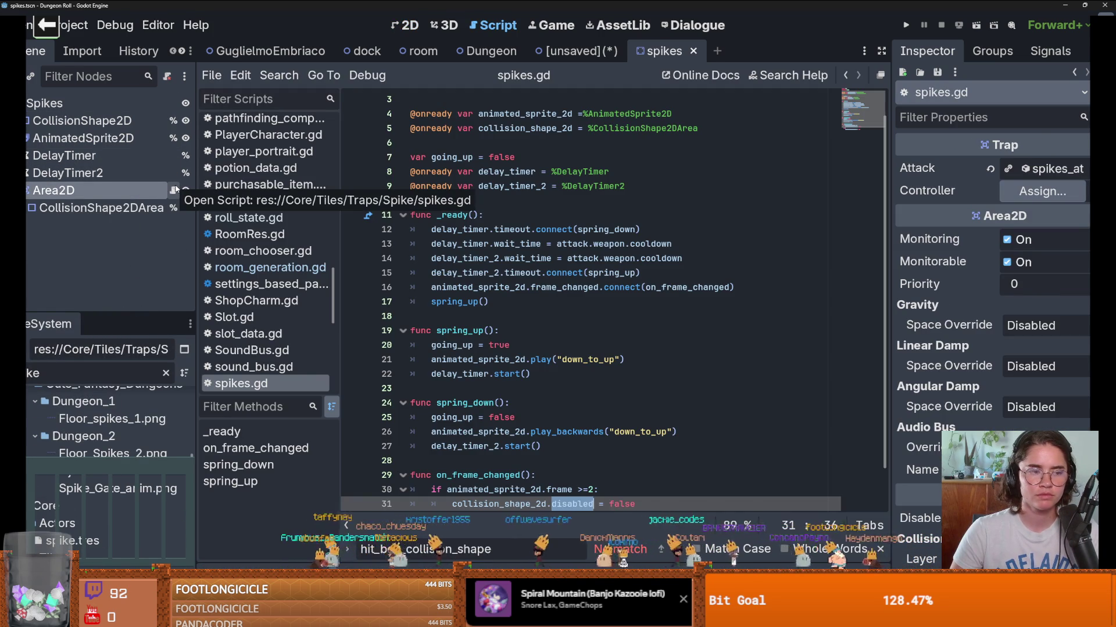
left_click(91, 104)
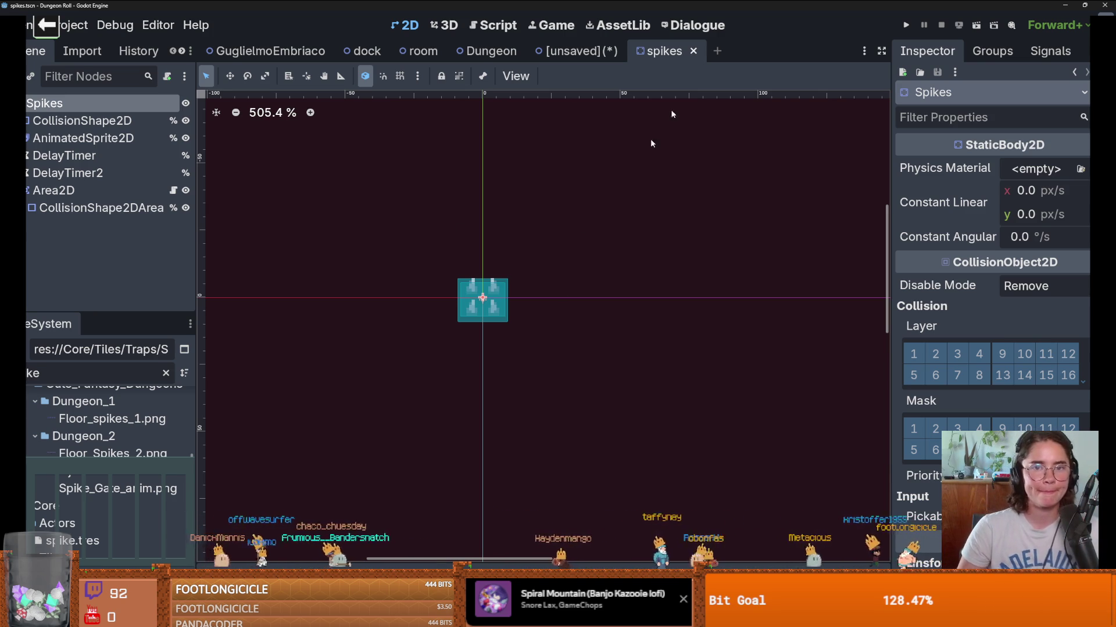
Step: In the unsaved scene, add a StaticBody2D child under Node2D
left_click(573, 51)
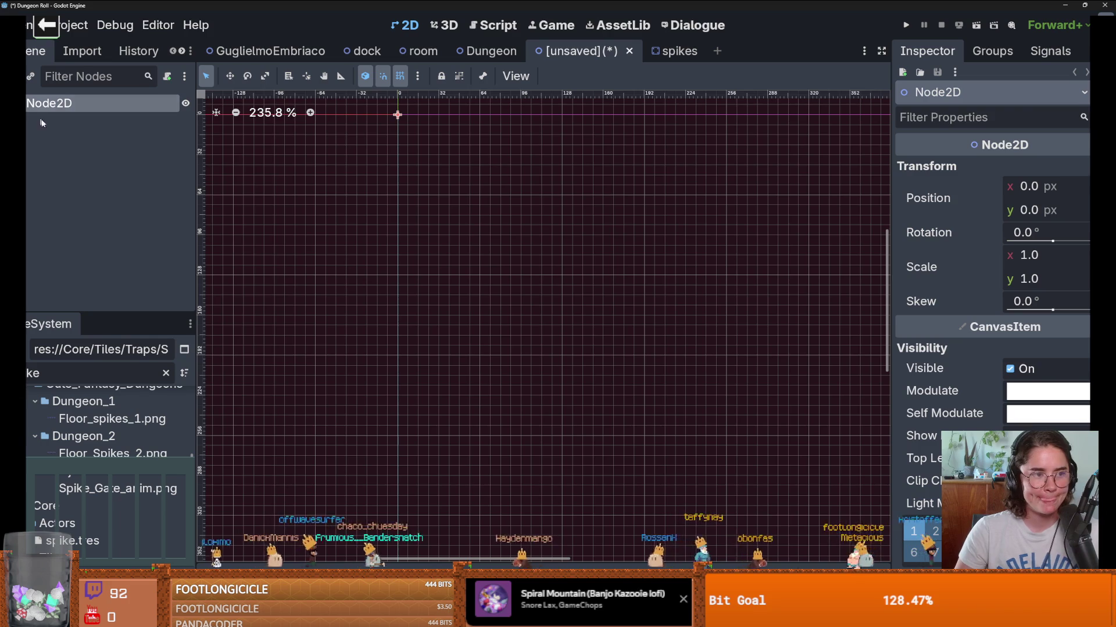
right_click(73, 105)
left_click(83, 118)
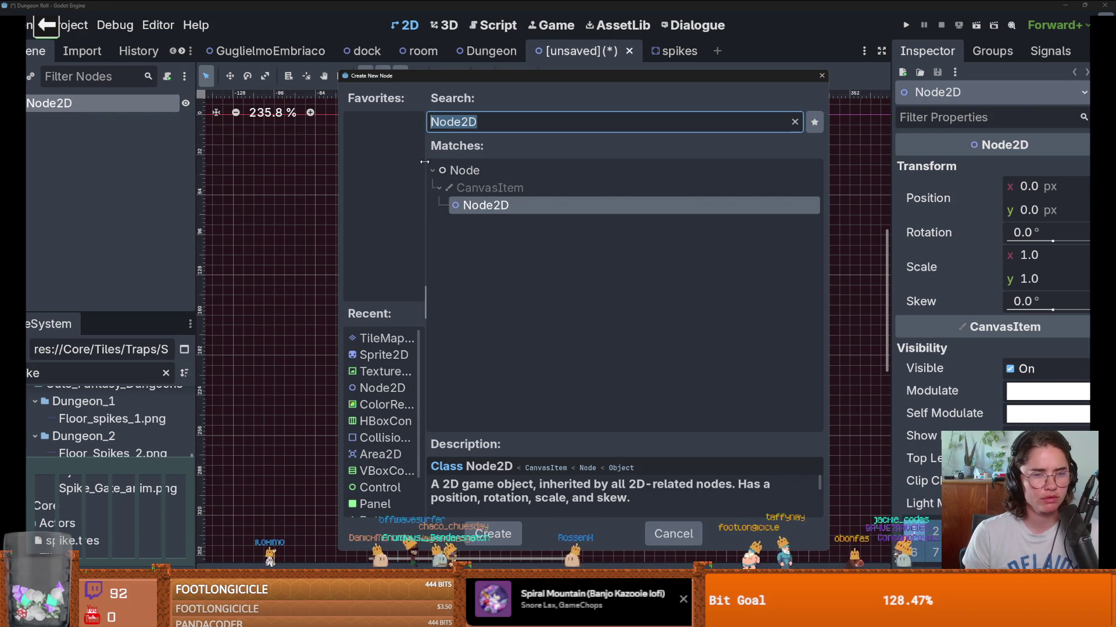
type("staticb")
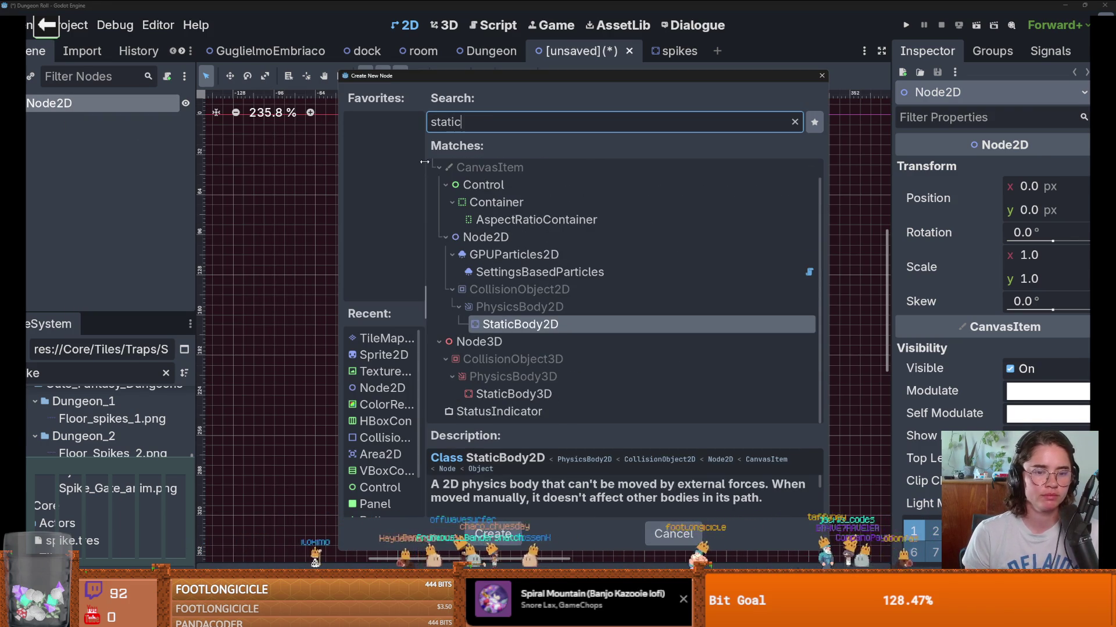
key("Return")
Step: Make StaticBody2D the scene root, delete the old Node2D and turn off grid snapping
right_click(92, 122)
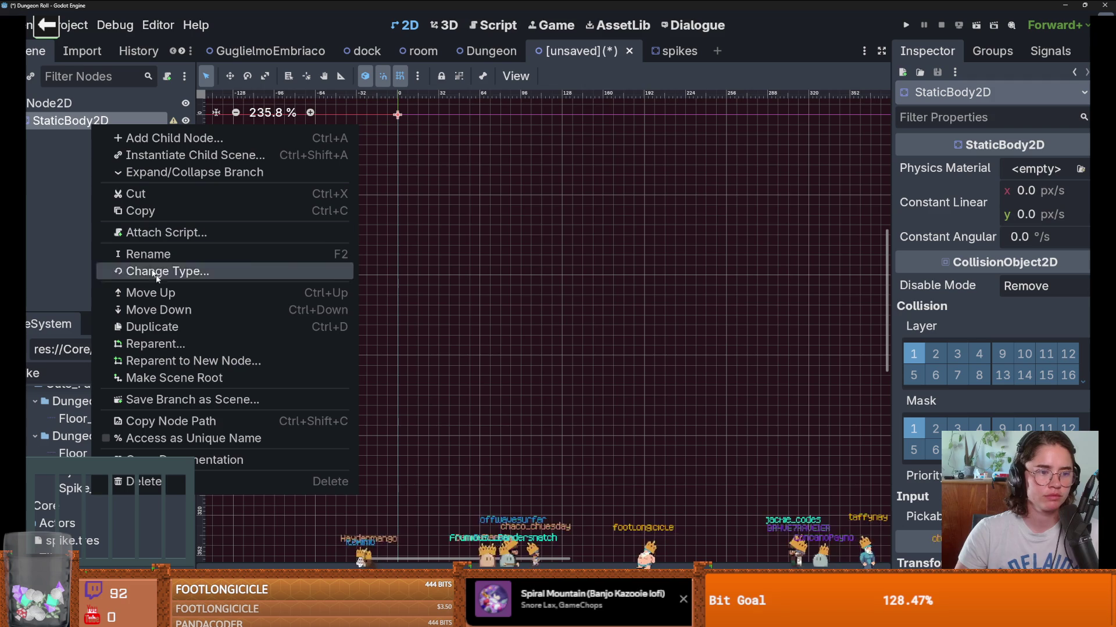
left_click(191, 378)
right_click(69, 123)
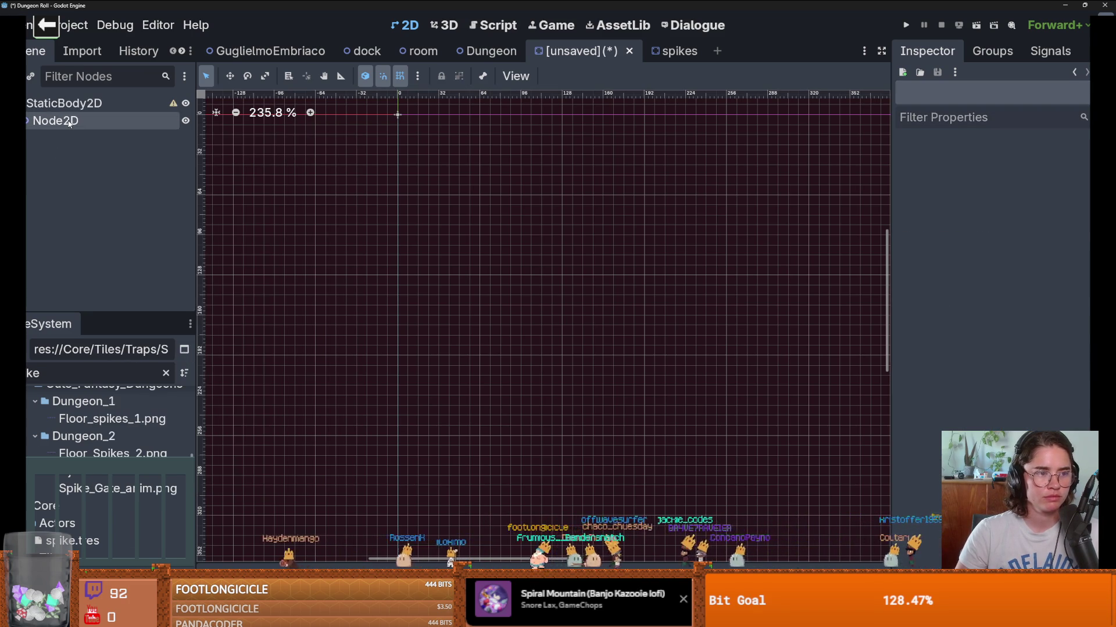
left_click(120, 478)
left_click(529, 319)
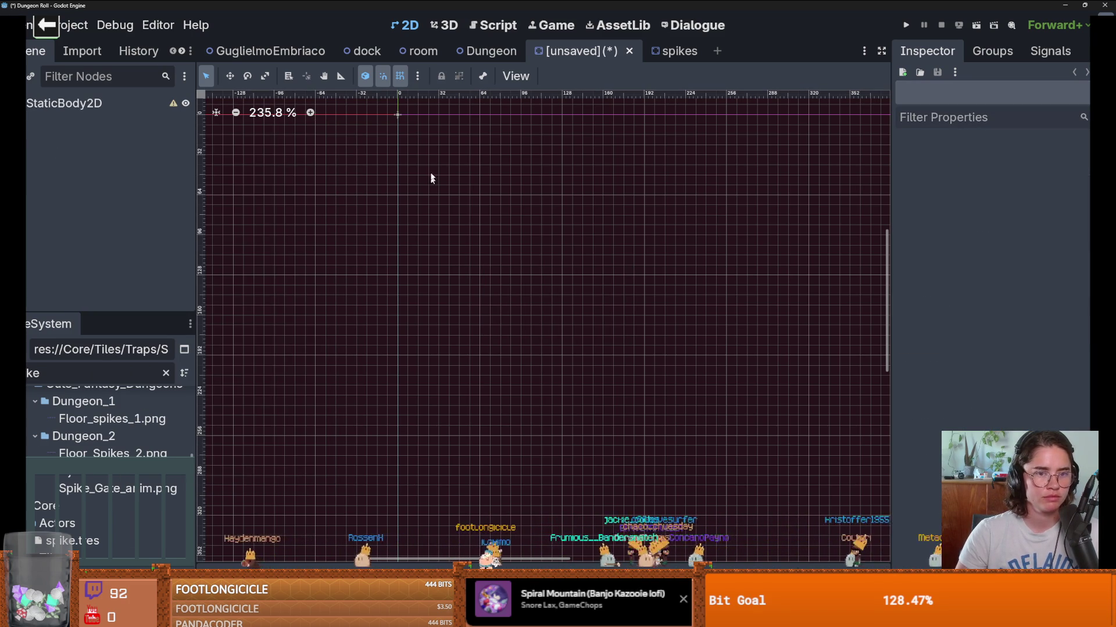
left_click(397, 75)
scroll(398, 168, "up", 7)
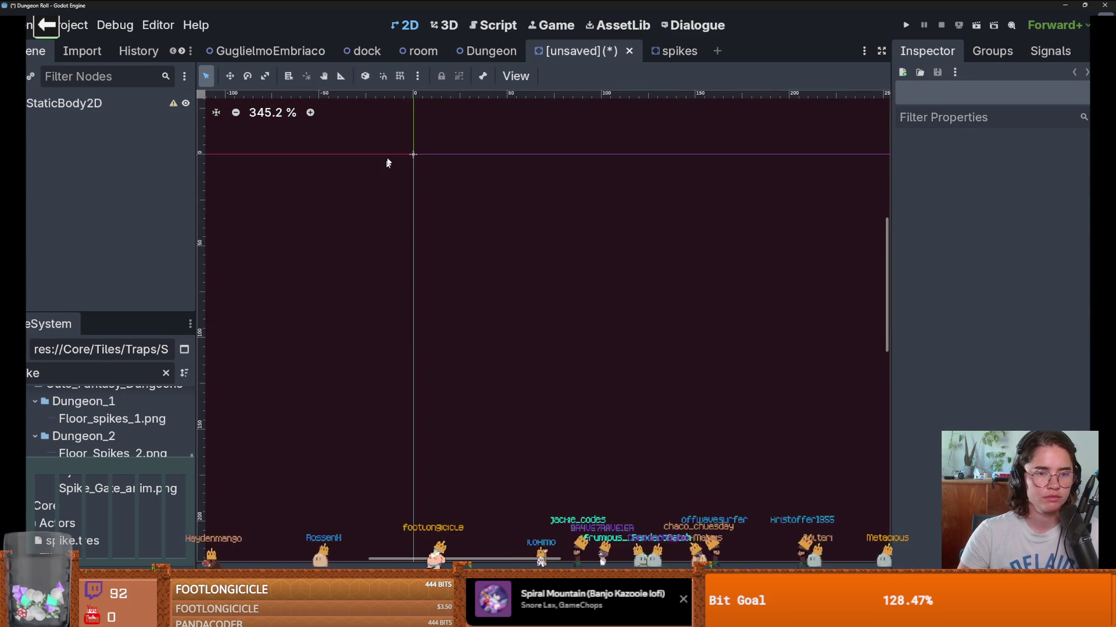
scroll(412, 254, "up", 4)
right_click(88, 110)
Step: Add a Sprite2D child to StaticBody2D and clear the 'spike' file filter
left_click(138, 123)
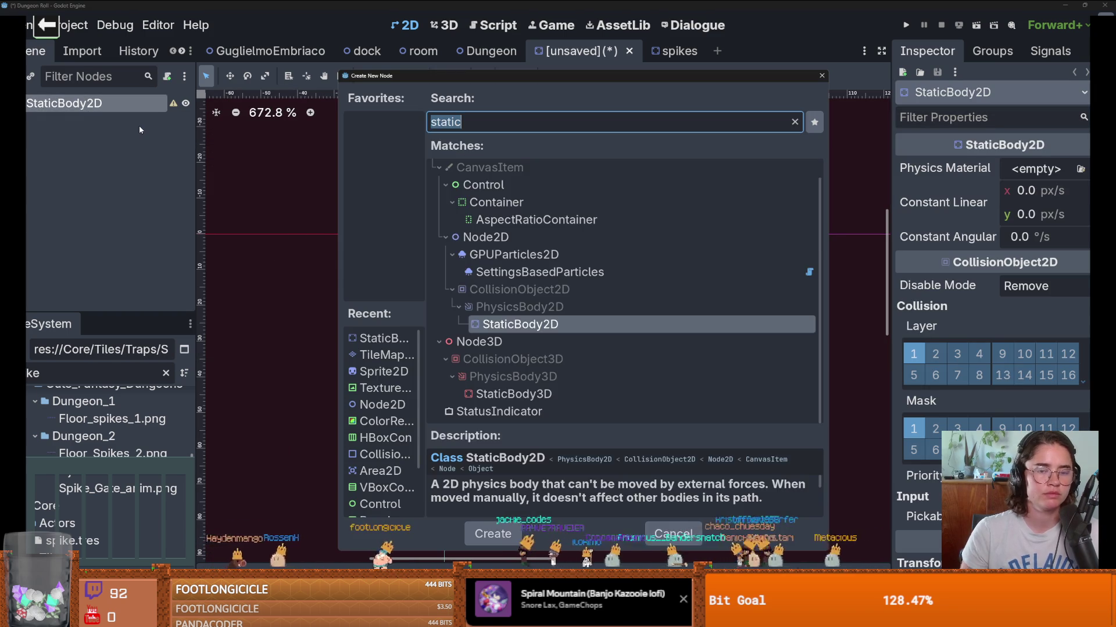
type("sprite")
key("Return")
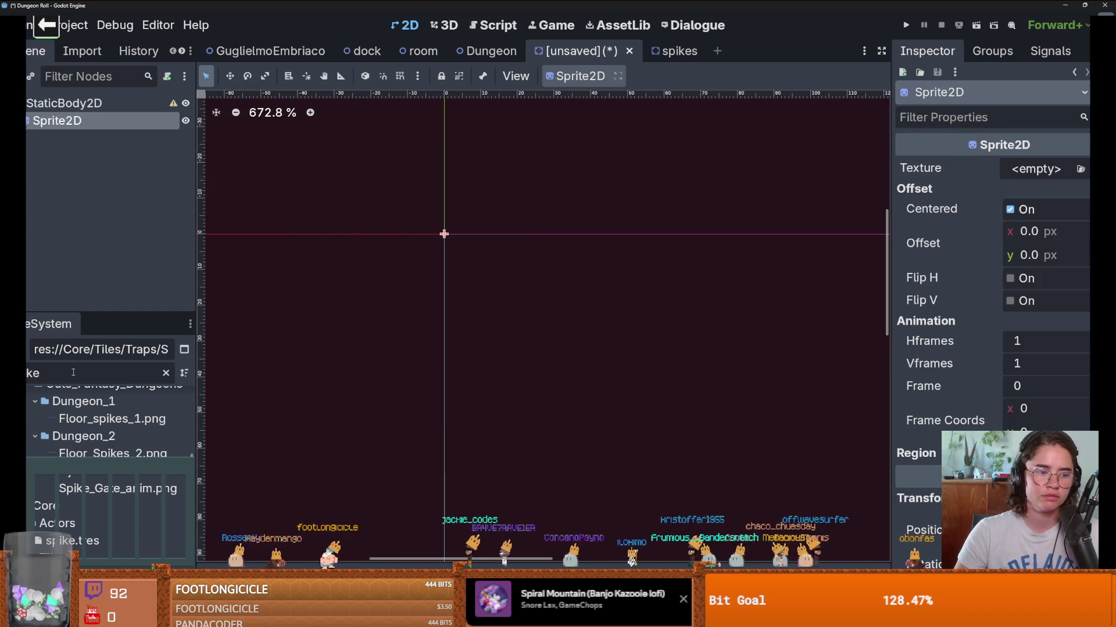
left_click_drag(103, 319, 126, 110)
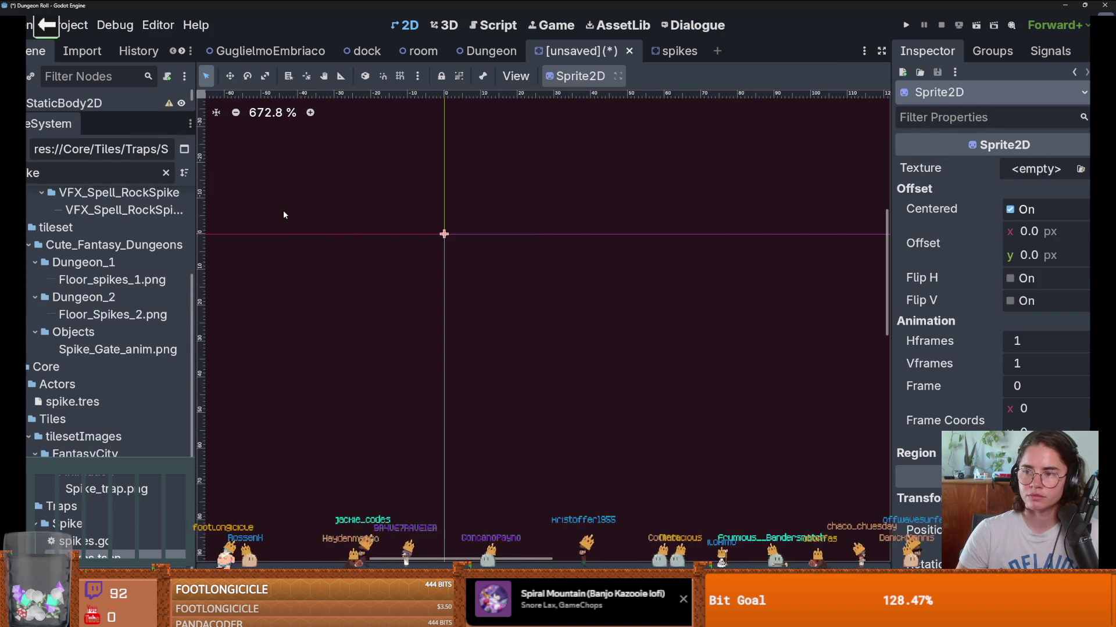
left_click(80, 173)
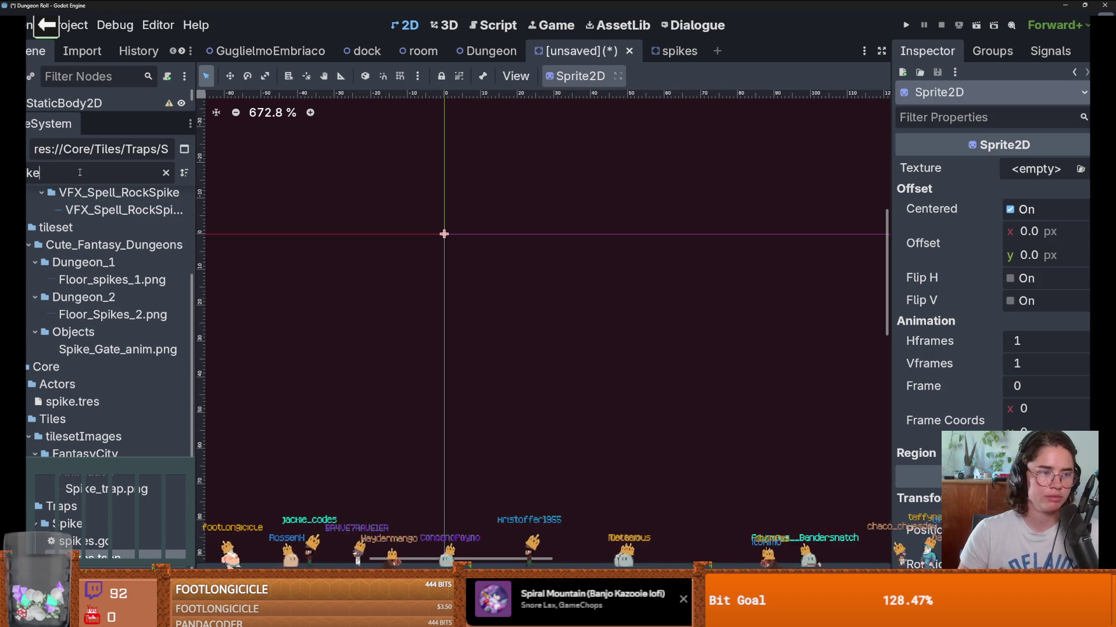
key("BackSpace")
key("BackSpace")
key("BackSpace")
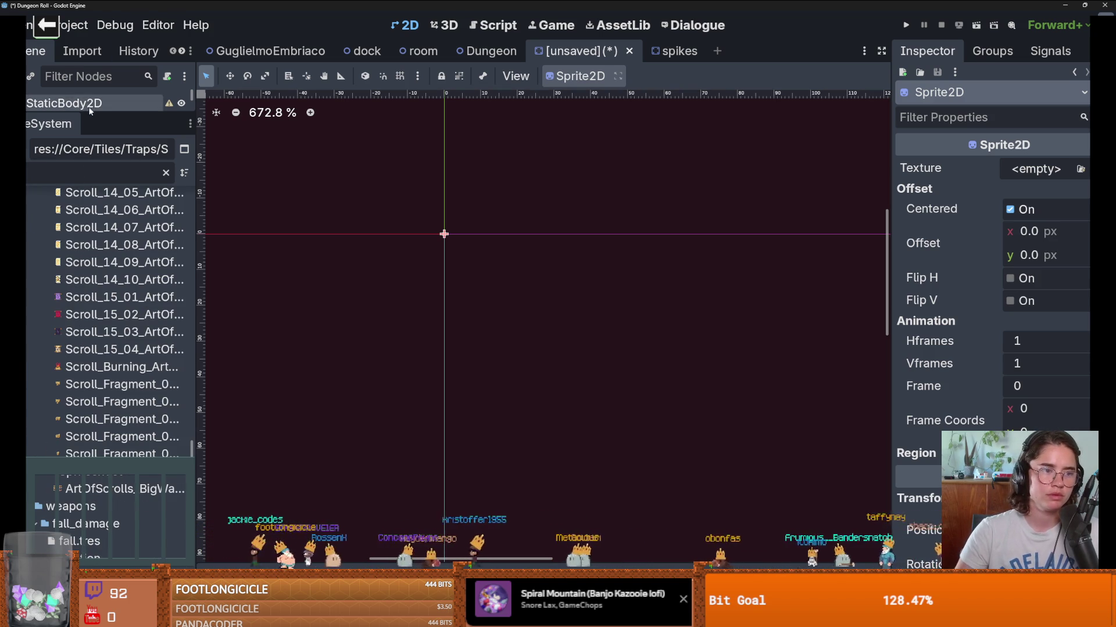
left_click_drag(105, 115, 105, 312)
Step: Convert the Sprite2D to an AnimatedSprite2D and give it a new SpriteFrames resource
left_click(1034, 183)
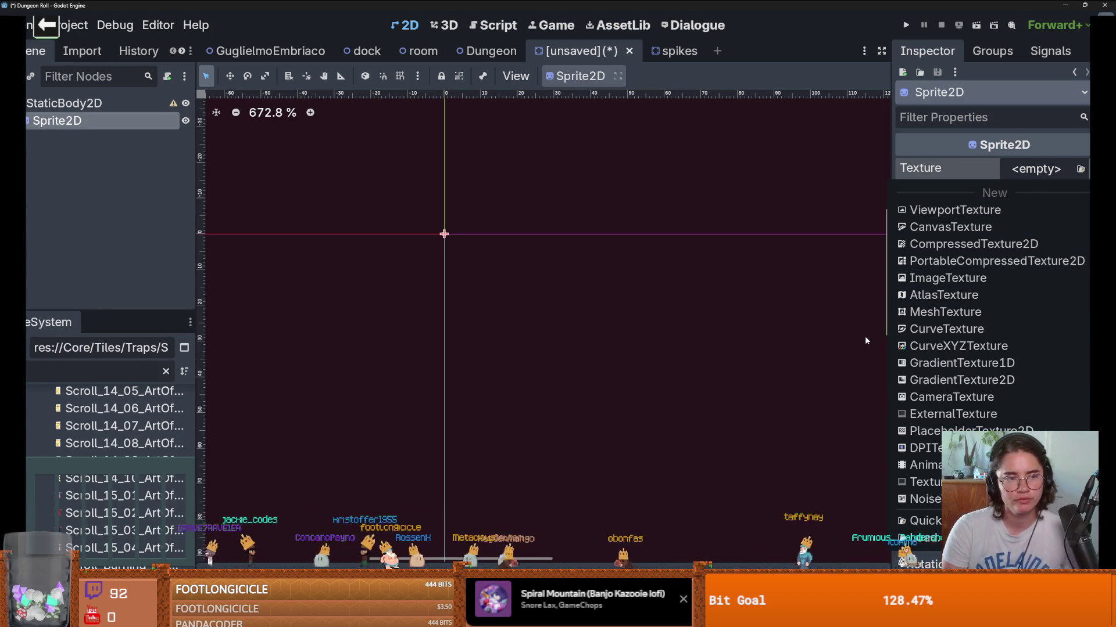
right_click(89, 124)
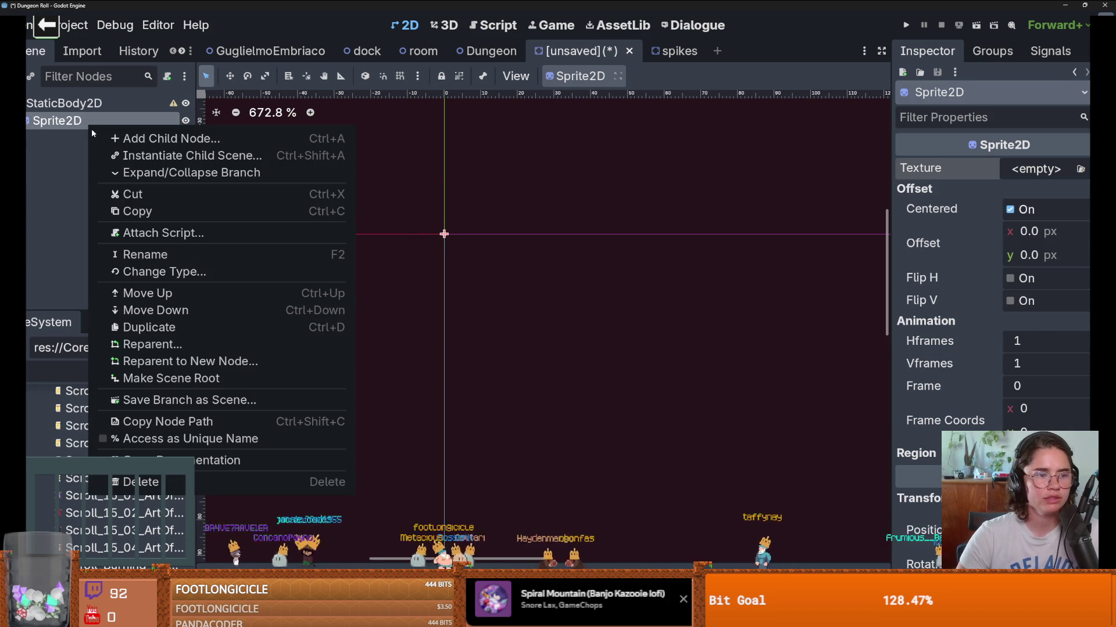
left_click(160, 272)
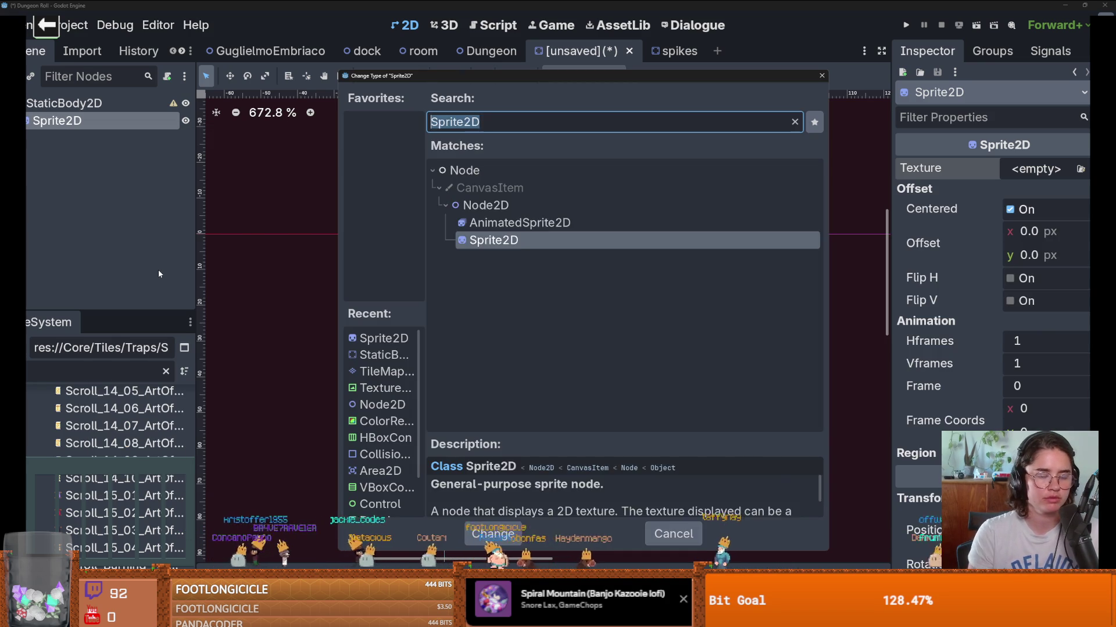
type("animated")
key("Return")
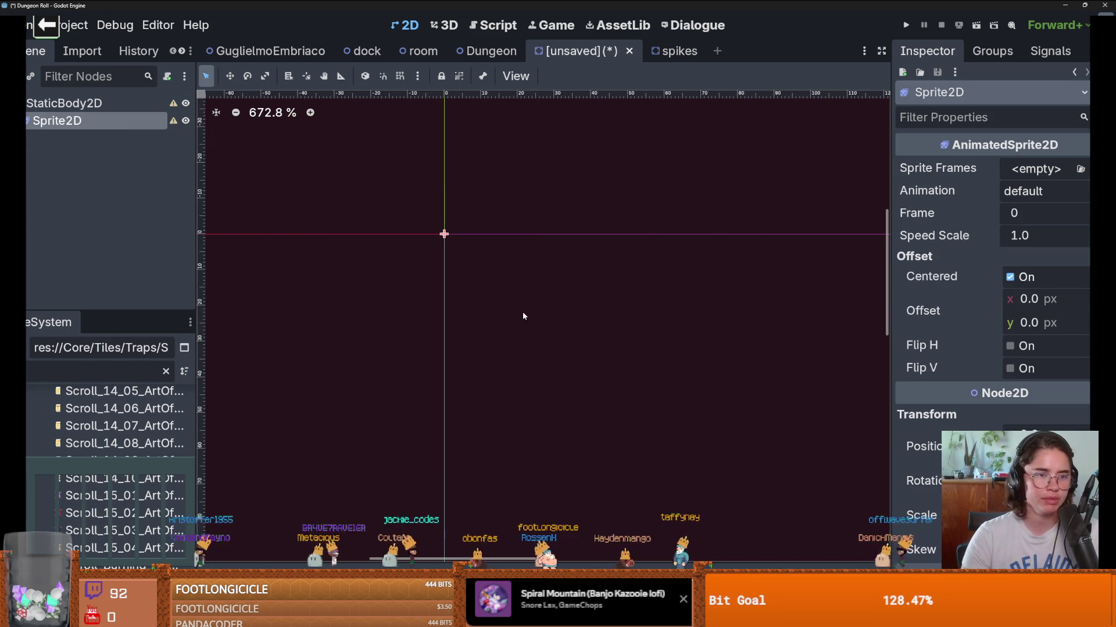
left_click(1029, 168)
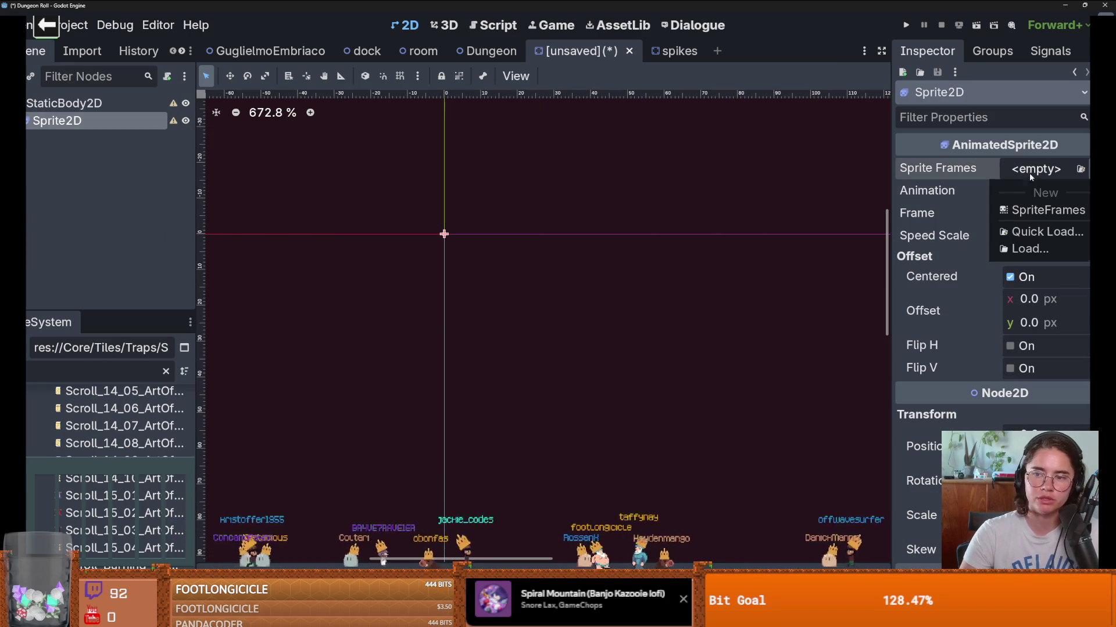
left_click(1014, 211)
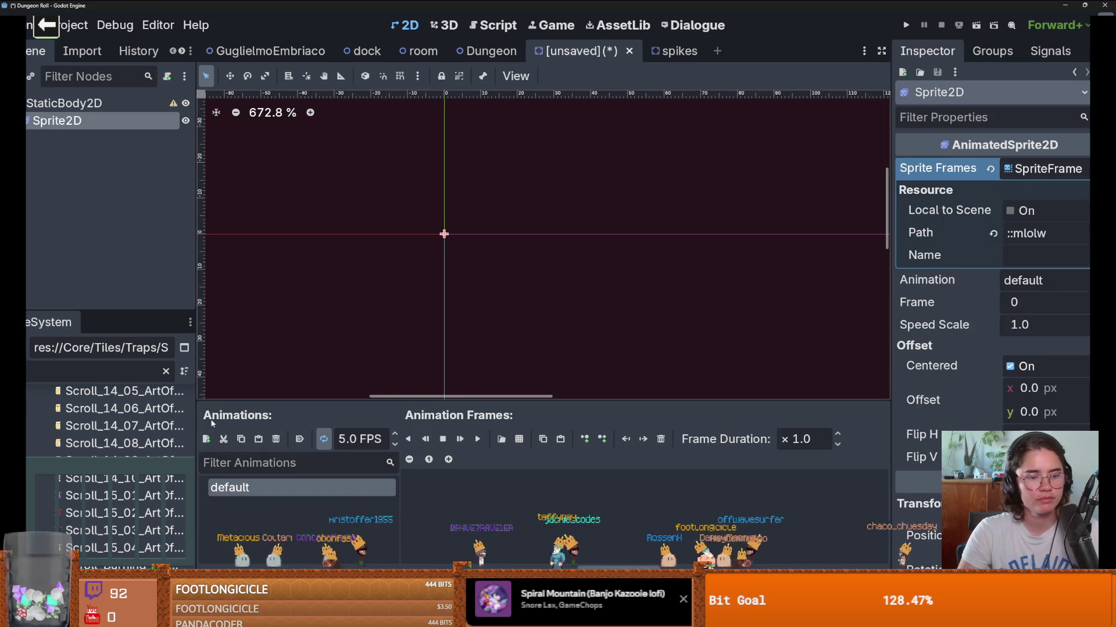
Step: Add frames from sprite sheet res://Core/Tiles/tilesetImages/CraftPixel/PNG/fire_trap.png
left_click_drag(541, 402, 540, 338)
left_click(500, 375)
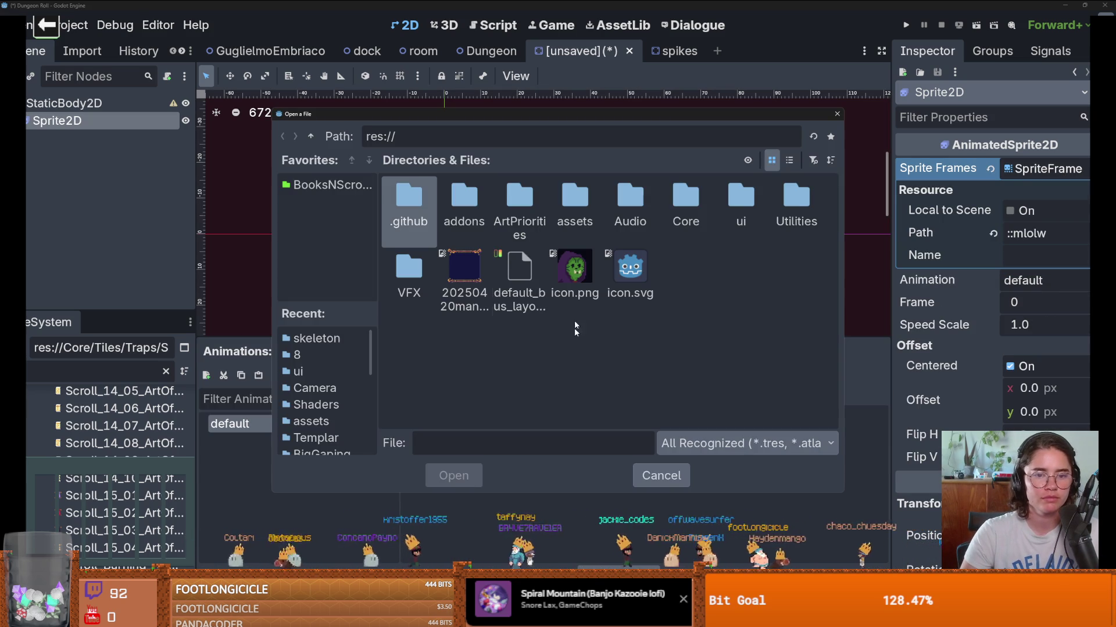
double_click(694, 201)
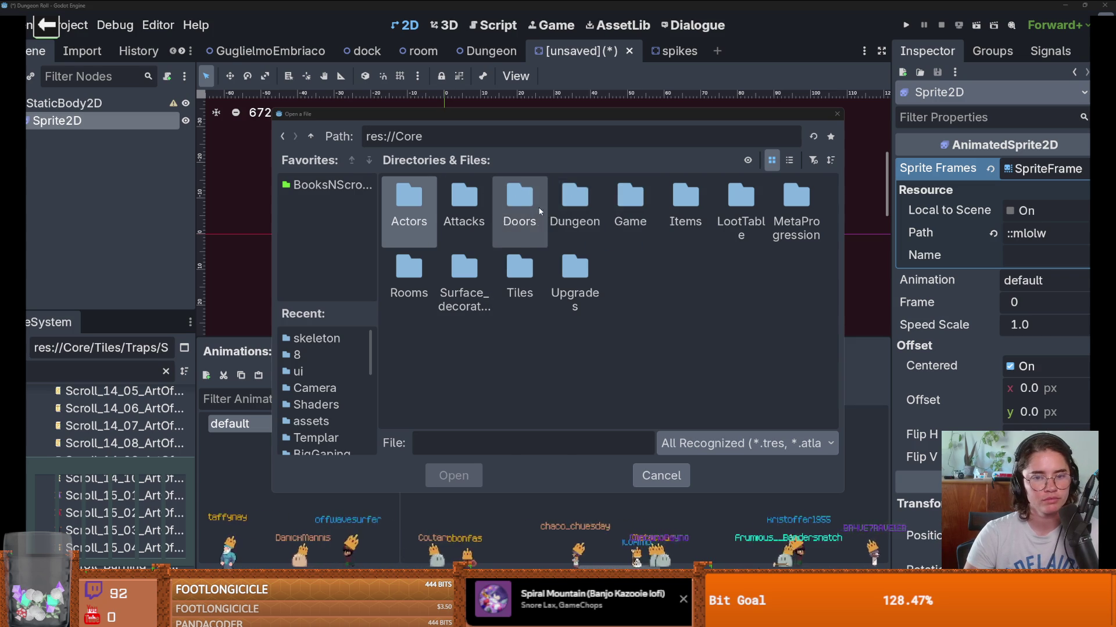
double_click(512, 276)
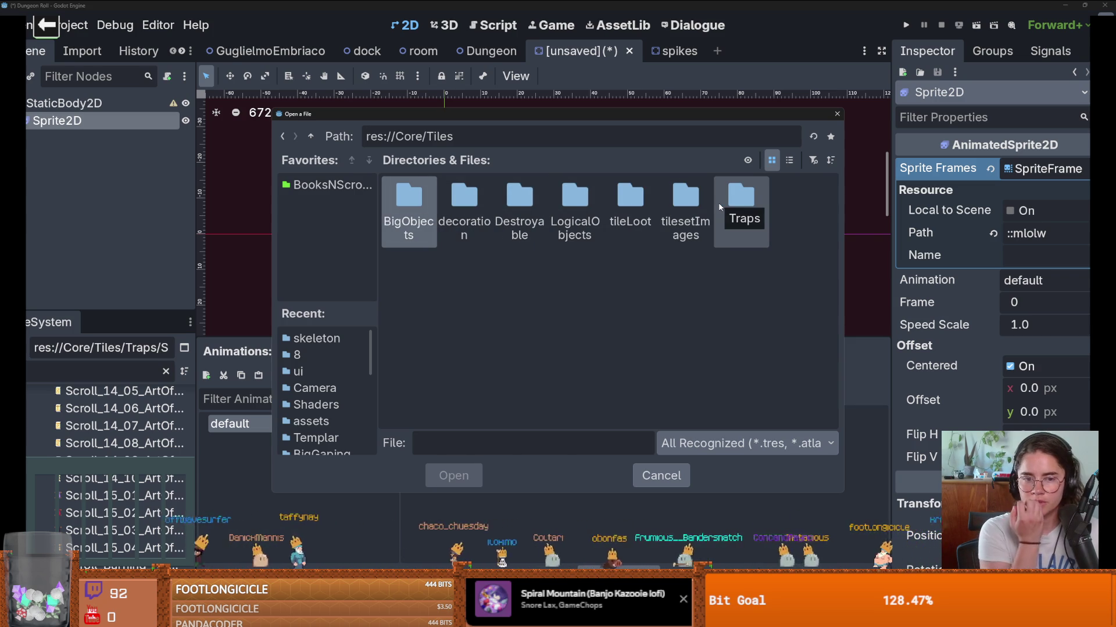
left_click(408, 241)
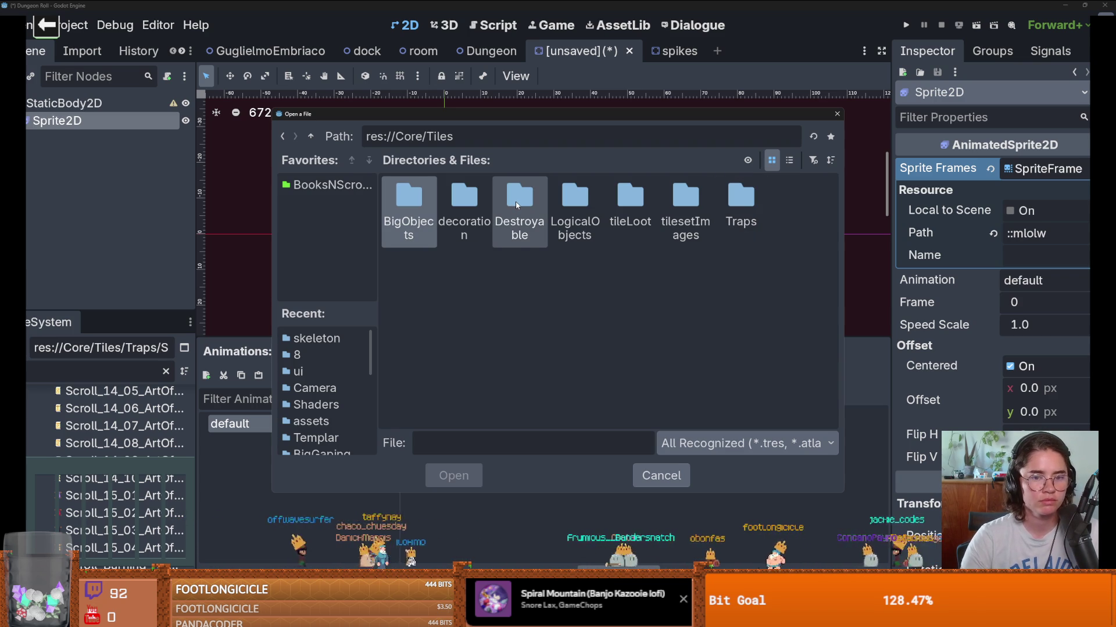
left_click_drag(847, 190, 1090, 195)
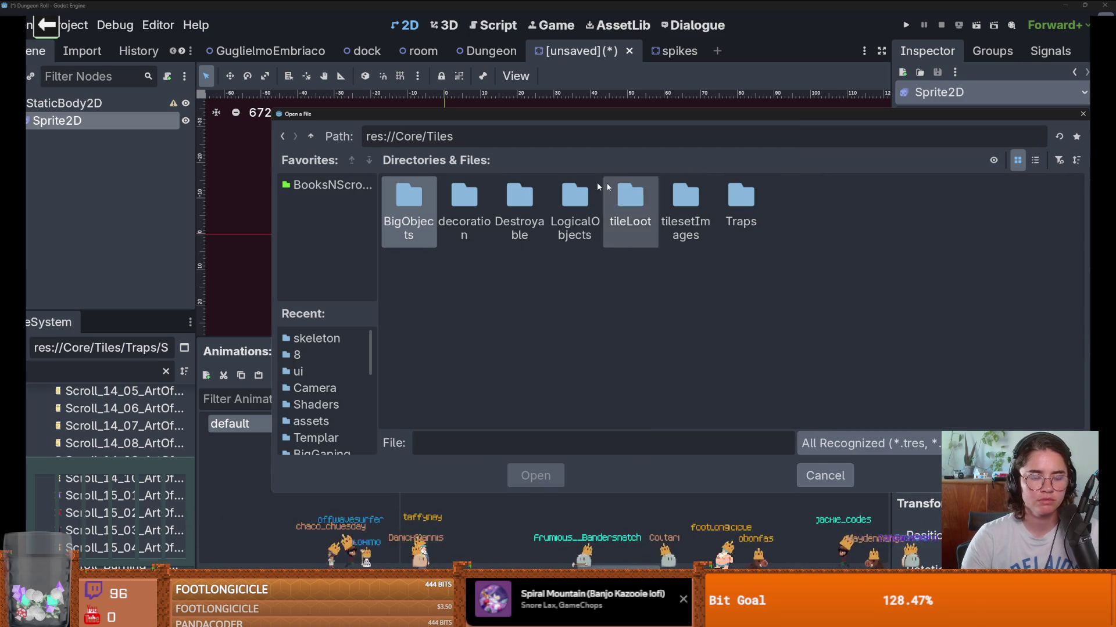
left_click_drag(971, 199, 805, 199)
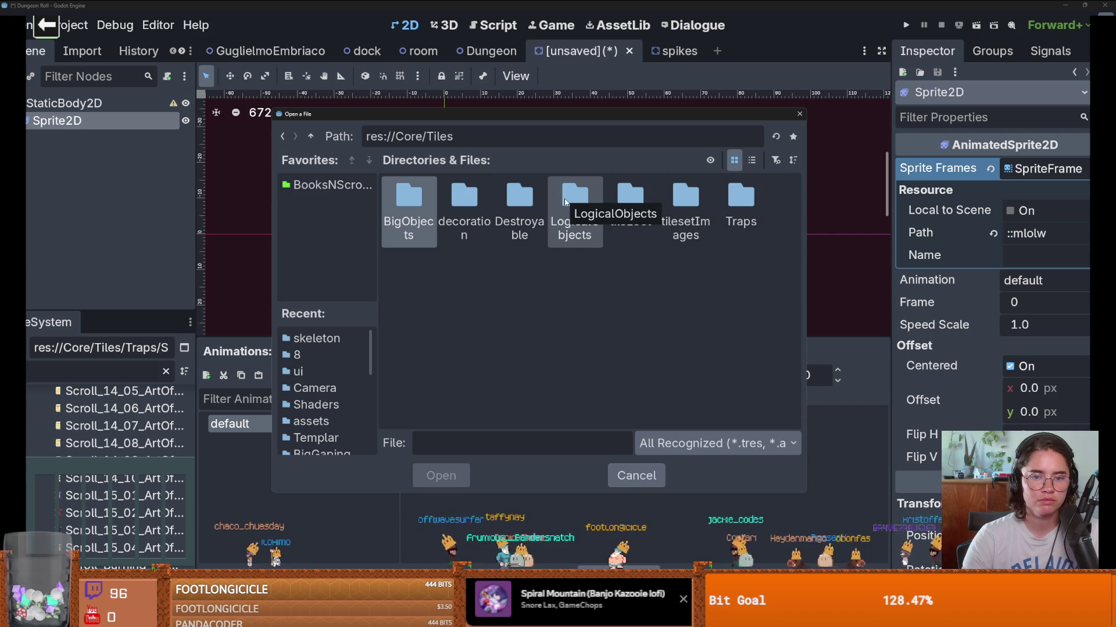
double_click(686, 200)
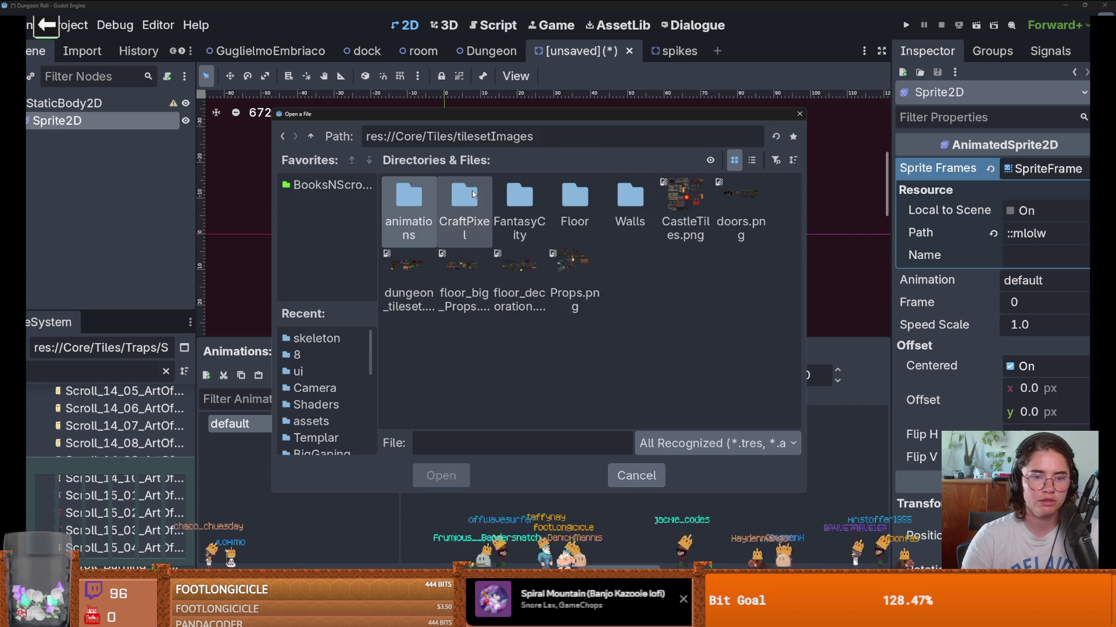
double_click(474, 194)
double_click(414, 189)
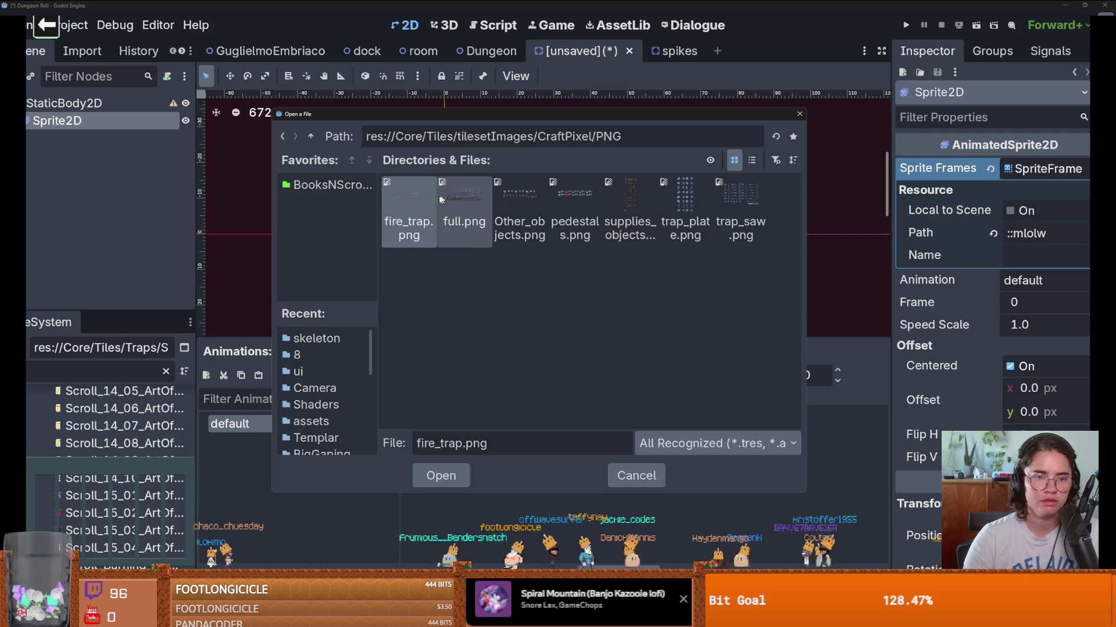
double_click(418, 202)
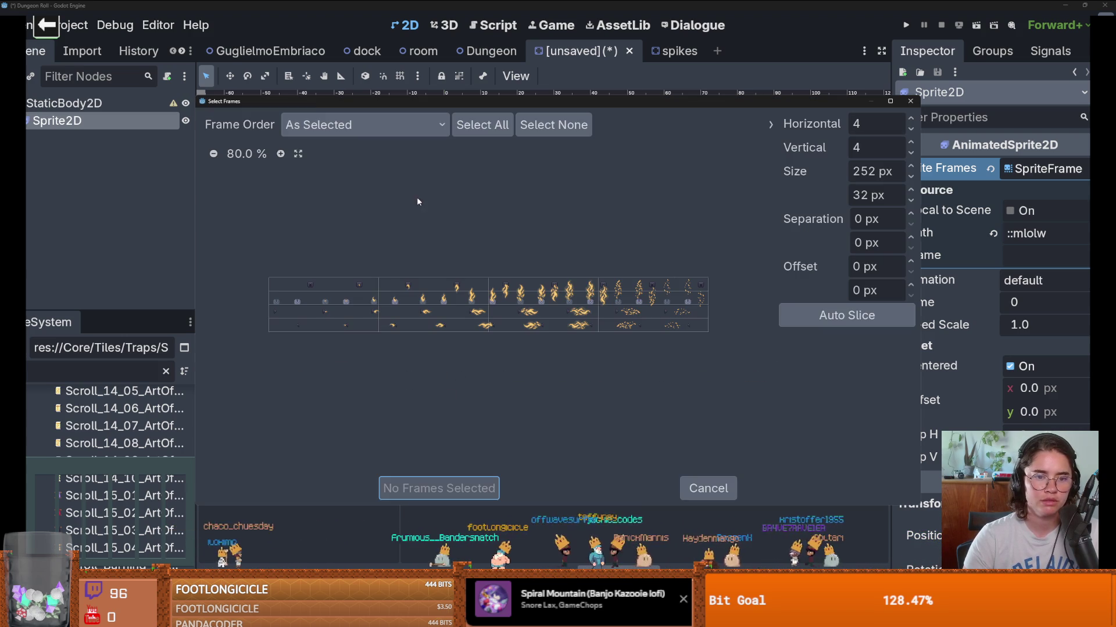
Step: Zoom into the sprite sheet preview and set Horizontal frames to 16
left_click(278, 154)
left_click(278, 154)
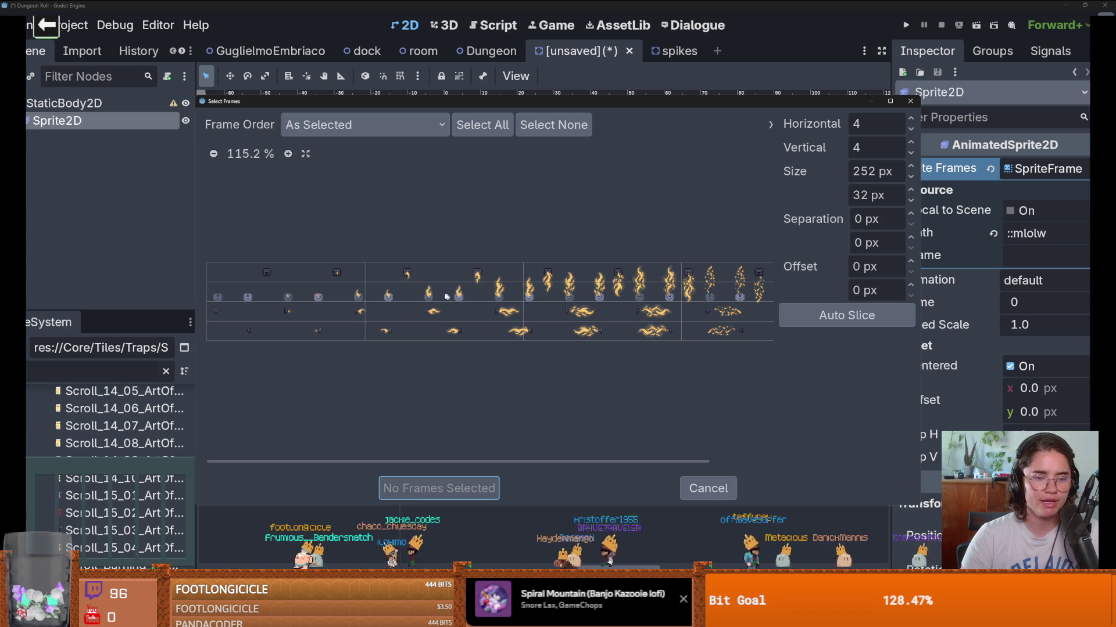
left_click(287, 153)
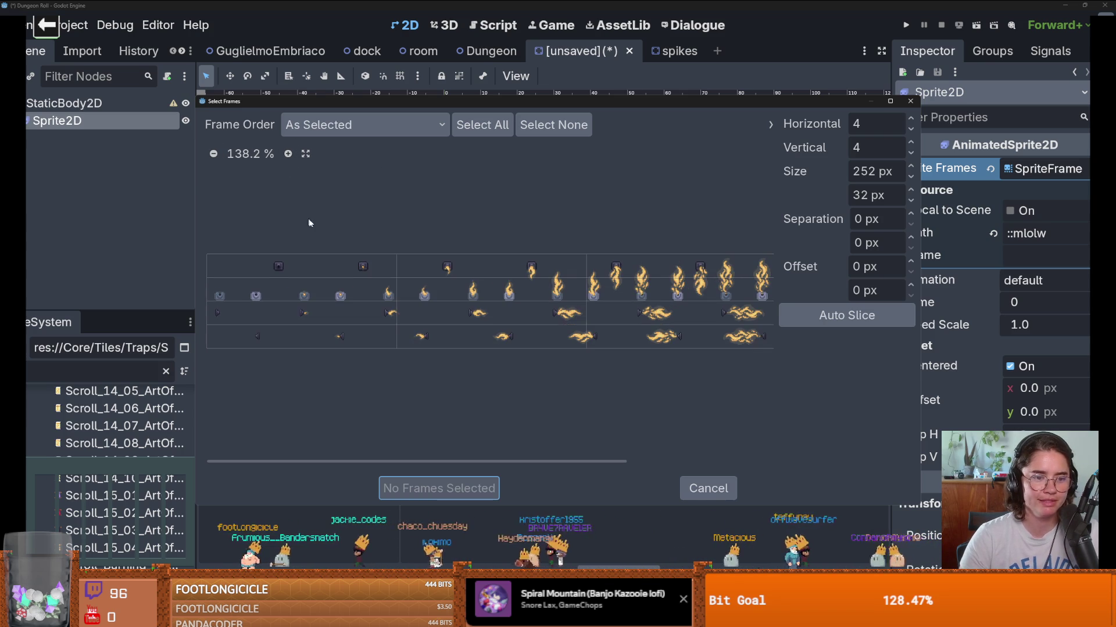
scroll(398, 260, "right", 5)
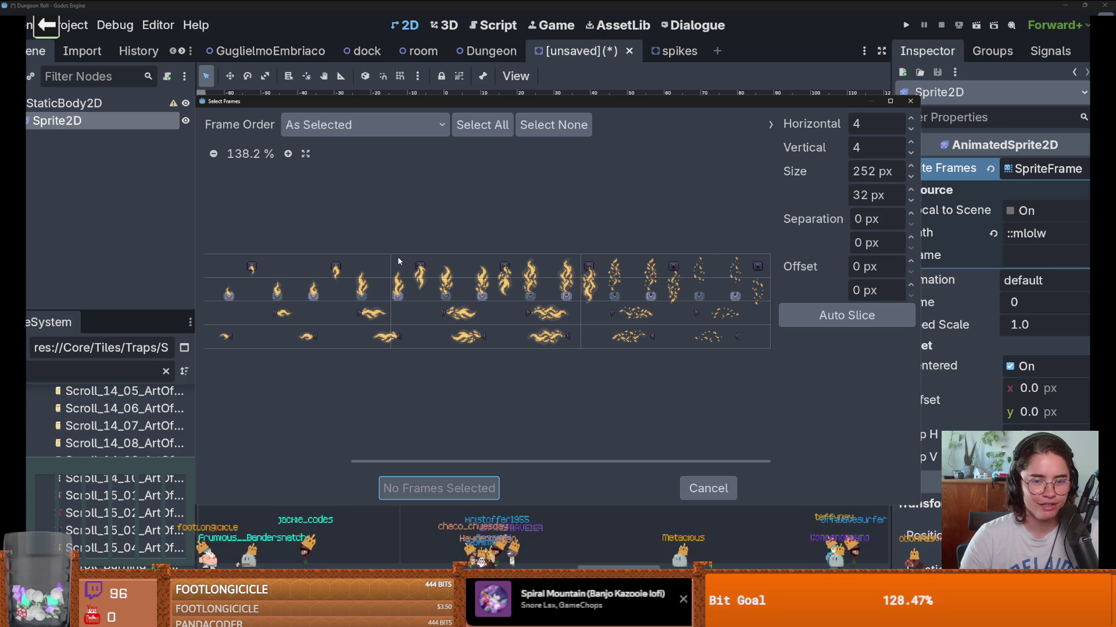
scroll(399, 262, "left", 5)
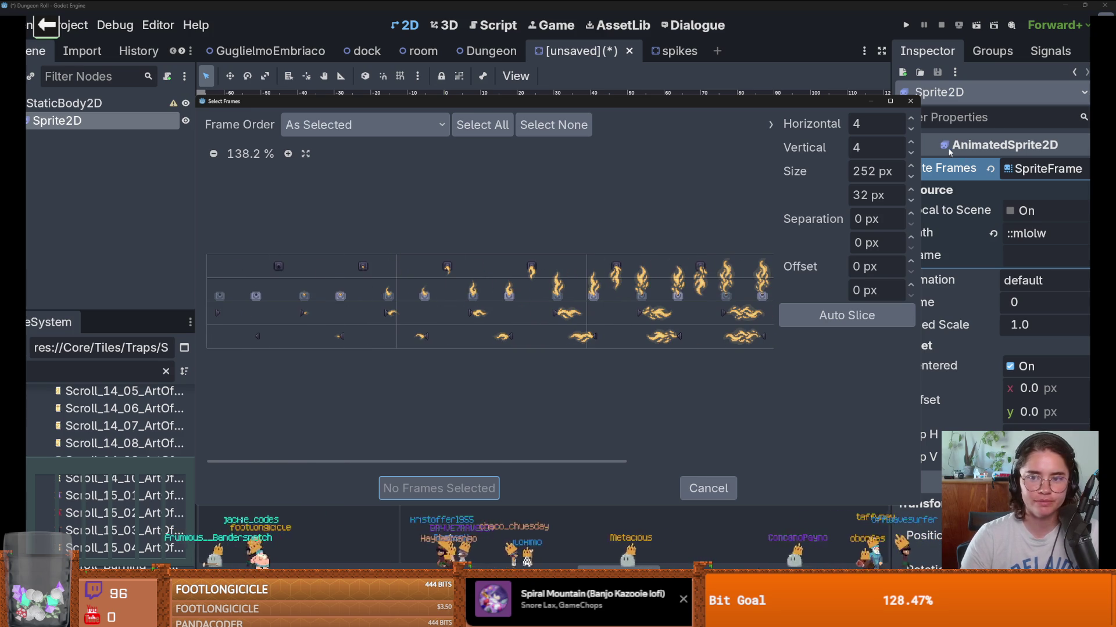
left_click(874, 124)
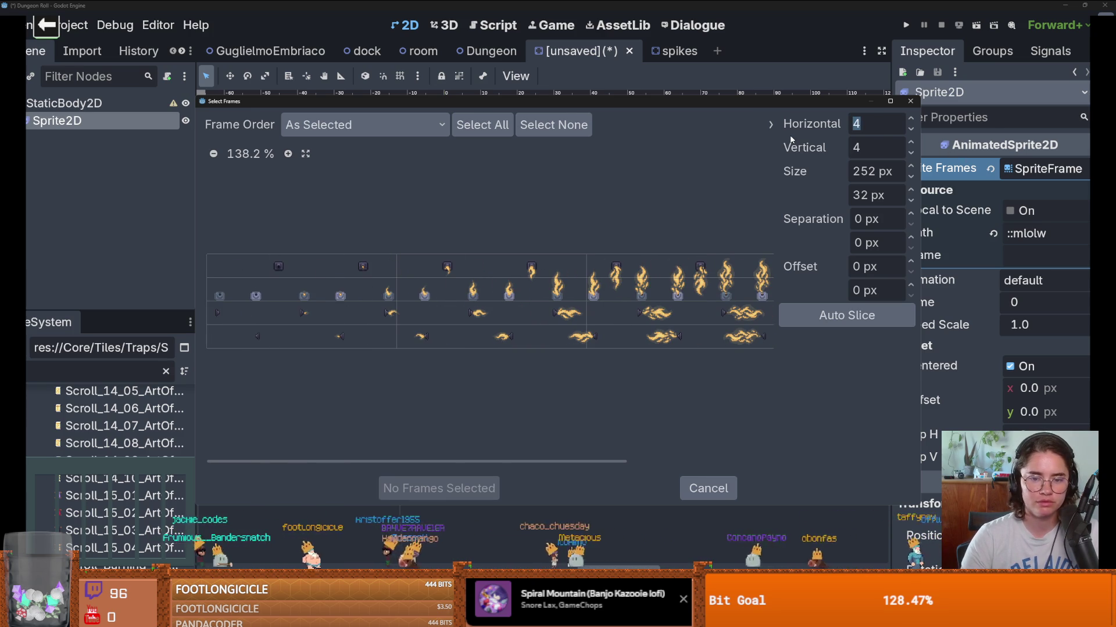
type("16")
key("Return")
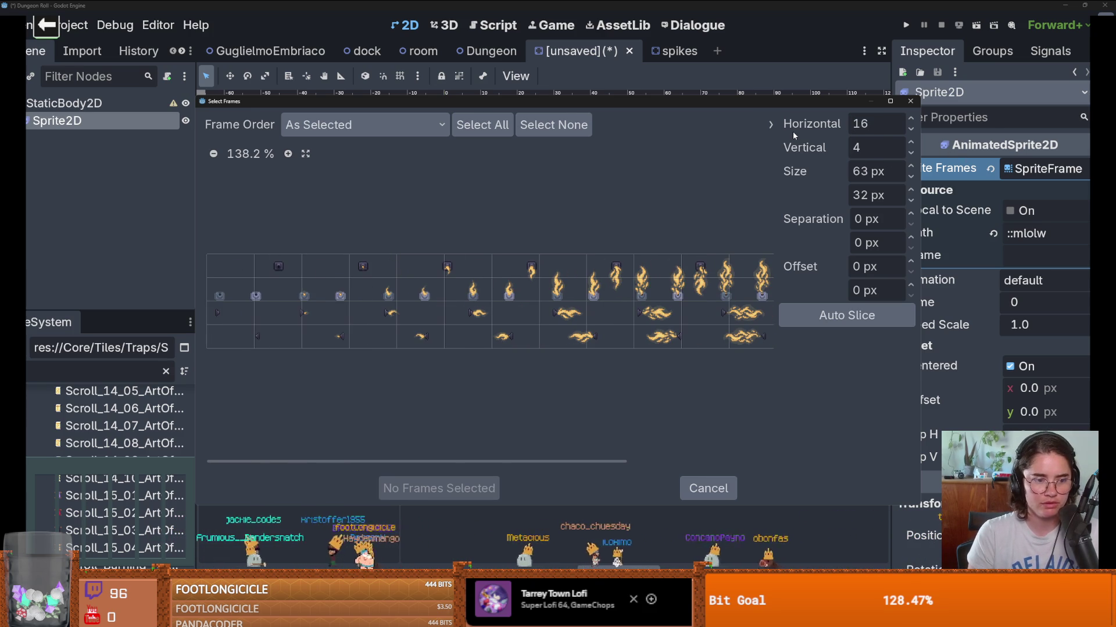
Step: Raise Horizontal frames step by step up to 26, then cancel the frame selection
left_click(911, 129)
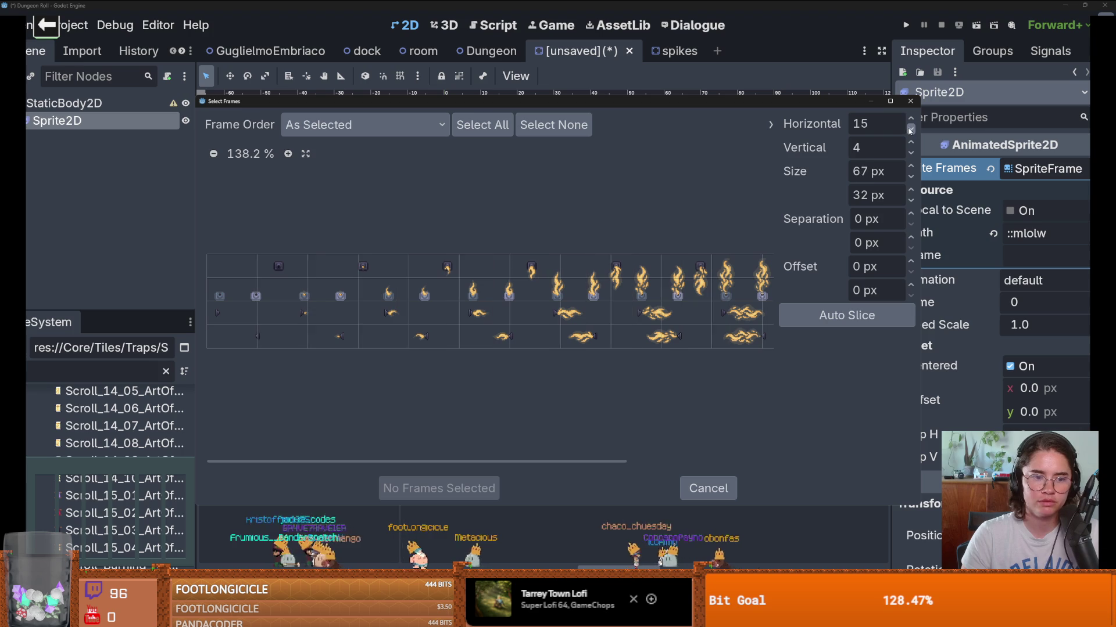
left_click(910, 129)
left_click(910, 118)
left_click(911, 119)
left_click(911, 118)
left_click(910, 119)
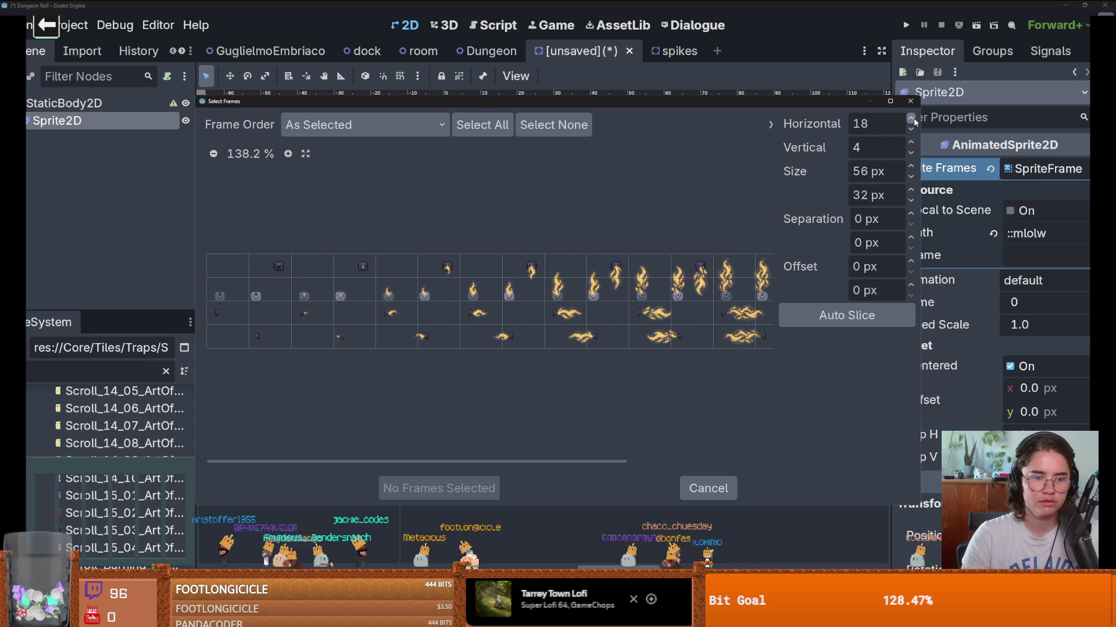
left_click(910, 119)
left_click(911, 118)
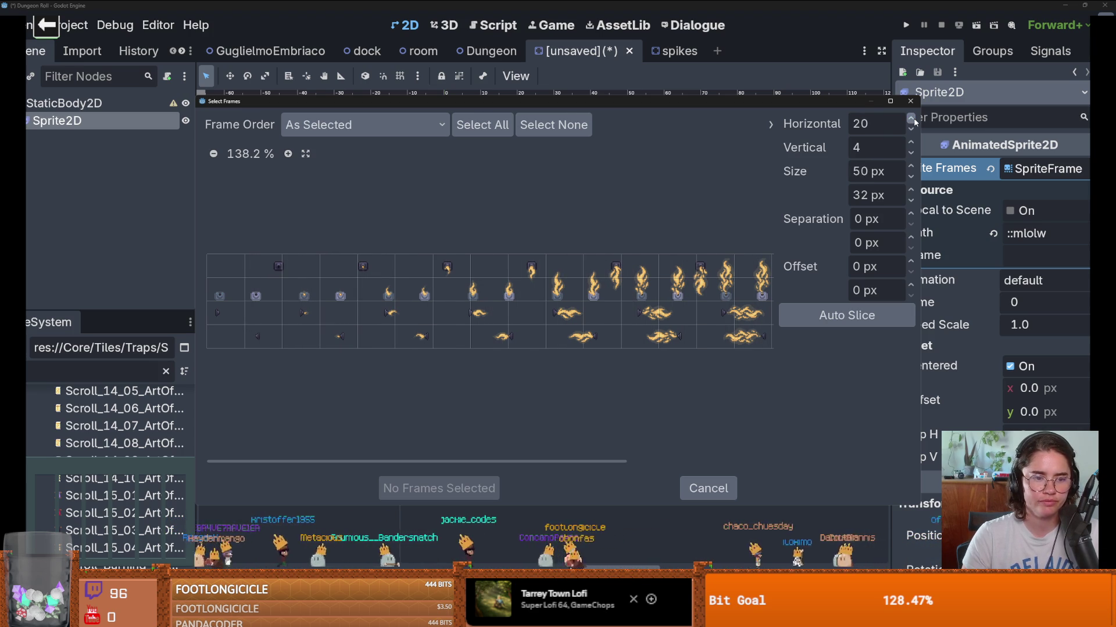
left_click(911, 118)
left_click(910, 119)
left_click(911, 119)
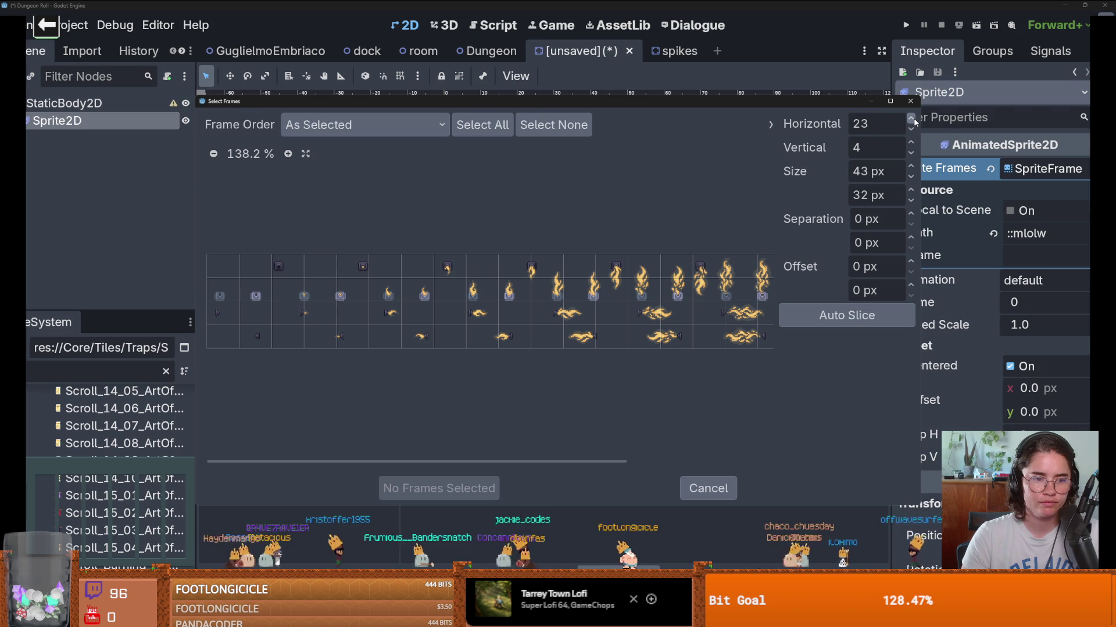
left_click(911, 118)
left_click(911, 119)
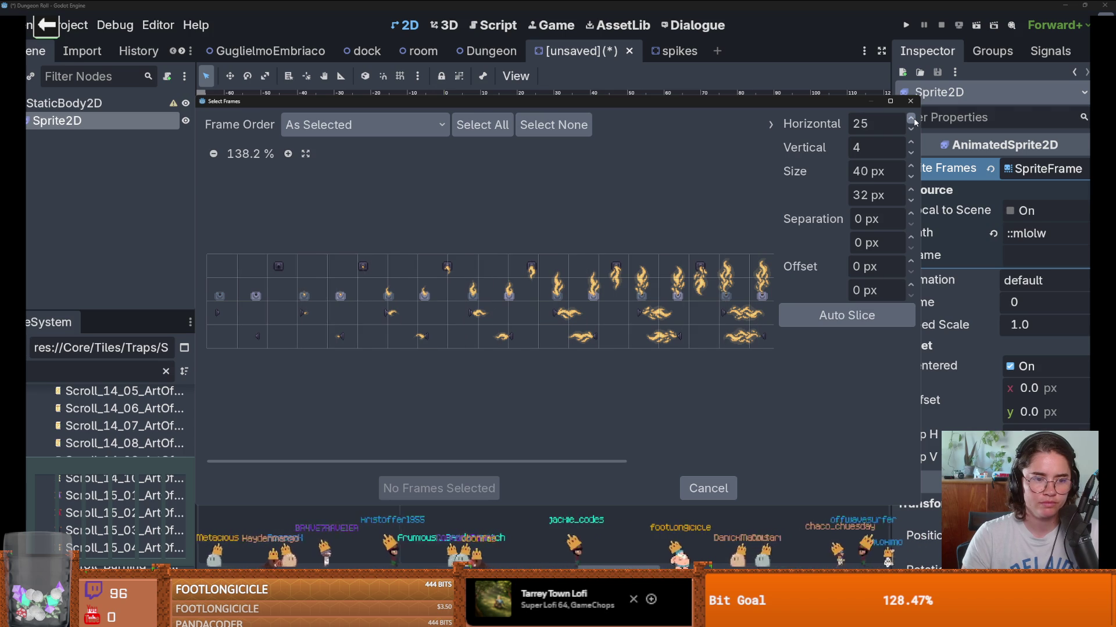
left_click(910, 118)
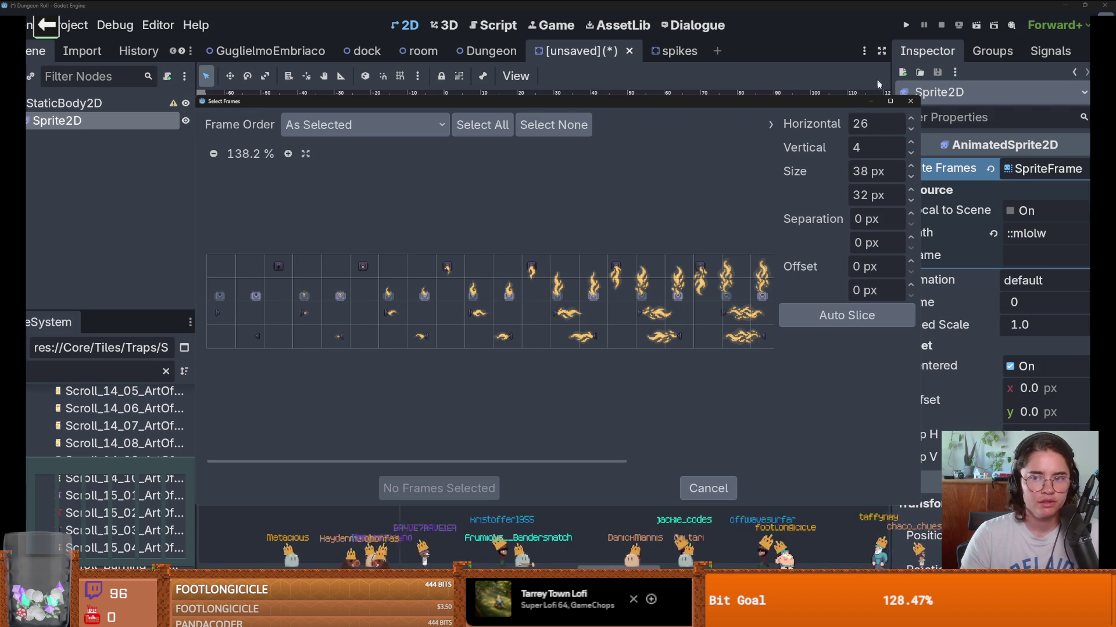
left_click(910, 103)
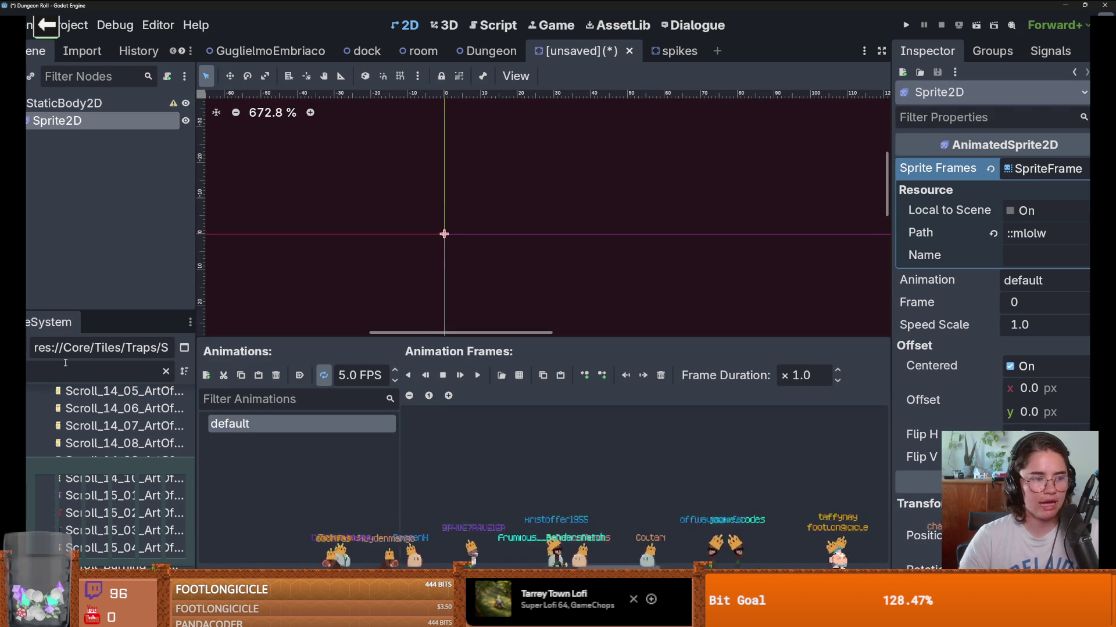
Step: Browse the fire texture files and select fire_trap.png in the file list
scroll(104, 465, "up", 10)
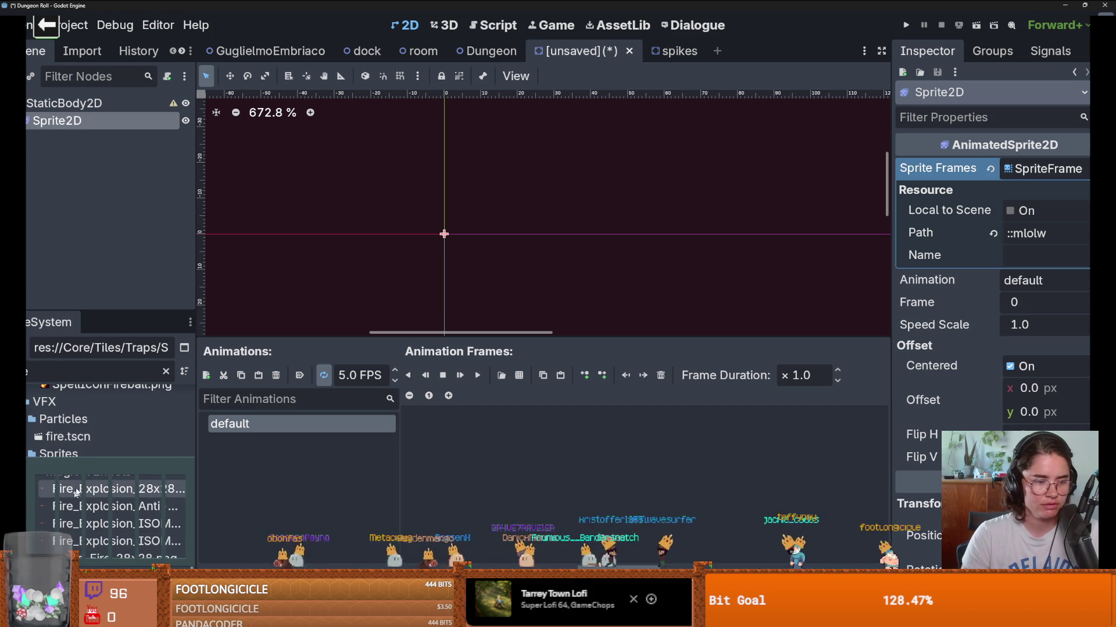
scroll(105, 436, "down", 2)
left_click(106, 541)
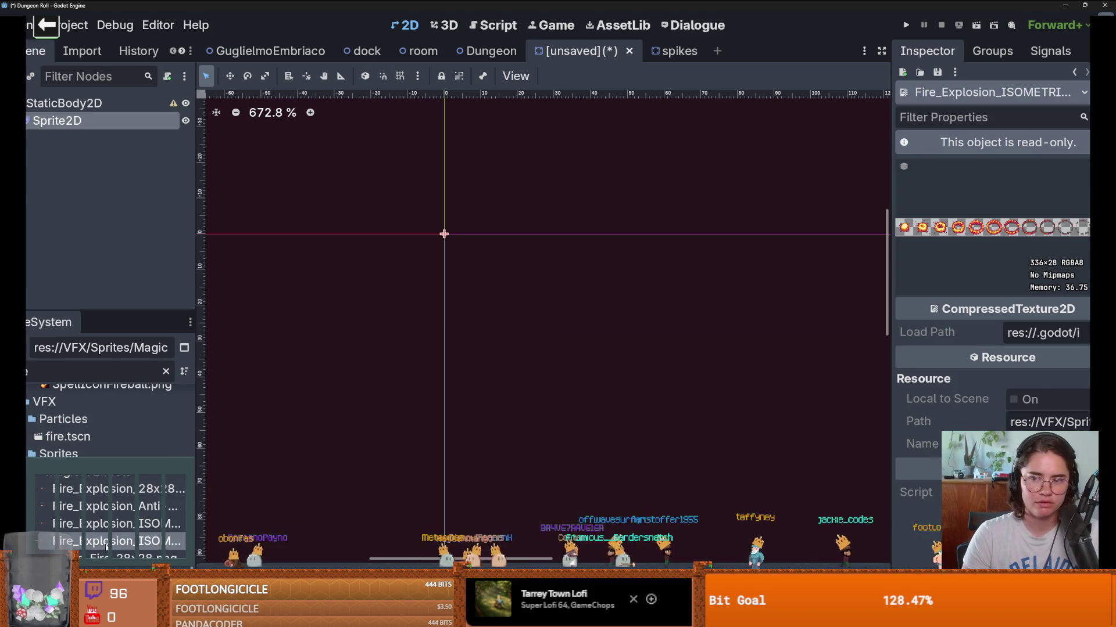
scroll(107, 541, "up", 1)
left_click(105, 531)
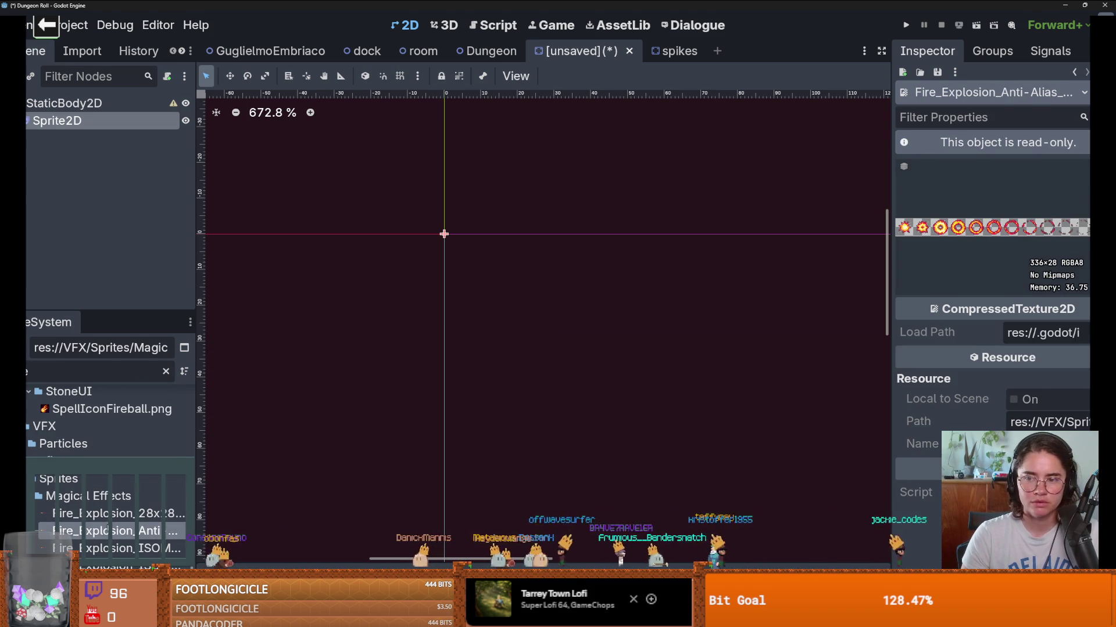
scroll(104, 513, "up", 4)
scroll(103, 512, "up", 3)
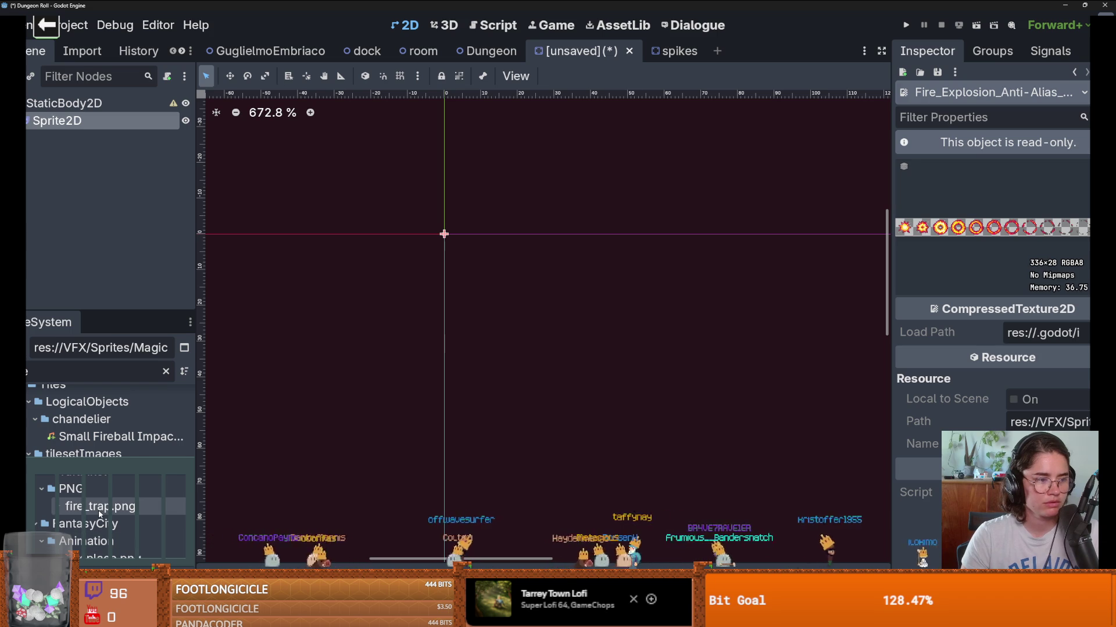
mouse_move(99, 513)
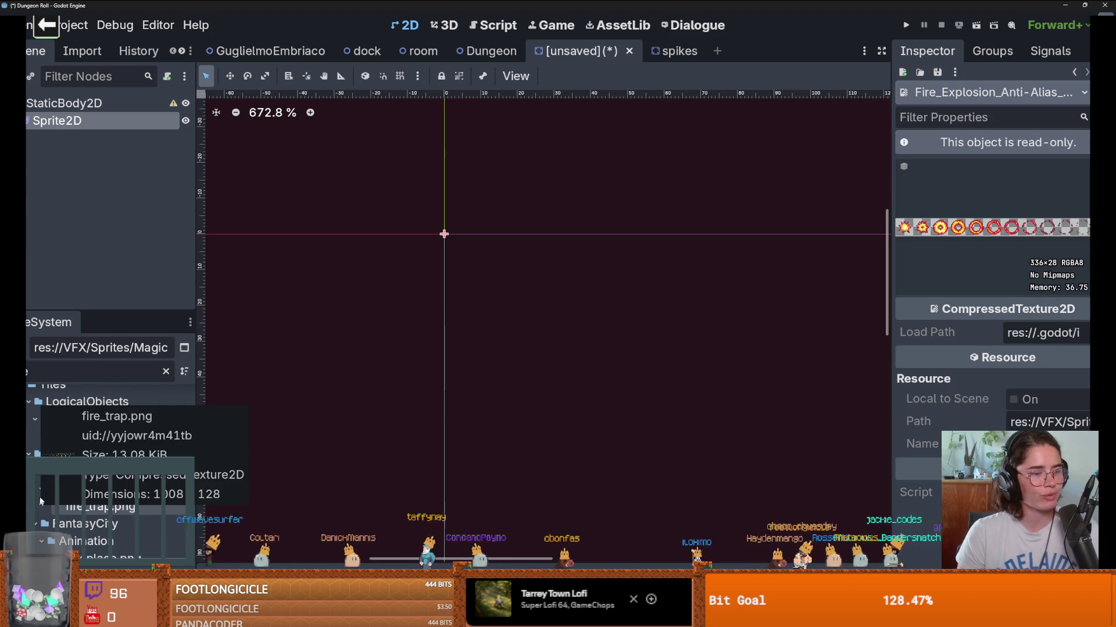
left_click(114, 505)
Step: Show fire_trap.png in the system file manager and snap that window to the side
right_click(114, 505)
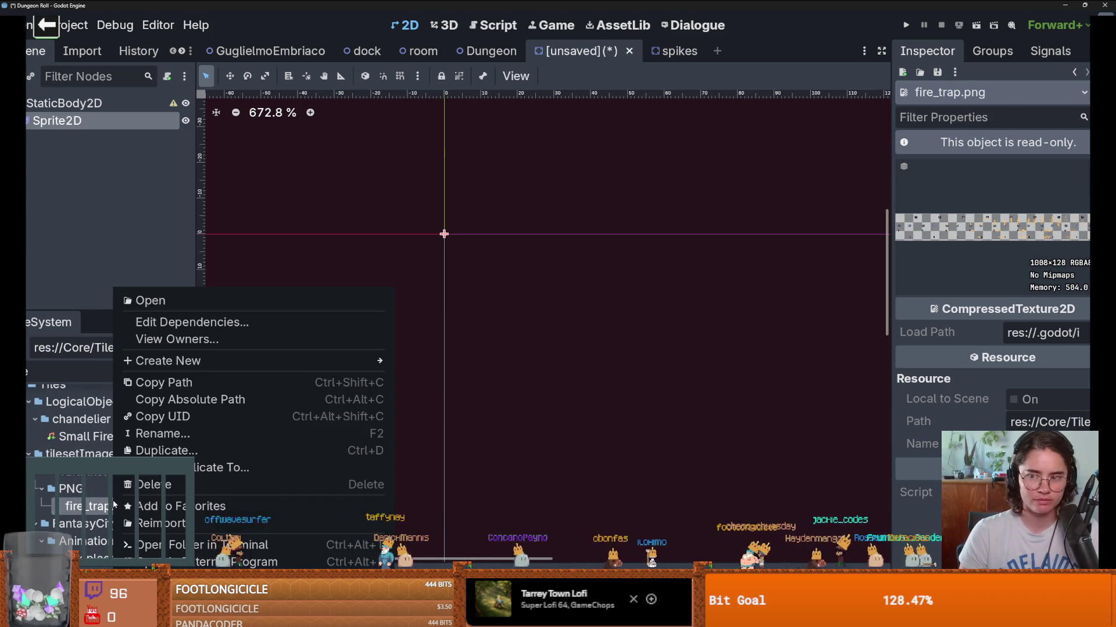
left_click(145, 575)
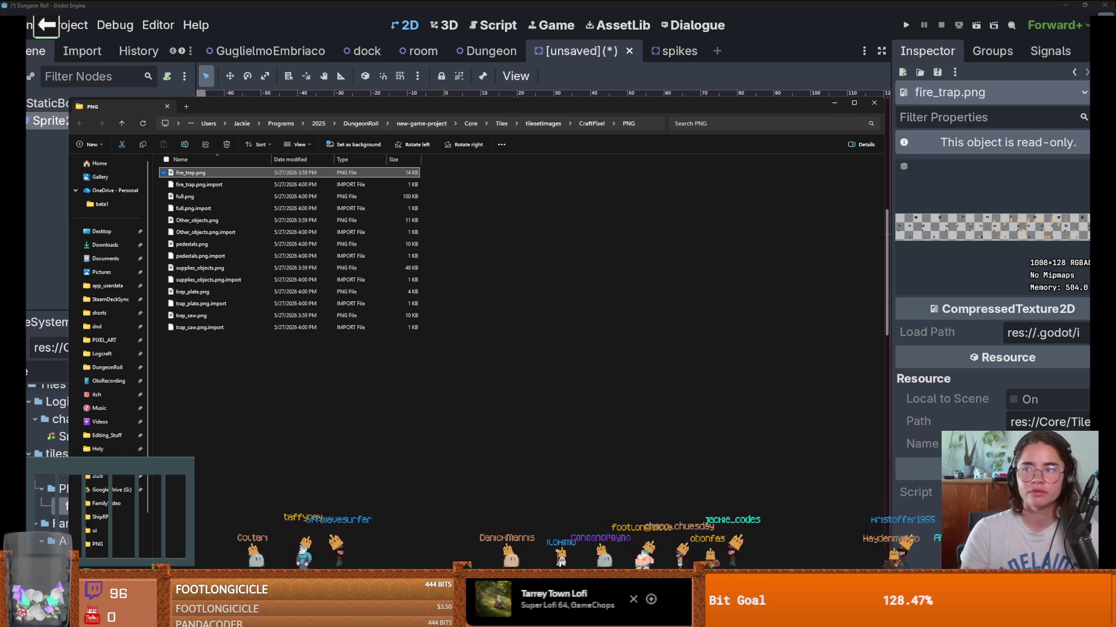
key("super+Right")
key("super+Up")
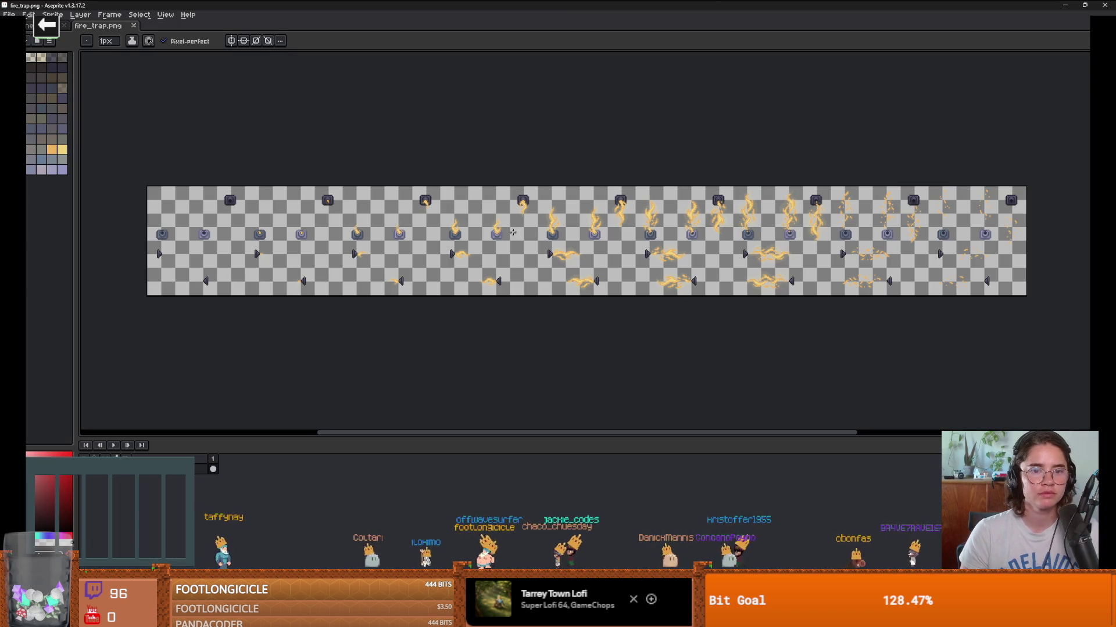
Step: Zoom and pan along the fire trap strip to look over the flame frames
scroll(356, 232, "up", 2)
scroll(290, 232, "down", 2)
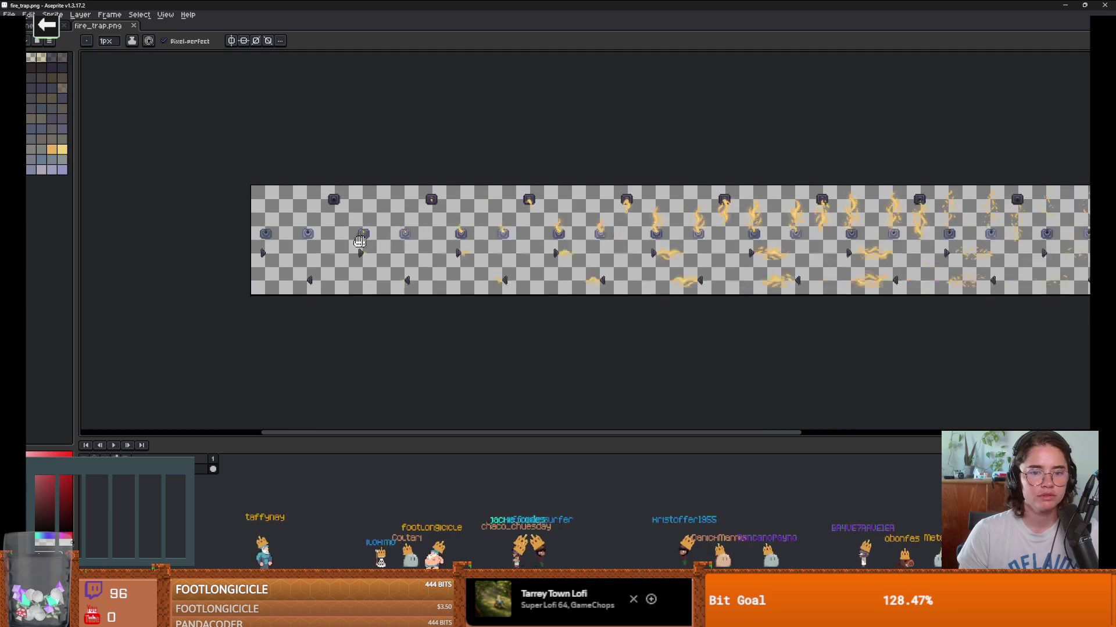
left_click_drag(263, 234, 310, 236)
scroll(351, 233, "down", 1)
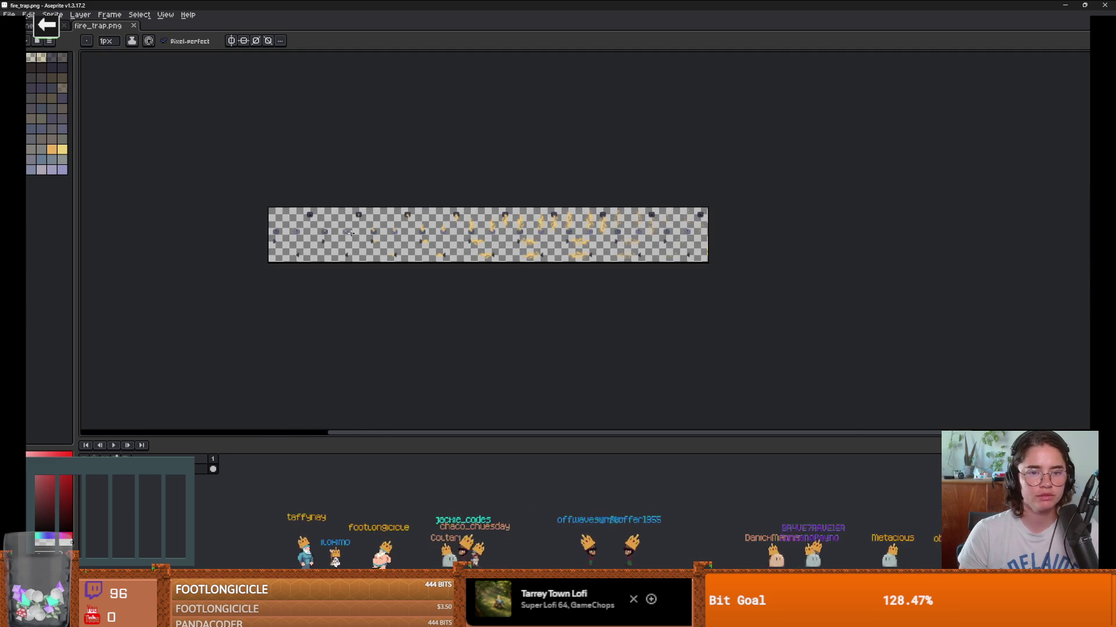
scroll(505, 233, "up", 1)
mouse_move(505, 233)
left_mouse_down()
mouse_move(461, 227)
mouse_move(480, 228)
left_mouse_up()
scroll(431, 222, "down", 1)
scroll(430, 221, "up", 2)
scroll(512, 233, "down", 1)
left_click_drag(268, 242, 373, 227)
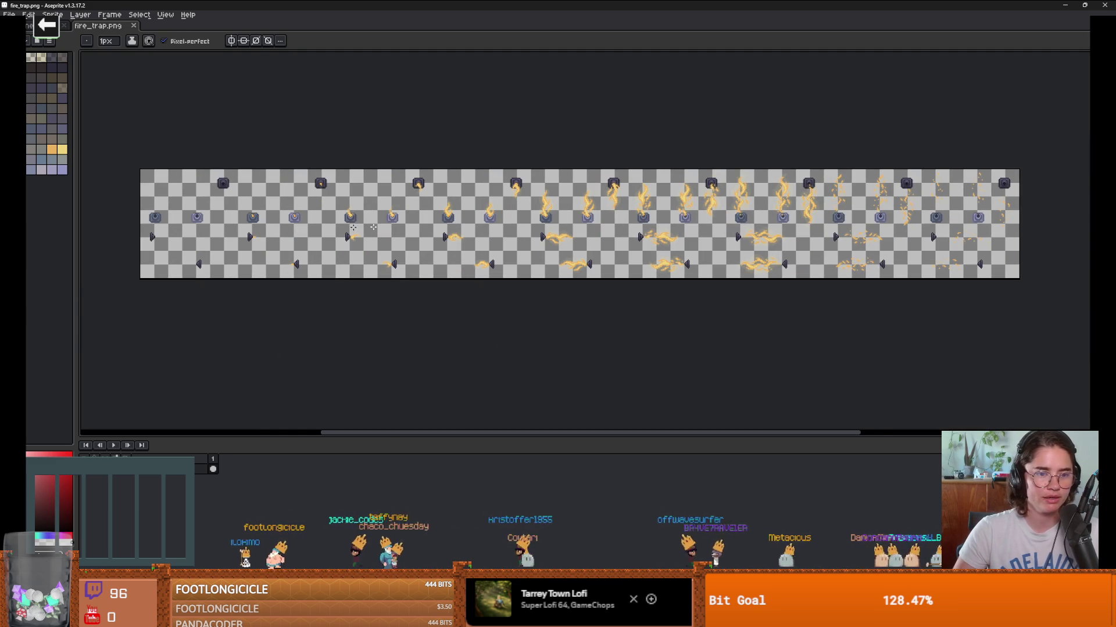
scroll(384, 225, "down", 1)
scroll(326, 226, "up", 5)
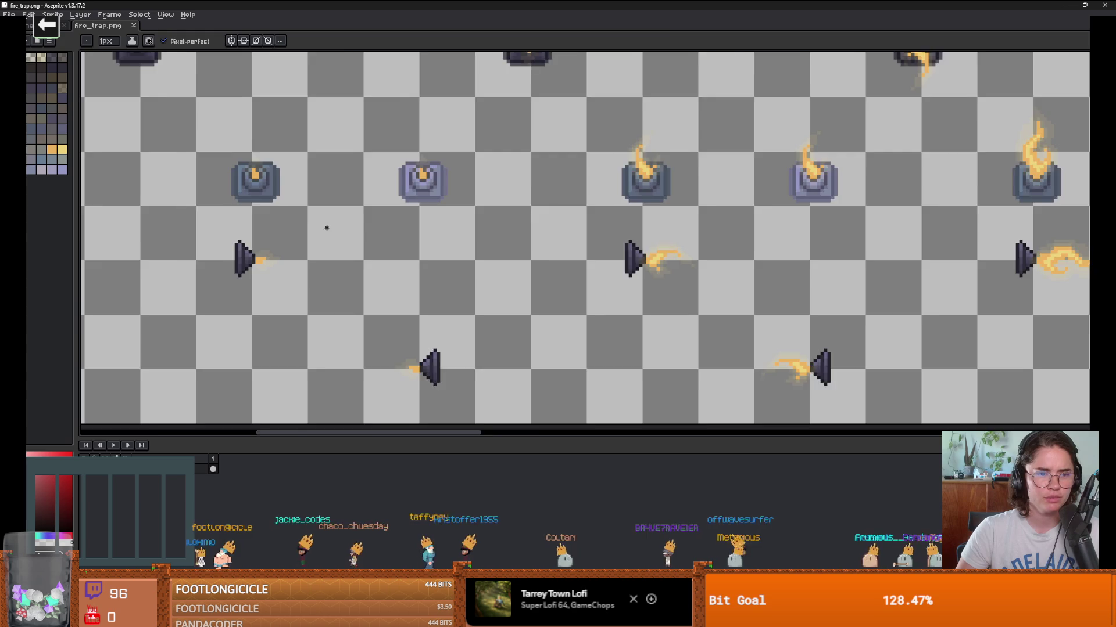
scroll(286, 221, "down", 1)
left_click_drag(409, 223, 450, 223)
Step: Zoom in and out on the leftmost trap frames to inspect them up close
scroll(450, 224, "down", 1)
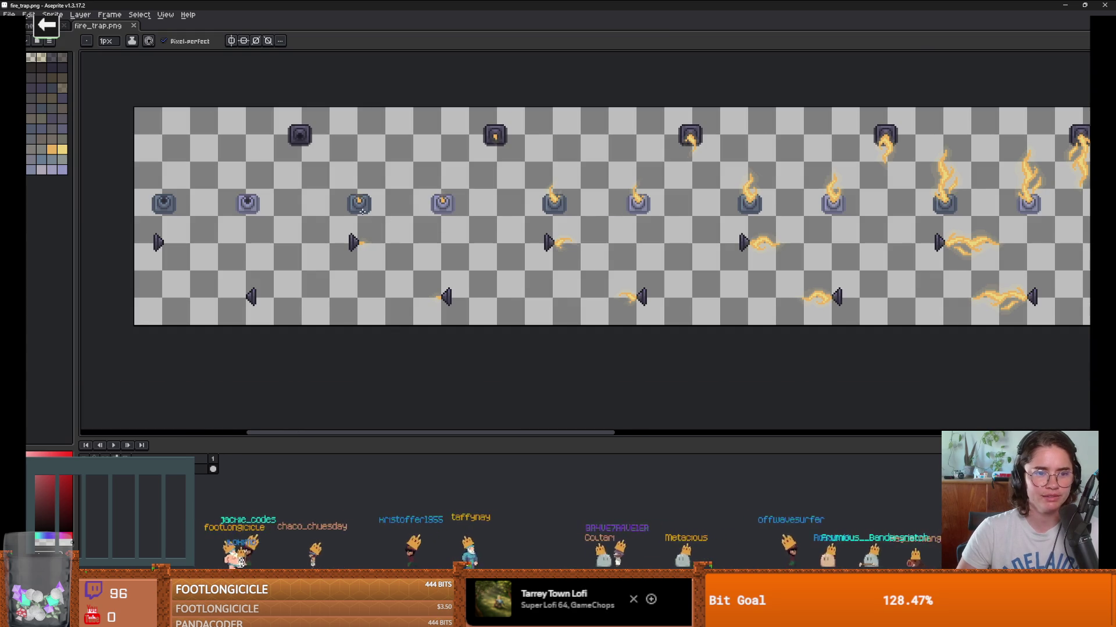
scroll(486, 222, "down", 1)
scroll(511, 223, "up", 1)
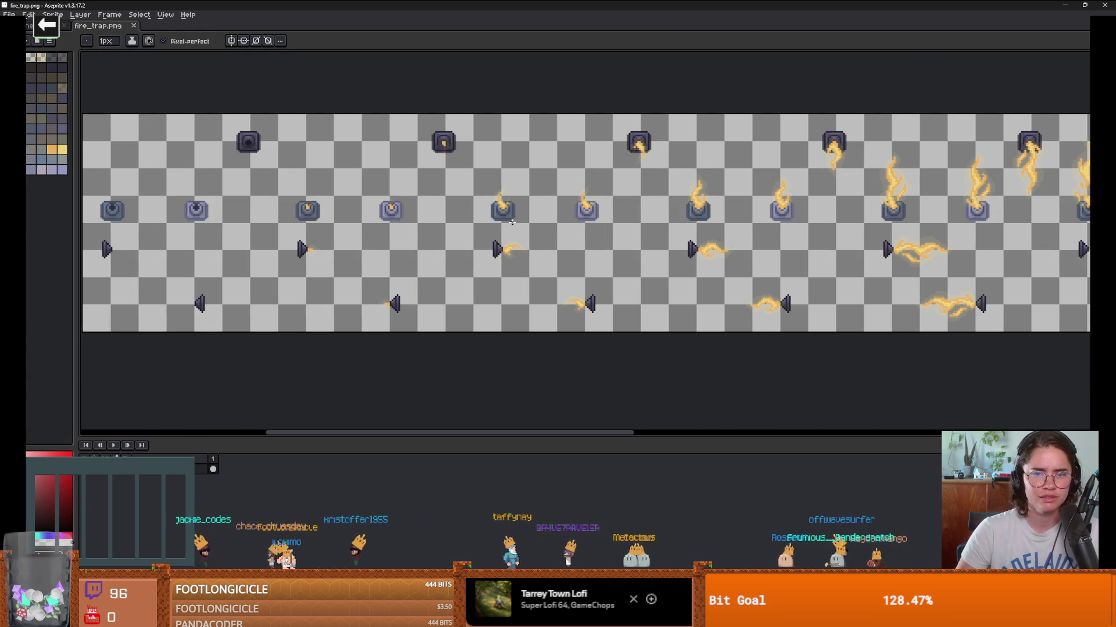
scroll(557, 216, "down", 1)
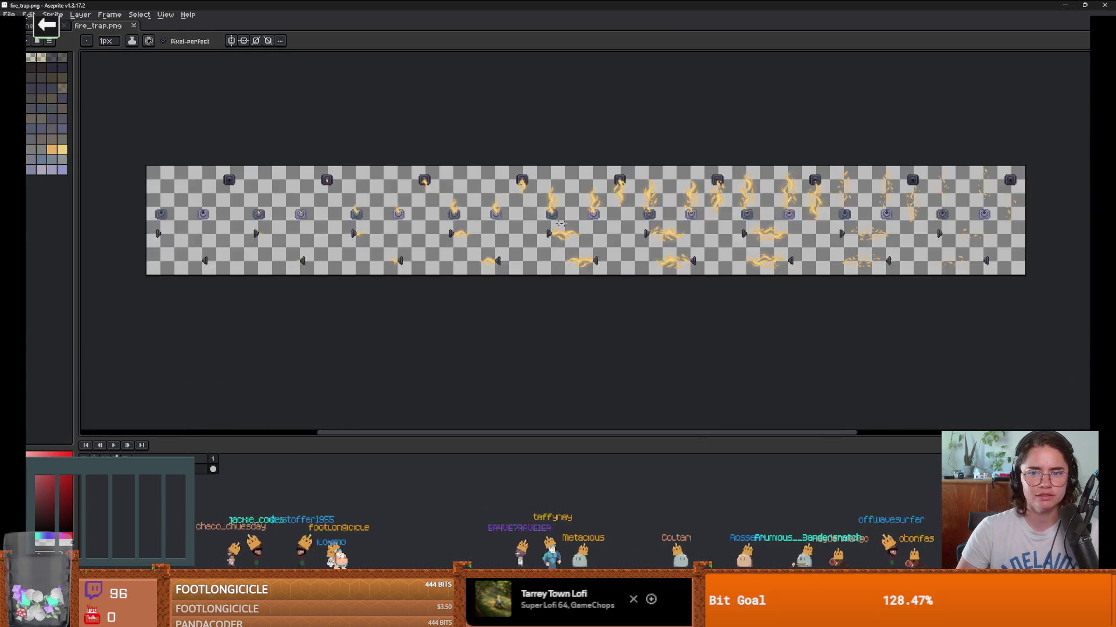
scroll(549, 202, "up", 1)
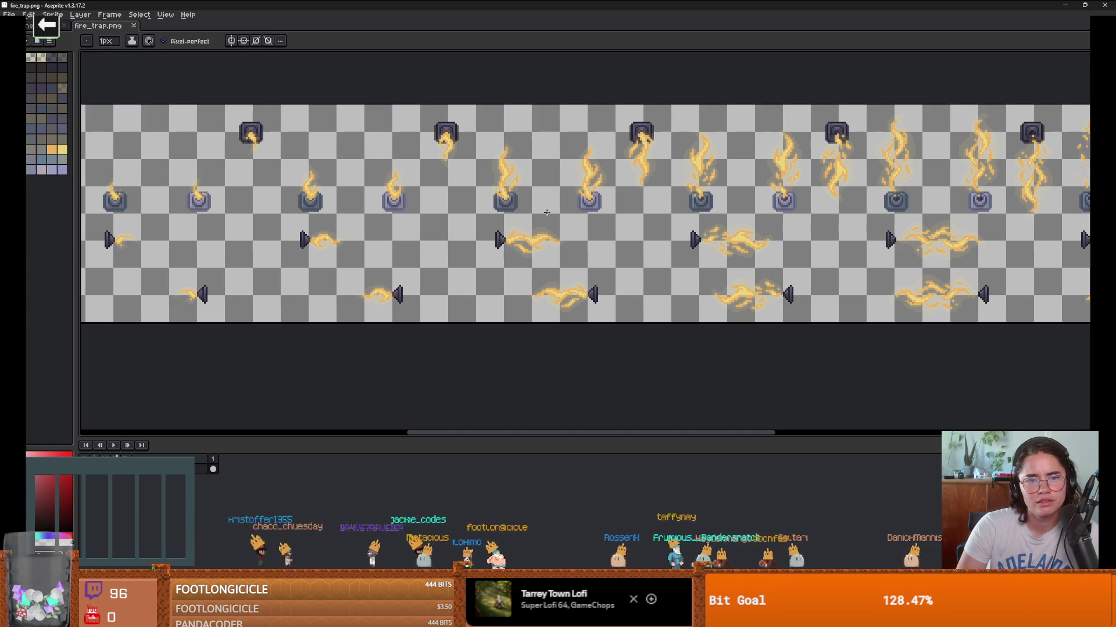
scroll(546, 213, "down", 1)
scroll(376, 203, "left", 3)
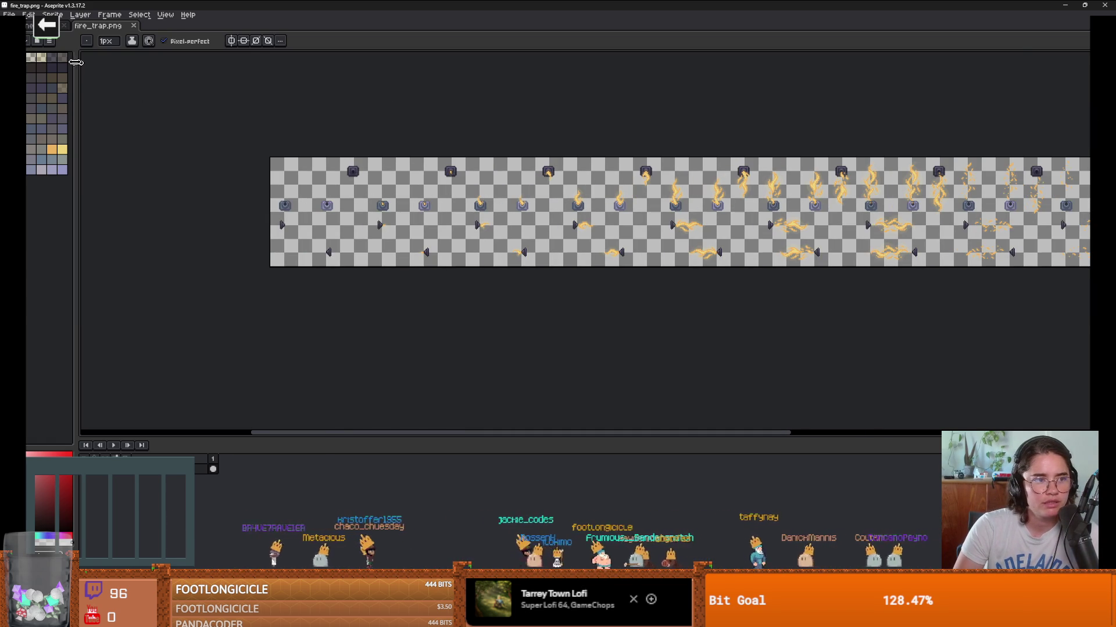
scroll(301, 213, "up", 1)
scroll(370, 190, "down", 1)
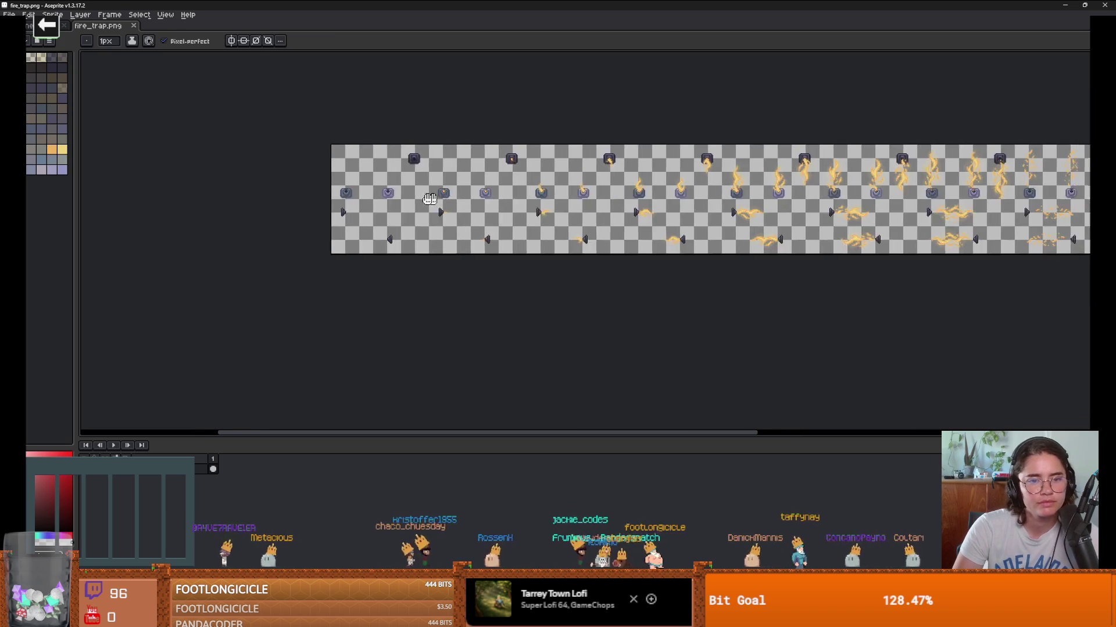
scroll(568, 218, "up", 3)
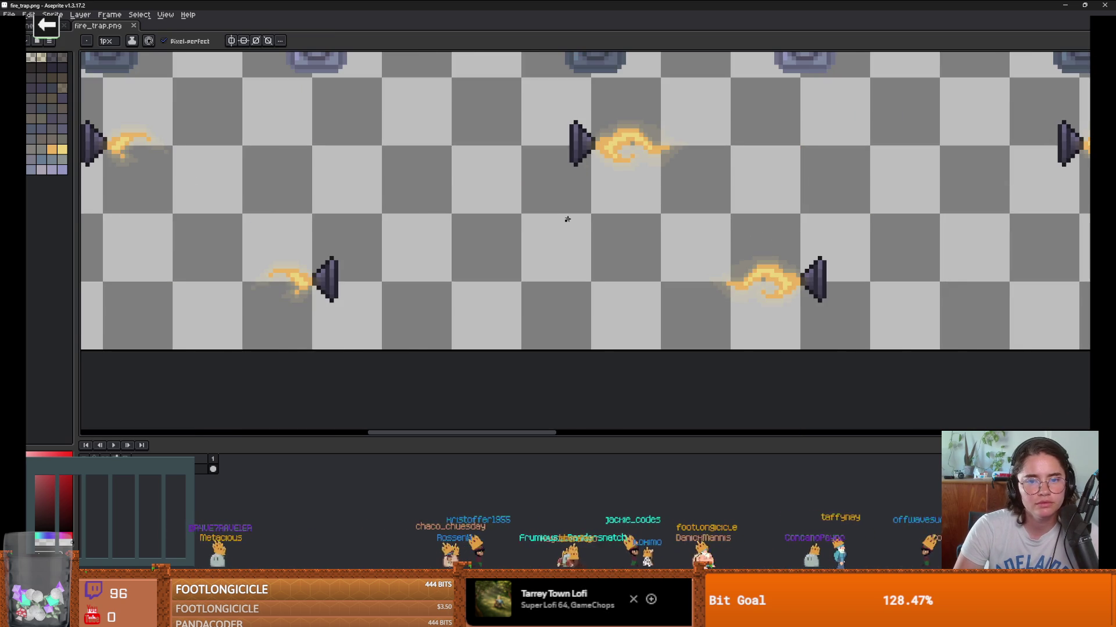
scroll(567, 219, "down", 3)
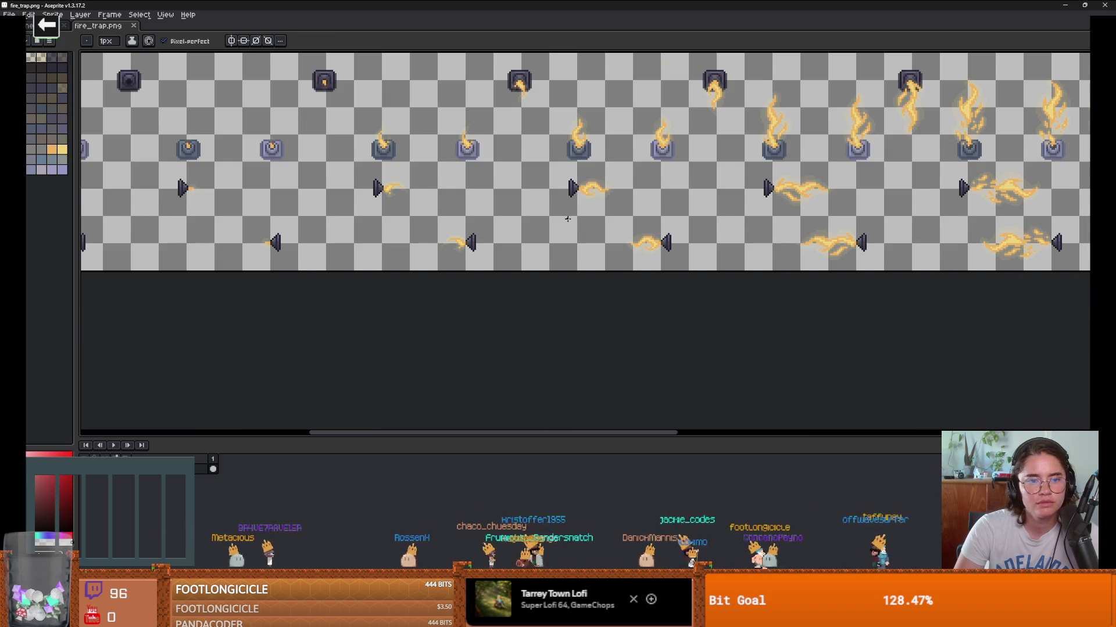
scroll(568, 219, "down", 2)
scroll(527, 219, "up", 2)
scroll(432, 213, "right", 2)
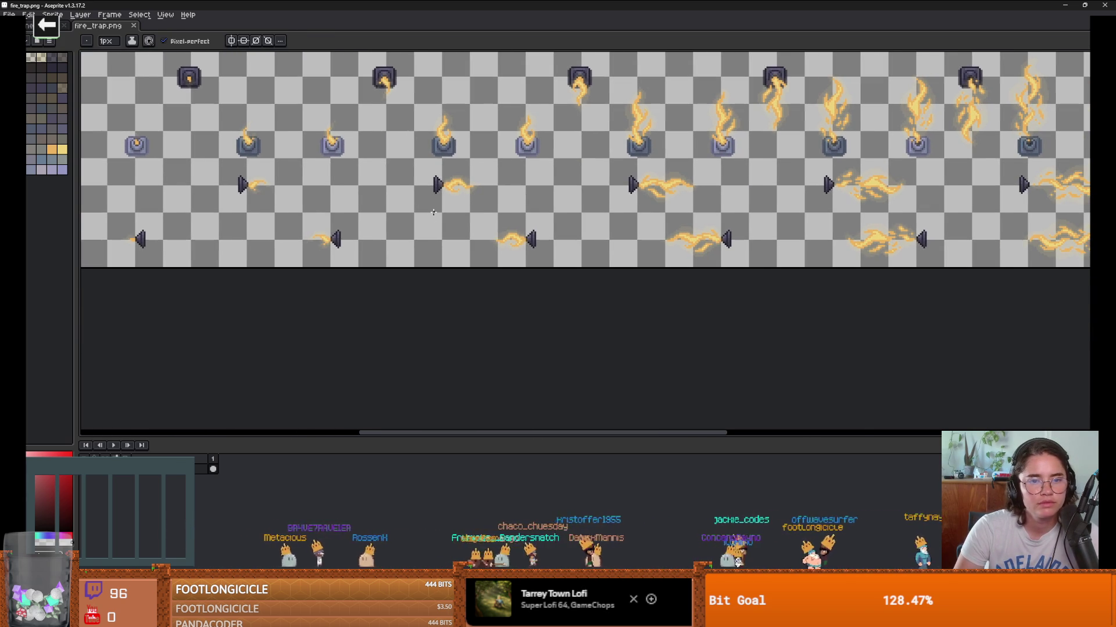
scroll(432, 212, "down", 2)
scroll(349, 191, "left", 2)
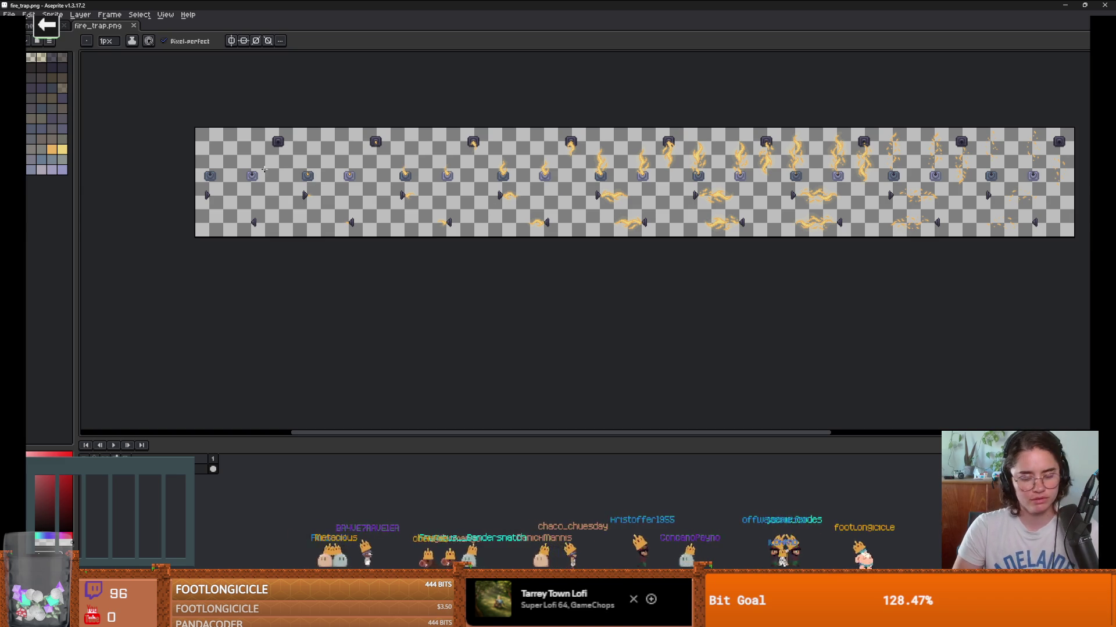
Step: Pick the Rectangular Marquee, zoom onto the first trap frames, then switch to the Twitch clip in Firefox
key("m")
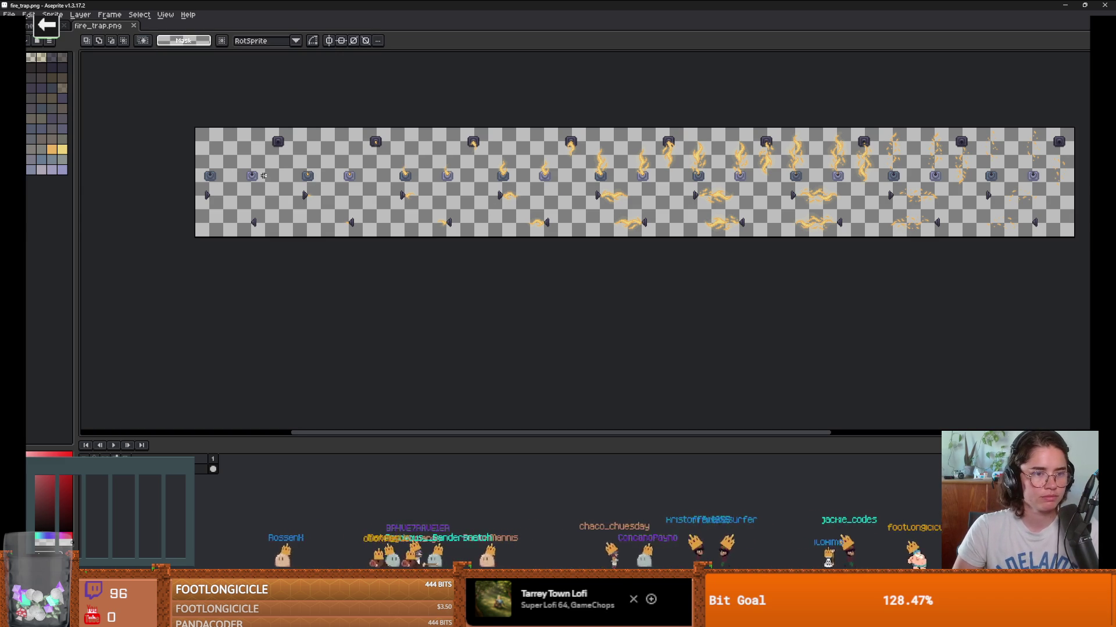
scroll(263, 175, "up", 3)
mouse_move(262, 182)
left_mouse_down()
mouse_move(351, 180)
mouse_move(397, 204)
left_mouse_up()
scroll(351, 179, "down", 1)
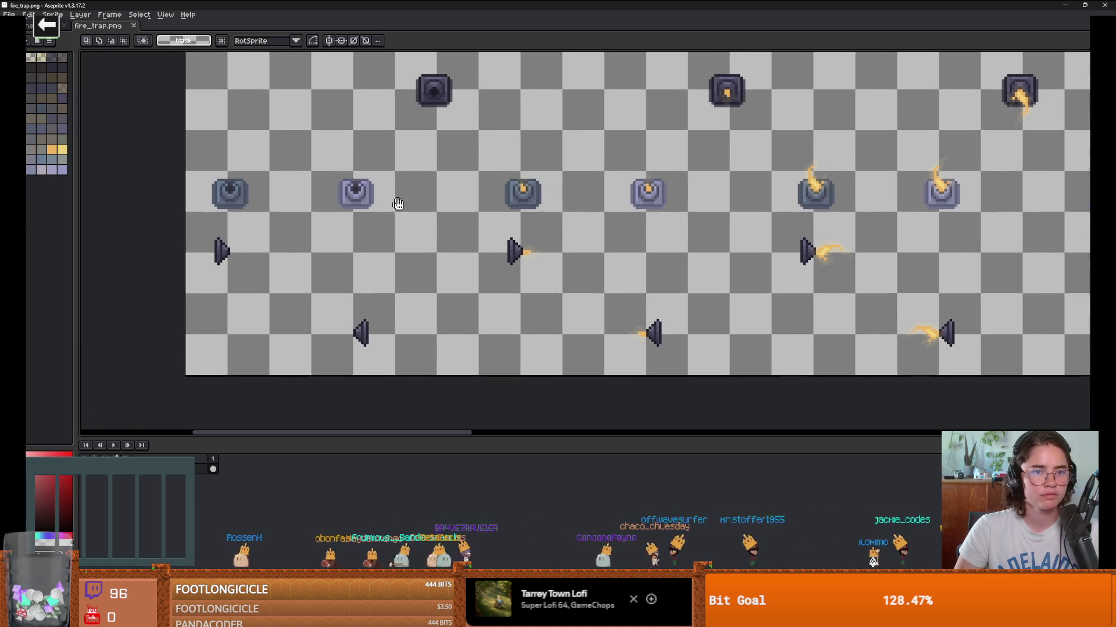
scroll(323, 208, "down", 1)
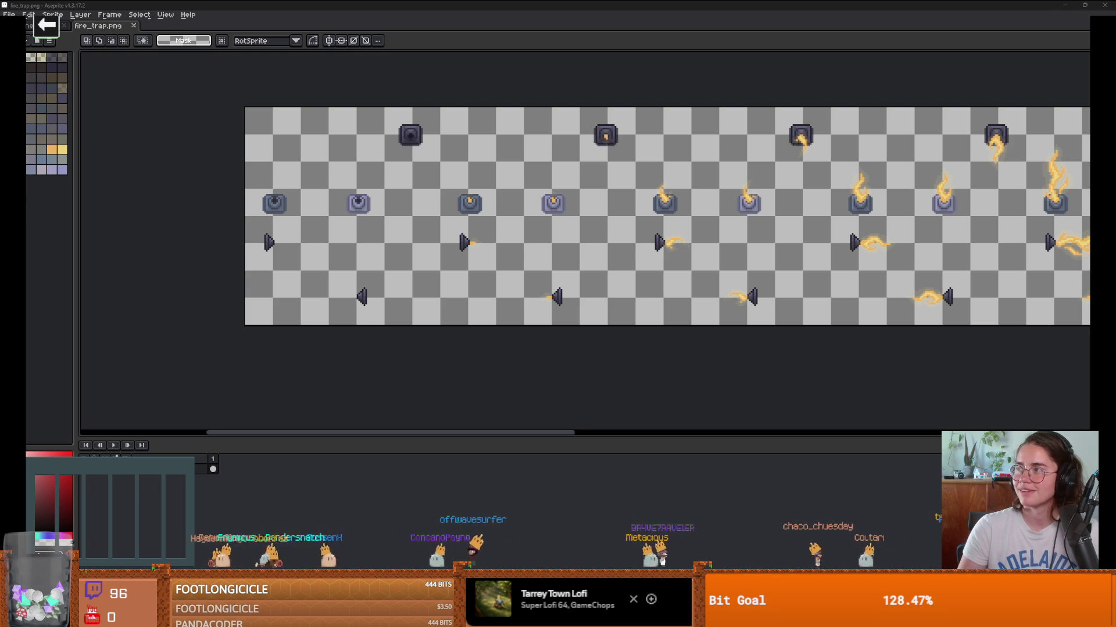
key("alt+Tab")
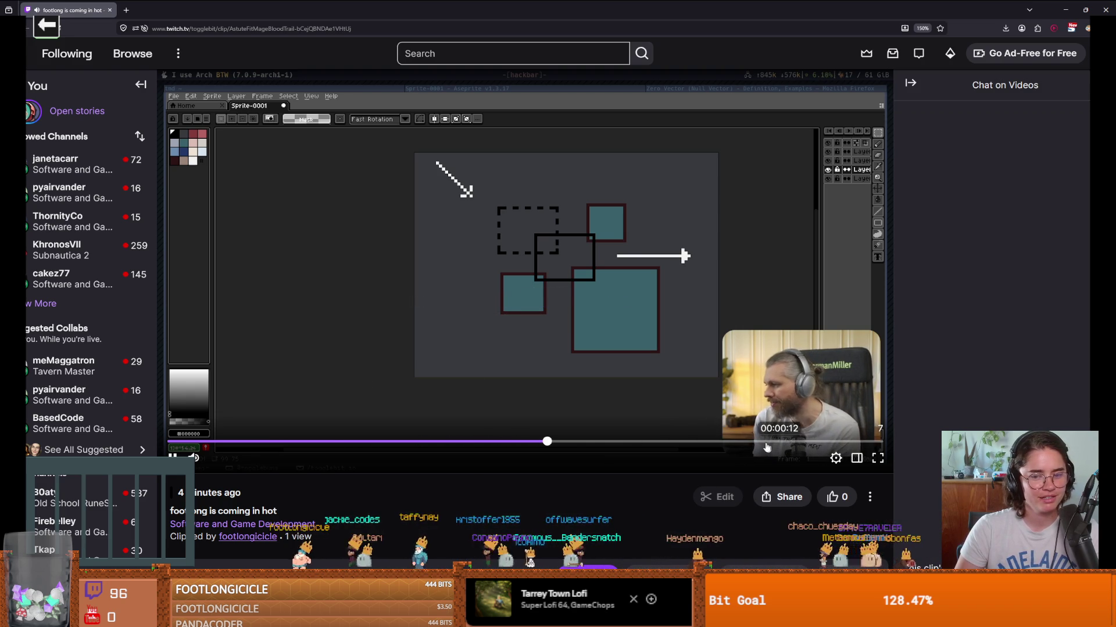
Step: Skip ahead in the Twitch clip, toggle fullscreen on and off, and return to Aseprite
left_click(701, 443)
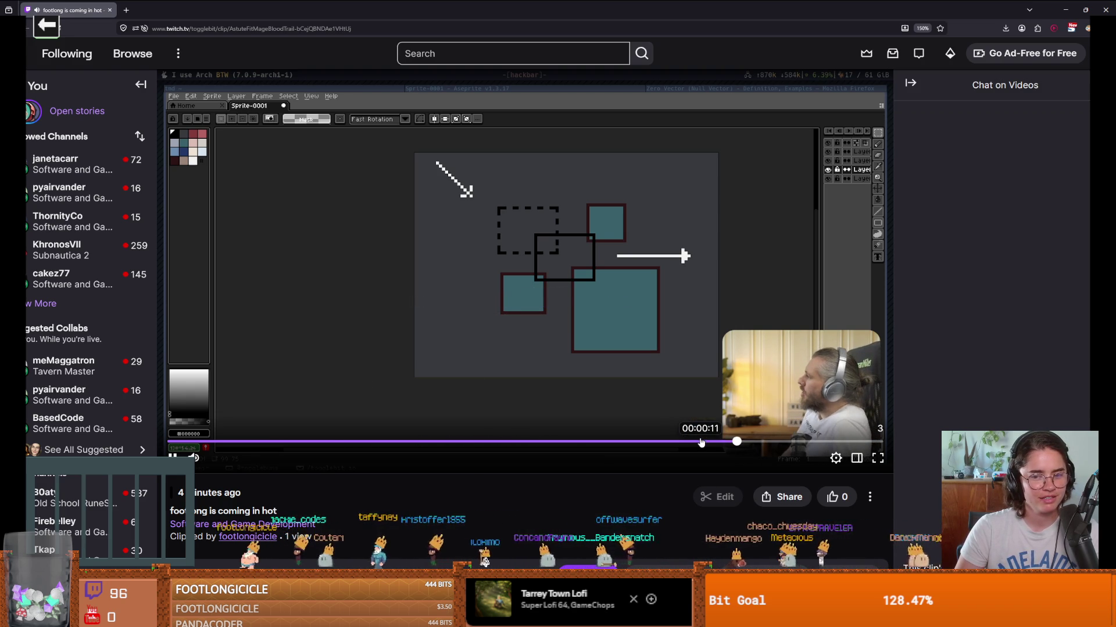
double_click(681, 381)
key("Escape")
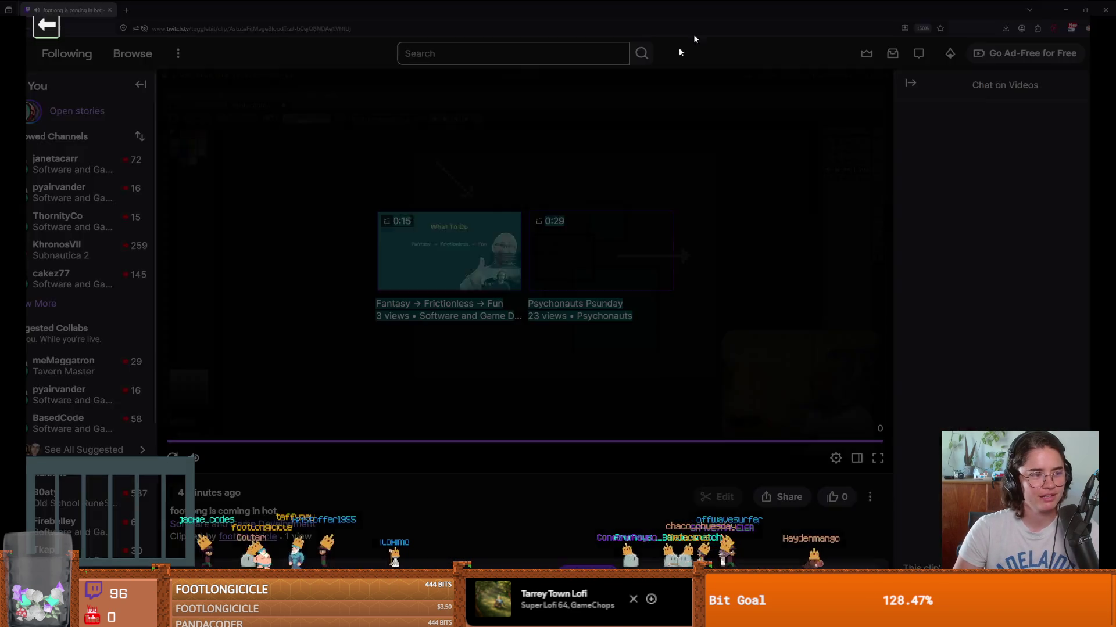
key("alt+Tab")
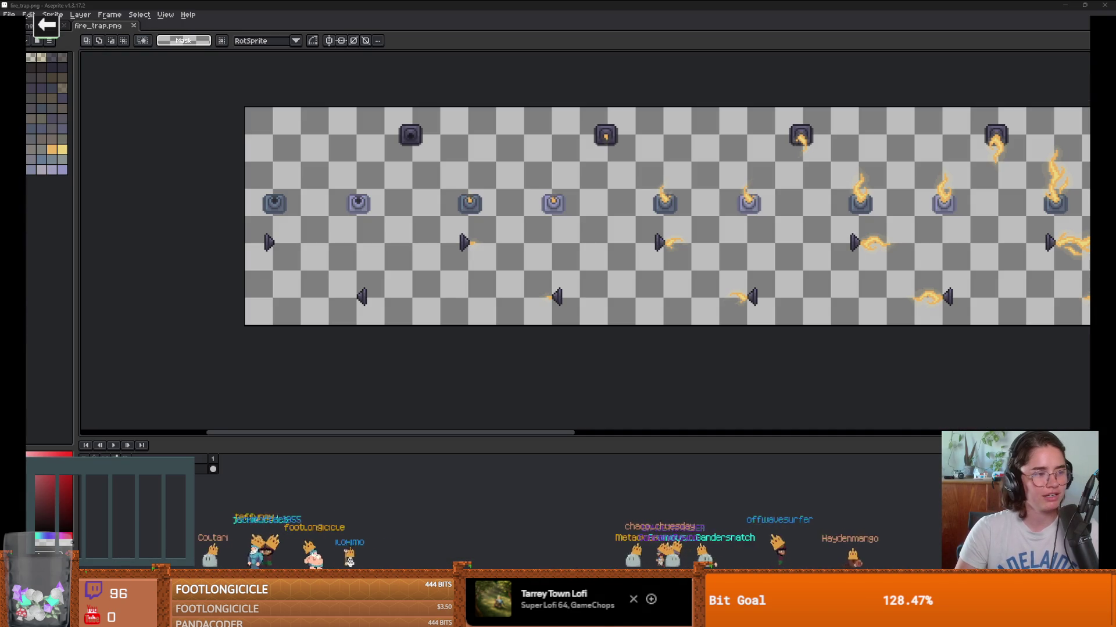
Step: Select the first trap frame's cell and confirm it with Enter
scroll(355, 231, "up", 1)
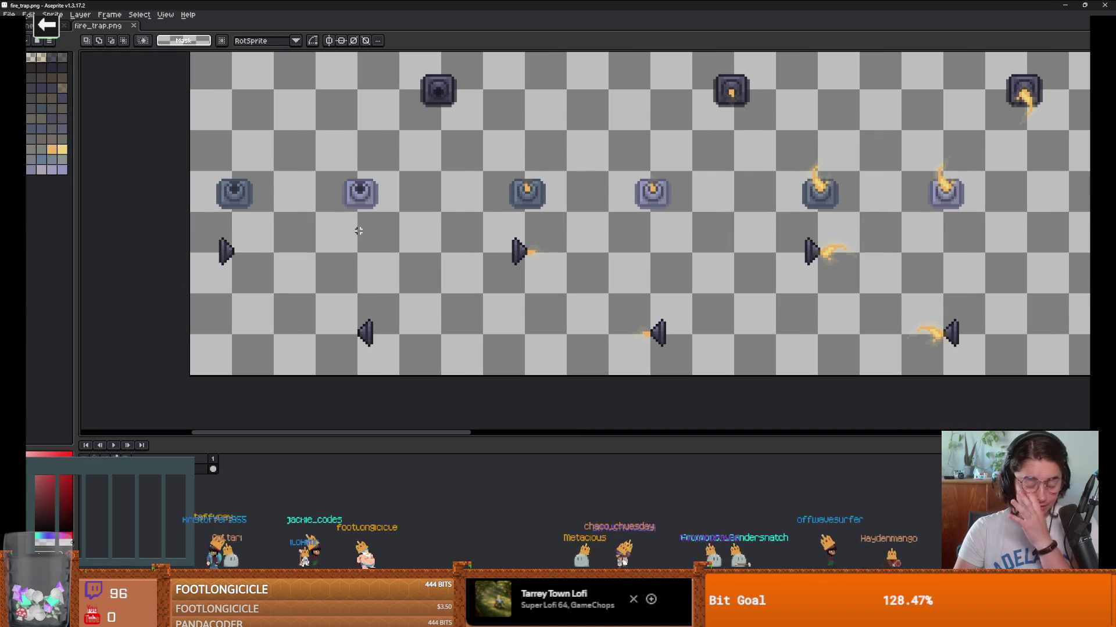
scroll(243, 210, "down", 1)
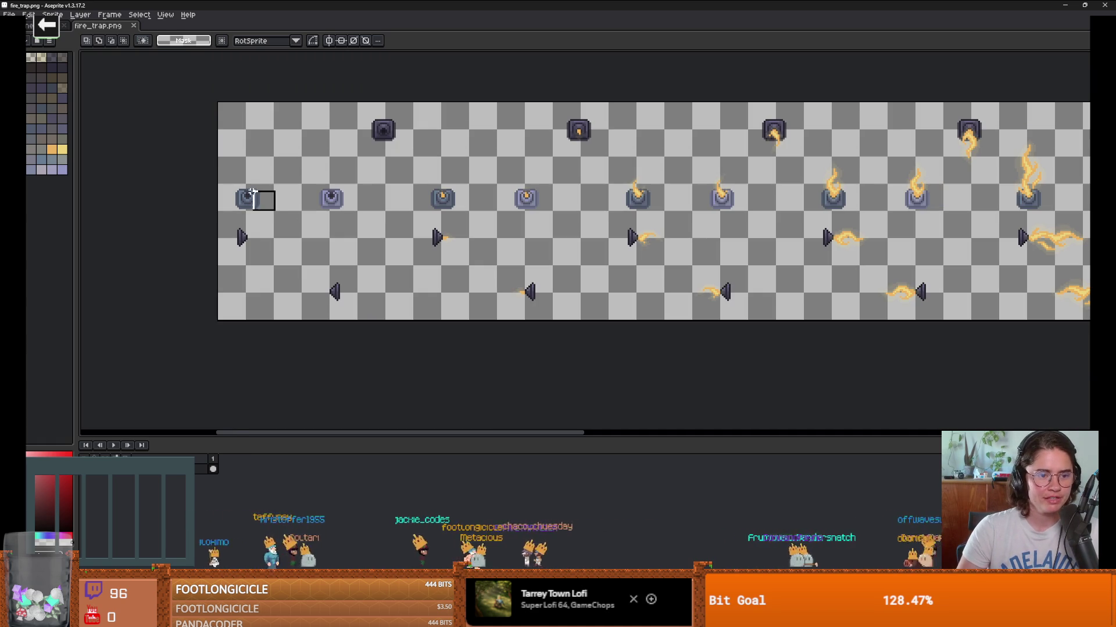
left_click_drag(251, 192, 232, 113)
scroll(339, 224, "up", 2)
scroll(354, 238, "down", 1)
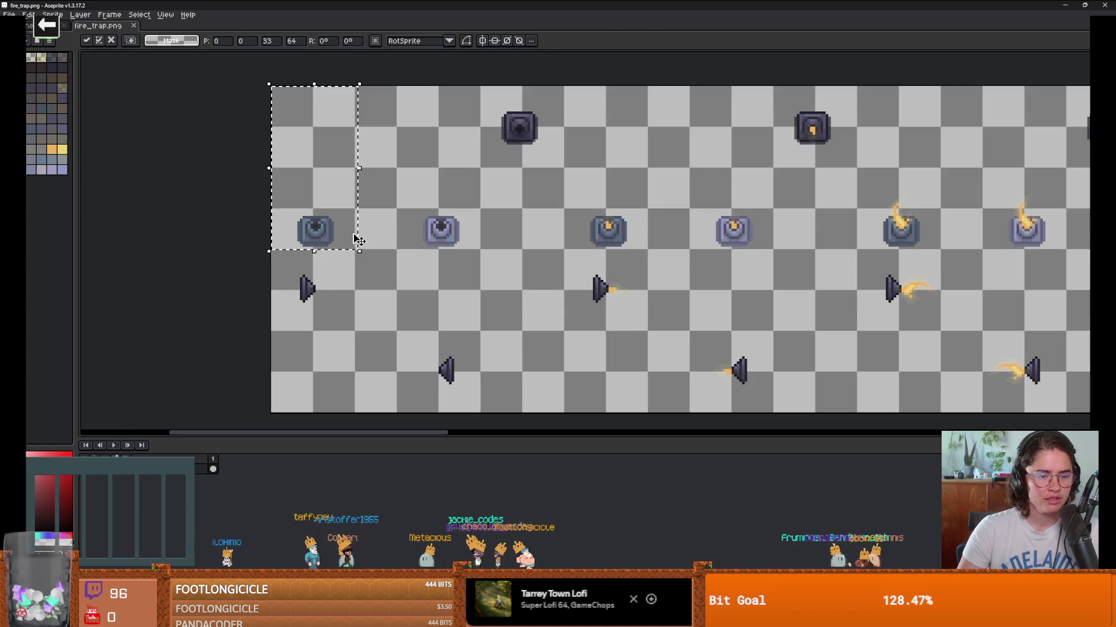
key("Return")
Step: Try rectangular selections around the second, next and lit trap sprites
scroll(407, 273, "up", 1)
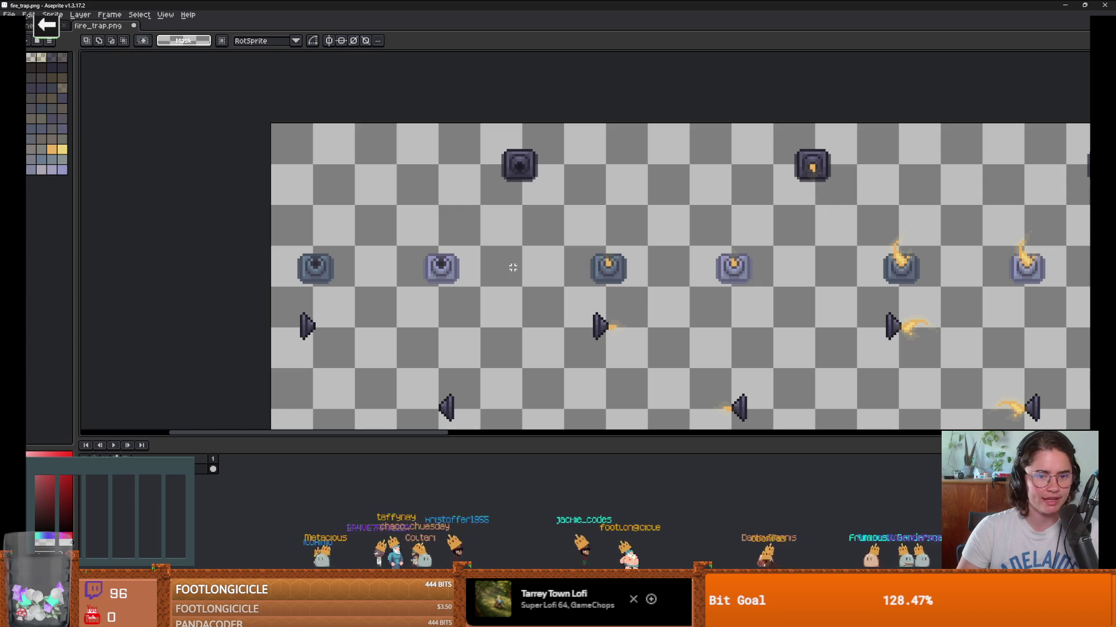
left_click_drag(478, 286, 381, 124)
left_click_drag(562, 285, 473, 102)
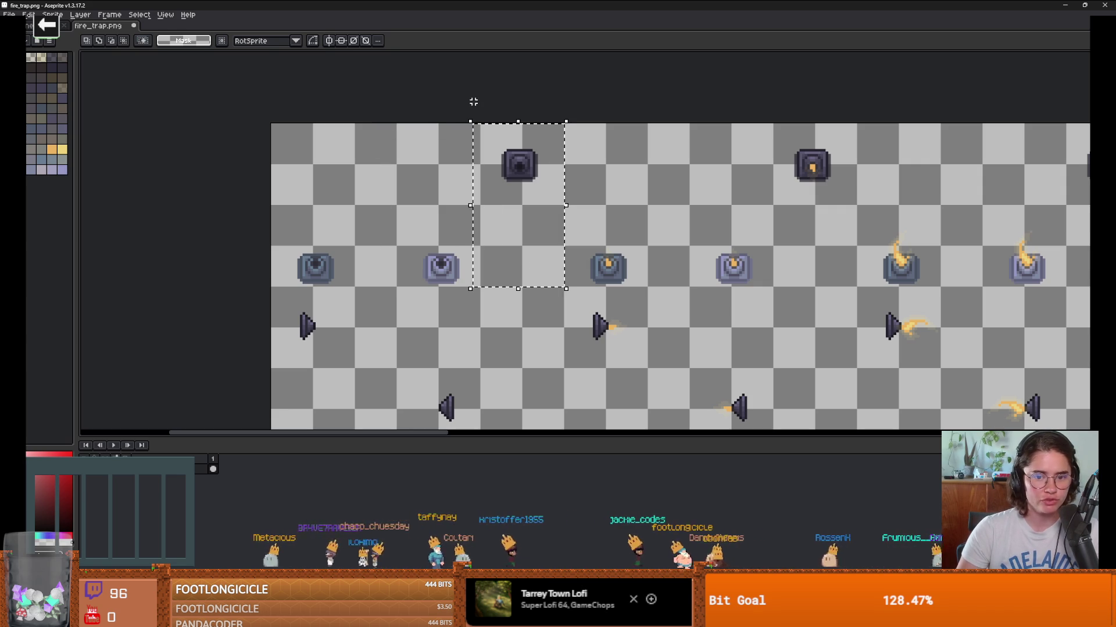
left_click_drag(624, 283, 534, 150)
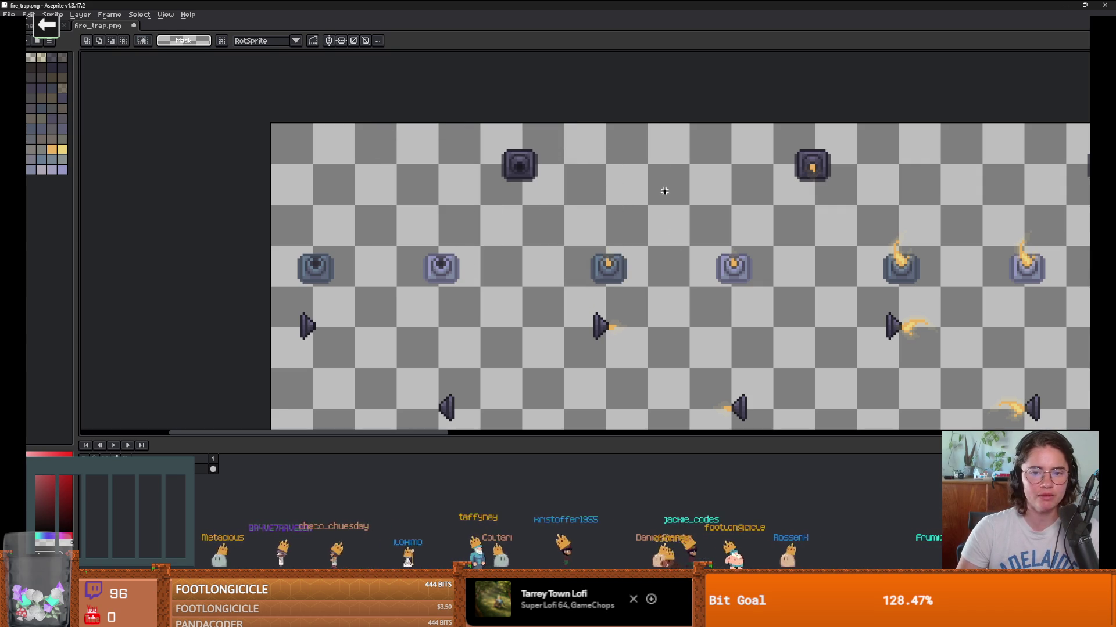
scroll(697, 290, "down", 2)
scroll(629, 253, "up", 1)
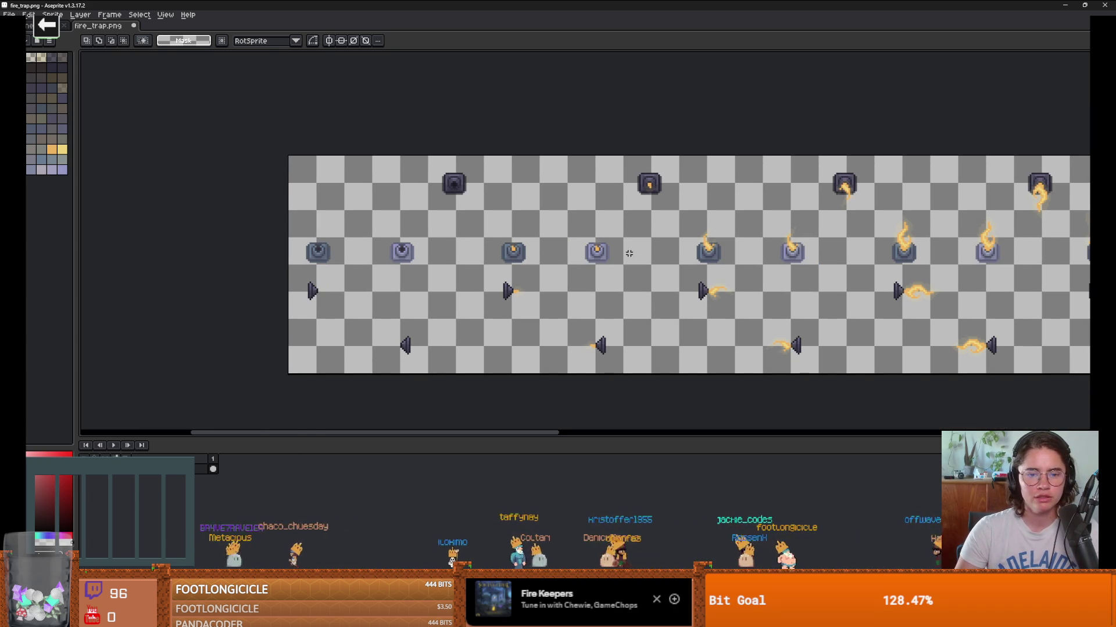
Step: Outline a large block of the sprite sheet spanning the trap frames
left_click_drag(630, 269, 543, 261)
scroll(558, 264, "up", 1)
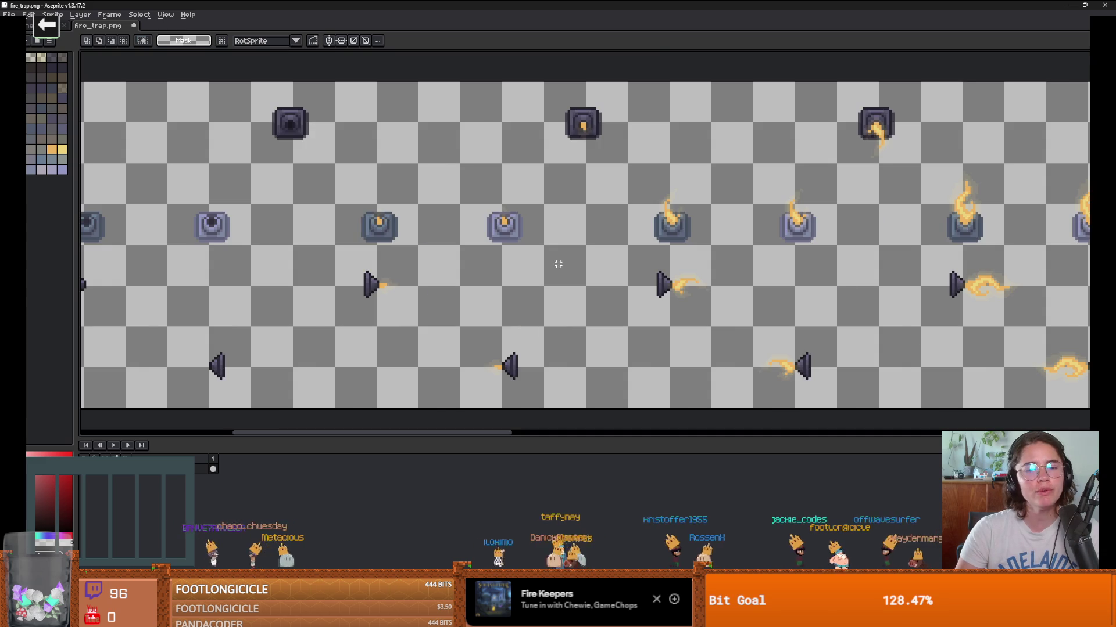
scroll(587, 281, "left", 2)
scroll(585, 282, "down", 1)
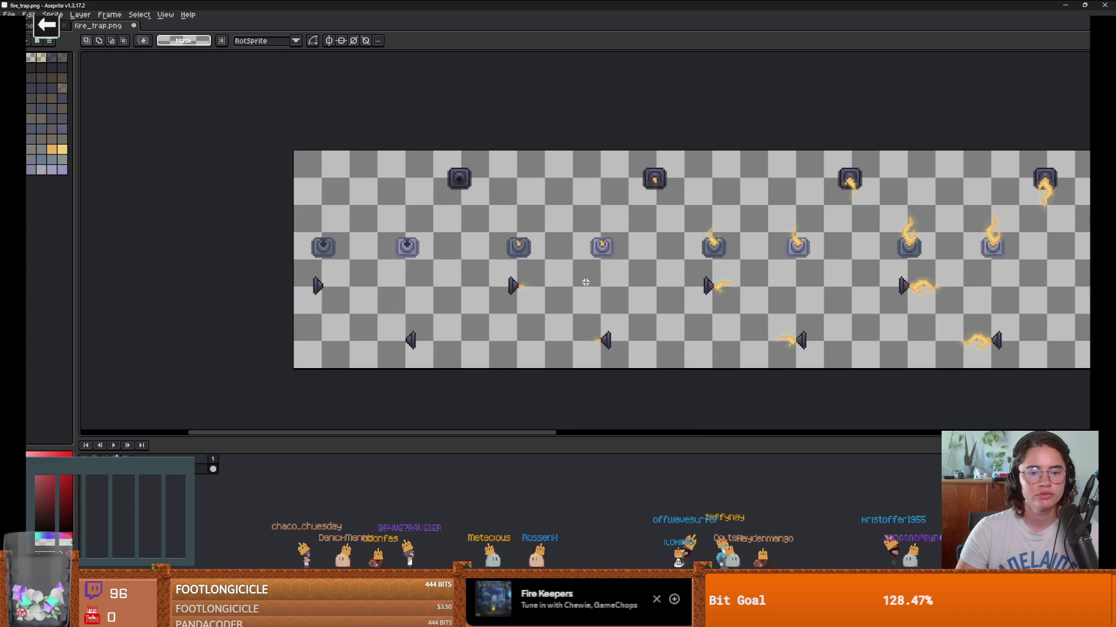
scroll(586, 282, "down", 1)
scroll(586, 283, "up", 1)
scroll(504, 280, "down", 1)
scroll(504, 280, "up", 1)
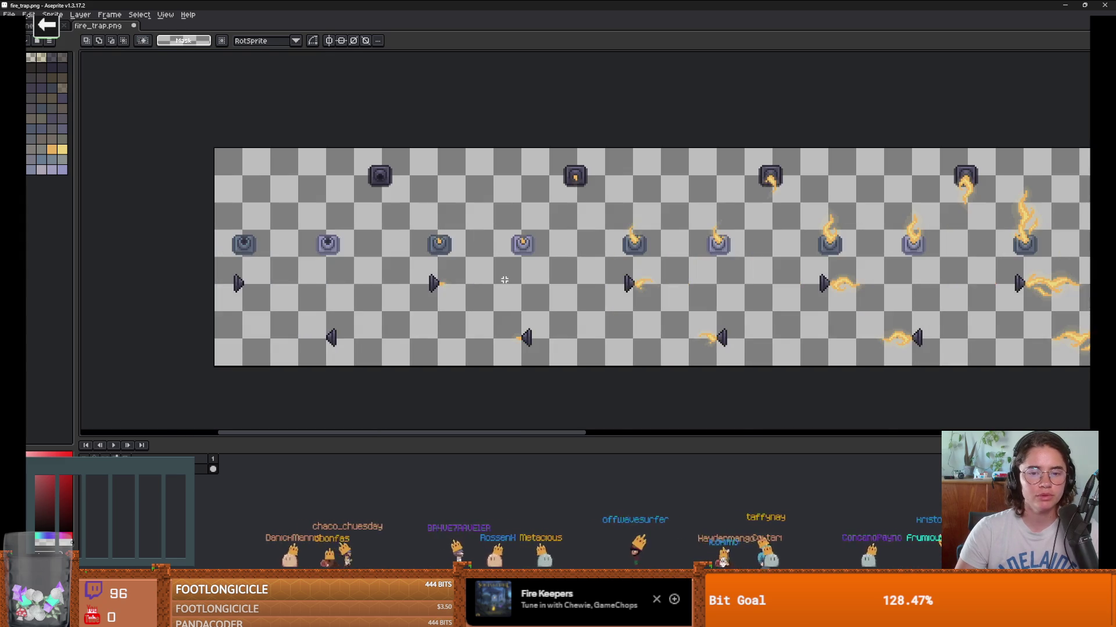
scroll(504, 280, "down", 2)
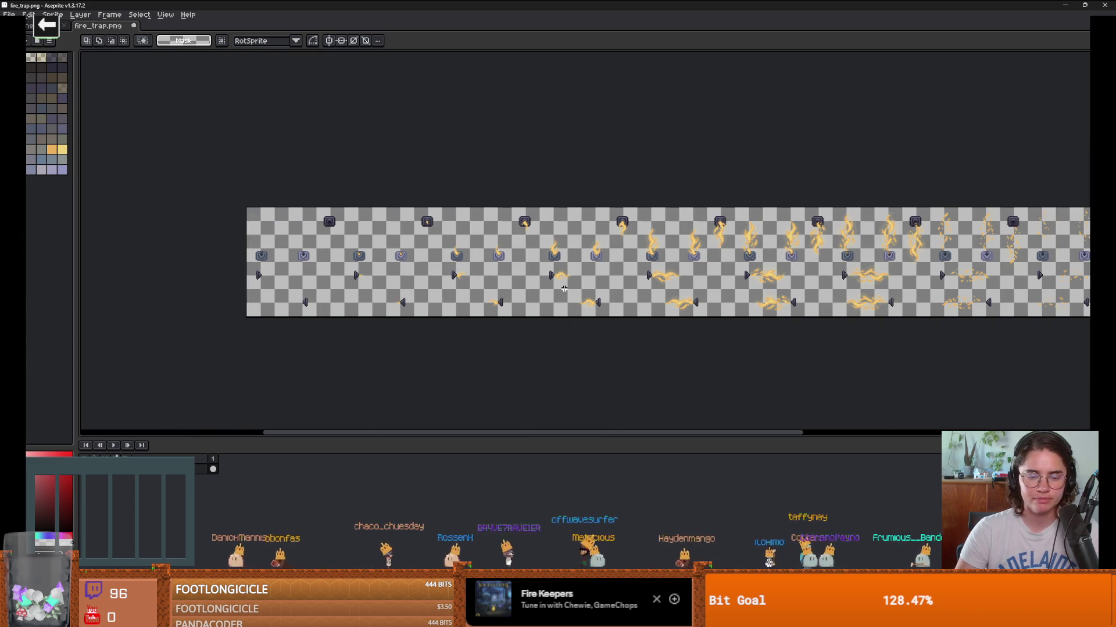
left_click_drag(564, 289, 515, 286)
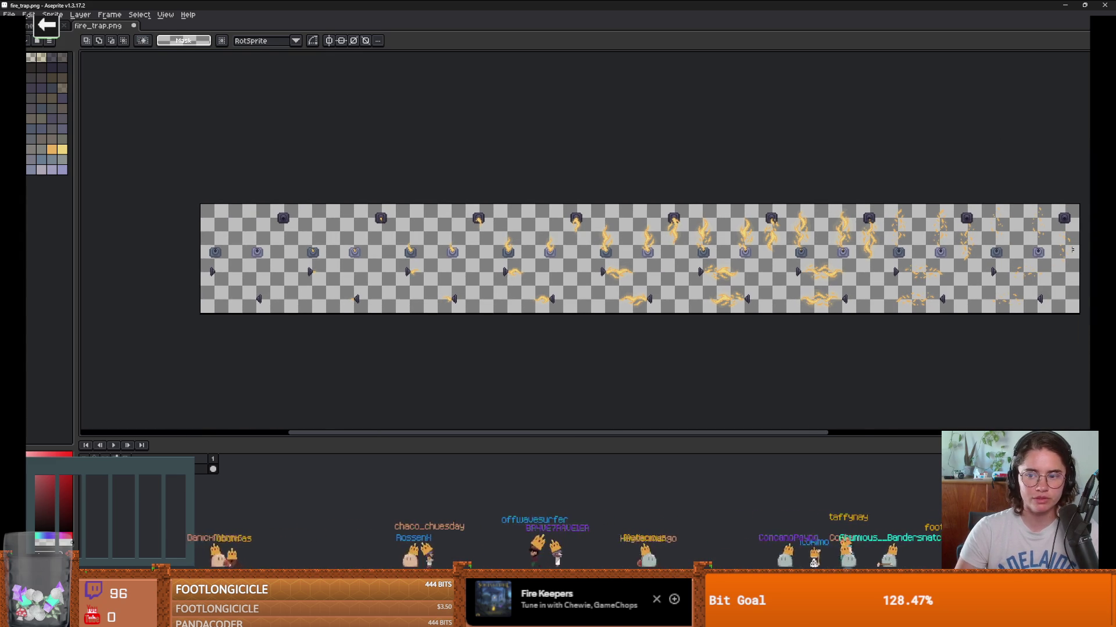
scroll(805, 260, "down", 2)
scroll(917, 261, "up", 4)
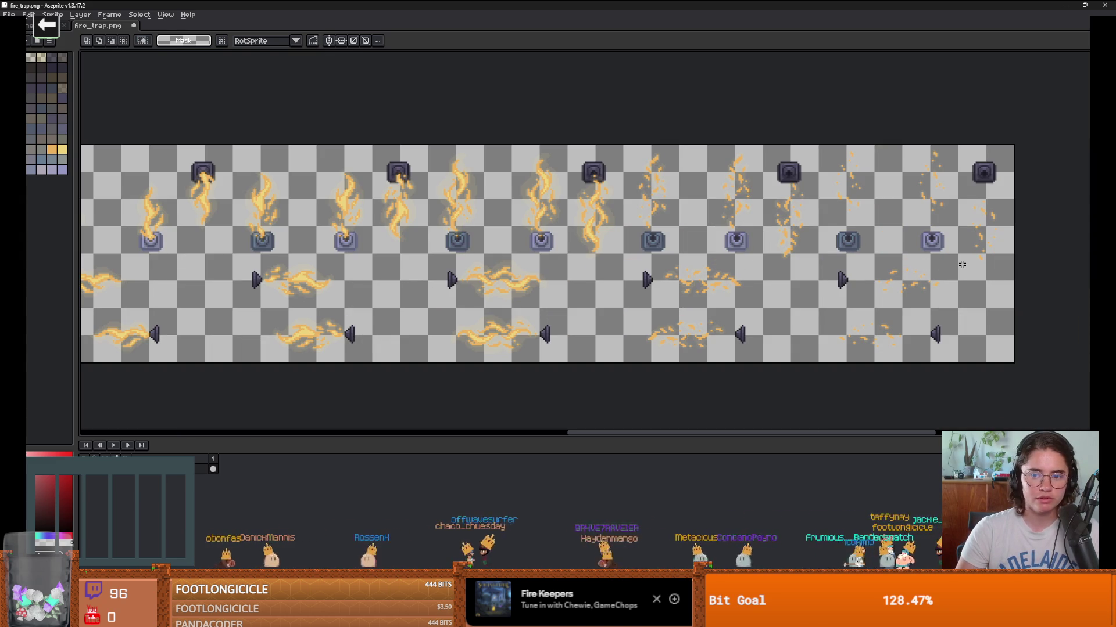
mouse_move(866, 231)
left_mouse_down()
mouse_move(274, 109)
mouse_move(82, 125)
left_mouse_up()
Step: Deselect, then drag a new selection across the top row of vertical flame frames
key("ctrl+d")
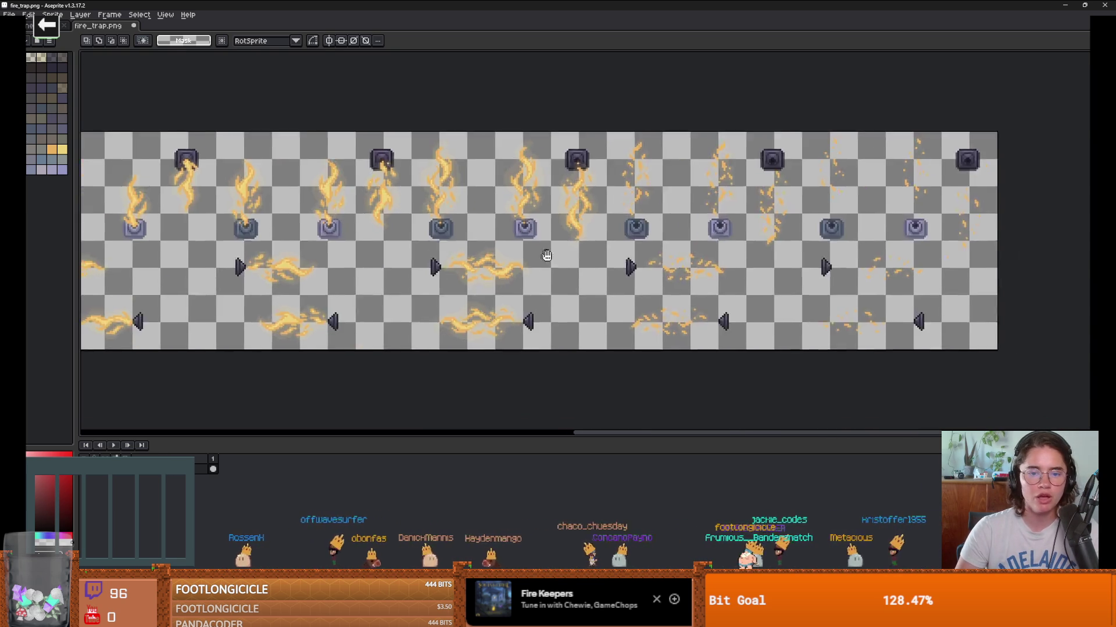
scroll(344, 234, "left", 2)
scroll(500, 235, "left", 3)
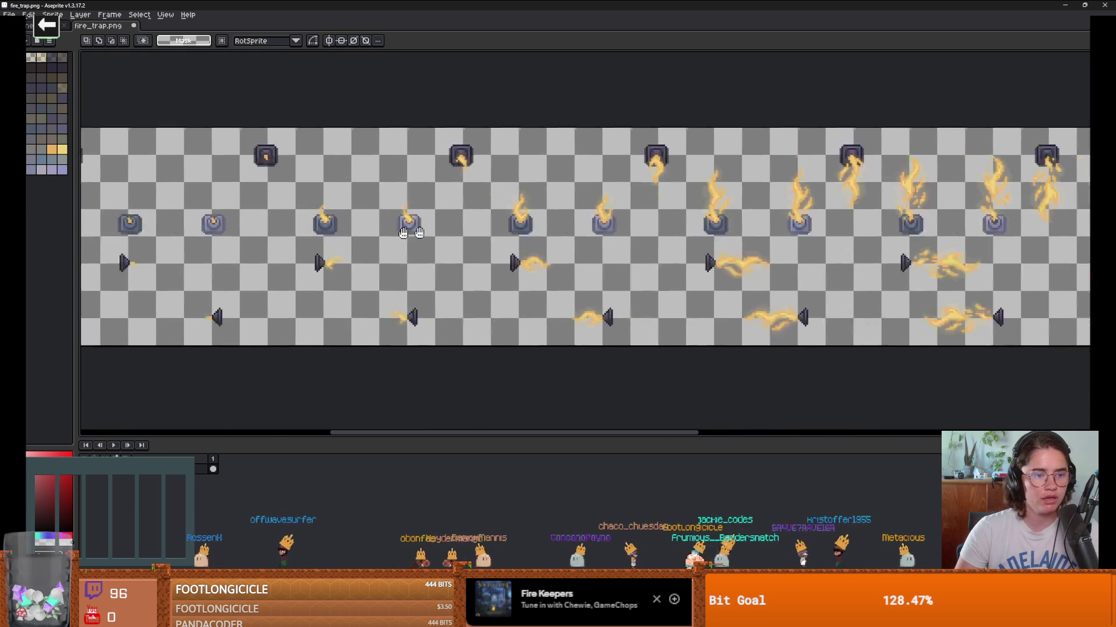
scroll(468, 240, "down", 1)
scroll(467, 240, "up", 1)
scroll(378, 209, "down", 1)
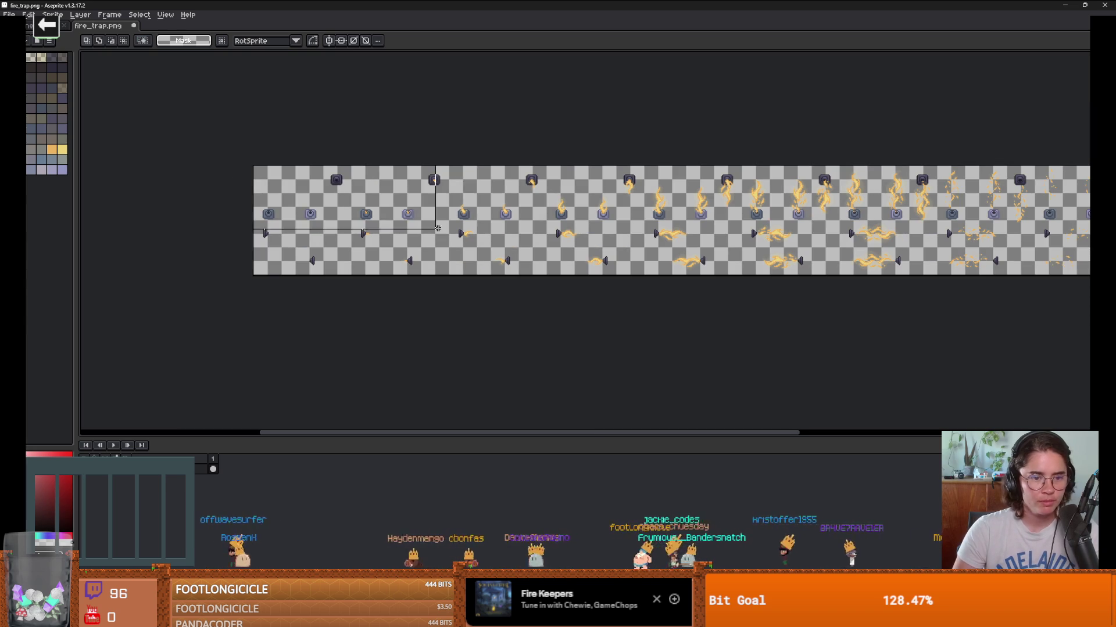
left_click_drag(655, 223, 1088, 219)
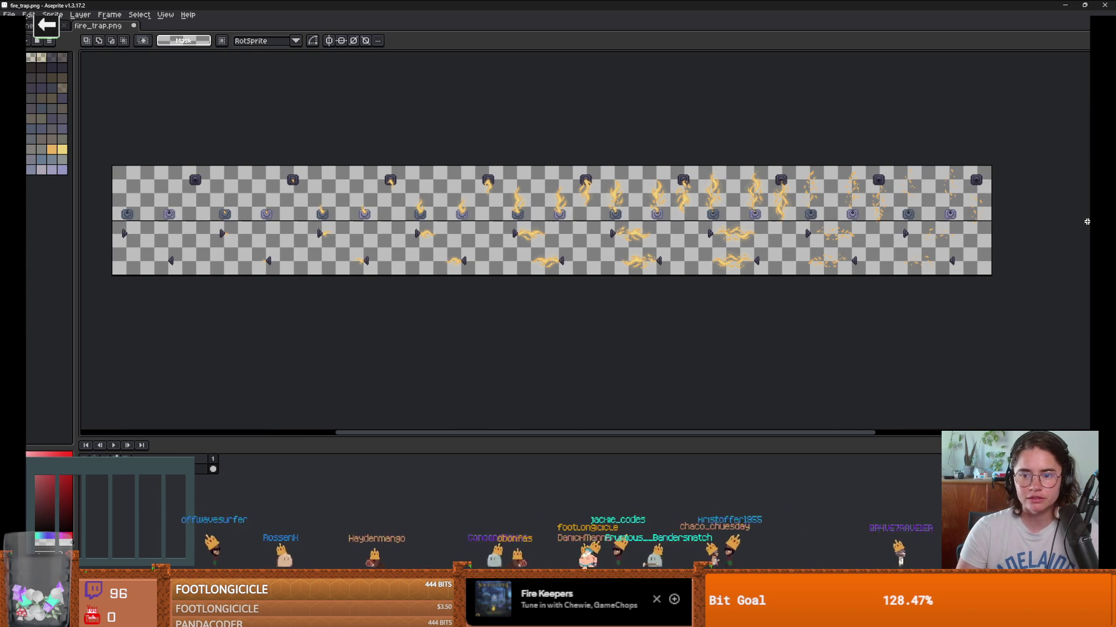
scroll(1073, 223, "up", 3)
scroll(680, 213, "up", 1)
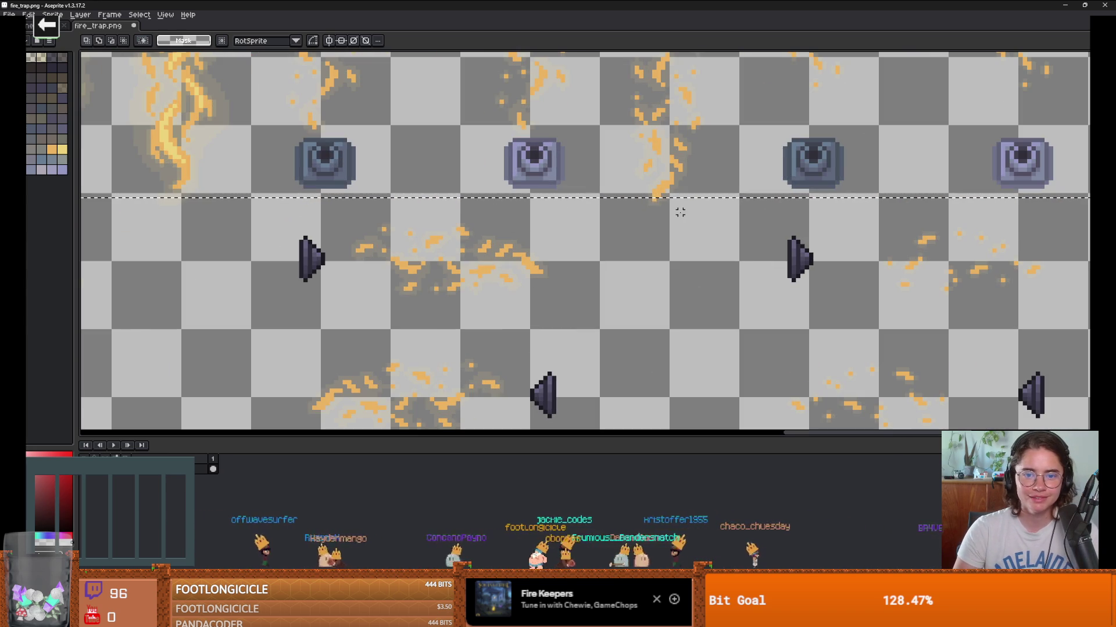
scroll(641, 196, "right", 5)
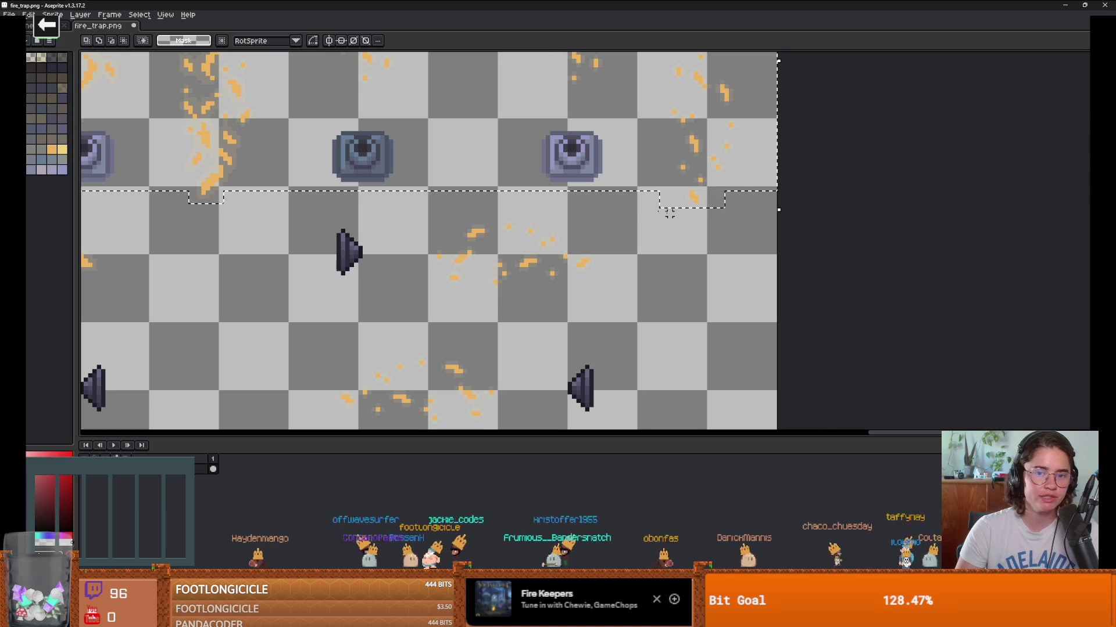
scroll(670, 213, "down", 2)
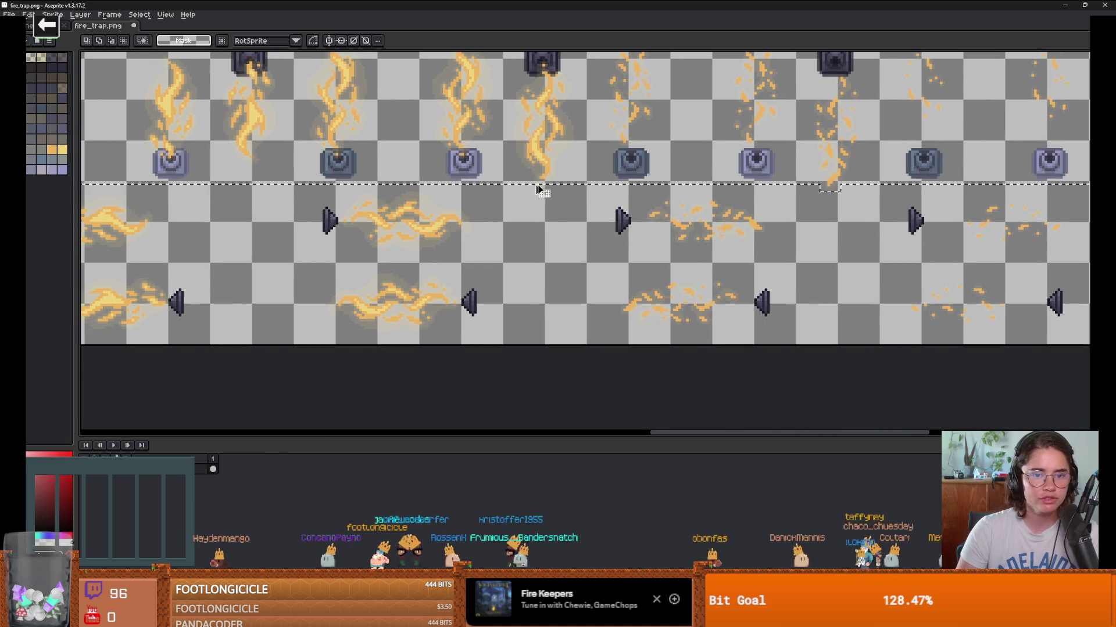
scroll(459, 218, "left", 4)
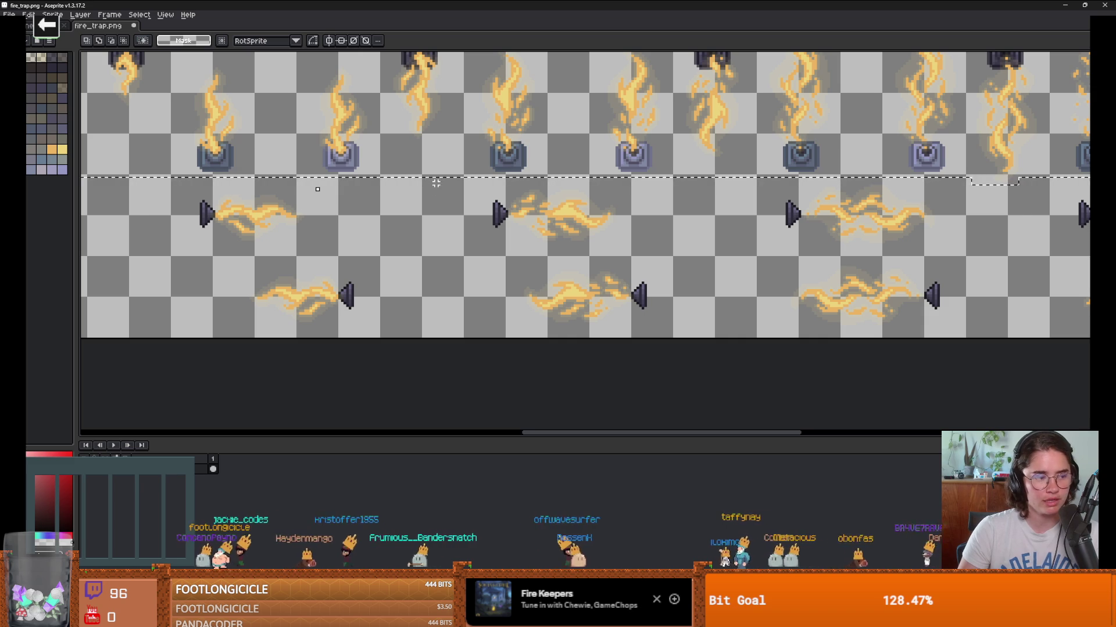
scroll(325, 183, "down", 1)
scroll(373, 159, "left", 3)
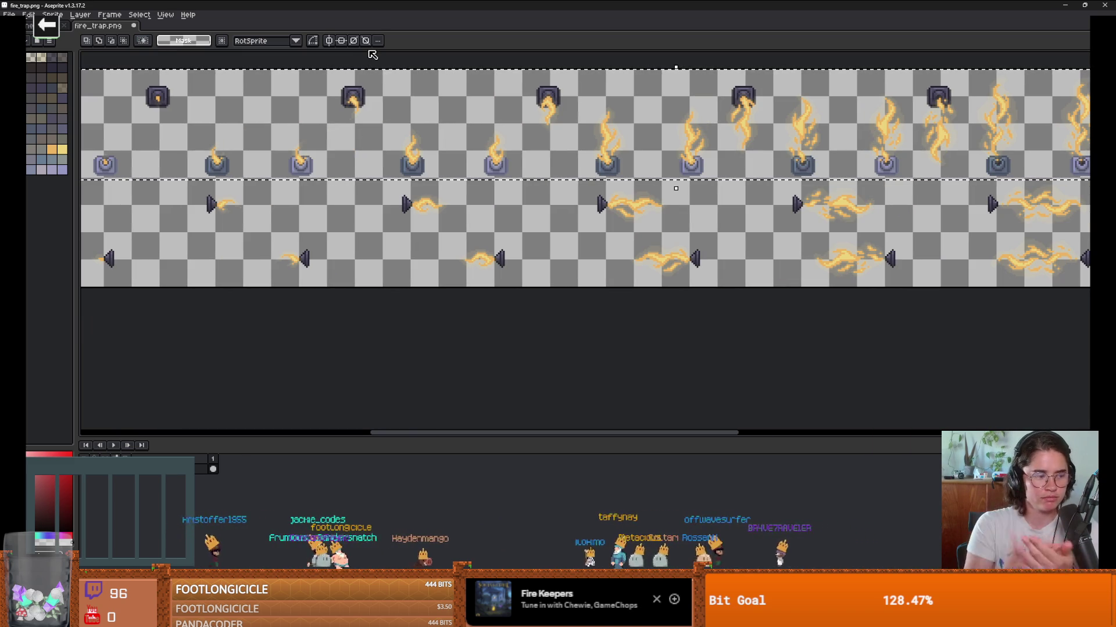
scroll(354, 174, "left", 3)
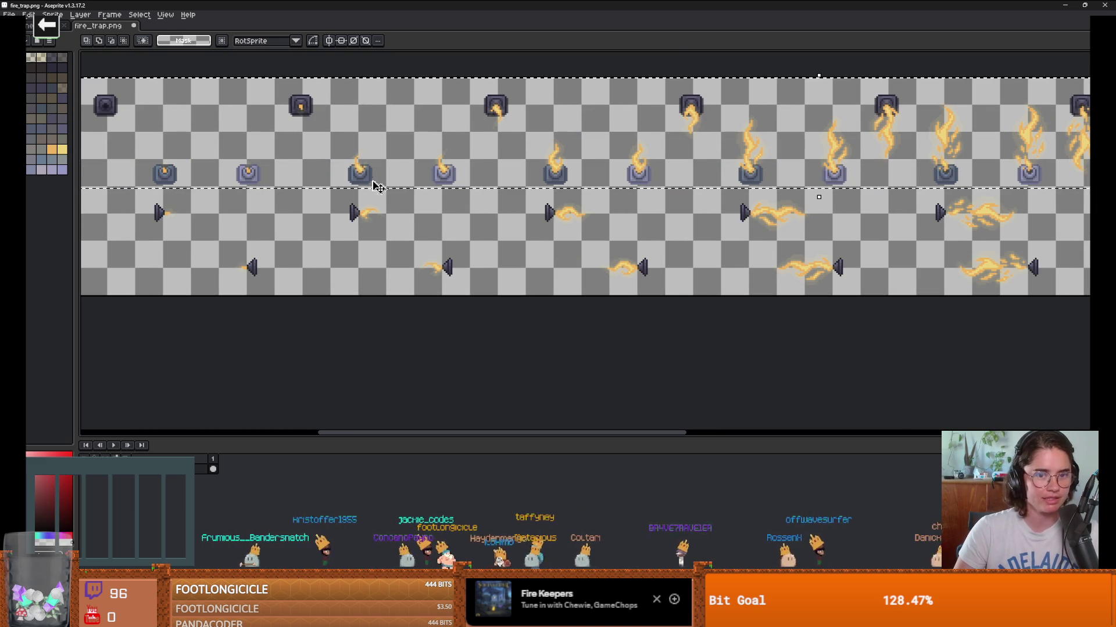
left_click(10, 15)
left_click(58, 26)
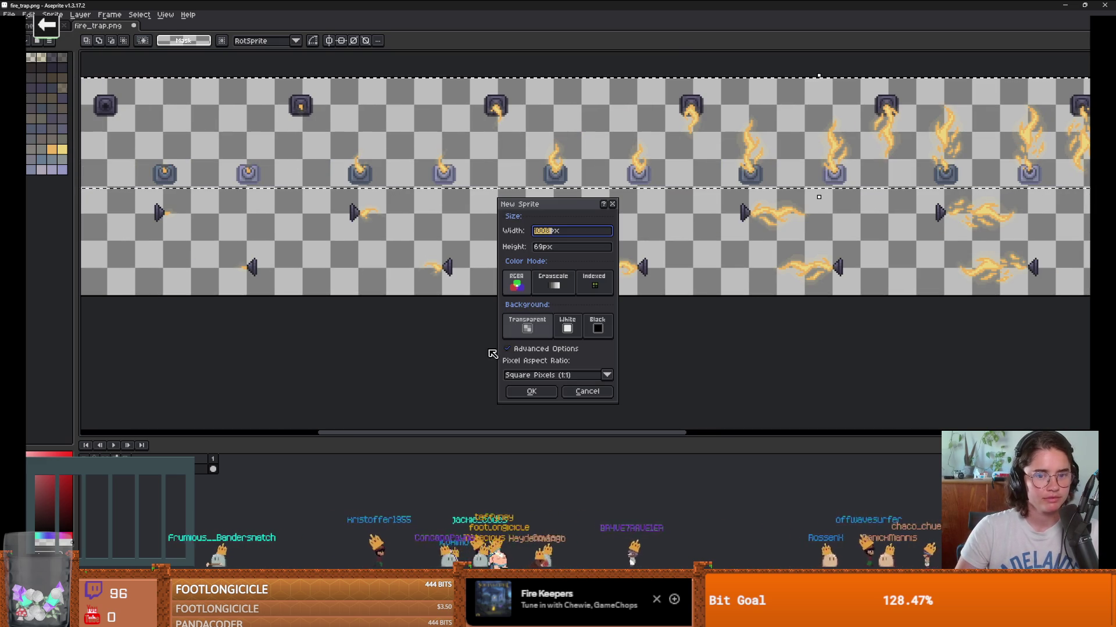
left_click(530, 389)
key("ctrl+v")
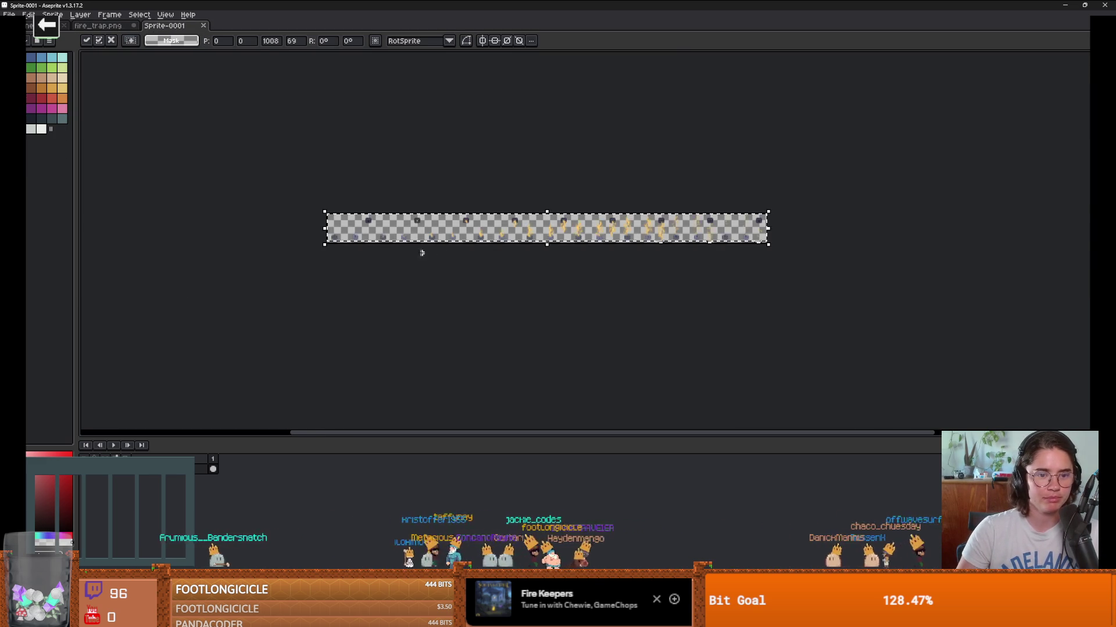
scroll(421, 248, "up", 2)
scroll(379, 263, "down", 1)
scroll(427, 289, "up", 1)
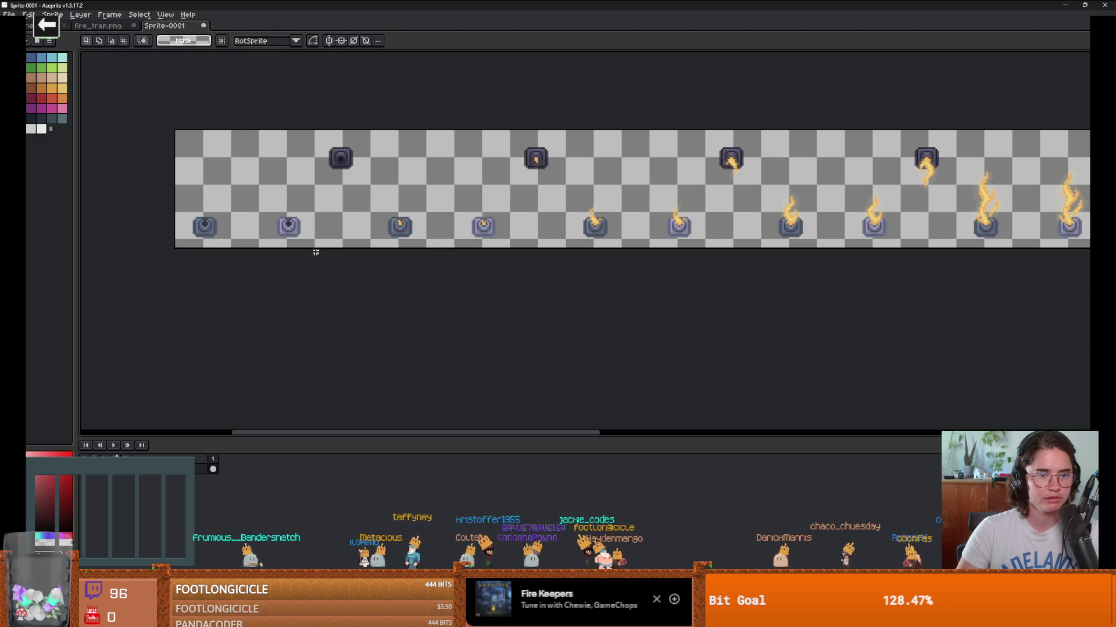
key("e")
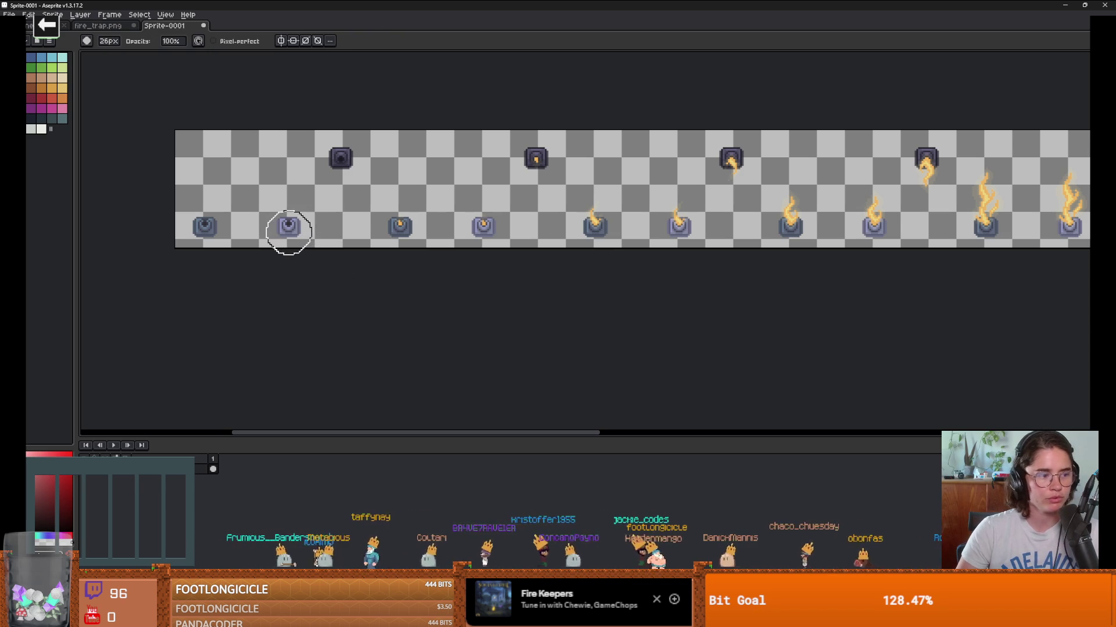
scroll(288, 233, "down", 1)
scroll(284, 243, "up", 2)
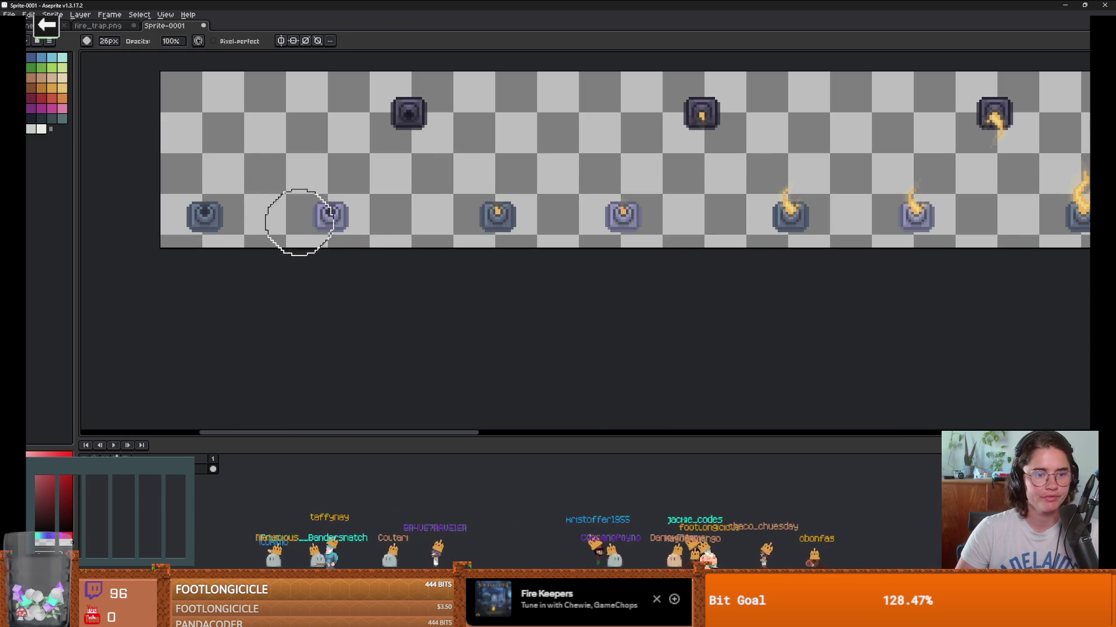
left_click_drag(299, 222, 503, 97)
left_click(503, 204)
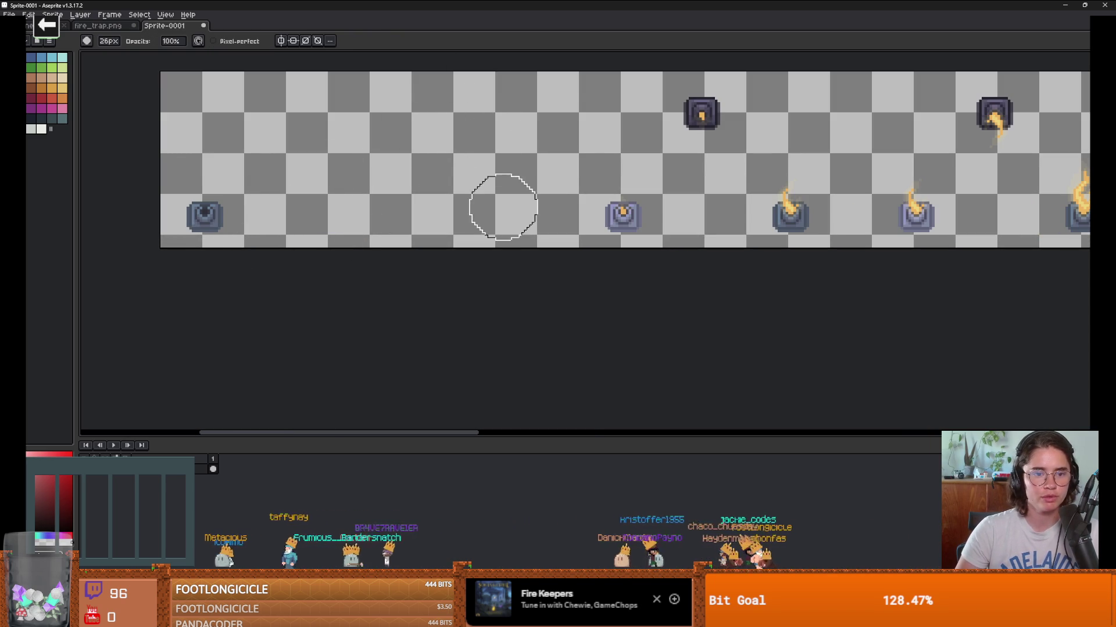
key("ctrl+z")
left_click(629, 215)
left_click(701, 114)
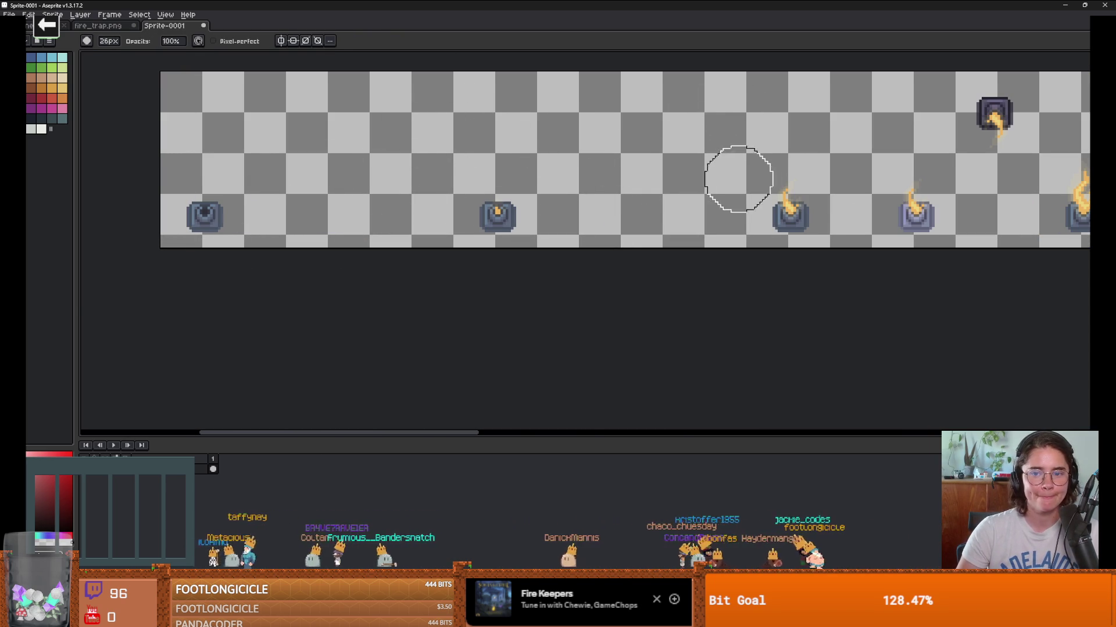
key("ctrl+z")
key("ctrl+z")
left_click_drag(645, 276, 730, 169)
mouse_move(659, 257)
left_mouse_down()
mouse_move(623, 257)
mouse_move(782, 62)
left_mouse_up()
key("ctrl+z")
key("ctrl+z")
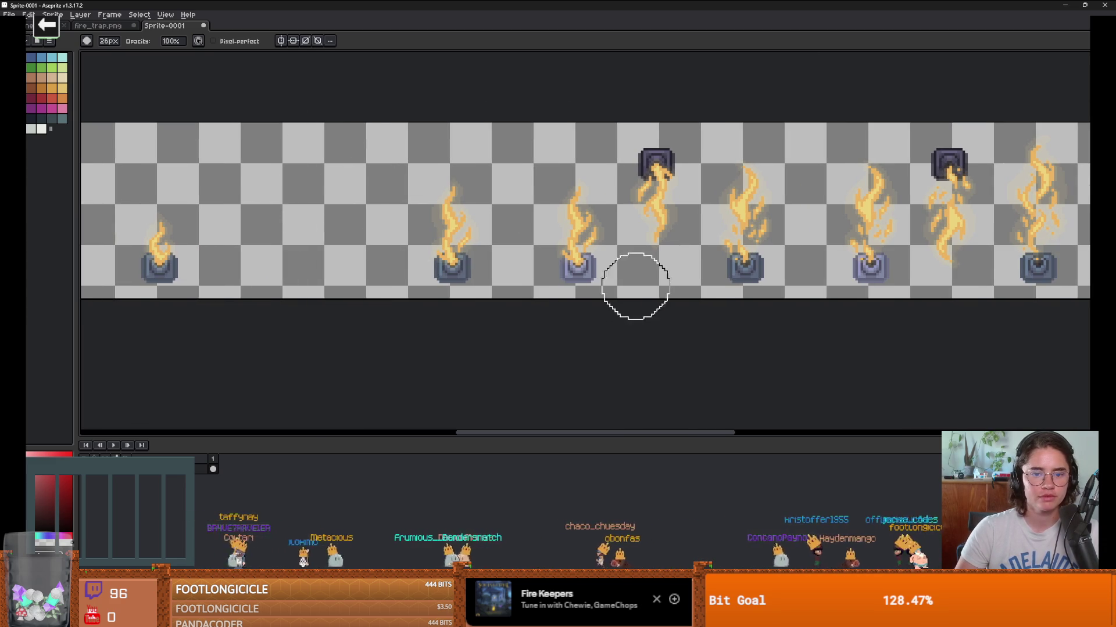
left_click_drag(575, 281, 657, 159)
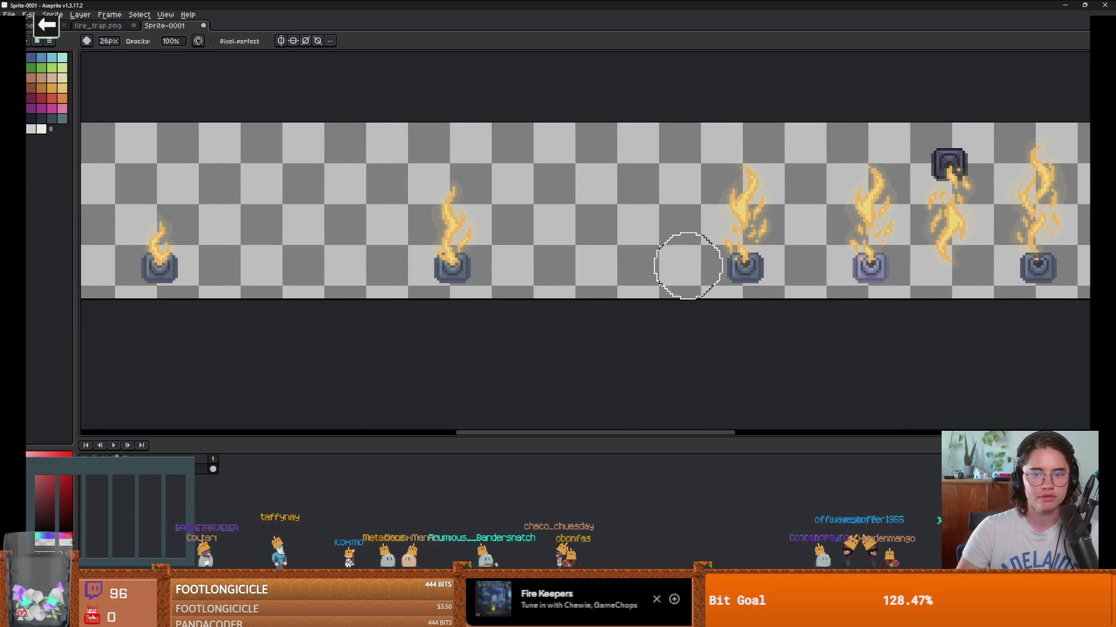
key("ctrl+z")
mouse_move(687, 262)
left_mouse_down()
mouse_move(557, 249)
mouse_move(497, 183)
mouse_move(565, 264)
left_mouse_up()
key("ctrl+z")
key("ctrl+z")
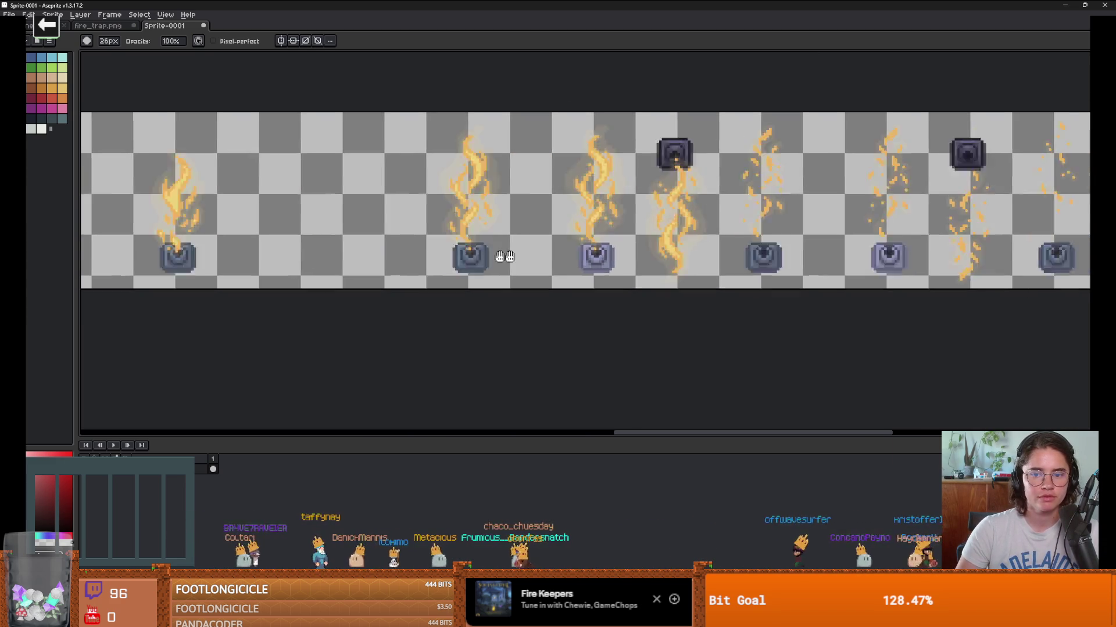
mouse_move(498, 256)
left_mouse_down()
mouse_move(573, 203)
mouse_move(339, 244)
left_mouse_up()
scroll(340, 245, "down", 1)
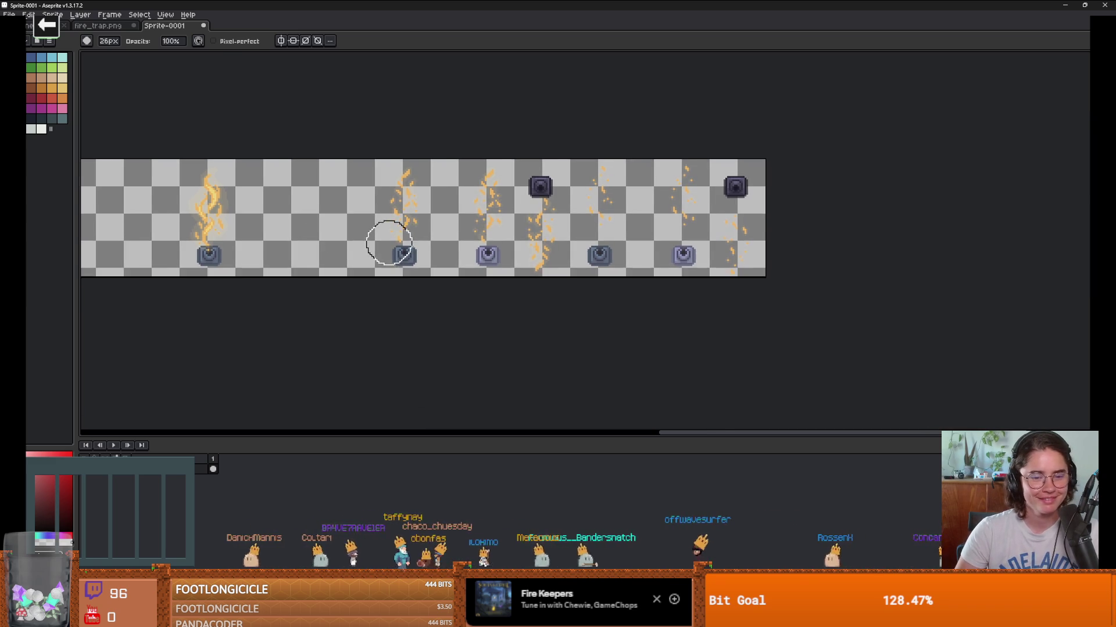
scroll(386, 242, "up", 1)
left_click_drag(486, 242, 486, 144)
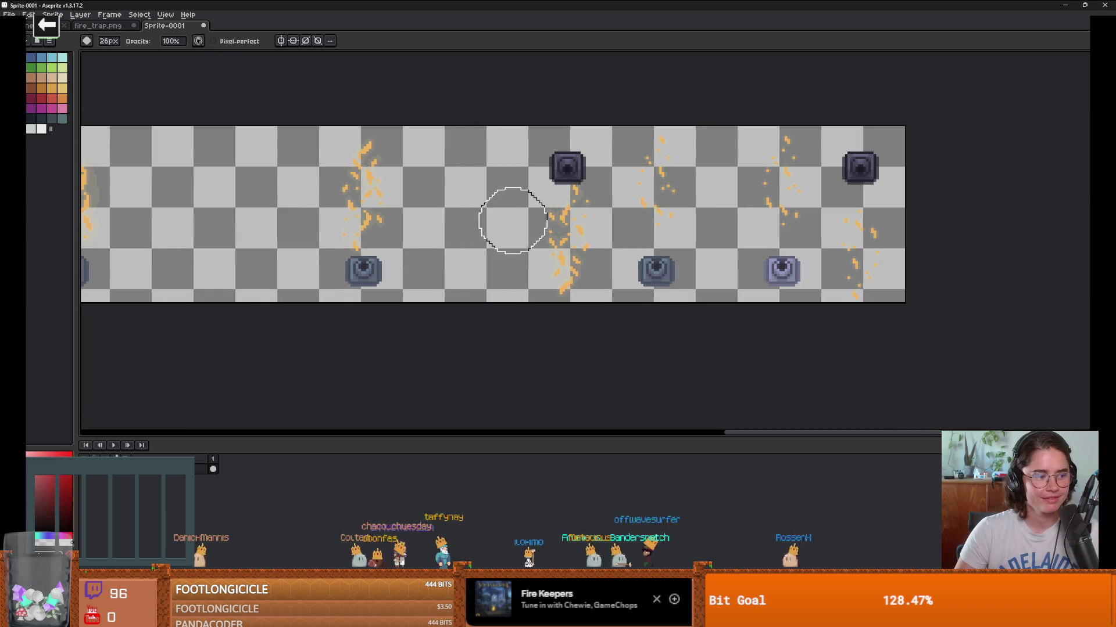
mouse_move(562, 284)
left_mouse_down()
mouse_move(567, 249)
mouse_move(535, 241)
left_mouse_up()
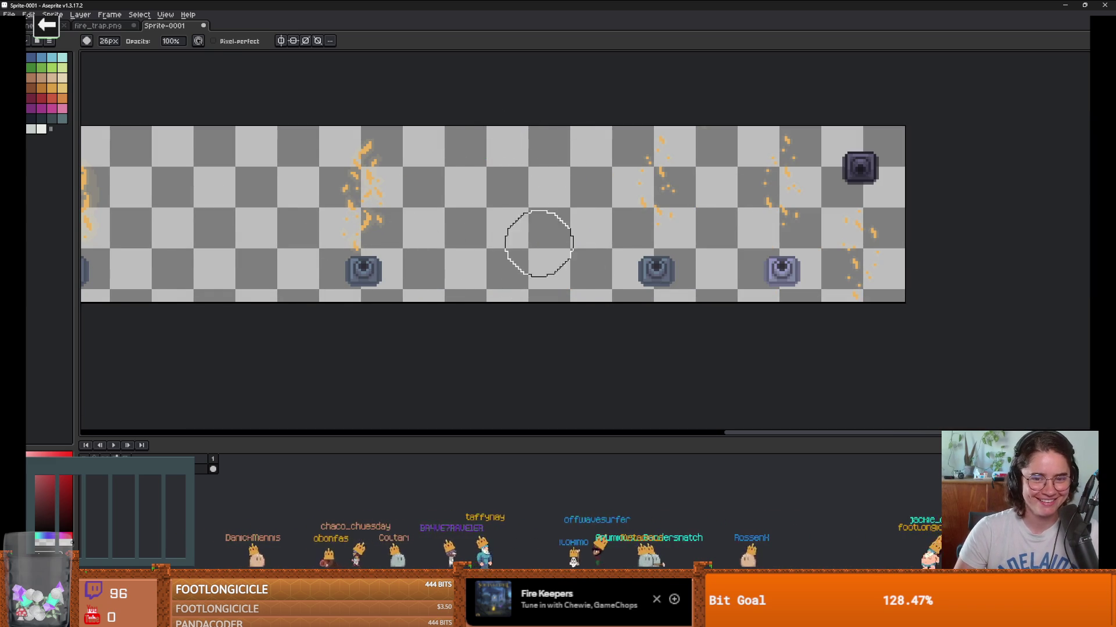
scroll(535, 241, "down", 1)
scroll(332, 251, "down", 1)
scroll(465, 244, "left", 3)
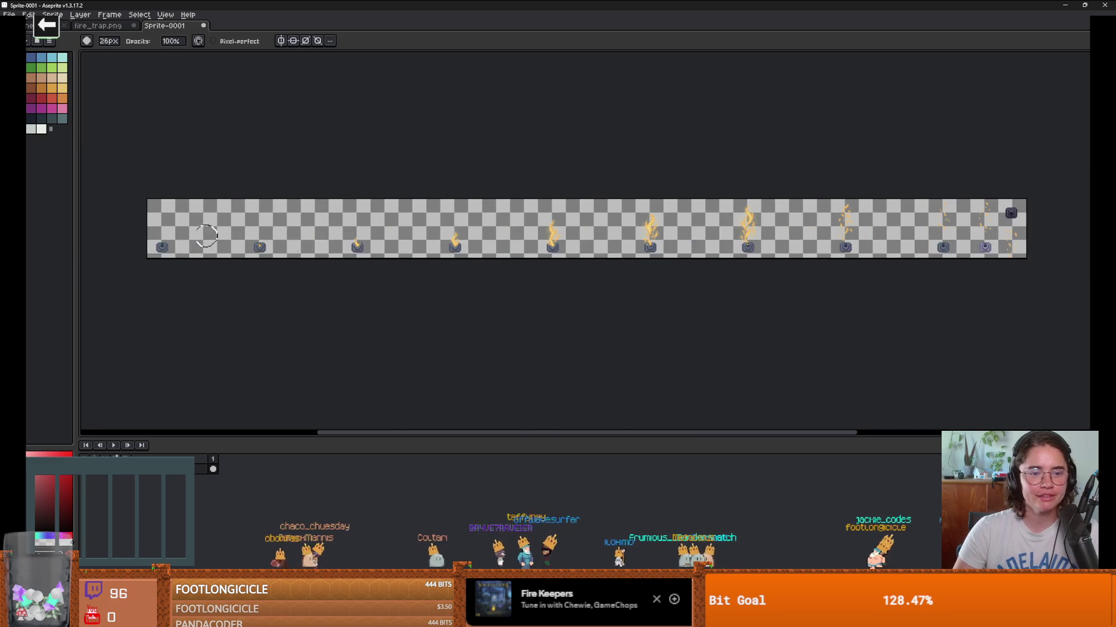
scroll(481, 249, "up", 1)
scroll(465, 247, "left", 1)
scroll(431, 236, "down", 1)
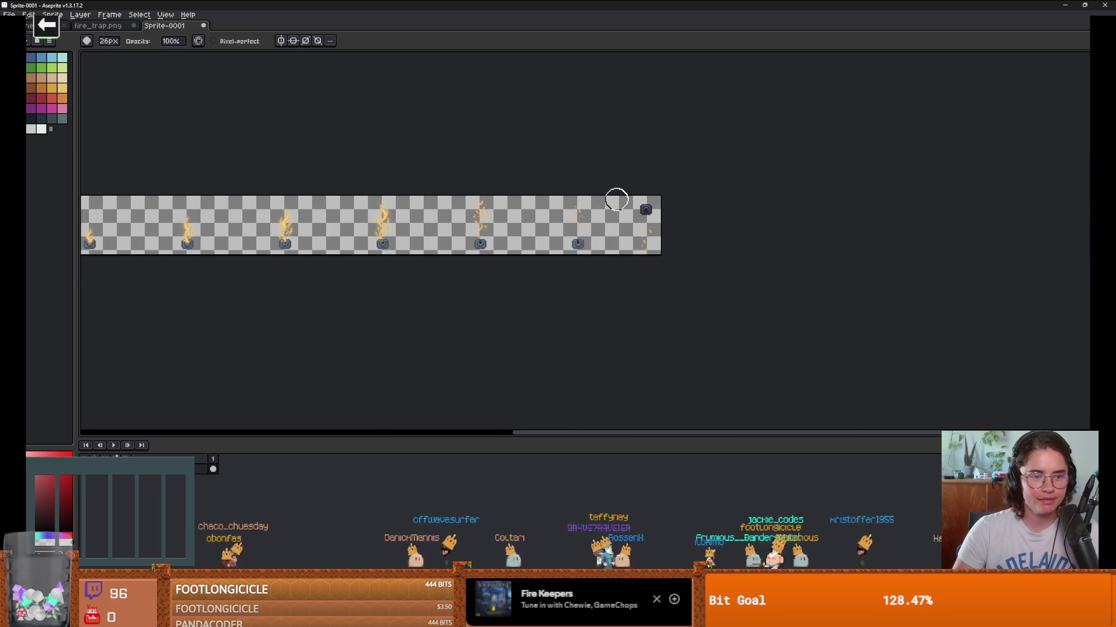
scroll(617, 199, "up", 2)
scroll(546, 279, "down", 1)
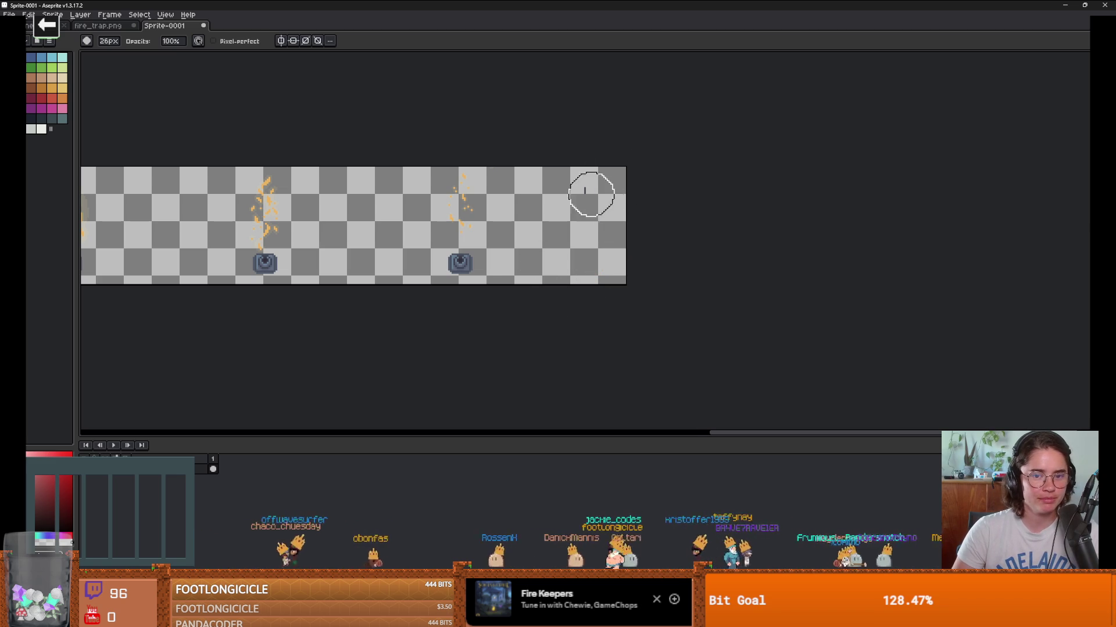
scroll(591, 194, "down", 3)
scroll(533, 234, "up", 1)
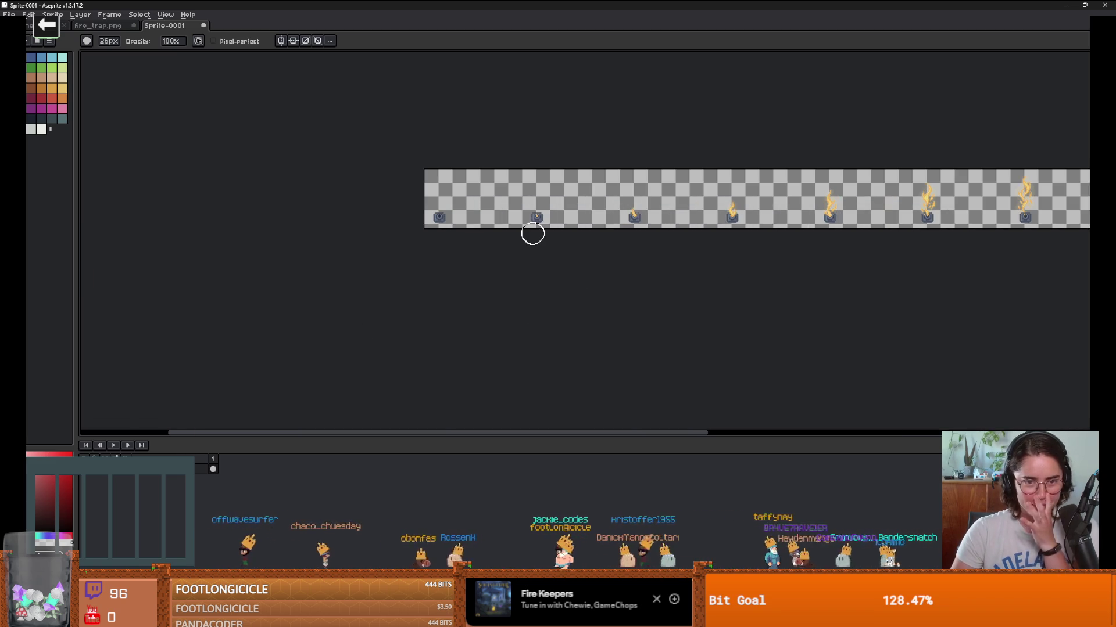
scroll(531, 232, "up", 1)
scroll(451, 257, "left", 2)
scroll(452, 257, "down", 1)
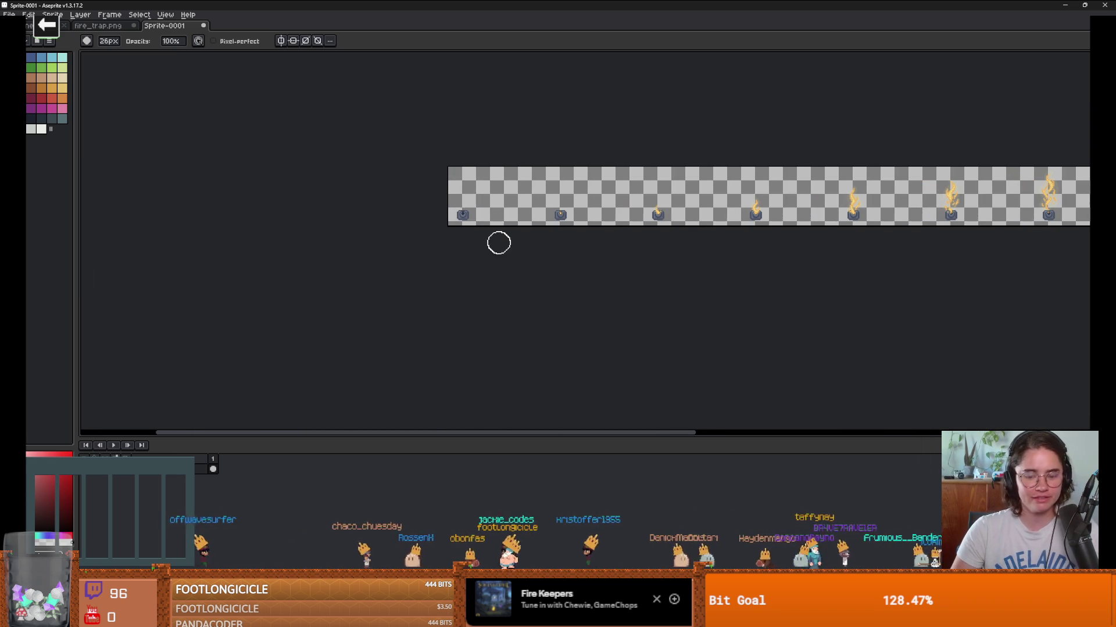
Step: Select the second fire trap, nudge it into pixel alignment, and deselect
key("m")
mouse_move(525, 166)
left_mouse_down()
mouse_move(576, 227)
mouse_move(494, 221)
left_mouse_up()
scroll(492, 220, "up", 4)
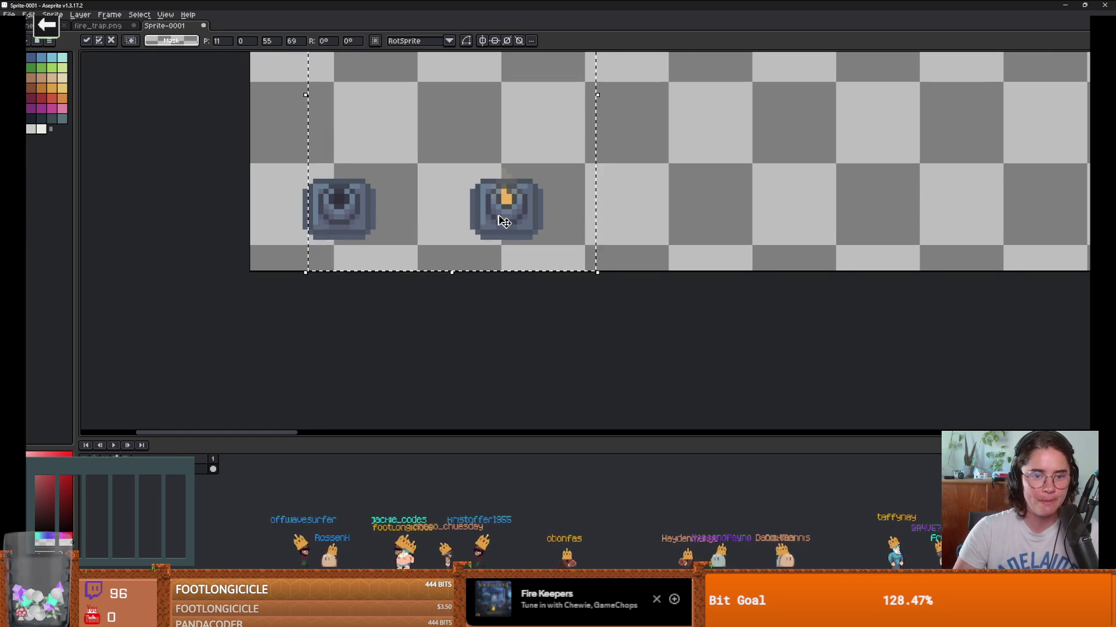
key("Left")
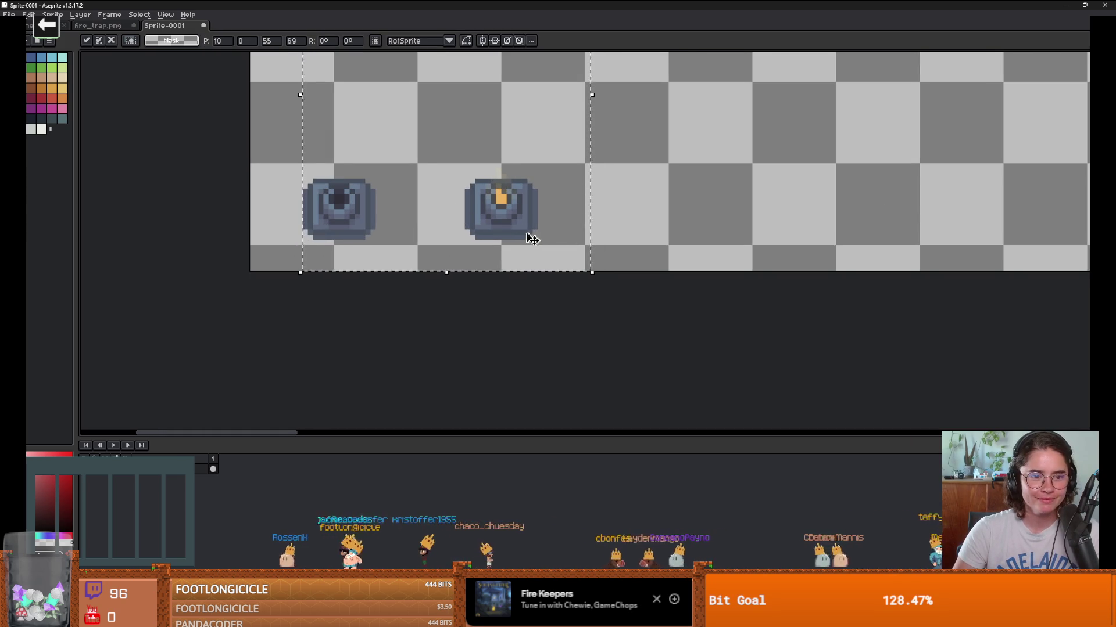
left_click_drag(513, 235, 518, 235)
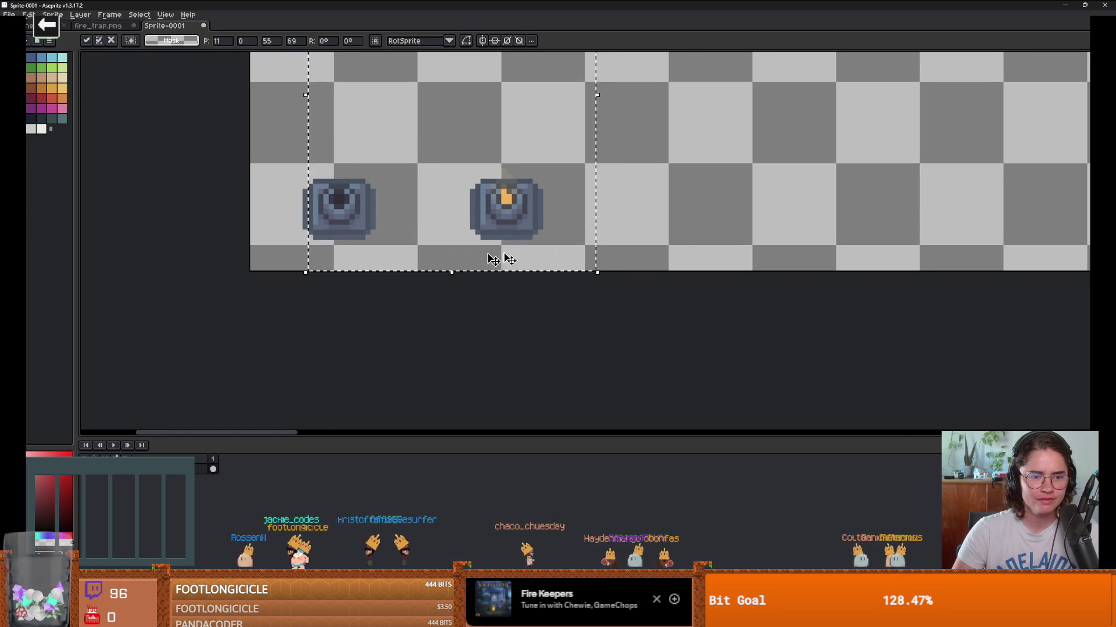
left_click(660, 240)
Step: Move the flaming fire trap next to the second trap and drop it in place
scroll(333, 243, "up", 1)
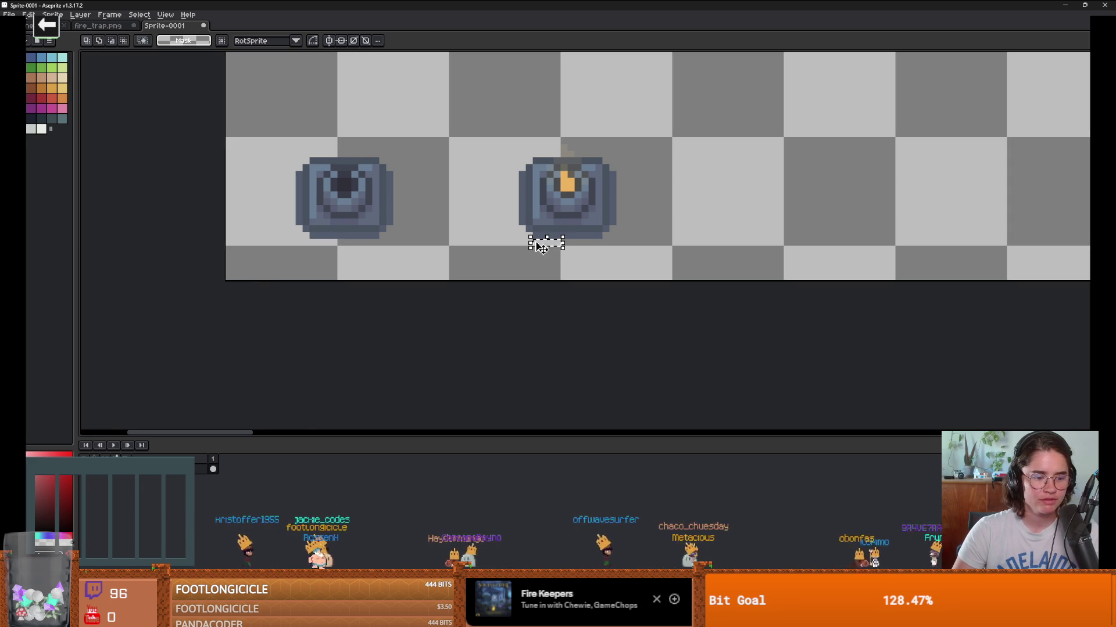
scroll(539, 247, "down", 1)
scroll(689, 232, "right", 3)
scroll(605, 232, "down", 1)
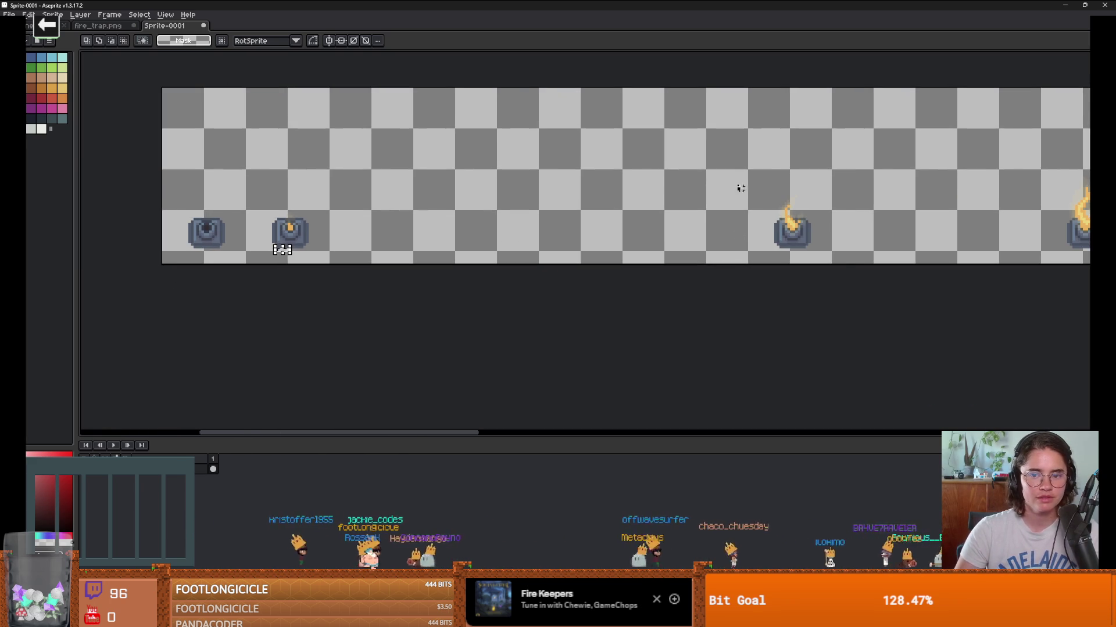
mouse_move(733, 181)
left_mouse_down()
mouse_move(847, 263)
mouse_move(366, 216)
mouse_move(364, 248)
mouse_move(394, 241)
left_mouse_up()
scroll(364, 249, "up", 2)
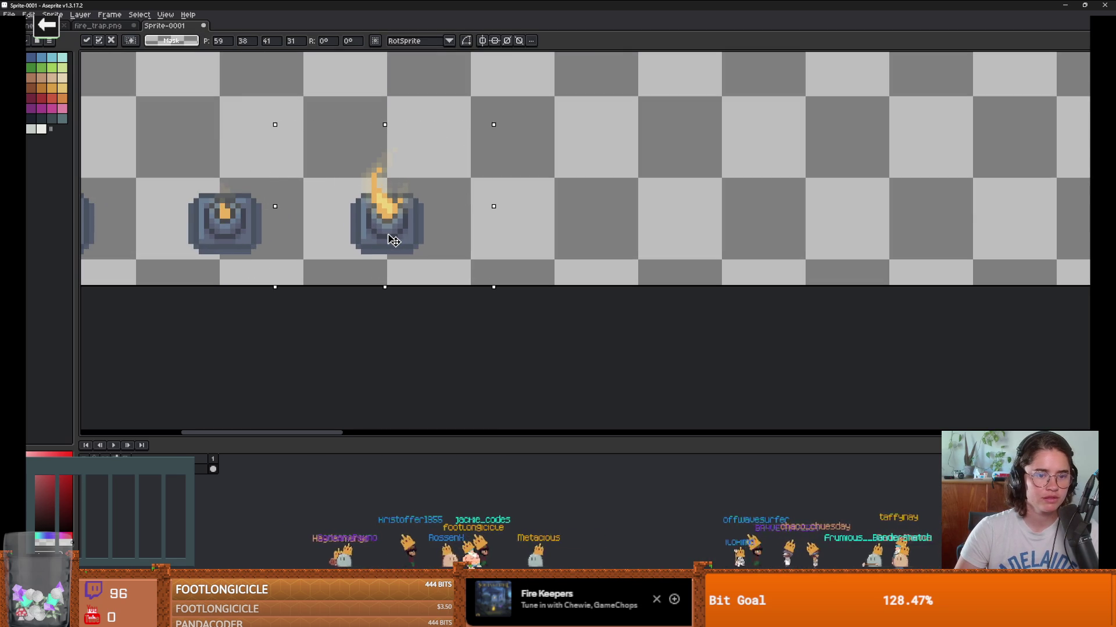
left_click(570, 229)
Step: Reselect the tall-flame pot, shift it one pixel right, and deselect
scroll(450, 225, "down", 1)
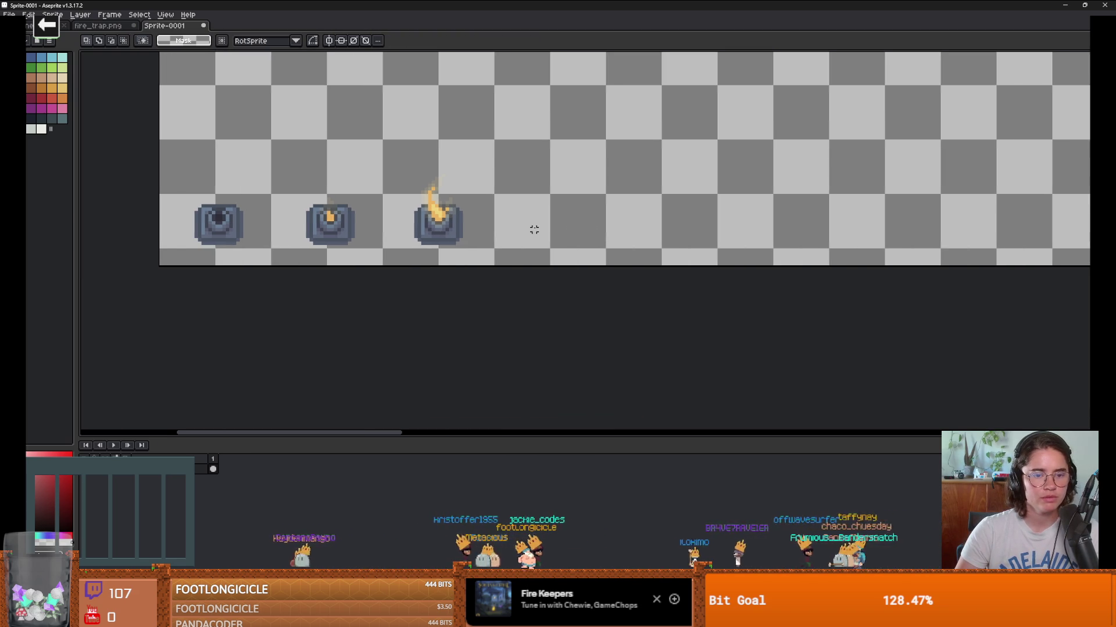
scroll(531, 230, "down", 1)
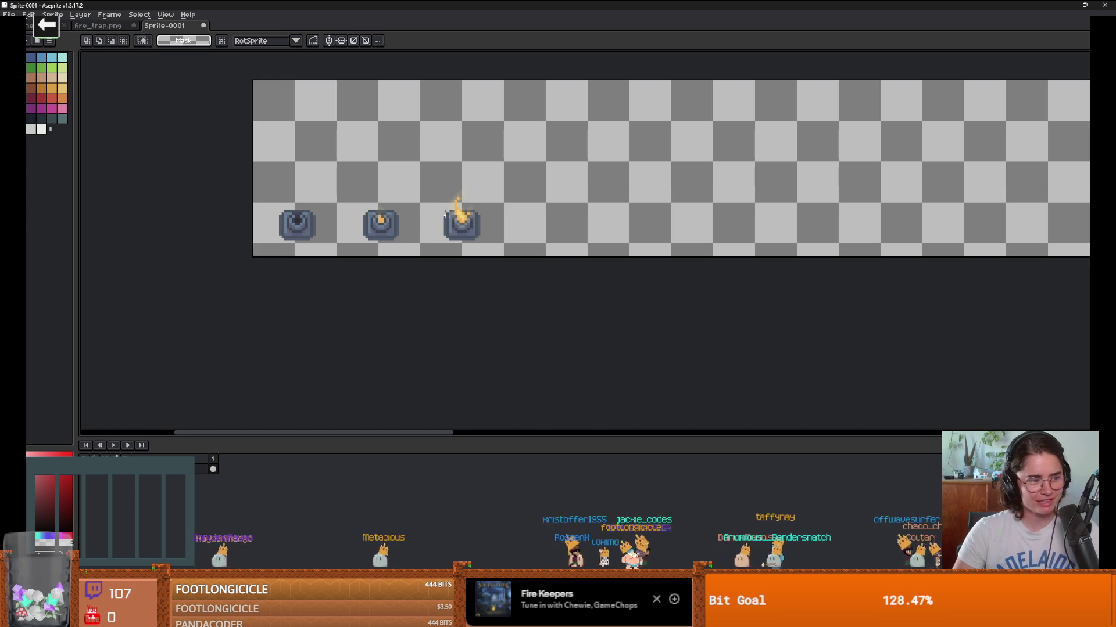
scroll(445, 214, "down", 1)
scroll(325, 233, "up", 3)
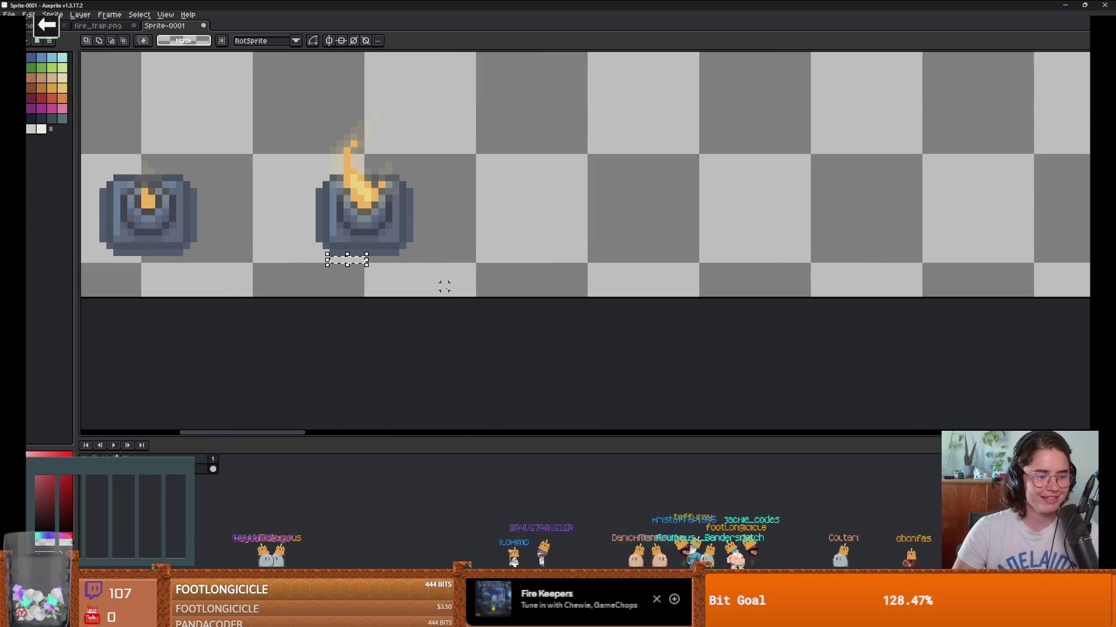
scroll(444, 286, "down", 3)
scroll(374, 261, "up", 3)
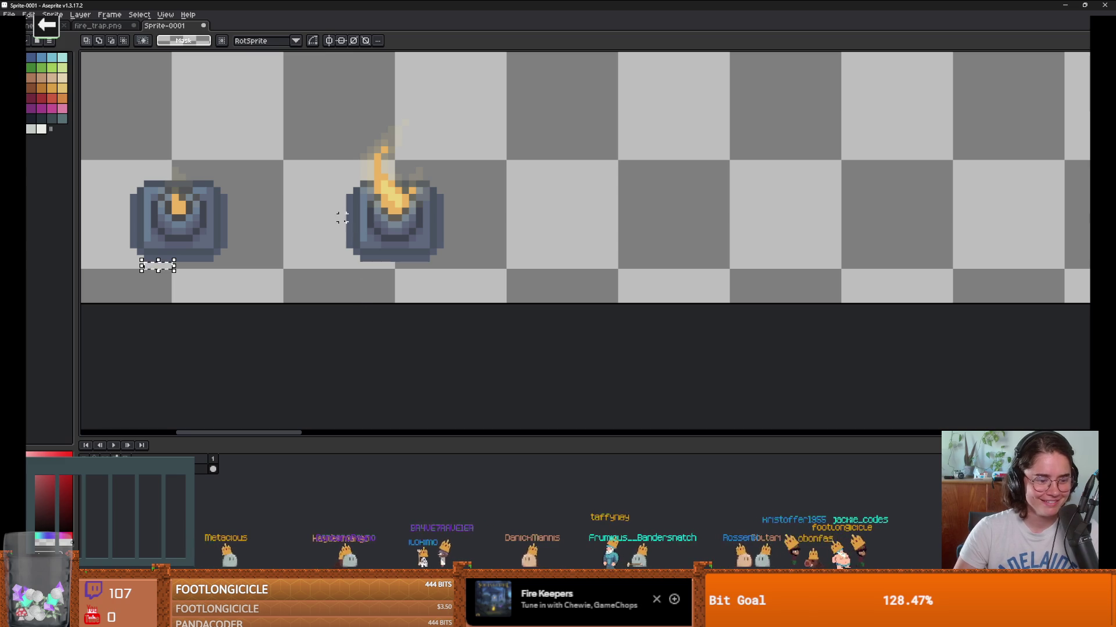
left_click_drag(307, 74, 510, 269)
scroll(548, 274, "left", 3)
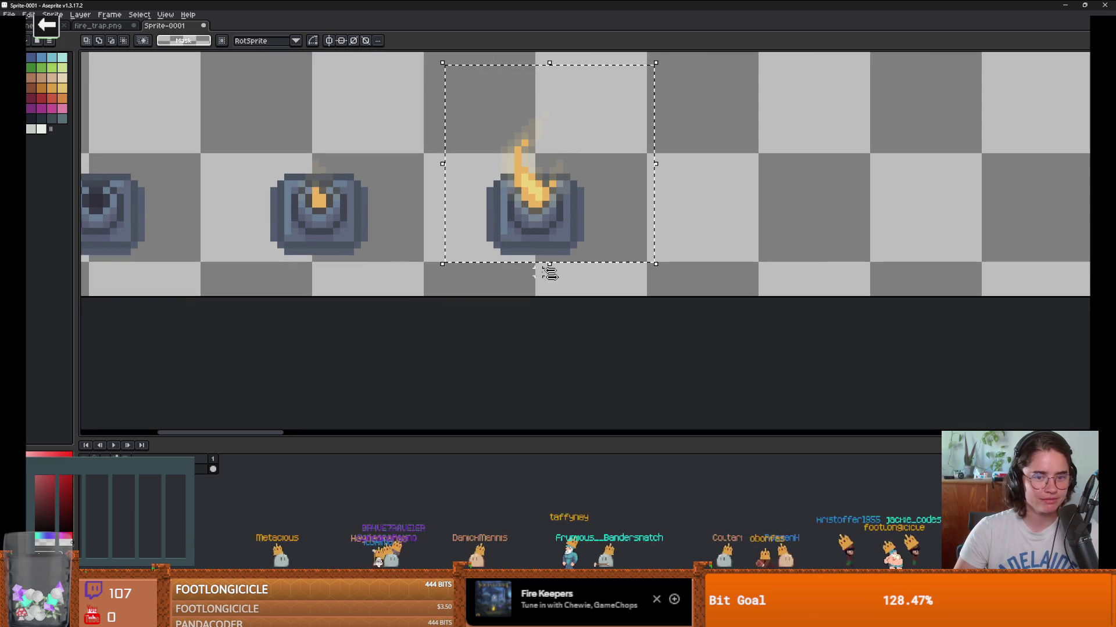
left_click(733, 271)
left_click_drag(427, 109, 677, 248)
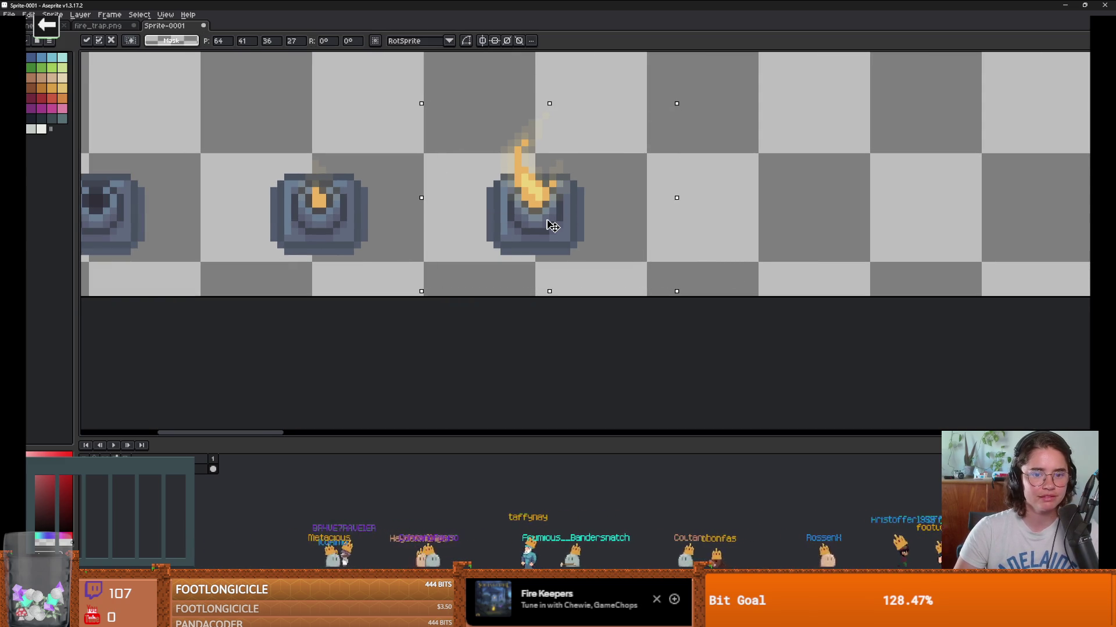
left_click_drag(548, 224, 555, 224)
left_click(684, 251)
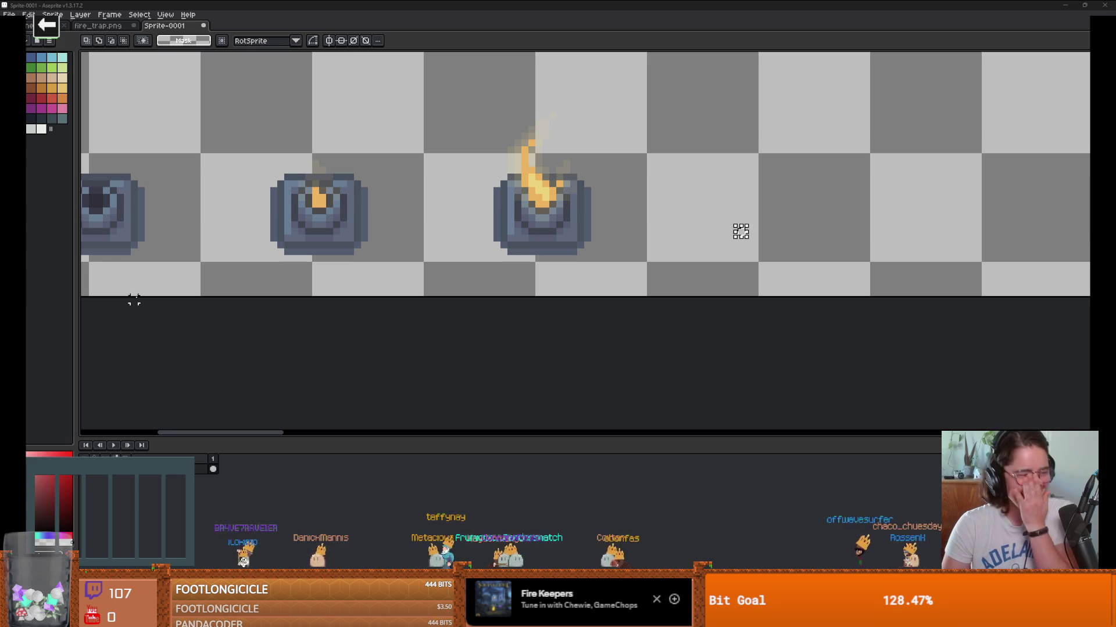
scroll(740, 231, "down", 1)
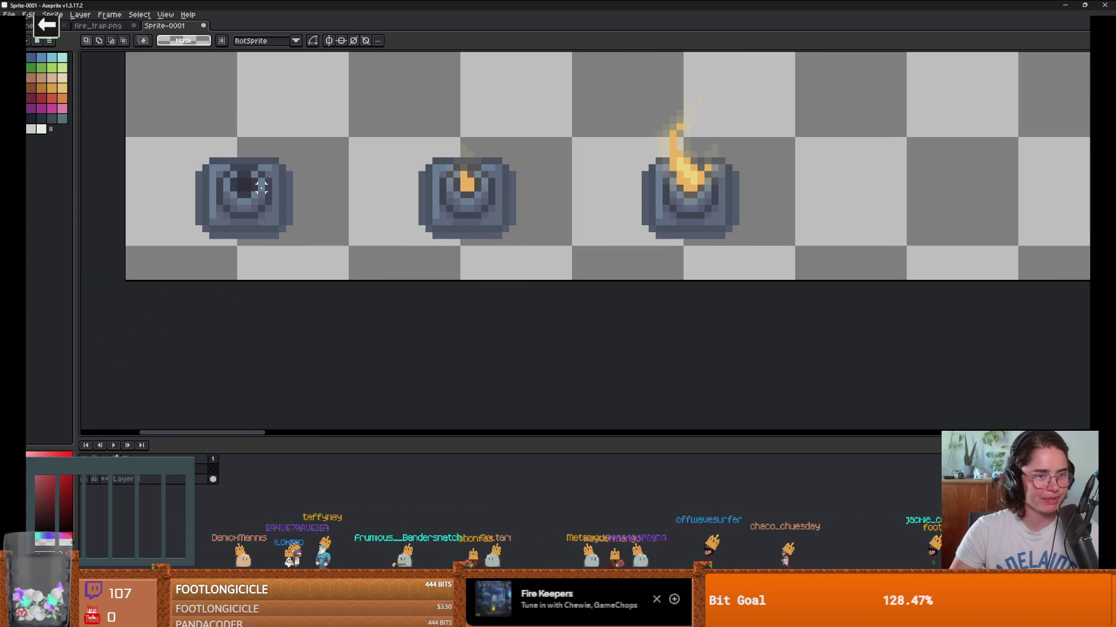
scroll(246, 284, "up", 1)
Step: Draw a short red guide bar under the left pot with the pencil
scroll(325, 219, "up", 1)
key("b")
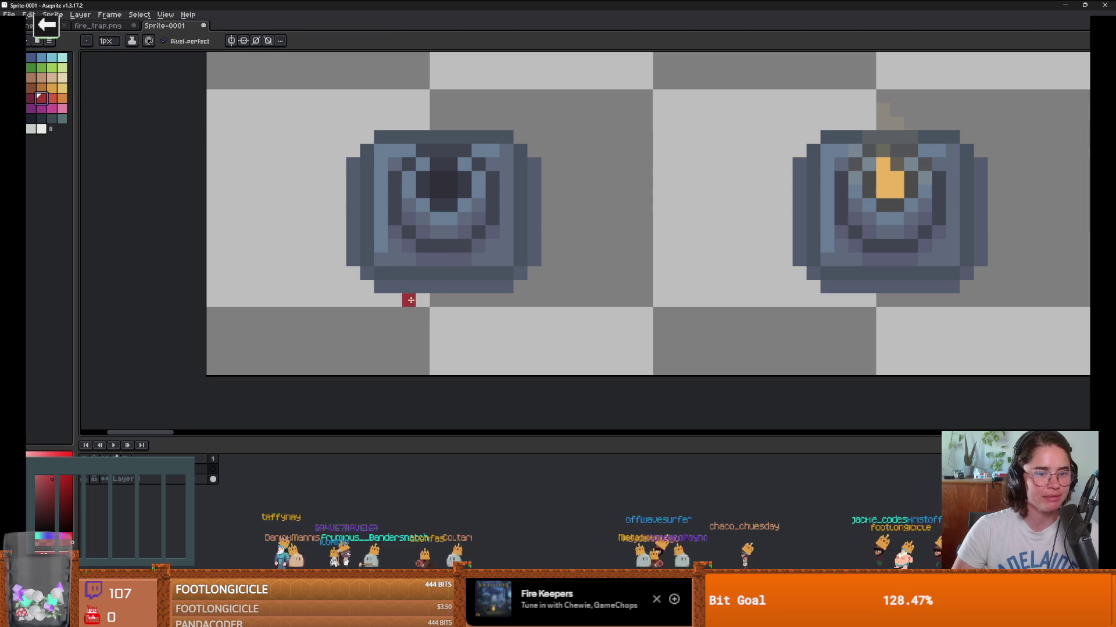
left_click_drag(424, 300, 381, 300)
scroll(465, 314, "down", 1)
Step: Select the red guide and copy it under the middle pot
key("m")
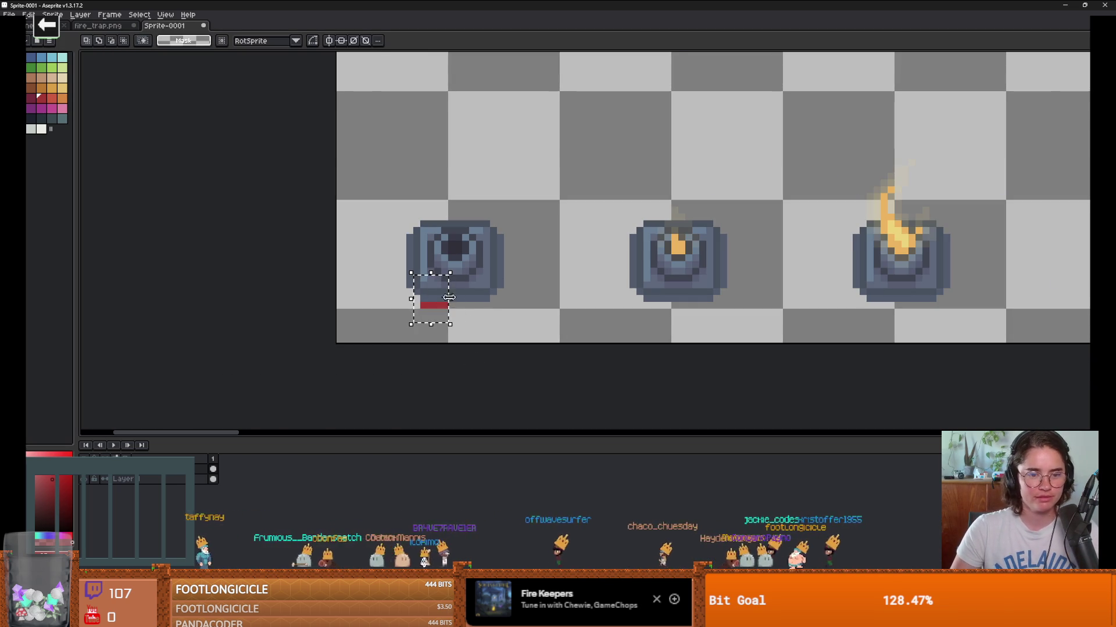
scroll(465, 318, "down", 1)
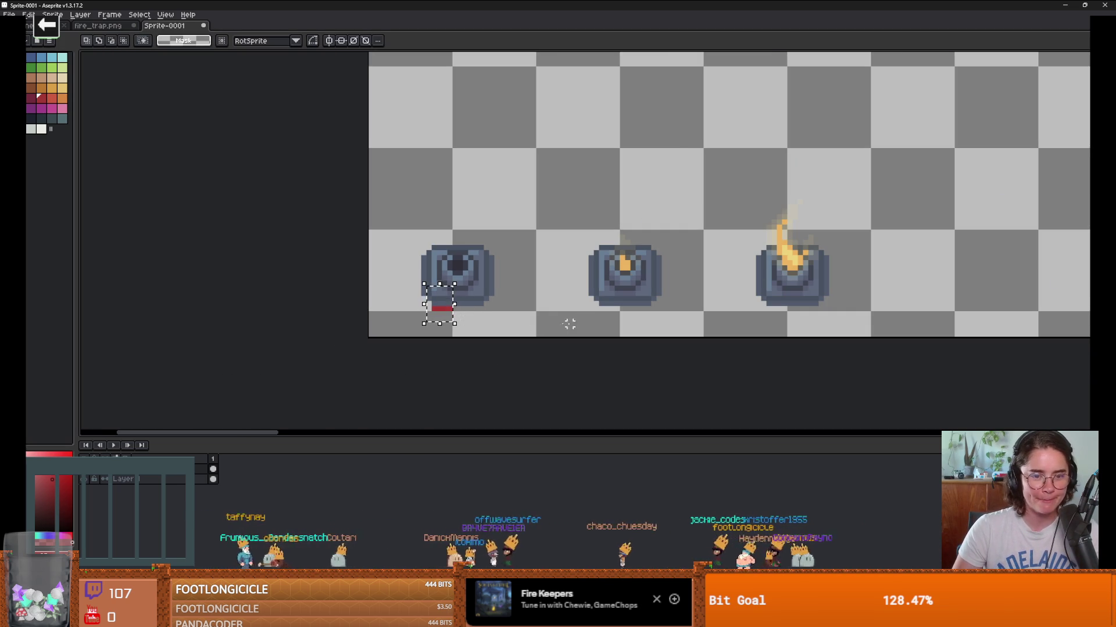
left_click_drag(449, 322, 616, 324)
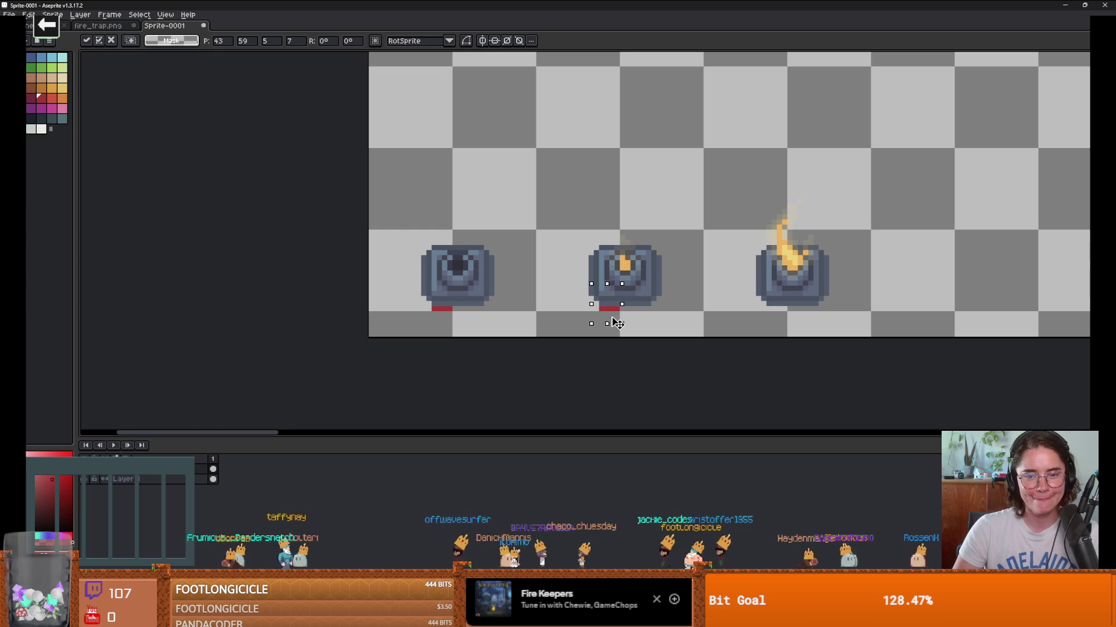
mouse_move(787, 319)
left_mouse_down()
mouse_move(449, 276)
mouse_move(561, 297)
mouse_move(456, 300)
mouse_move(572, 290)
left_mouse_up()
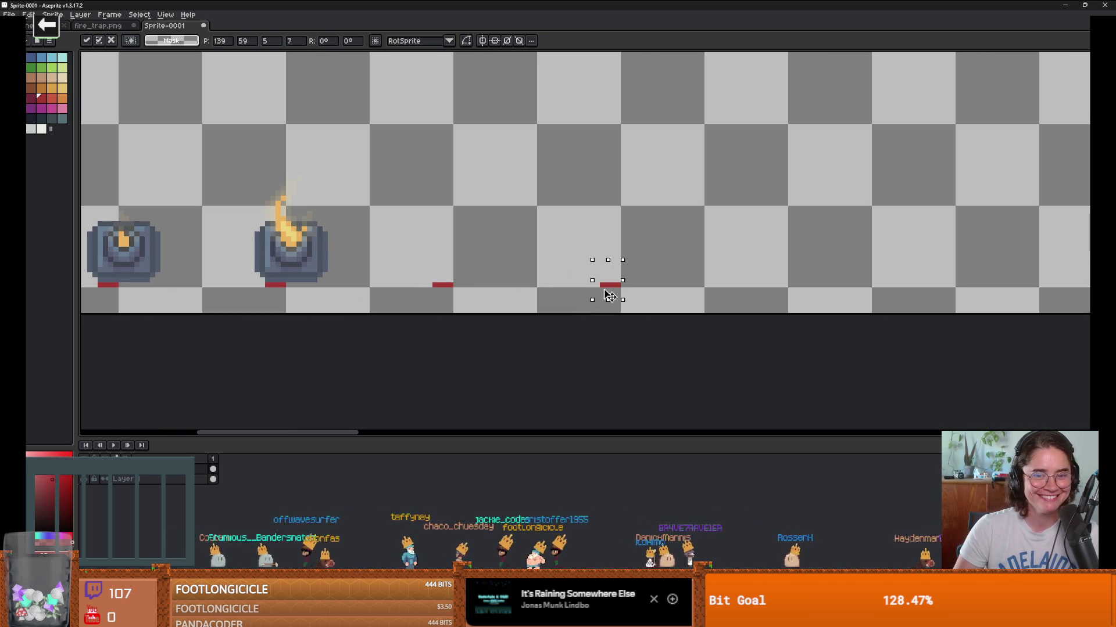
scroll(614, 297, "down", 1)
scroll(610, 294, "left", 1)
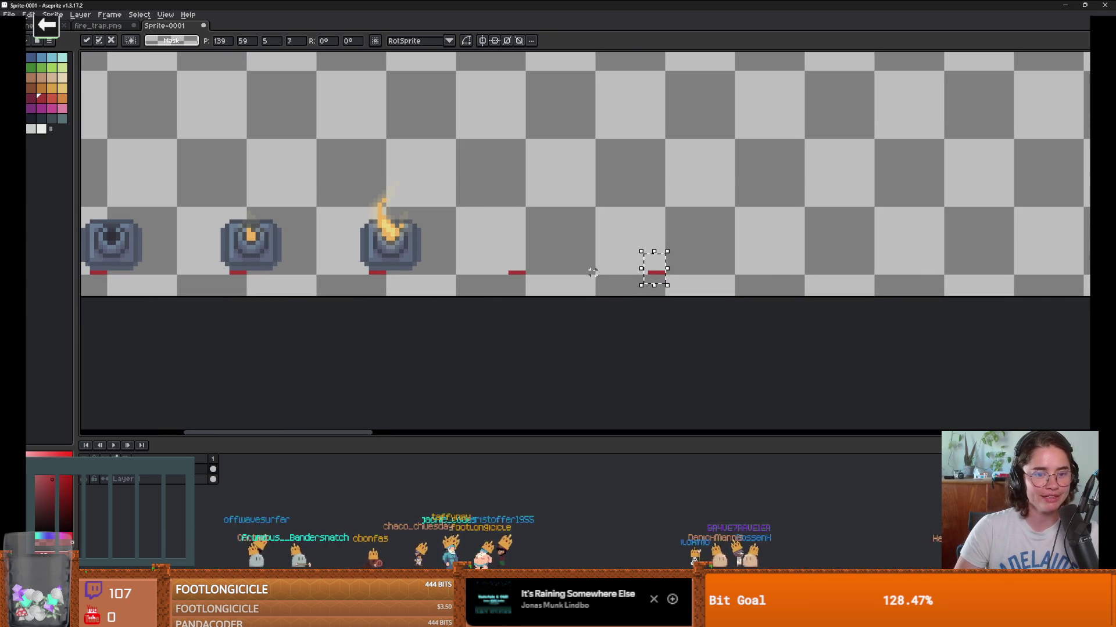
scroll(428, 286, "left", 2)
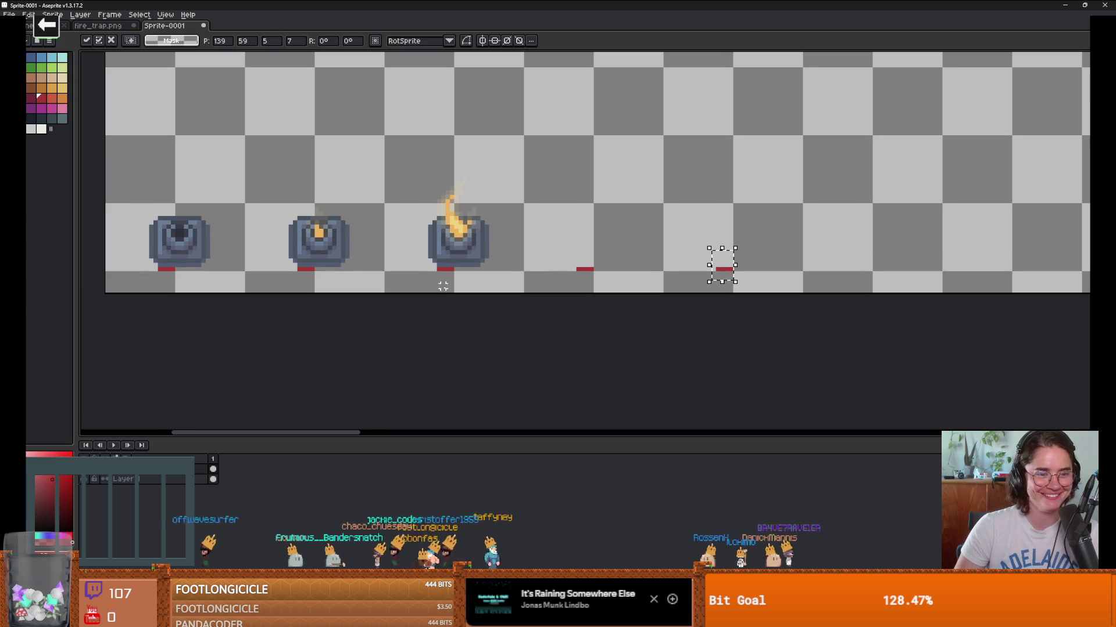
scroll(430, 285, "down", 1)
scroll(423, 286, "right", 1)
scroll(469, 285, "right", 1)
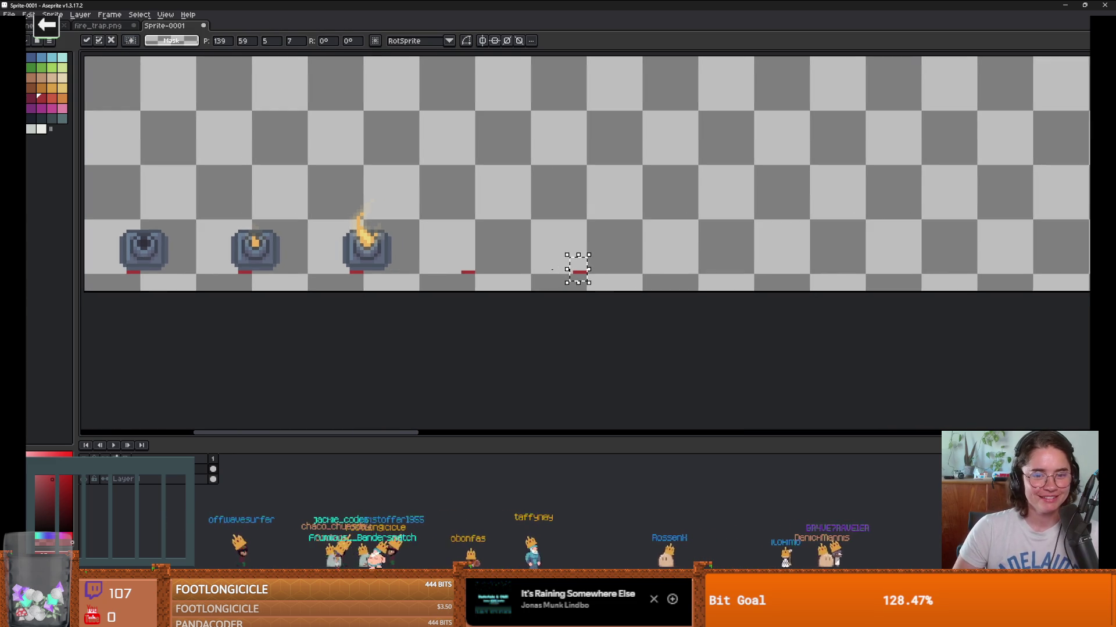
scroll(498, 267, "up", 1)
scroll(476, 261, "right", 1)
scroll(465, 257, "left", 1)
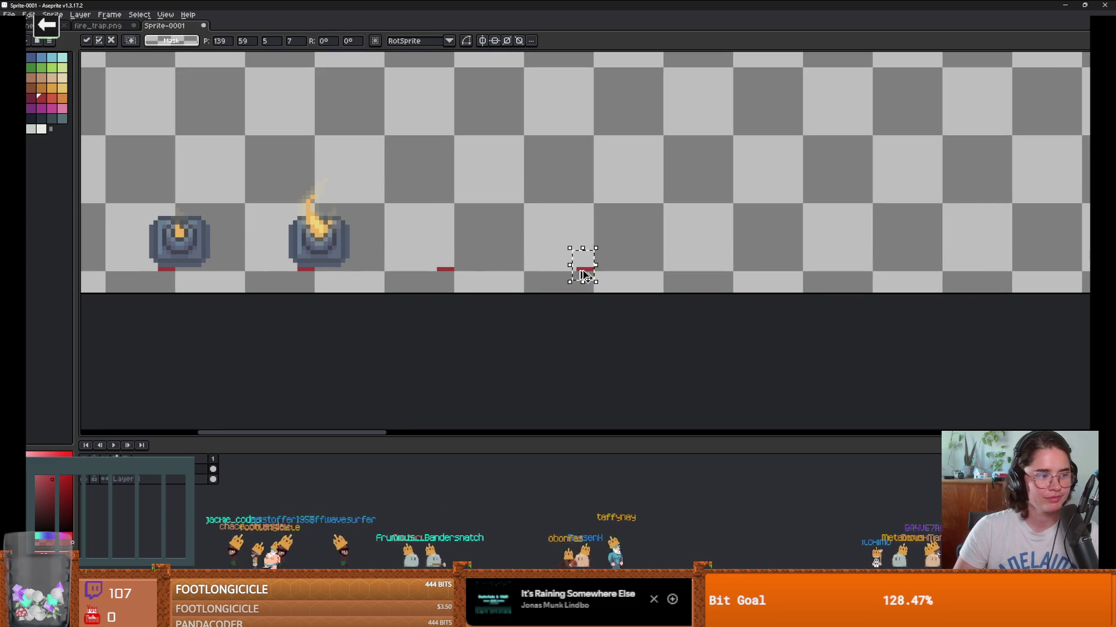
Step: Copy the red marker three more frame positions to the right along the strip
left_click_drag(586, 275, 726, 271)
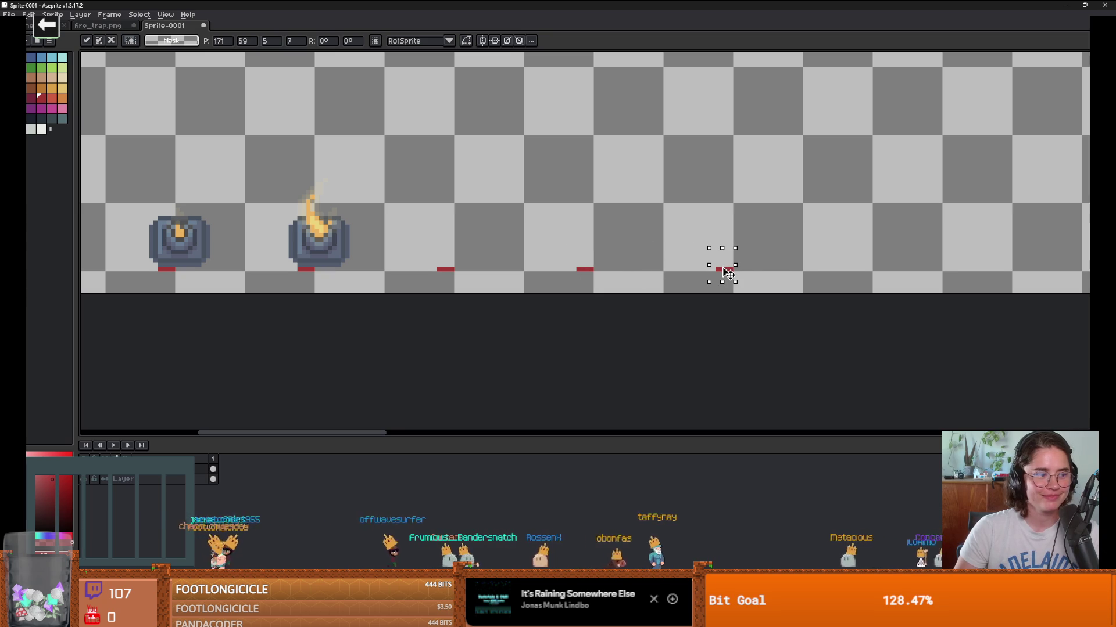
scroll(601, 248, "right", 3)
left_click_drag(549, 277, 689, 266)
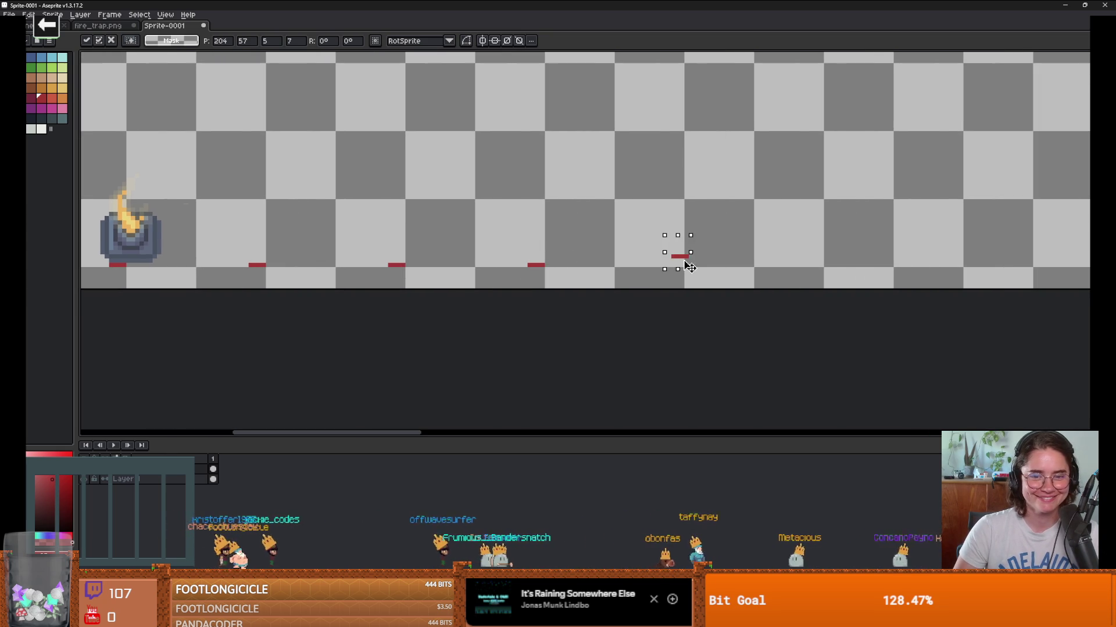
scroll(685, 275, "right", 4)
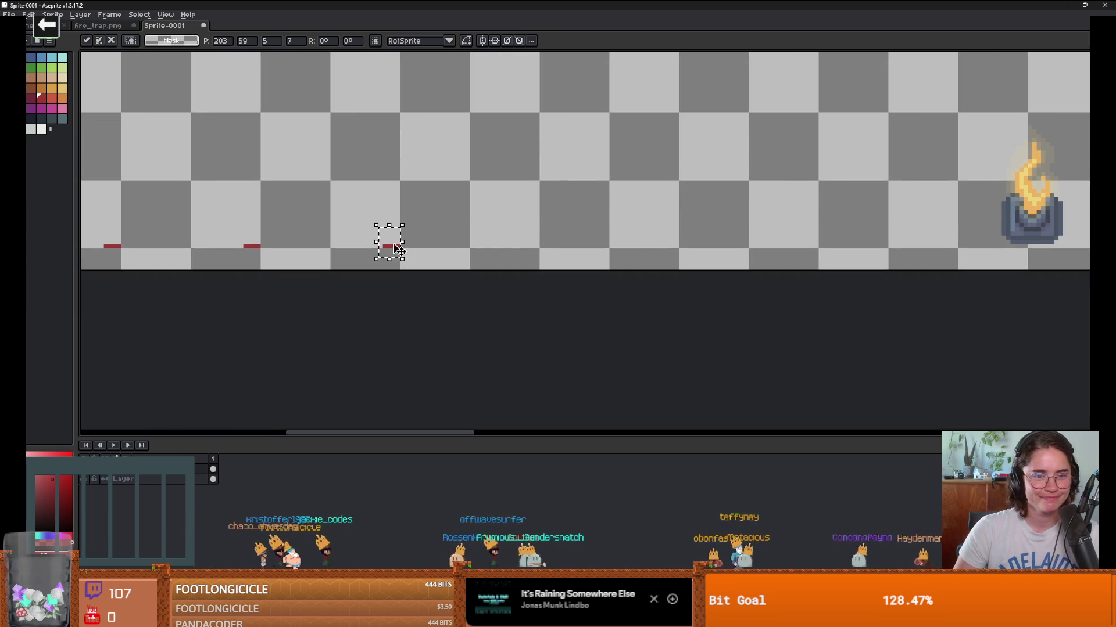
left_click_drag(530, 253, 685, 256)
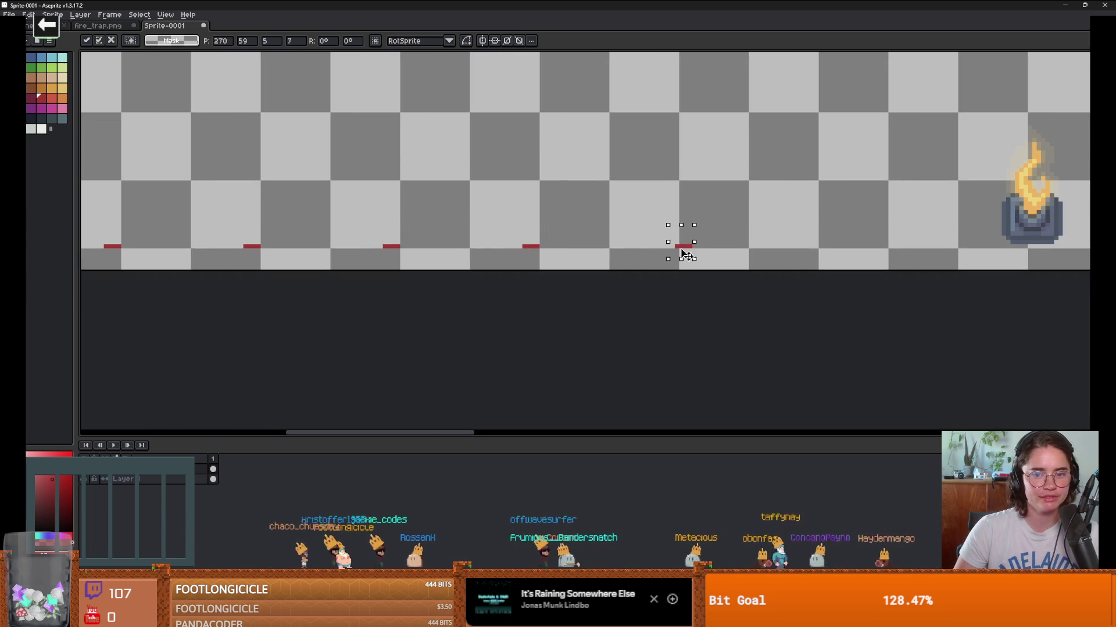
Step: Deselect the placed marker, then move the first fire sprite left and nudge it onto its red marker
key("ctrl+d")
scroll(563, 231, "down", 2)
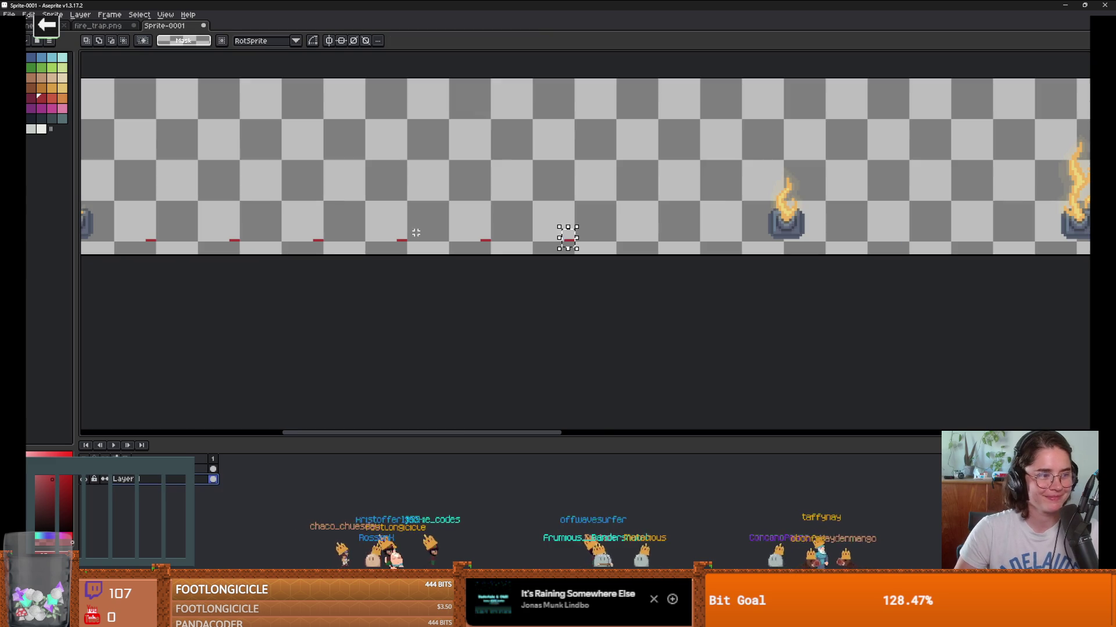
scroll(420, 296, "down", 1)
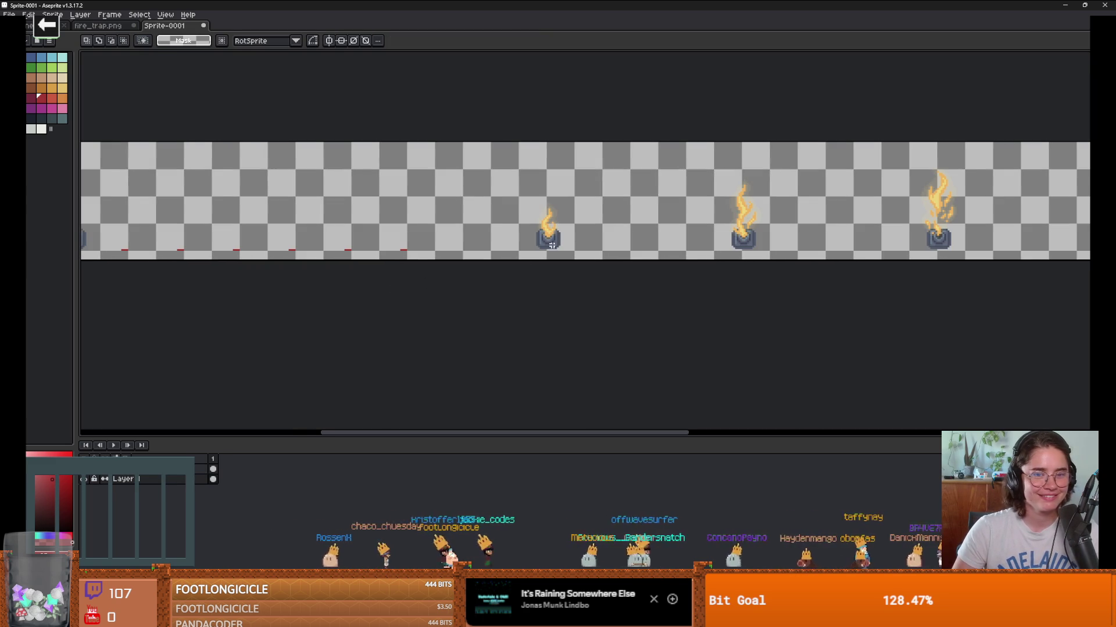
mouse_move(491, 186)
left_mouse_down()
mouse_move(605, 274)
mouse_move(623, 273)
mouse_move(255, 255)
left_mouse_up()
scroll(688, 267, "left", 2)
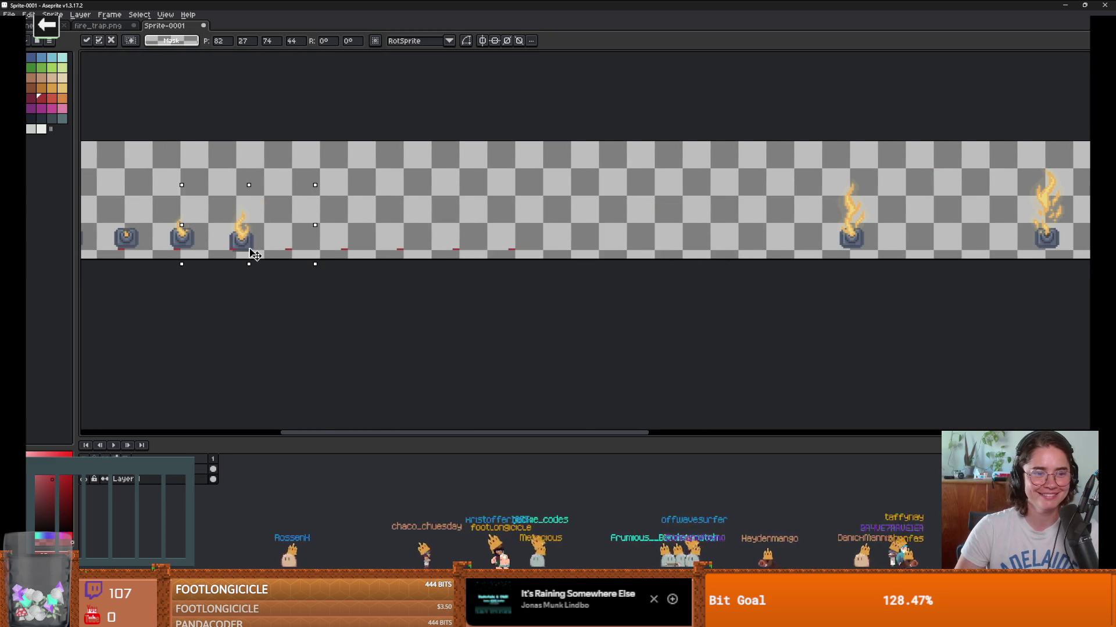
scroll(255, 256, "left", 2)
mouse_move(395, 250)
left_mouse_down()
mouse_move(379, 241)
mouse_move(409, 241)
left_mouse_up()
scroll(387, 249, "up", 5)
scroll(595, 261, "down", 3)
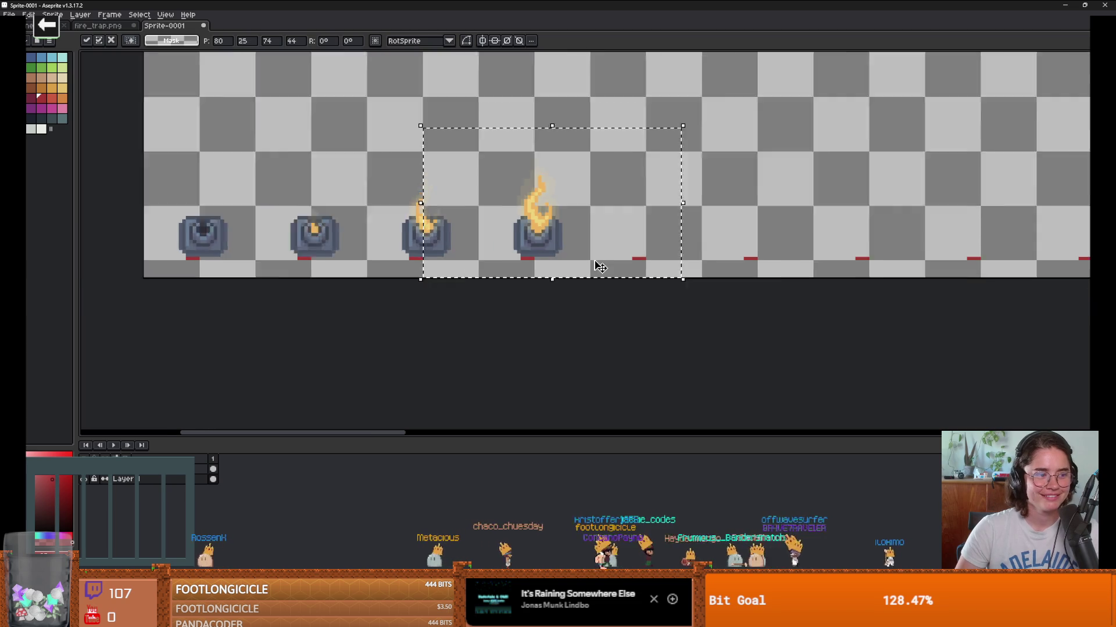
scroll(600, 267, "down", 1)
scroll(600, 267, "right", 10)
Step: Select the next fire sprite, carry it to the strip's left end, and settle it onto its marker
left_click_drag(556, 88, 711, 296)
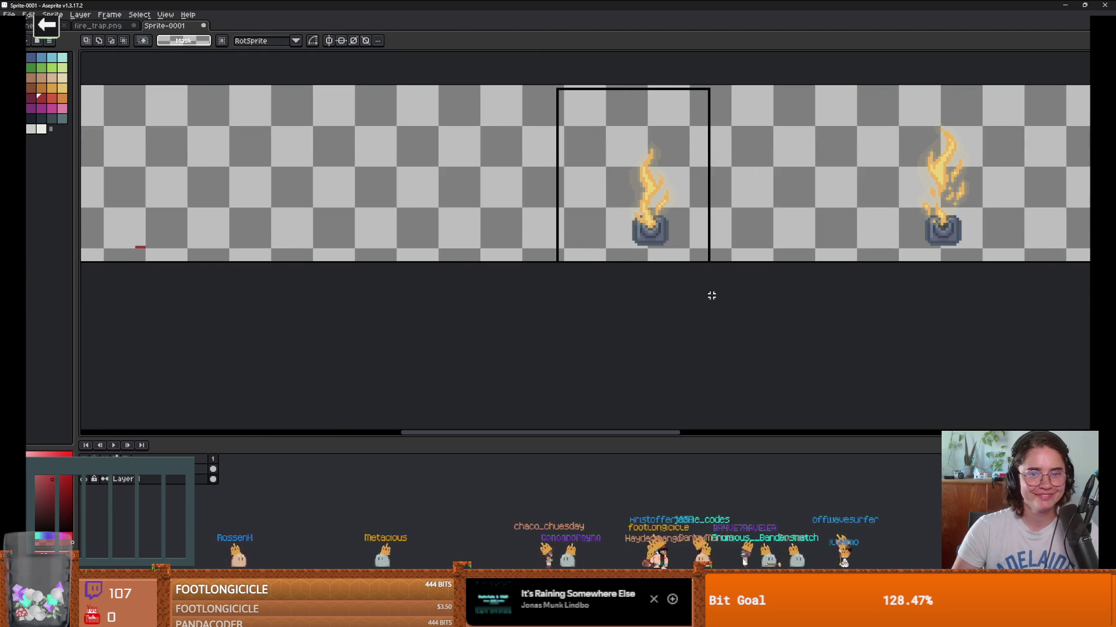
left_click_drag(604, 219, 44, 220)
scroll(458, 204, "left", 7)
left_click_drag(457, 195, 188, 181)
scroll(396, 206, "up", 4)
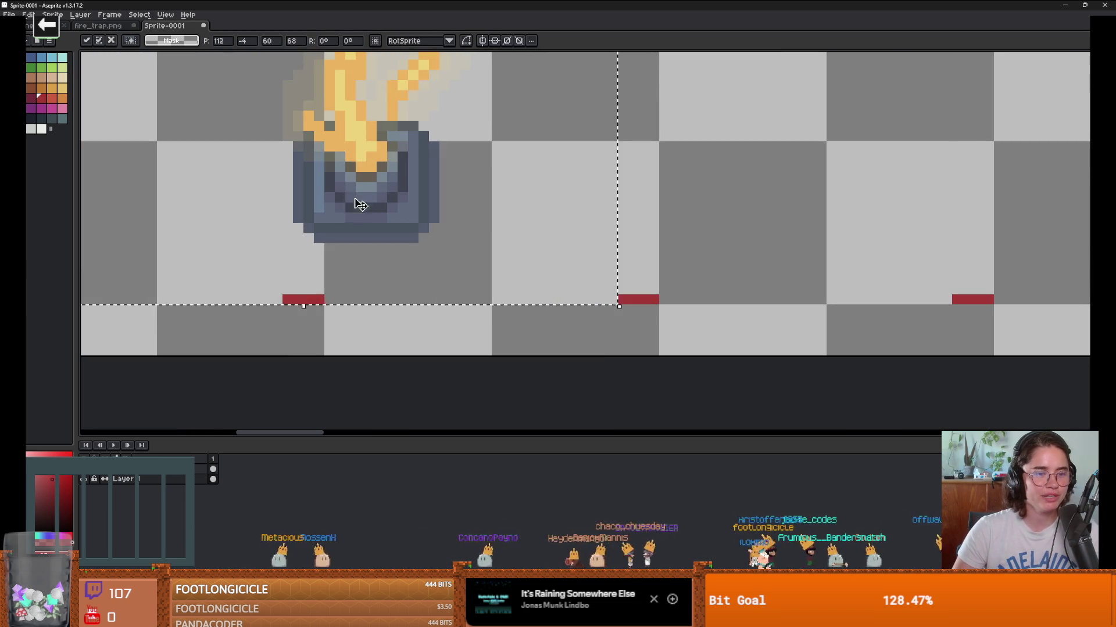
left_click_drag(360, 204, 323, 248)
scroll(516, 260, "down", 6)
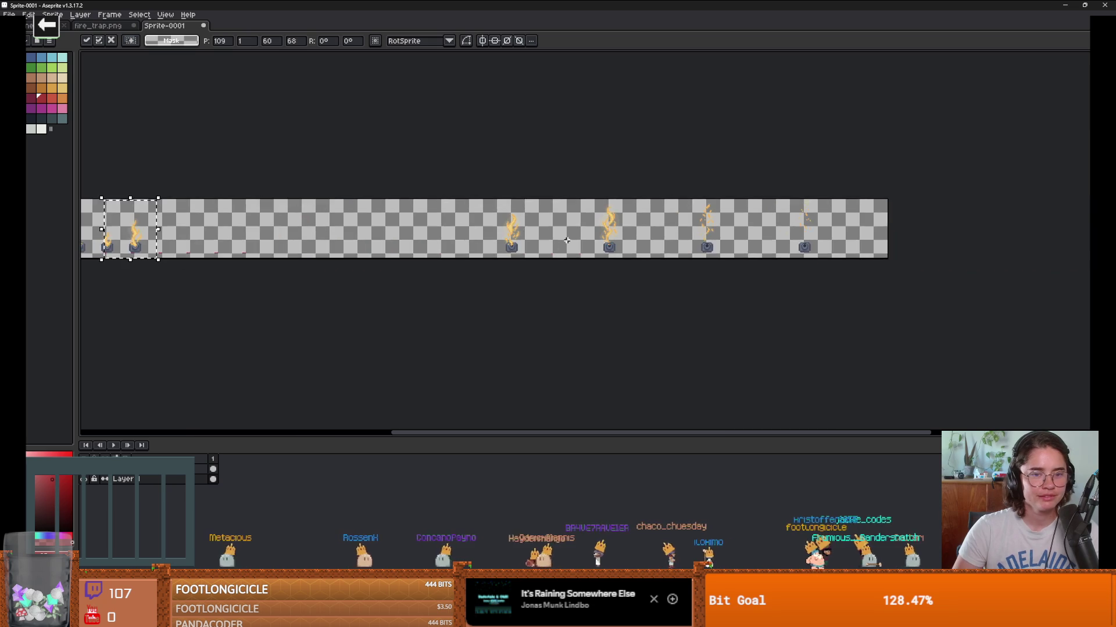
scroll(523, 233, "up", 2)
Step: Move the remaining fire frames left beside the previous flames so the flames grow left to right
left_click_drag(454, 175, 569, 282)
mouse_move(507, 268)
left_mouse_down()
mouse_move(179, 266)
mouse_move(399, 249)
mouse_move(319, 230)
left_mouse_up()
left_click_drag(560, 236, 204, 234)
scroll(204, 236, "up", 1)
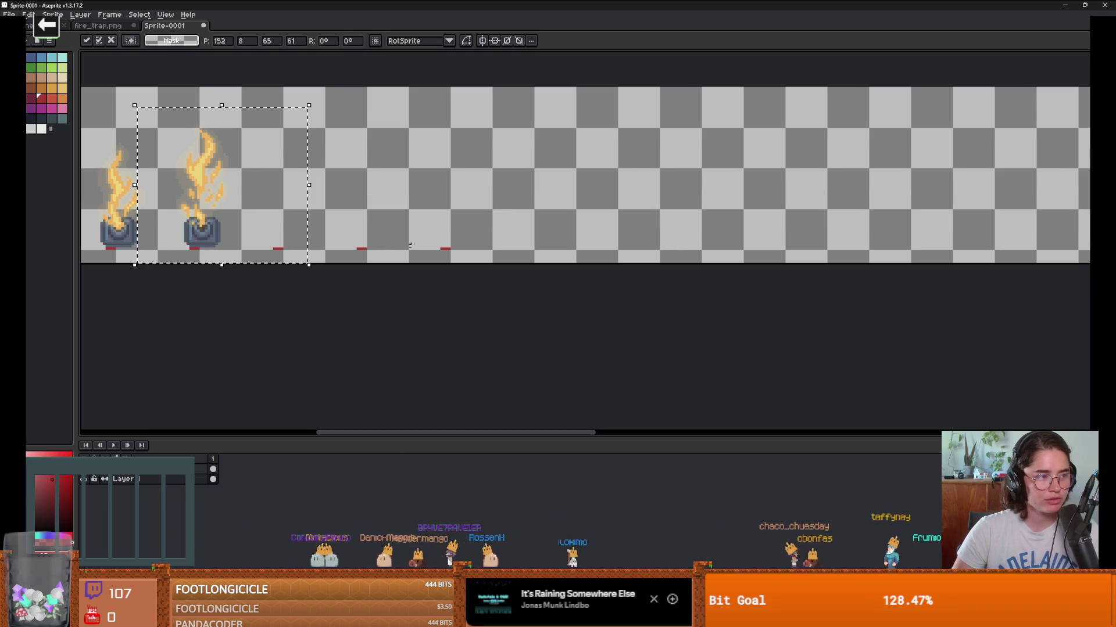
scroll(239, 246, "down", 2)
scroll(407, 212, "up", 1)
scroll(406, 212, "right", 5)
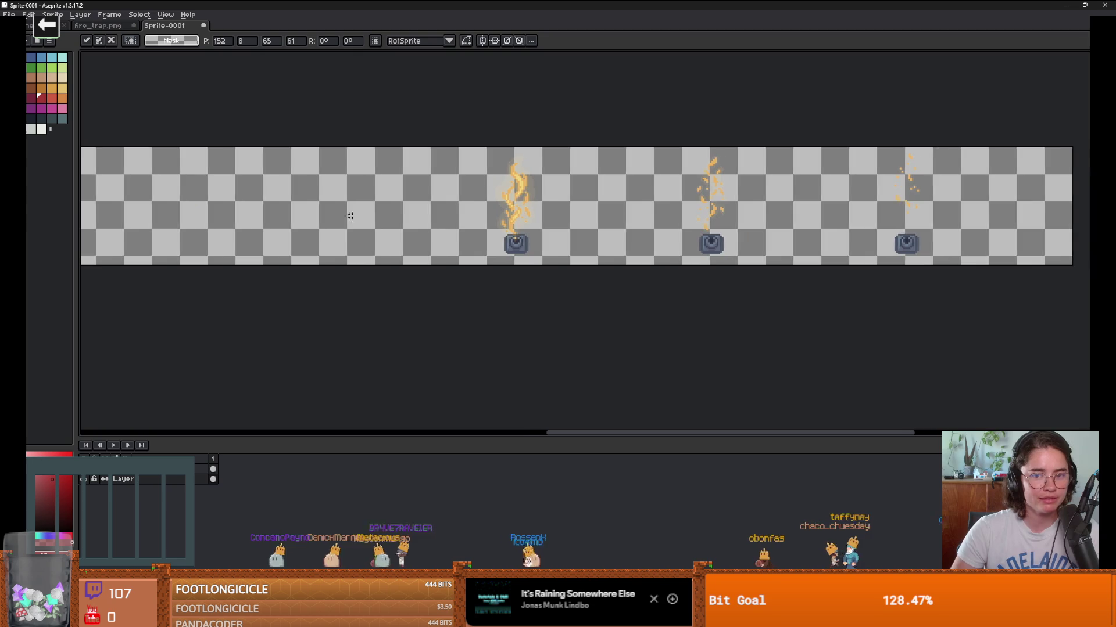
scroll(406, 212, "down", 1)
mouse_move(424, 178)
left_mouse_down()
mouse_move(524, 245)
mouse_move(174, 227)
mouse_move(354, 226)
left_mouse_up()
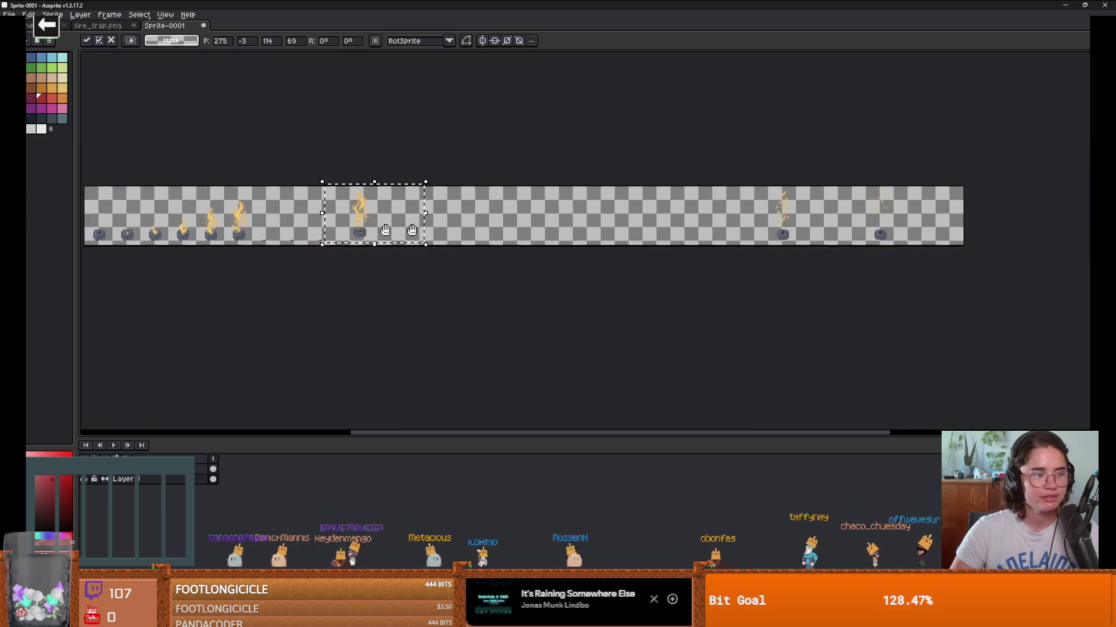
scroll(354, 227, "up", 2)
mouse_move(562, 229)
left_mouse_down()
mouse_move(345, 233)
mouse_move(381, 239)
left_mouse_up()
scroll(334, 238, "up", 2)
Step: Move the selected fire frame across the strip next to the sequence and drop it
scroll(510, 249, "down", 2)
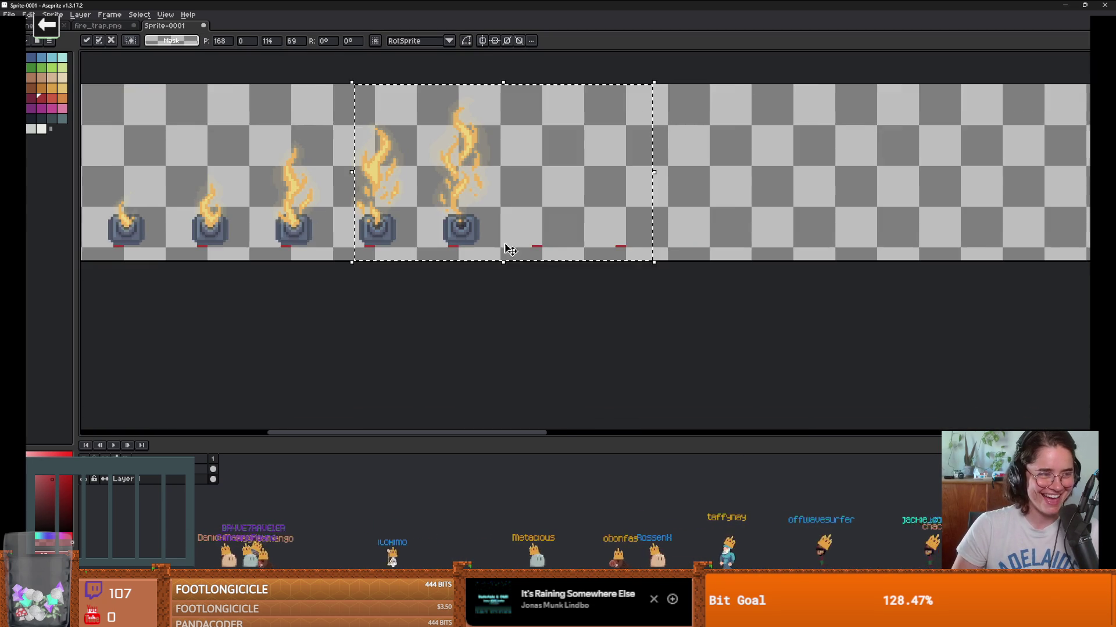
scroll(510, 249, "right", 2)
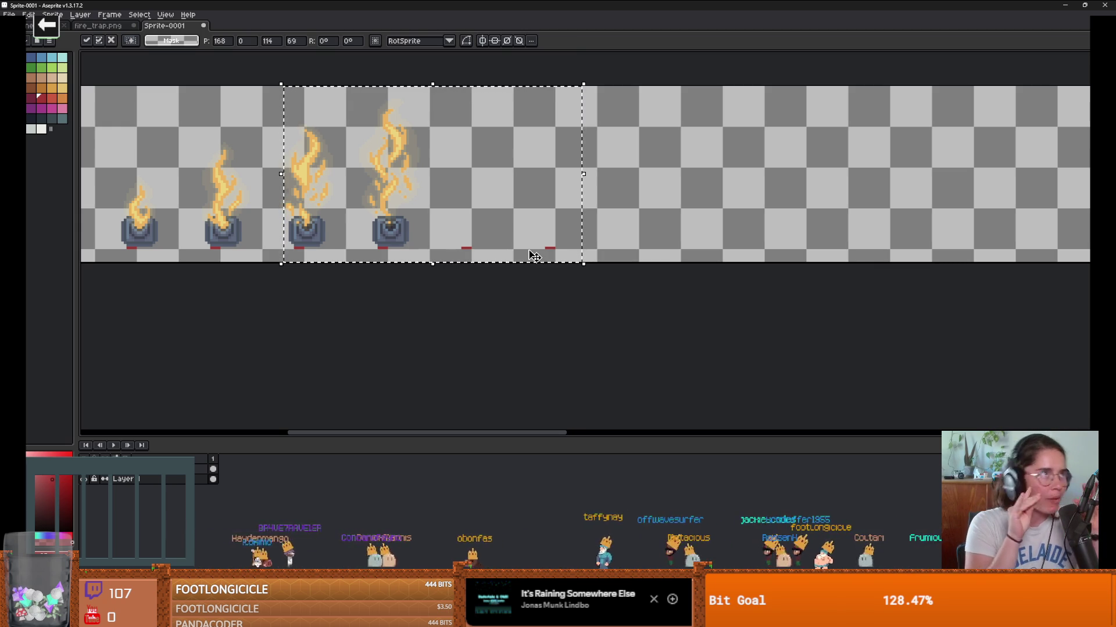
scroll(533, 256, "down", 2)
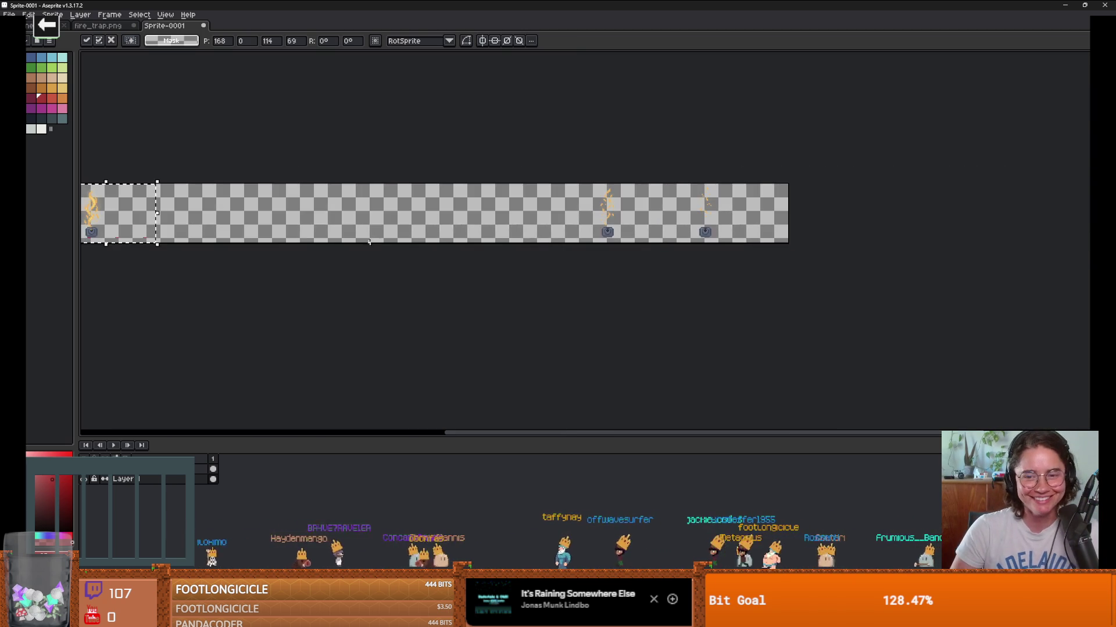
scroll(369, 242, "up", 2)
mouse_move(765, 304)
left_mouse_down()
mouse_move(450, 212)
mouse_move(124, 211)
mouse_move(609, 235)
left_mouse_up()
scroll(607, 238, "up", 2)
scroll(755, 250, "down", 1)
mouse_move(874, 259)
left_mouse_down()
mouse_move(215, 259)
mouse_move(227, 273)
left_mouse_up()
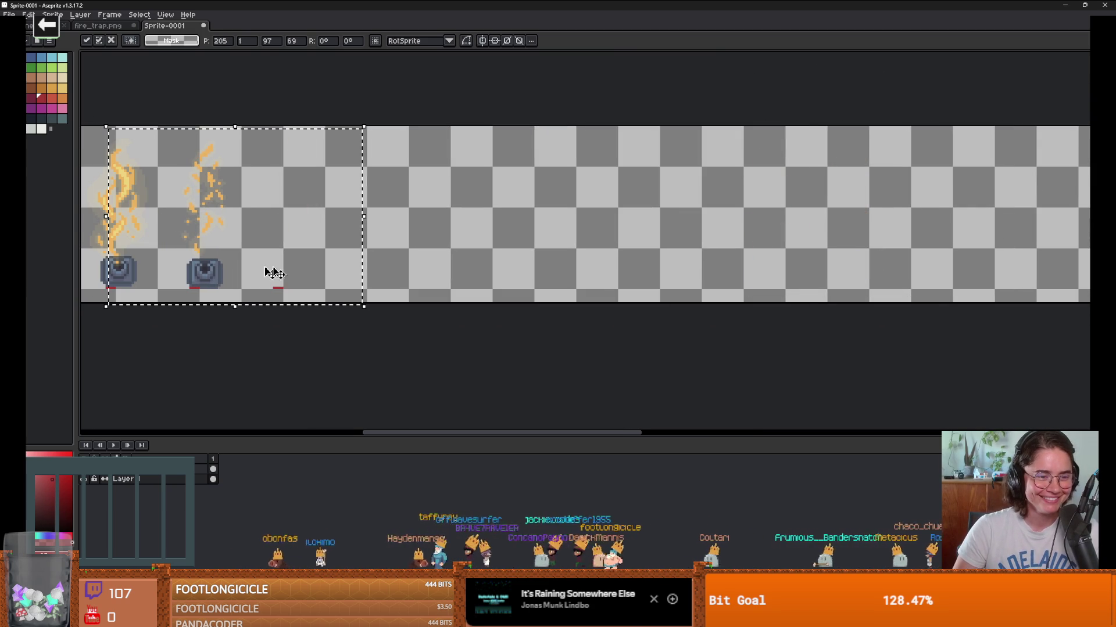
left_click(553, 266)
Step: Select the remaining fading-flame and cannon frames and place them right after the flame frames
scroll(553, 266, "down", 2)
scroll(473, 279, "up", 1)
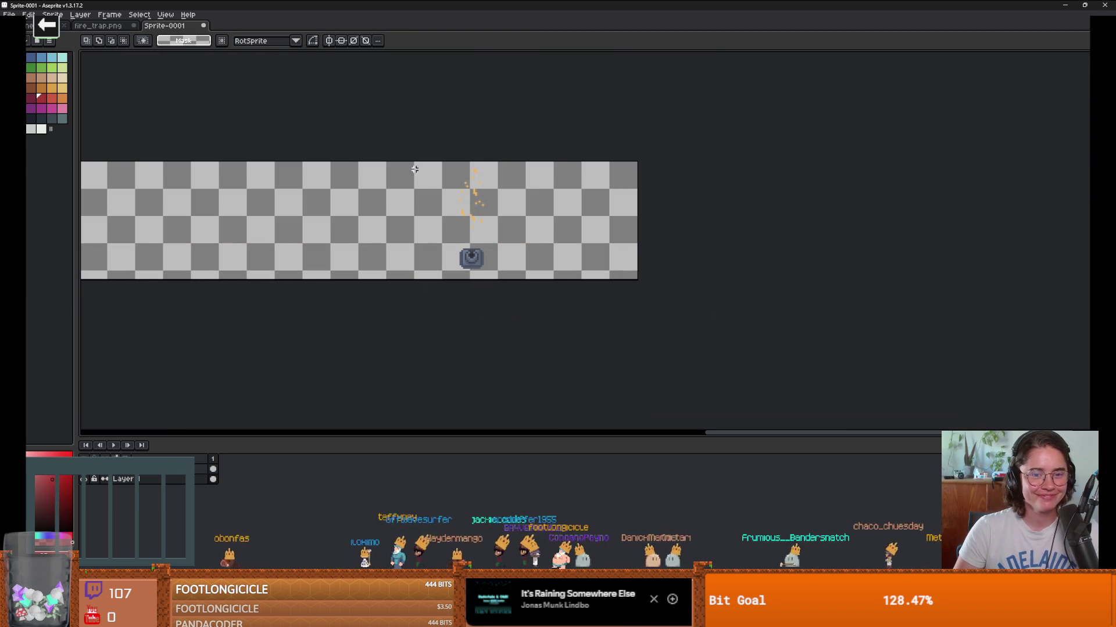
left_click_drag(412, 158, 559, 286)
left_click_drag(655, 288, 328, 108)
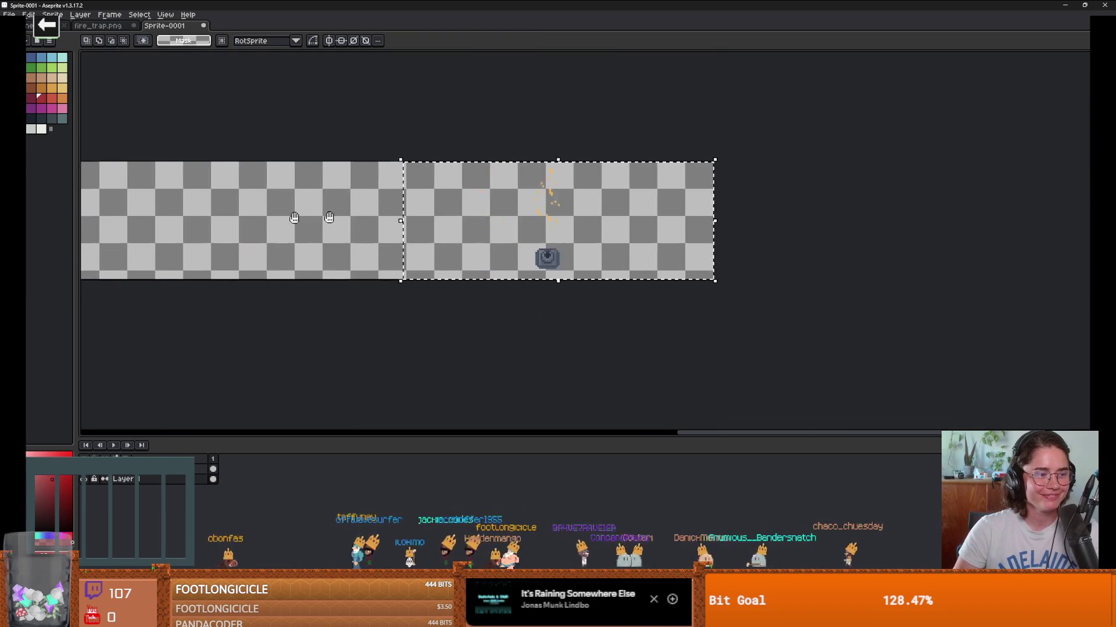
scroll(717, 195, "down", 2)
mouse_move(598, 224)
left_mouse_down()
mouse_move(208, 219)
mouse_move(386, 221)
left_mouse_up()
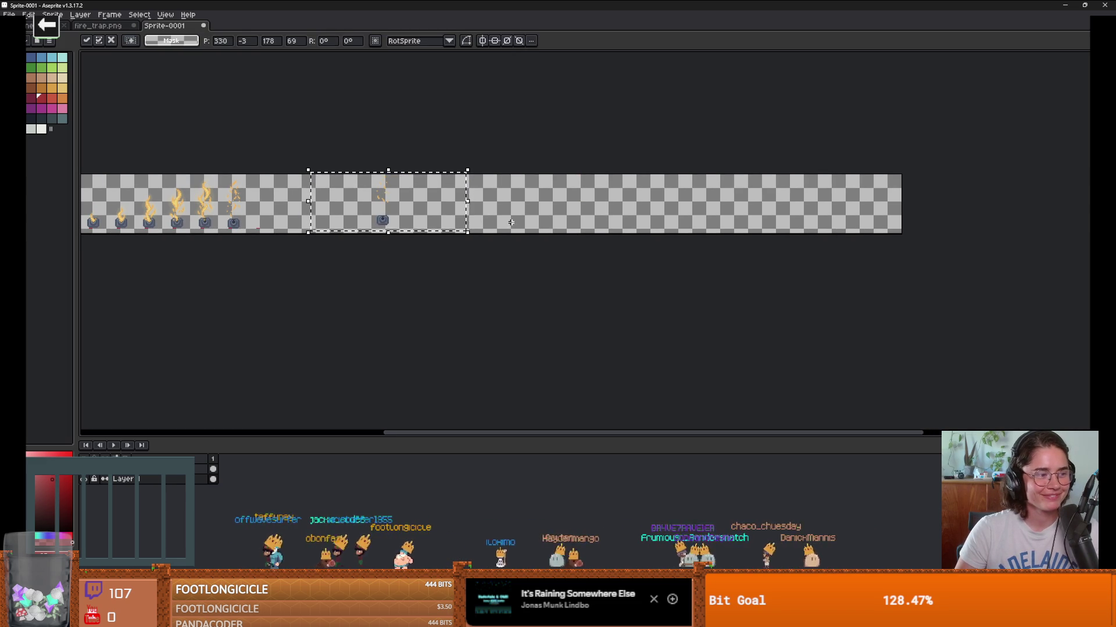
left_click_drag(406, 221, 278, 220)
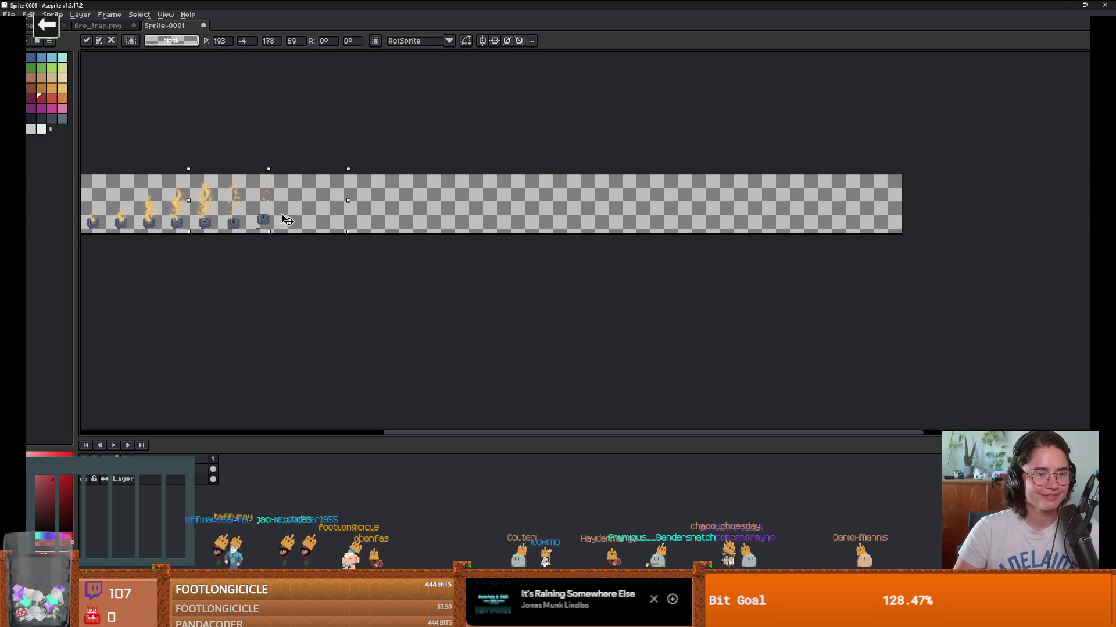
scroll(284, 223, "up", 4)
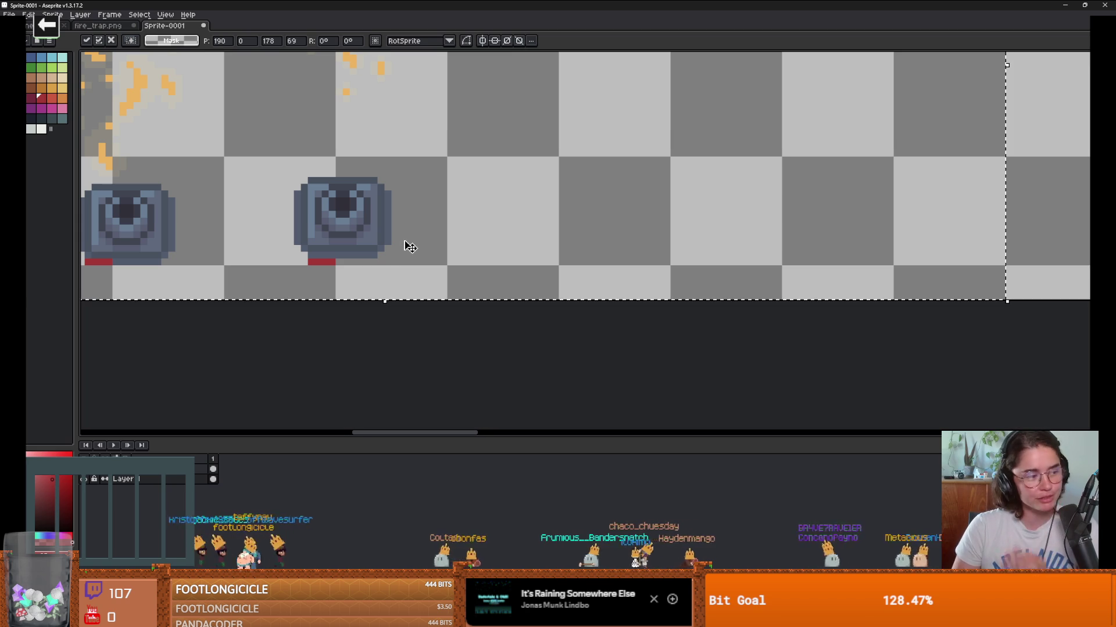
scroll(383, 293, "down", 4)
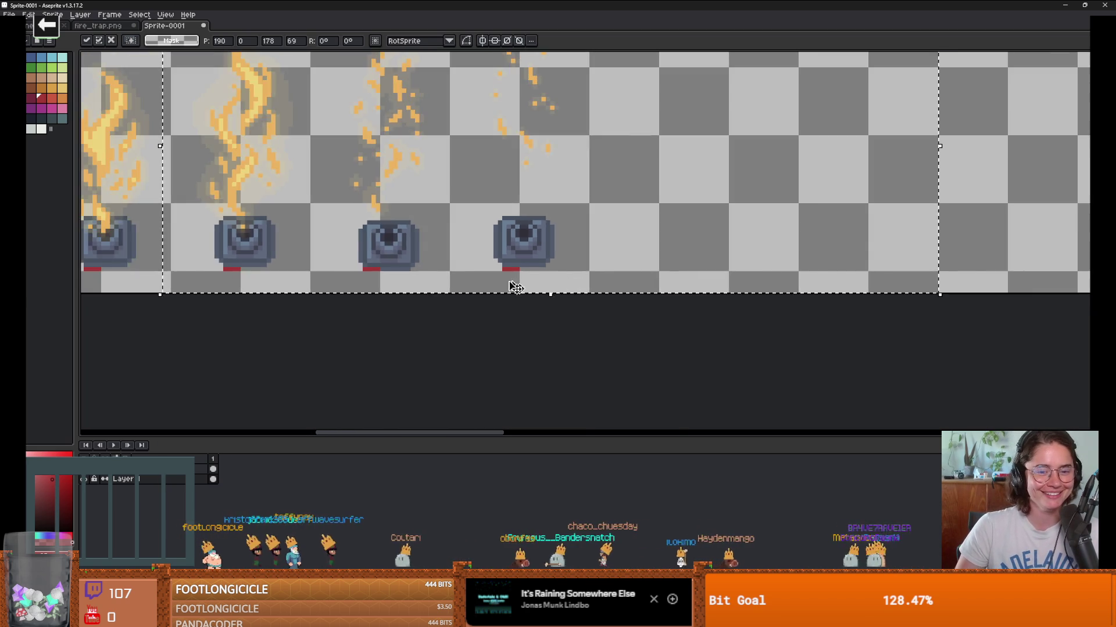
scroll(376, 306, "down", 5)
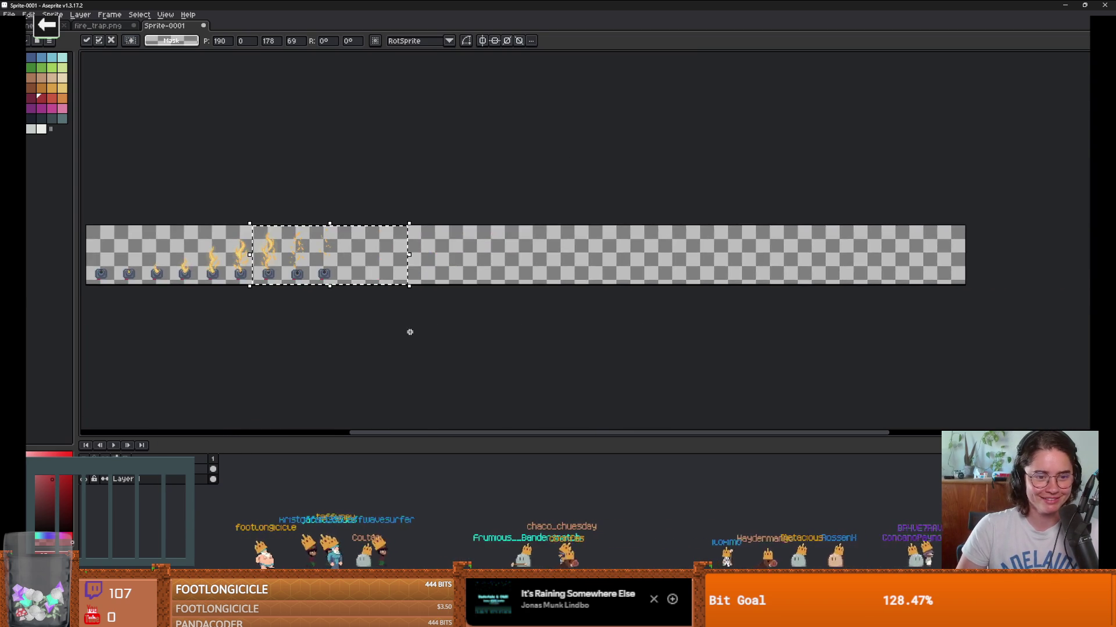
scroll(709, 299, "up", 4)
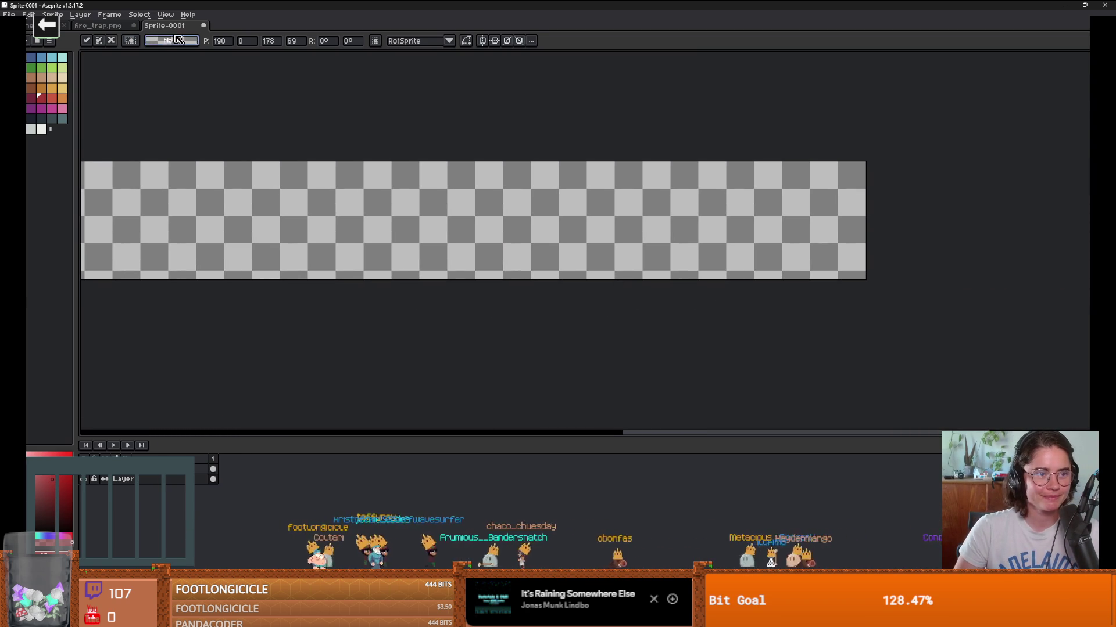
Step: Copy the frame rows from the fire_trap.png sheet
left_click(98, 26)
scroll(965, 193, "down", 3)
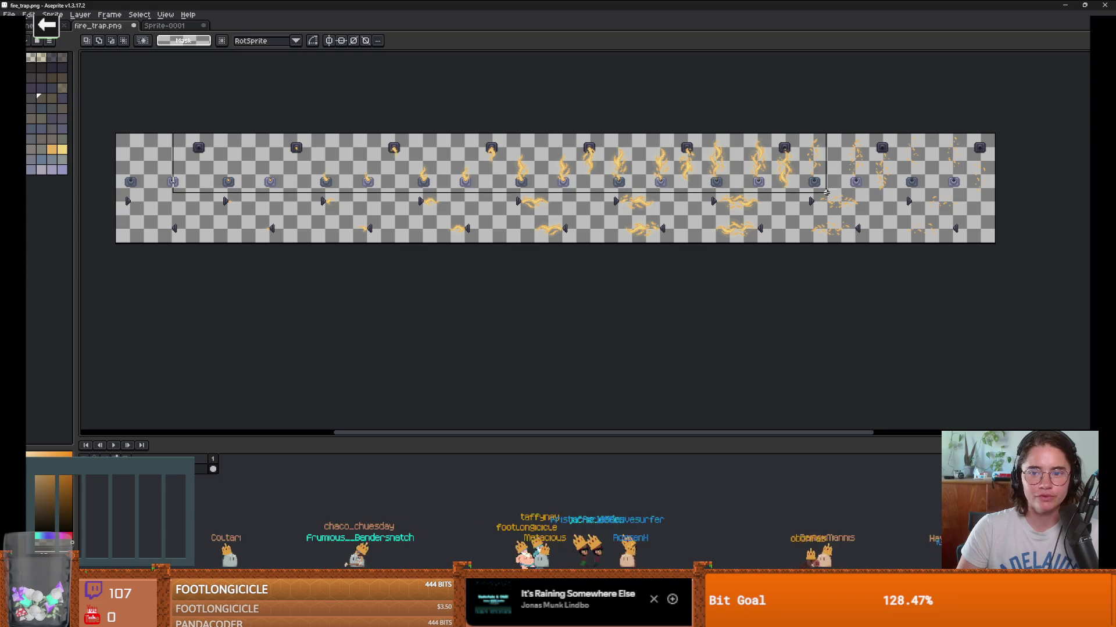
left_click_drag(965, 193, 1004, 197)
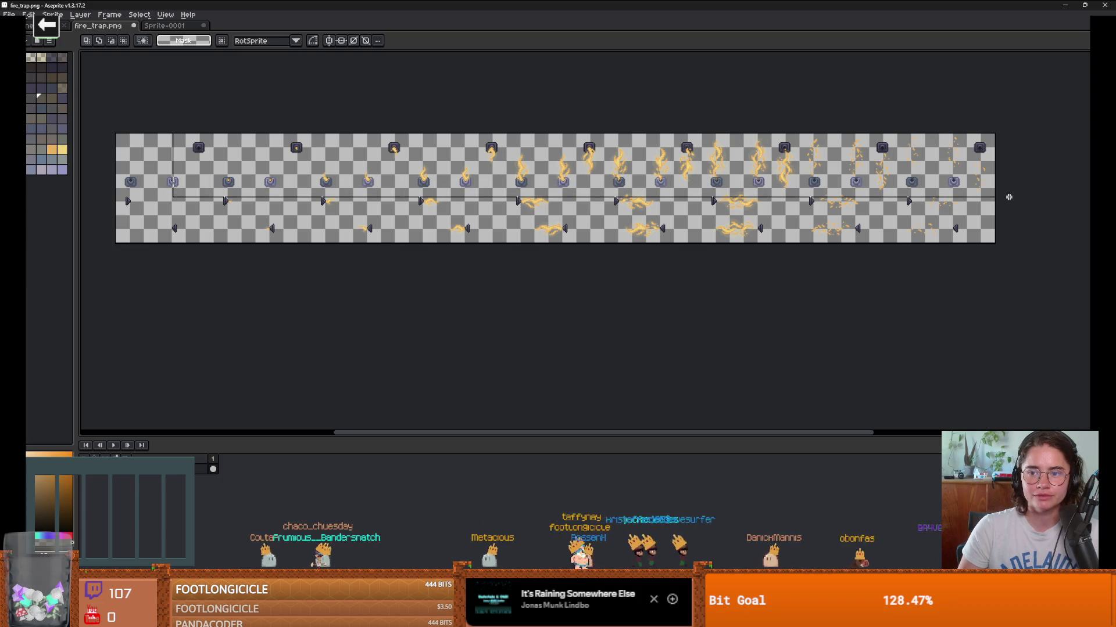
key("ctrl+c")
Step: Paste into Sprite-0001 and widen its canvas to the right with Canvas Size
key("ctrl+Tab")
key("ctrl+v")
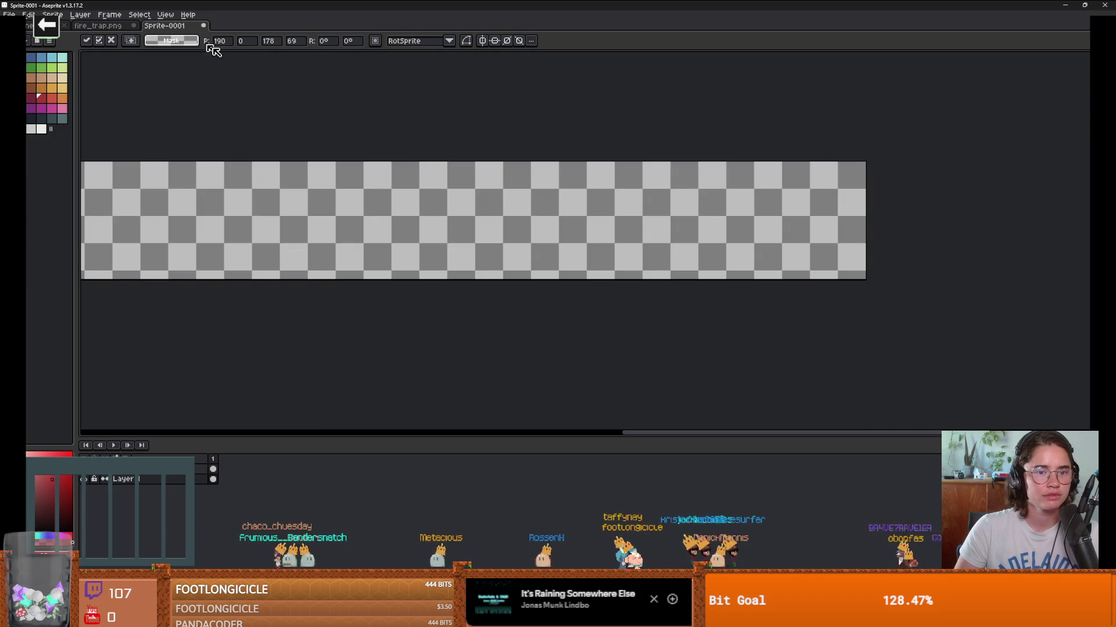
scroll(364, 214, "down", 3)
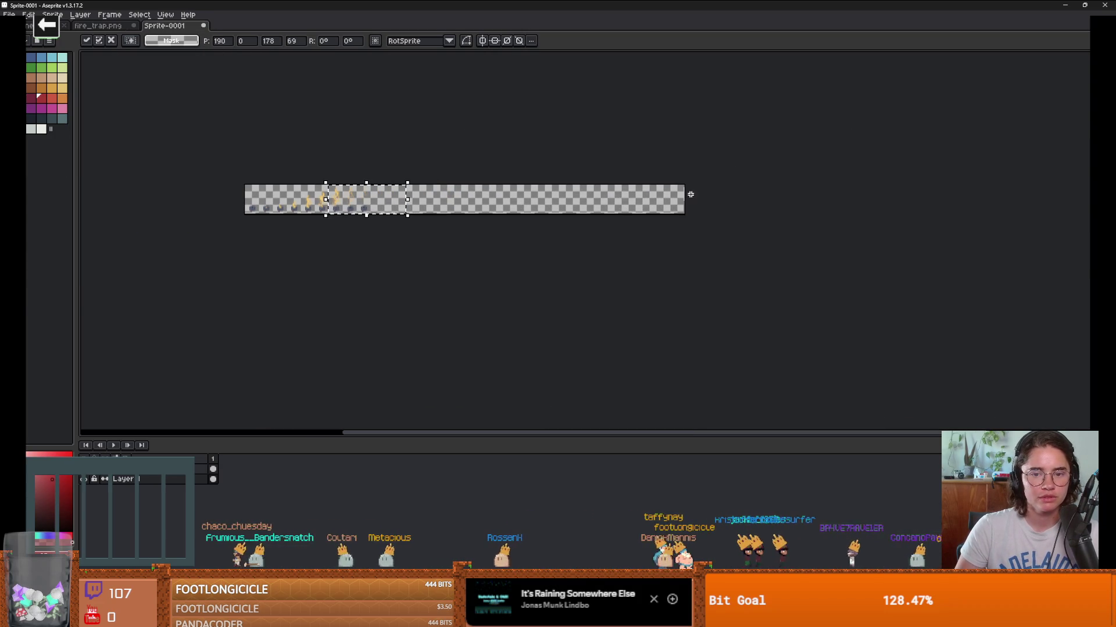
key("ctrl+alt+c")
left_click_drag(690, 194, 1063, 195)
key("Return")
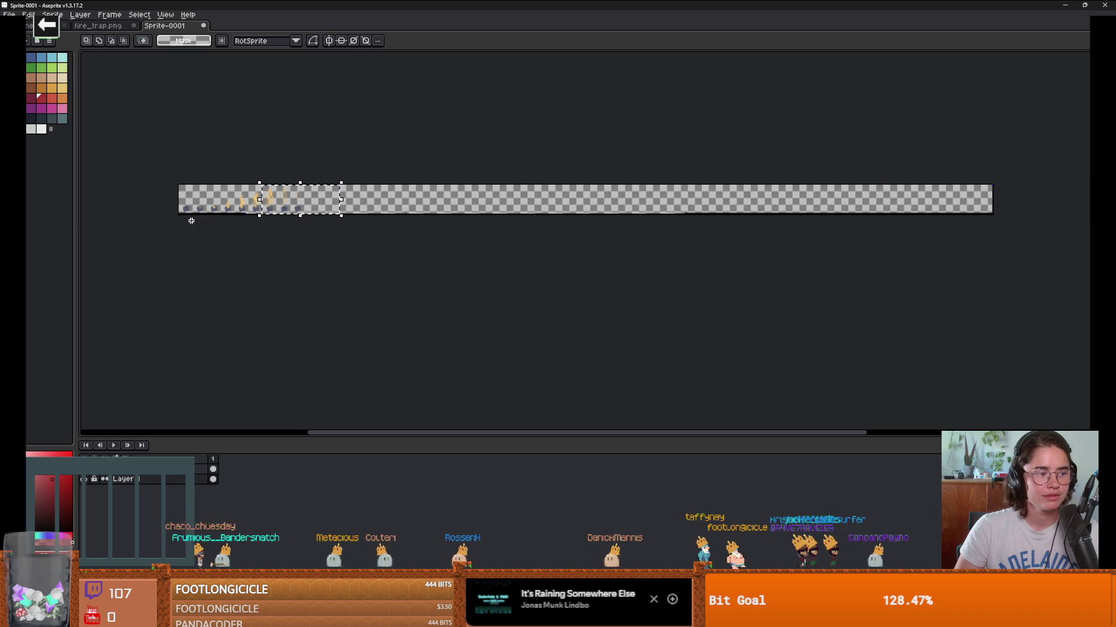
Step: Paste the fire-trap strip again and shift it left and down into place
scroll(200, 216, "up", 3)
scroll(204, 218, "down", 3)
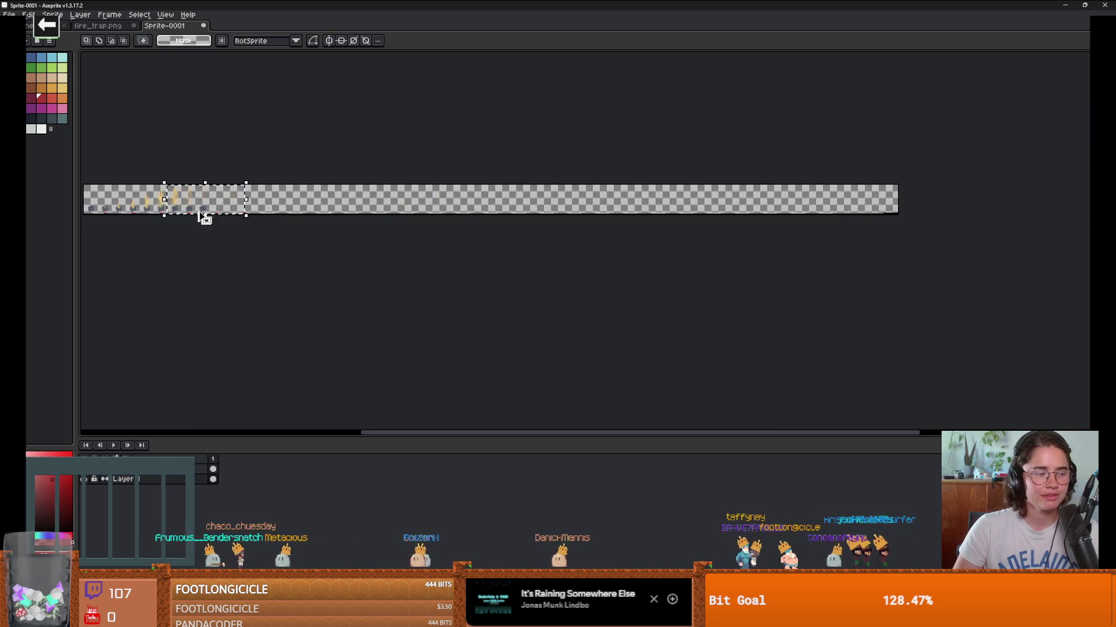
scroll(204, 215, "up", 1)
key("ctrl+v")
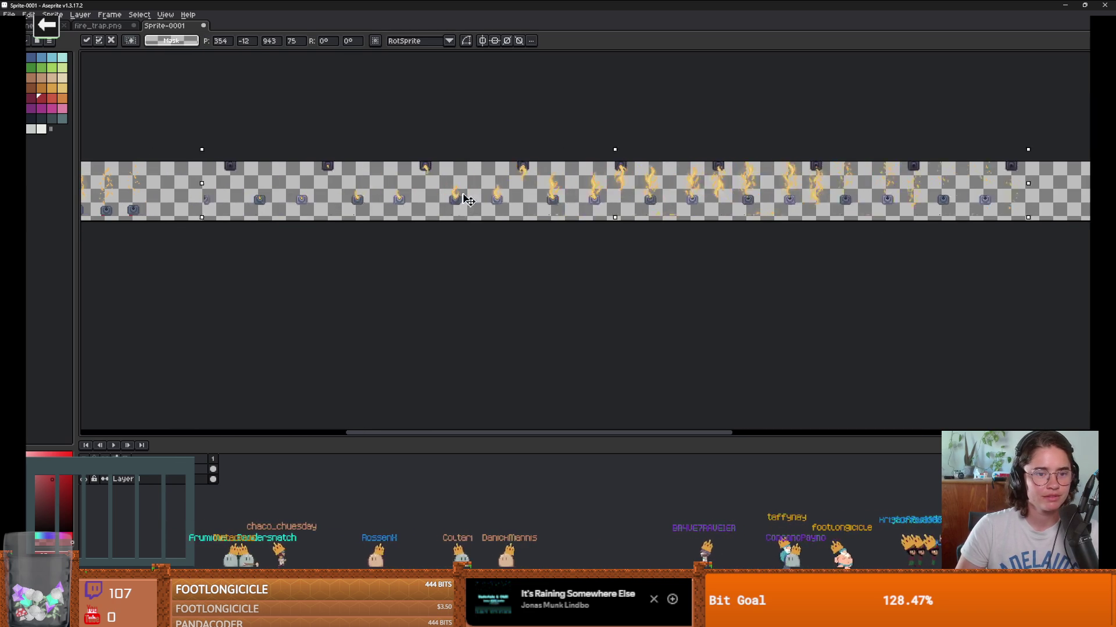
left_click_drag(468, 201, 412, 207)
Step: Commit the pasted strip and erase the first bottom-row cannons under the side-flame frames
left_click(267, 104)
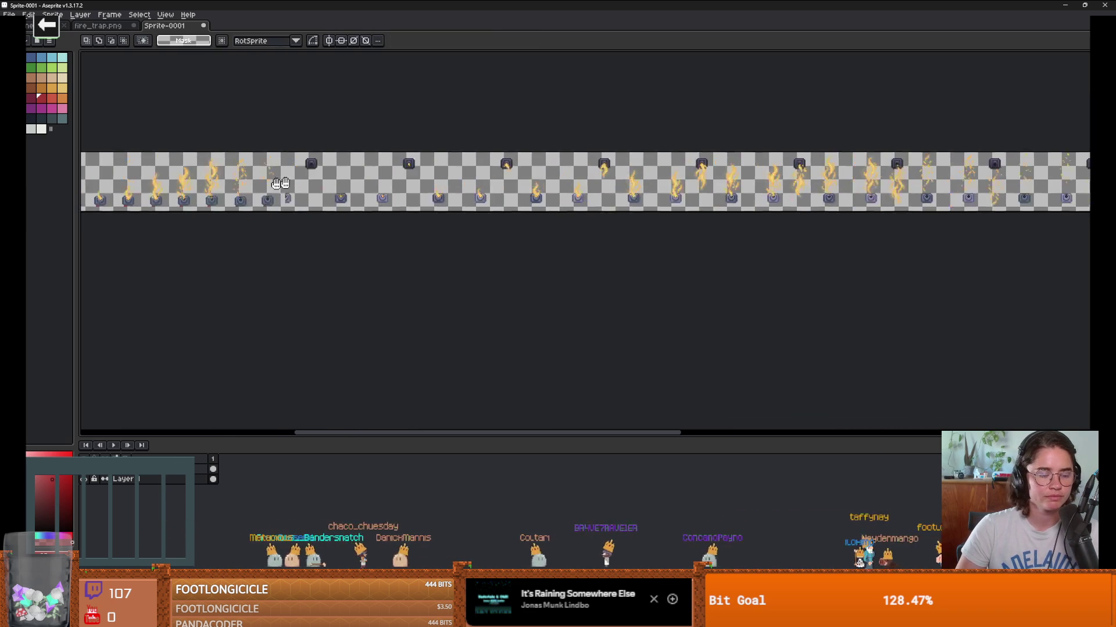
scroll(420, 198, "up", 2)
scroll(421, 198, "down", 2)
scroll(428, 199, "up", 1)
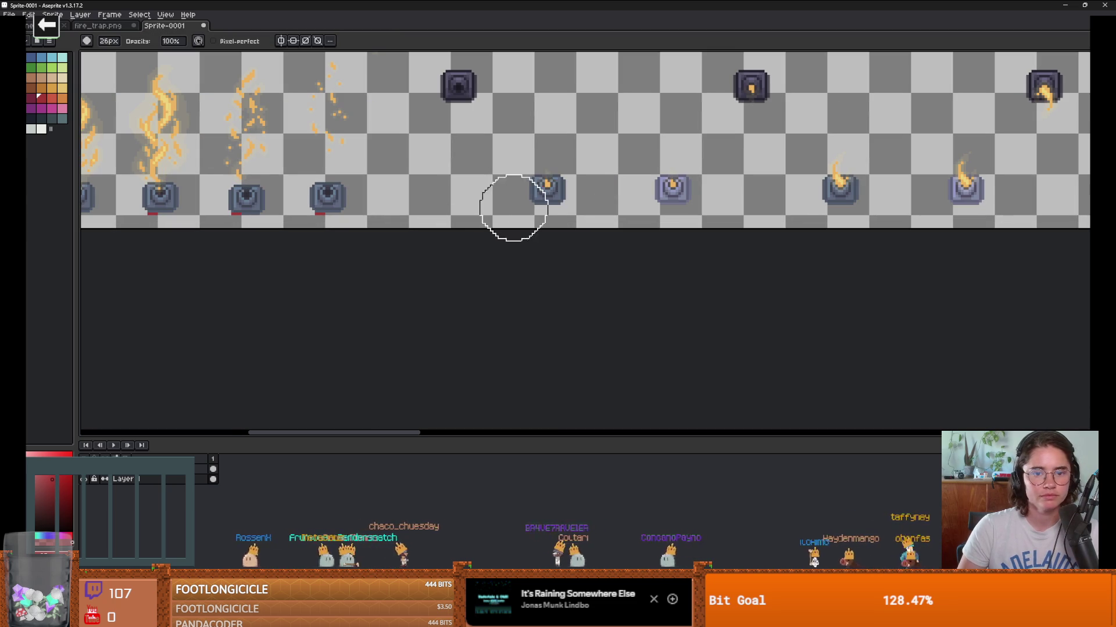
left_click_drag(568, 186, 360, 200)
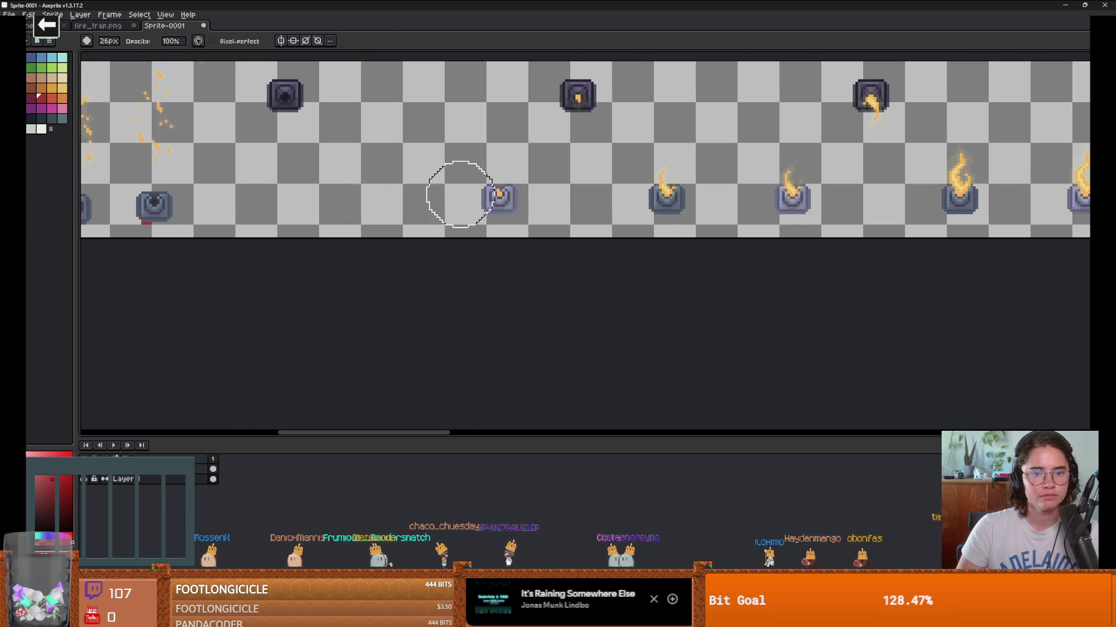
left_click_drag(458, 192, 532, 196)
scroll(382, 200, "right", 3)
mouse_move(482, 168)
left_mouse_down()
mouse_move(501, 187)
mouse_move(627, 204)
left_mouse_up()
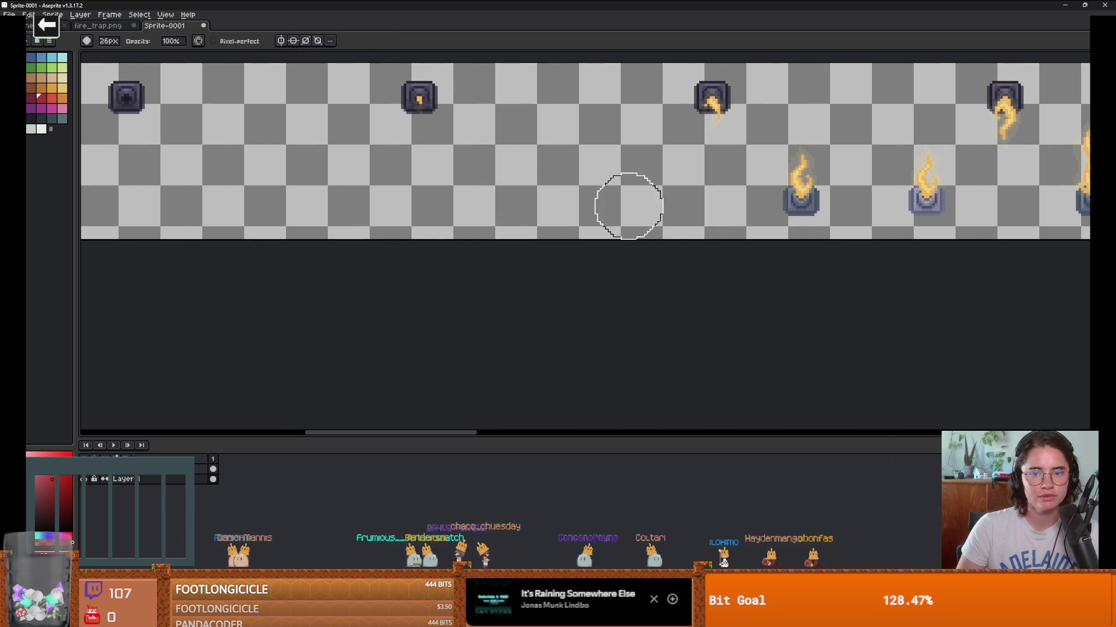
scroll(429, 202, "right", 5)
mouse_move(531, 191)
left_mouse_down()
mouse_move(571, 157)
mouse_move(691, 189)
left_mouse_up()
scroll(439, 199, "right", 3)
Step: Undo and redo the cannon erasures until only the wall traps remain in the bottom row
key("ctrl+z")
key("ctrl+z")
left_click_drag(514, 148, 521, 212)
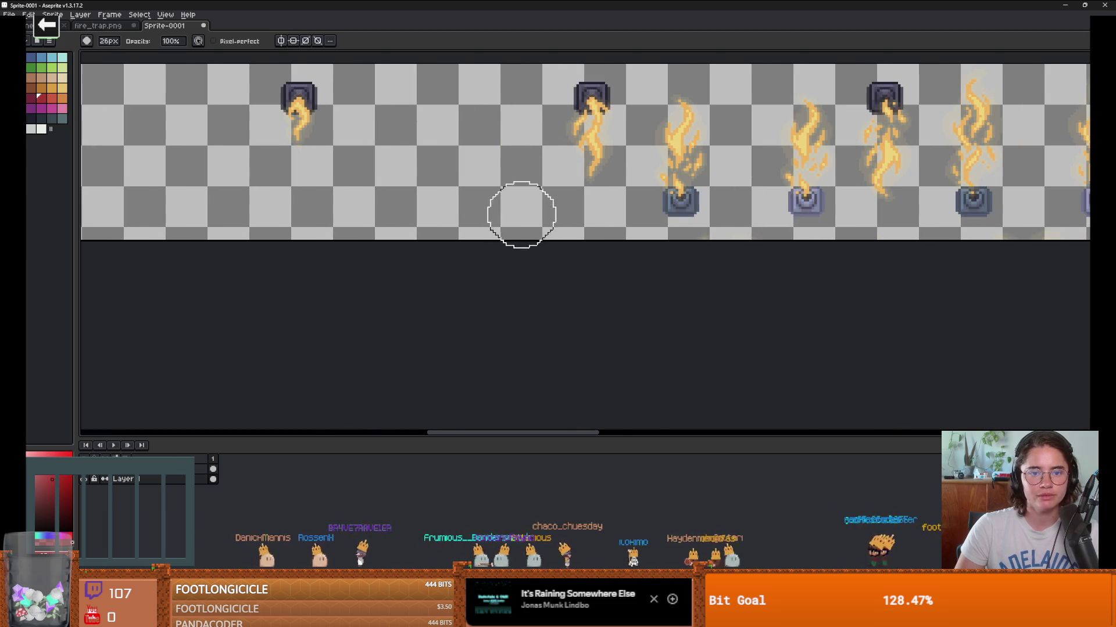
left_click_drag(700, 113, 684, 220)
key("ctrl+z")
key("ctrl+z")
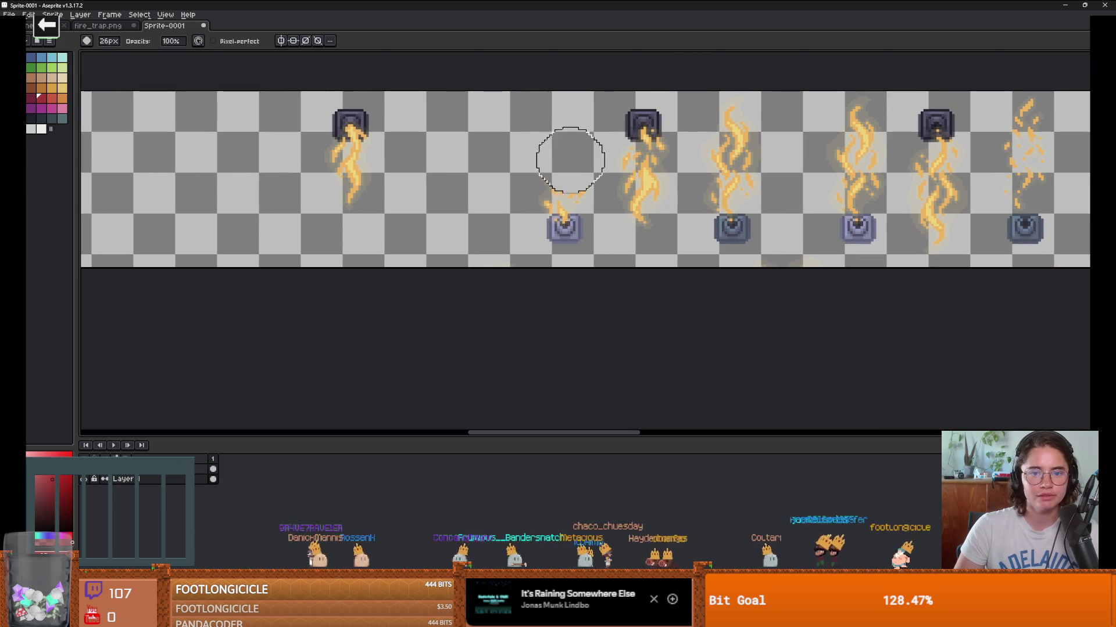
left_click_drag(571, 157, 559, 275)
mouse_move(760, 261)
left_mouse_down()
mouse_move(732, 203)
mouse_move(732, 221)
left_mouse_up()
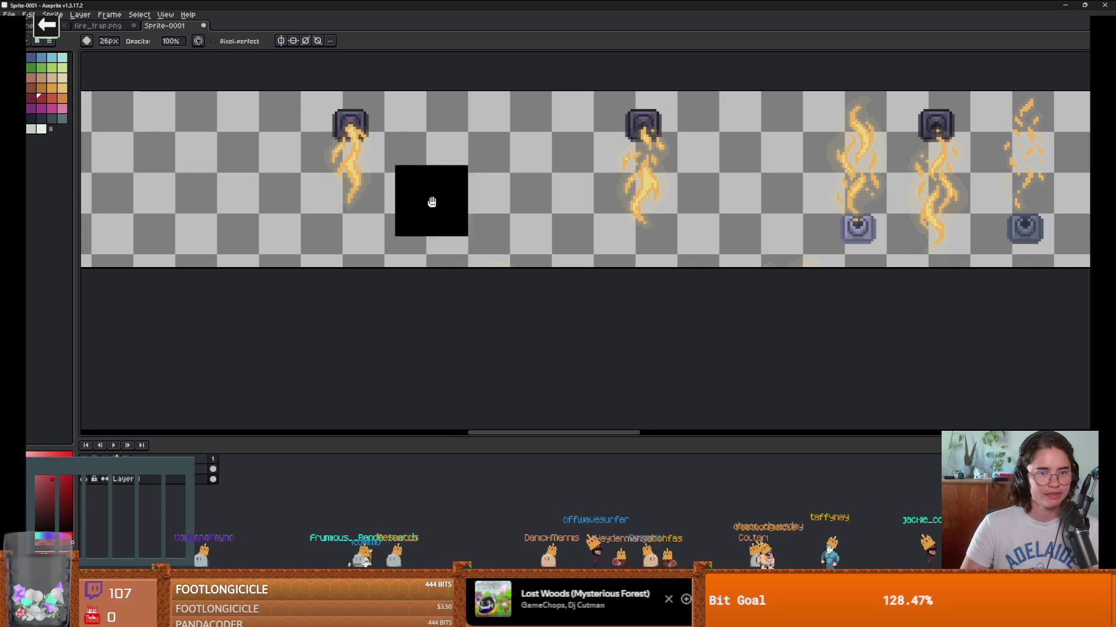
scroll(425, 232, "down", 3)
scroll(421, 243, "up", 3)
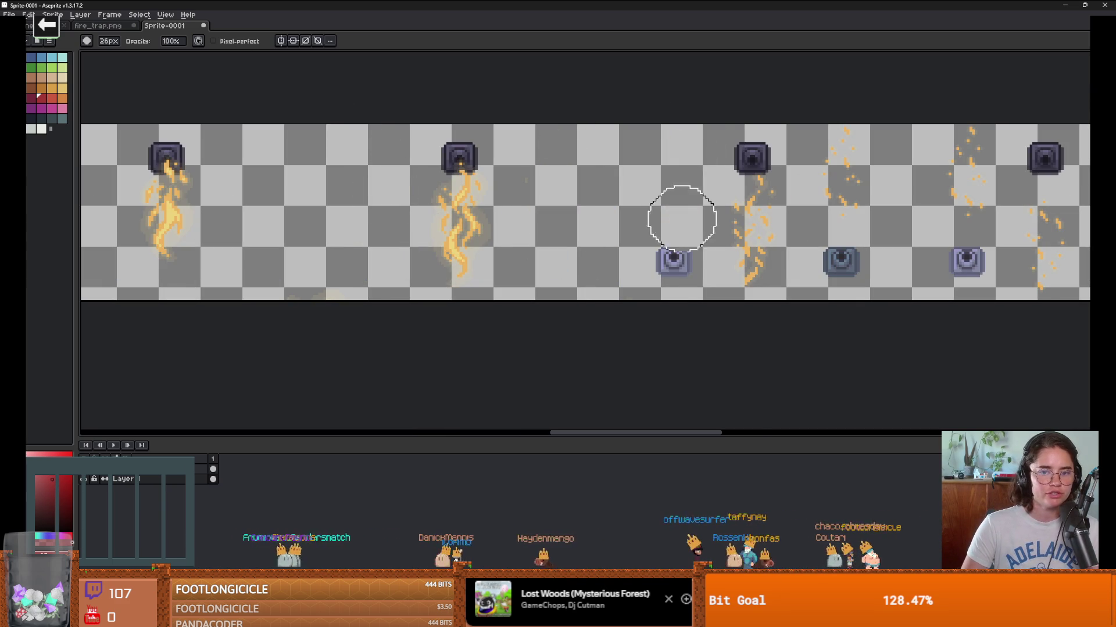
scroll(668, 248, "down", 1)
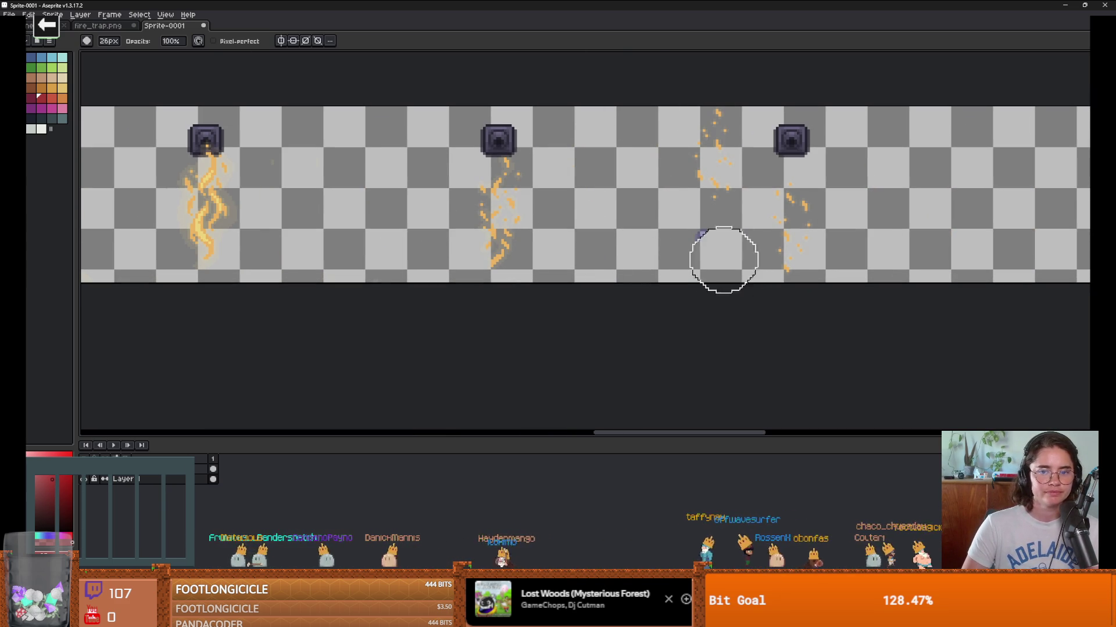
scroll(684, 241, "down", 5)
scroll(563, 270, "up", 3)
scroll(493, 238, "up", 3)
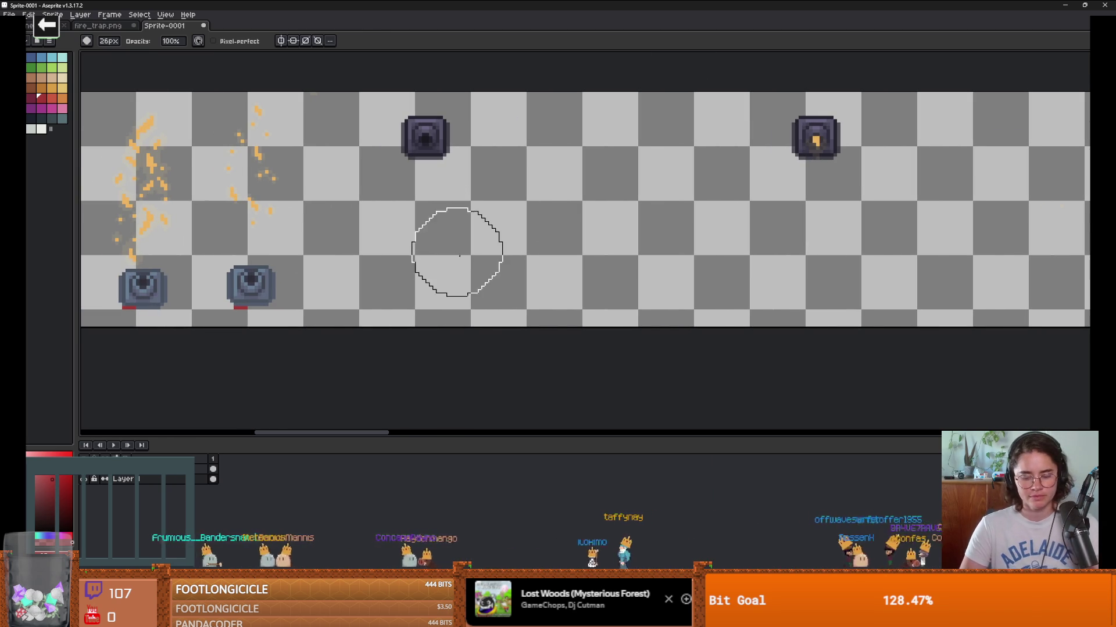
Step: Marquee-select the first frames' bottom cannon row and move it up beside the side traps
key("m")
scroll(533, 270, "down", 1)
scroll(552, 289, "down", 1)
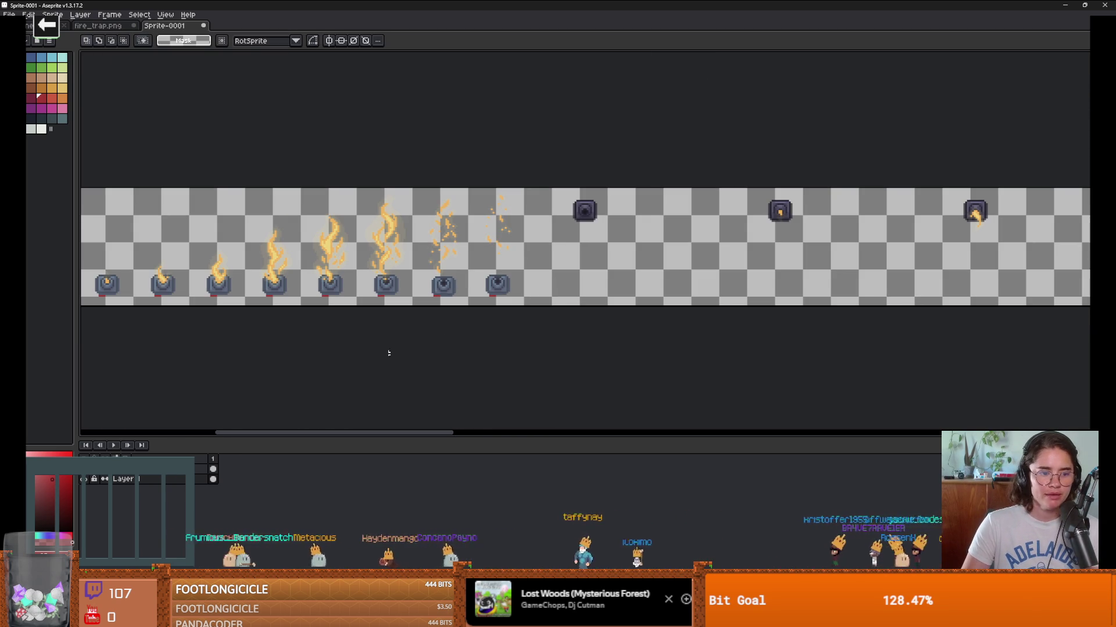
scroll(580, 280, "down", 1)
scroll(581, 280, "up", 1)
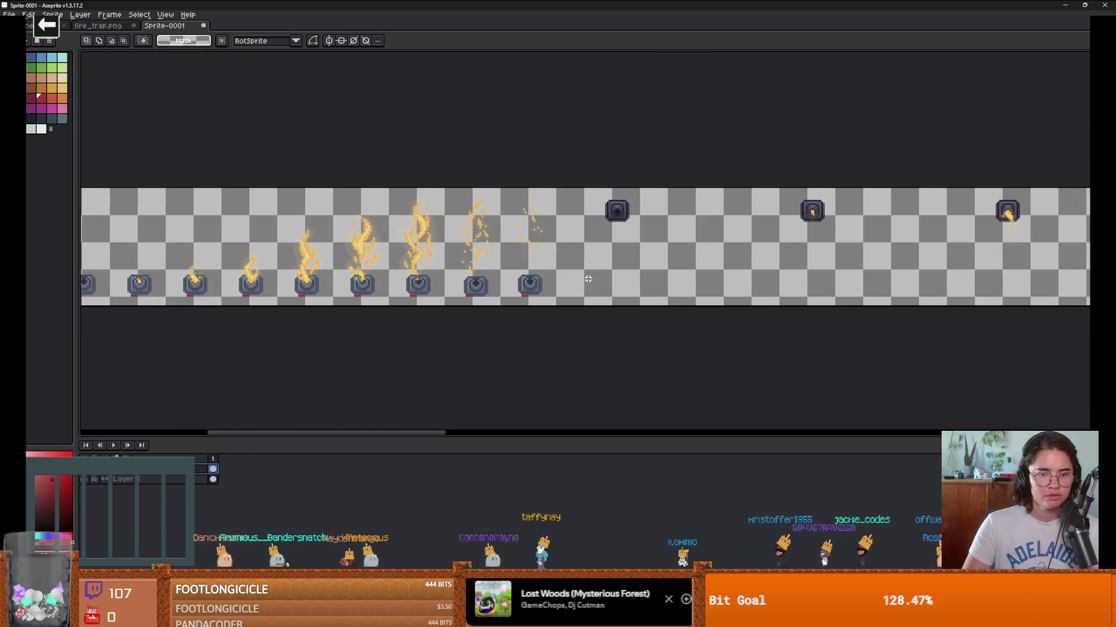
left_click_drag(580, 280, 696, 280)
left_click_drag(194, 276, 731, 307)
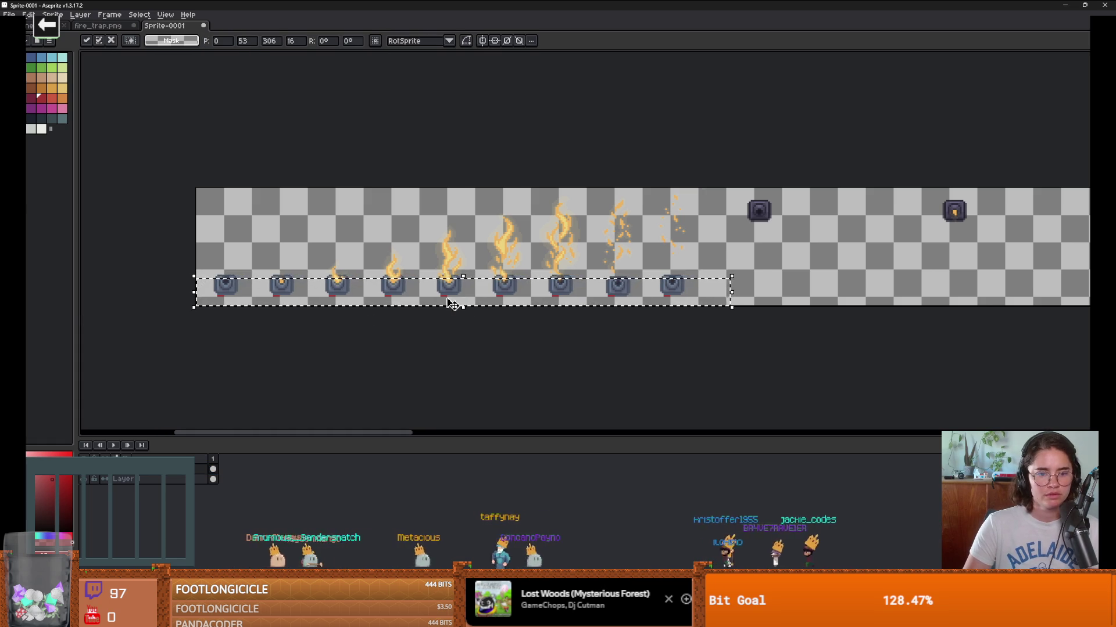
left_click_drag(447, 305, 903, 202)
scroll(787, 223, "up", 2)
left_click_drag(744, 192, 651, 233)
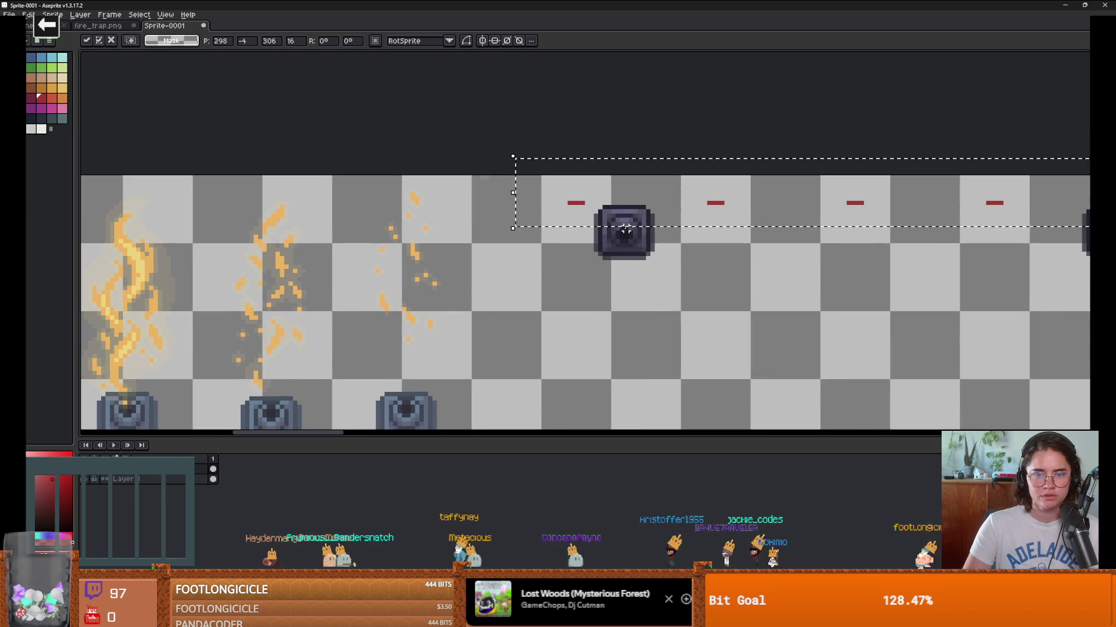
key("Return")
Step: Nudge the moved row one pixel left and down into alignment, then commit it
scroll(491, 278, "down", 1)
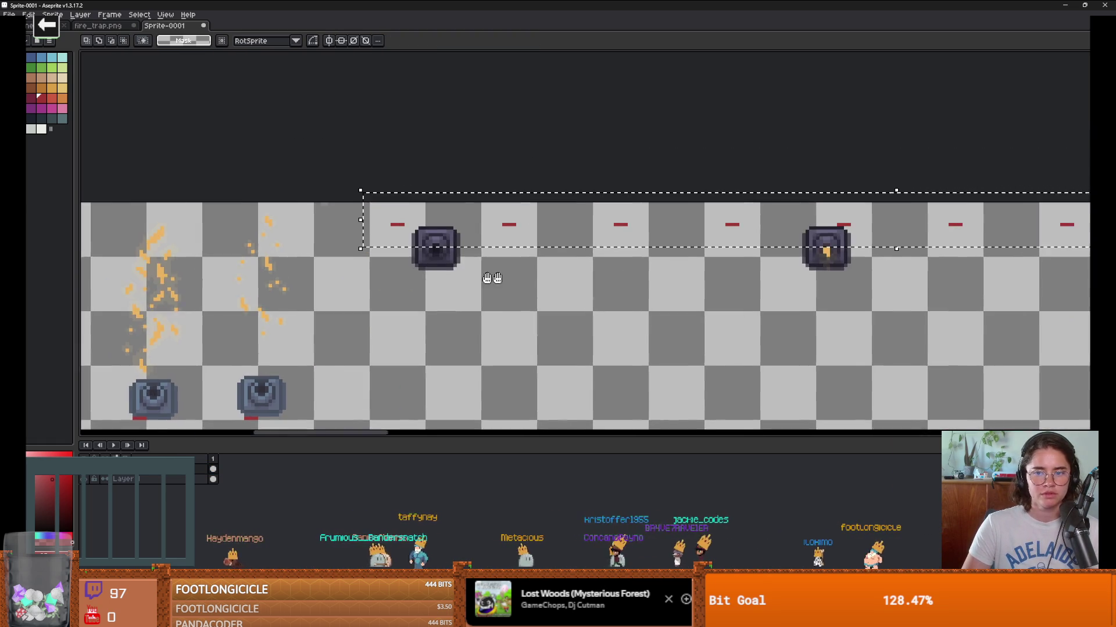
left_click_drag(409, 244, 427, 244)
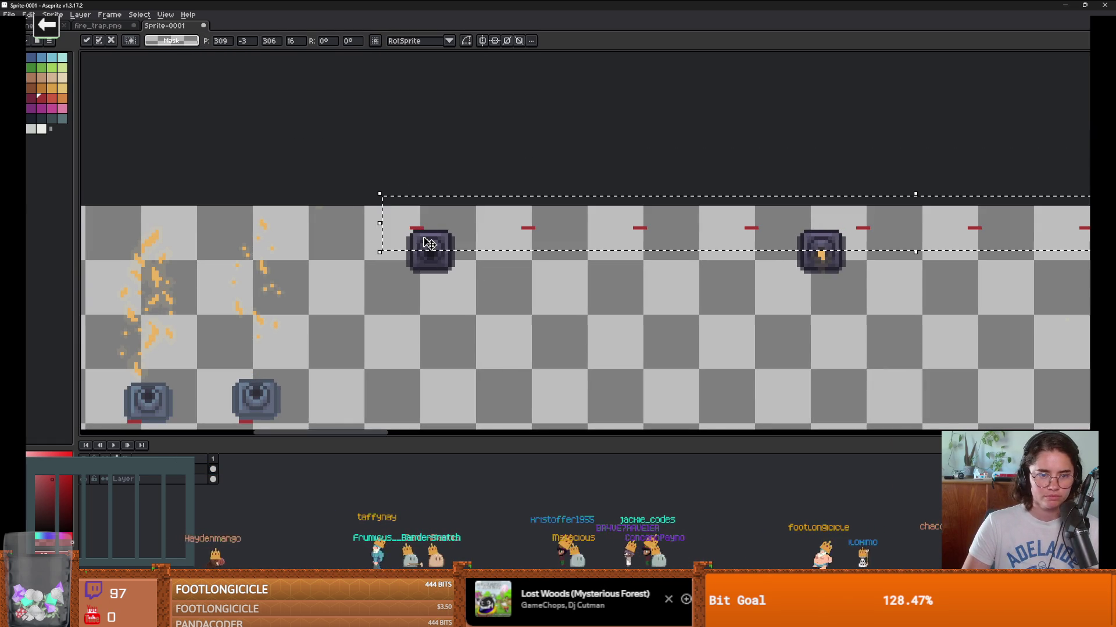
key("Left")
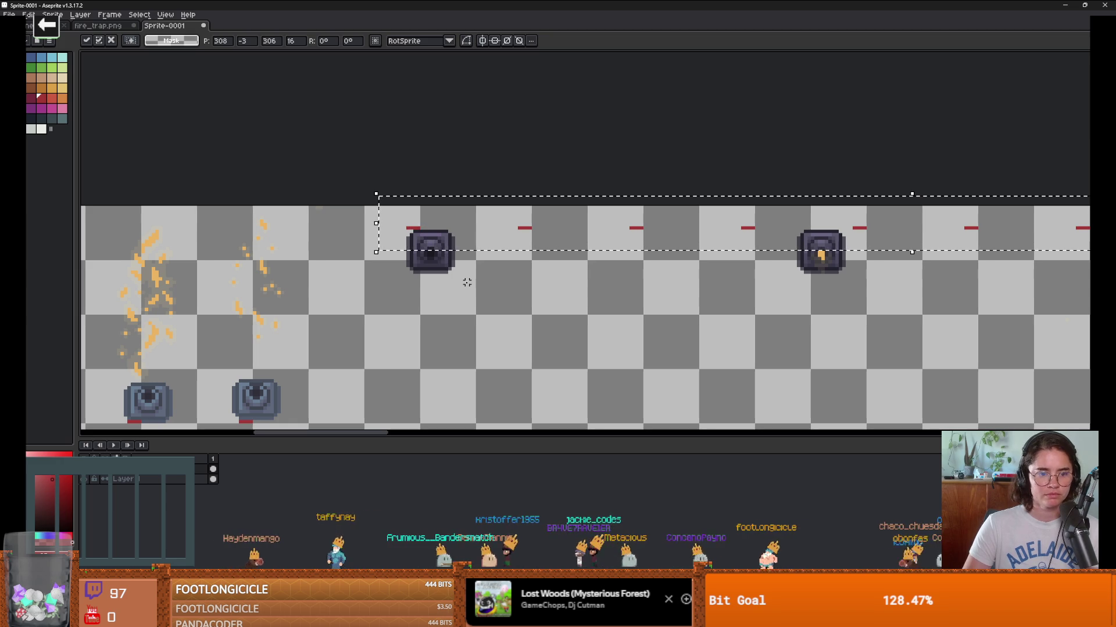
left_click_drag(377, 241, 376, 244)
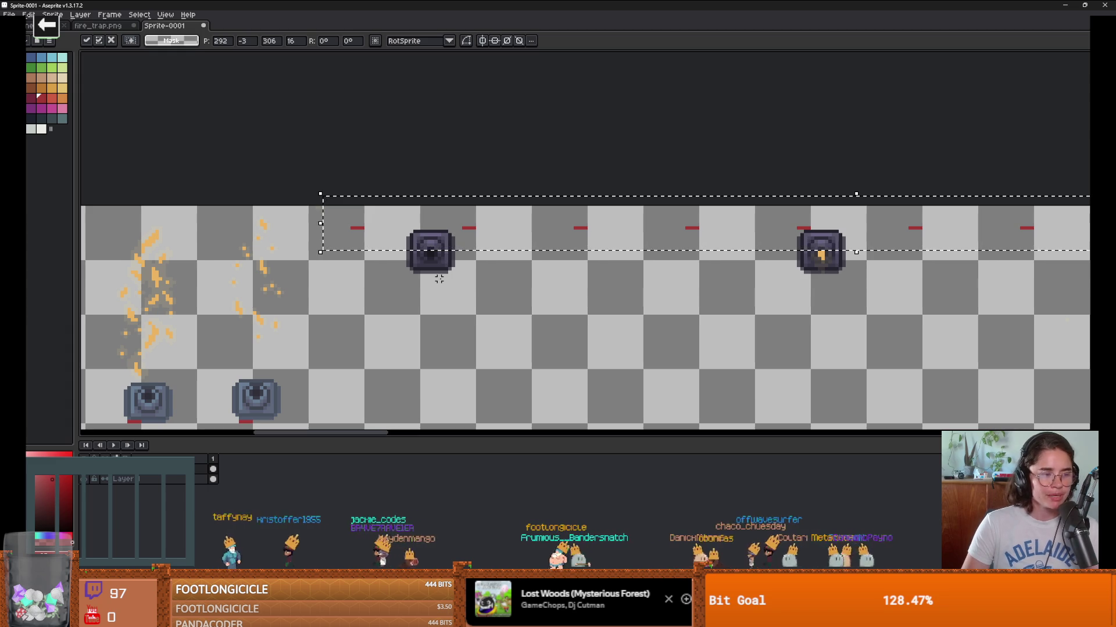
scroll(491, 325, "left", 2)
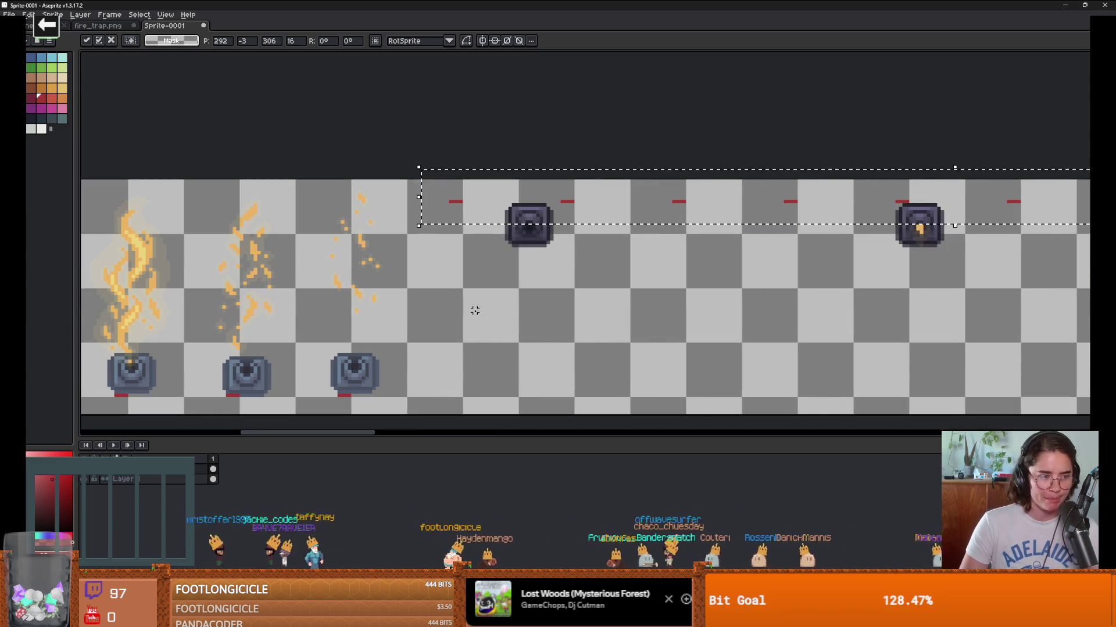
key("Return")
Step: Deselect, then move a single wall trap frame left and nudge it up two pixels
scroll(594, 297, "down", 1)
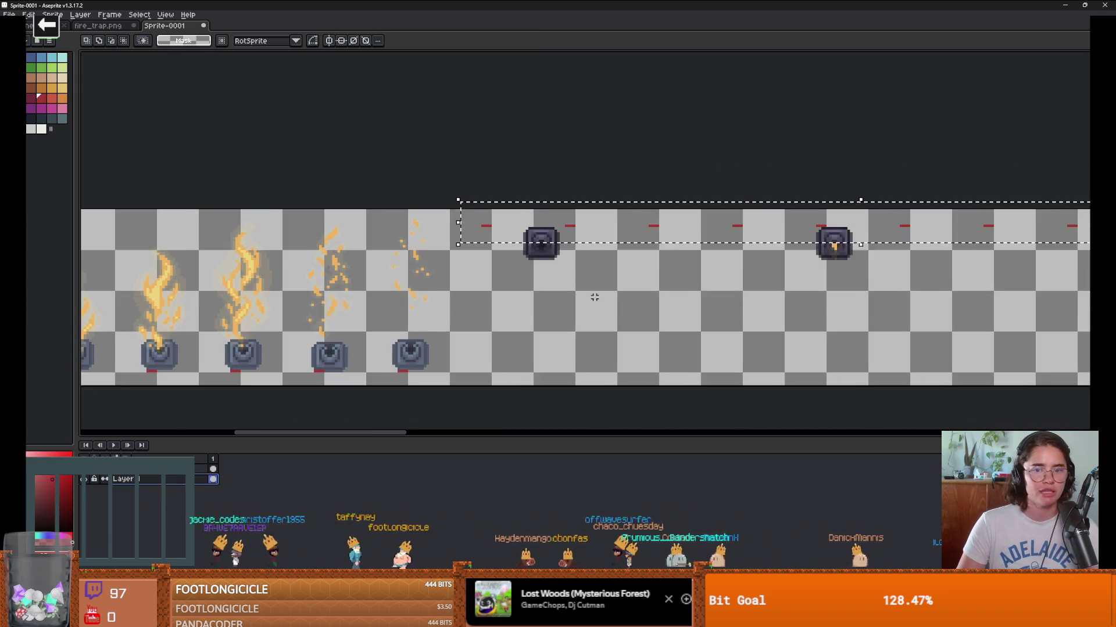
scroll(366, 249, "down", 2)
key("ctrl+d")
scroll(261, 214, "up", 2)
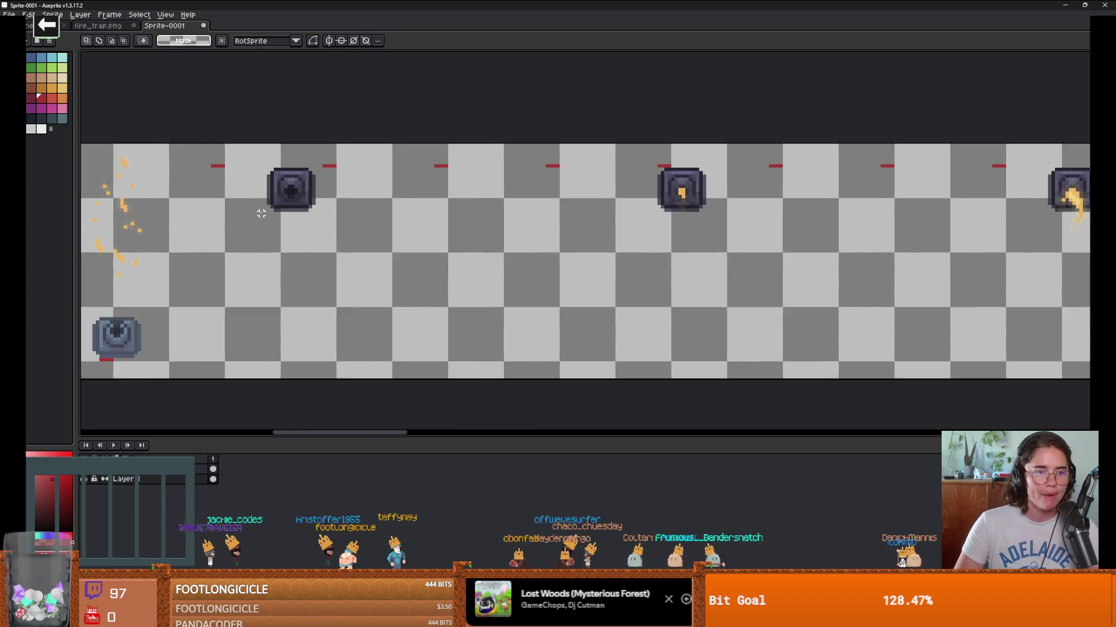
scroll(261, 214, "up", 2)
mouse_move(237, 104)
left_mouse_down()
mouse_move(299, 194)
mouse_move(478, 273)
left_mouse_up()
scroll(567, 281, "down", 1)
mouse_move(533, 227)
left_mouse_down()
mouse_move(399, 236)
mouse_move(445, 238)
left_mouse_up()
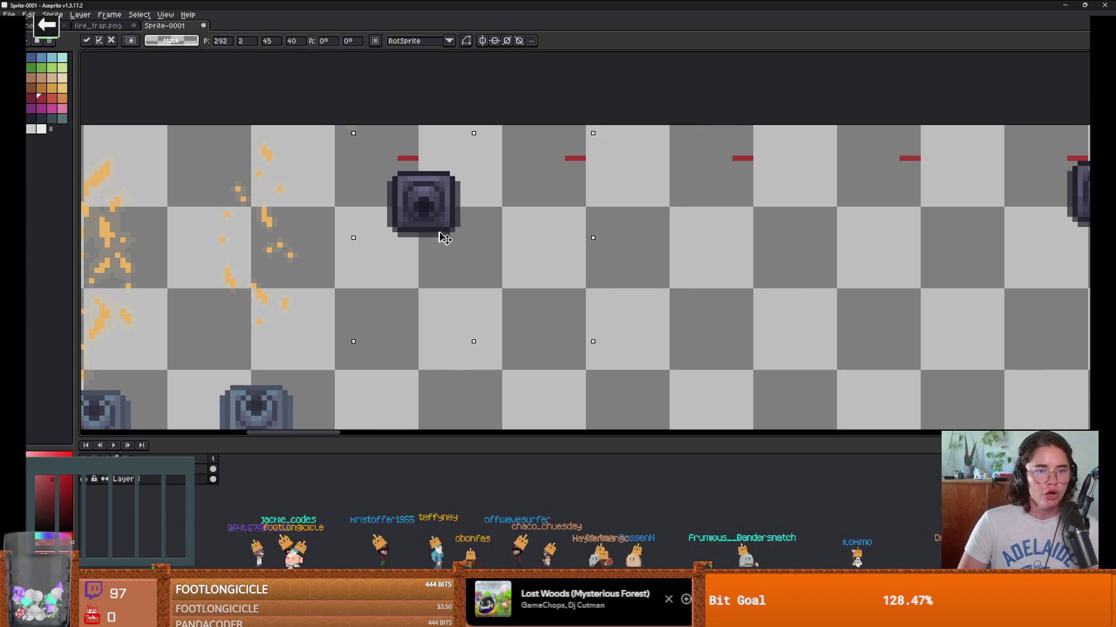
key("Up")
key("Up")
Step: Move the wall trap further right over beside the others and deselect
scroll(505, 250, "right", 2)
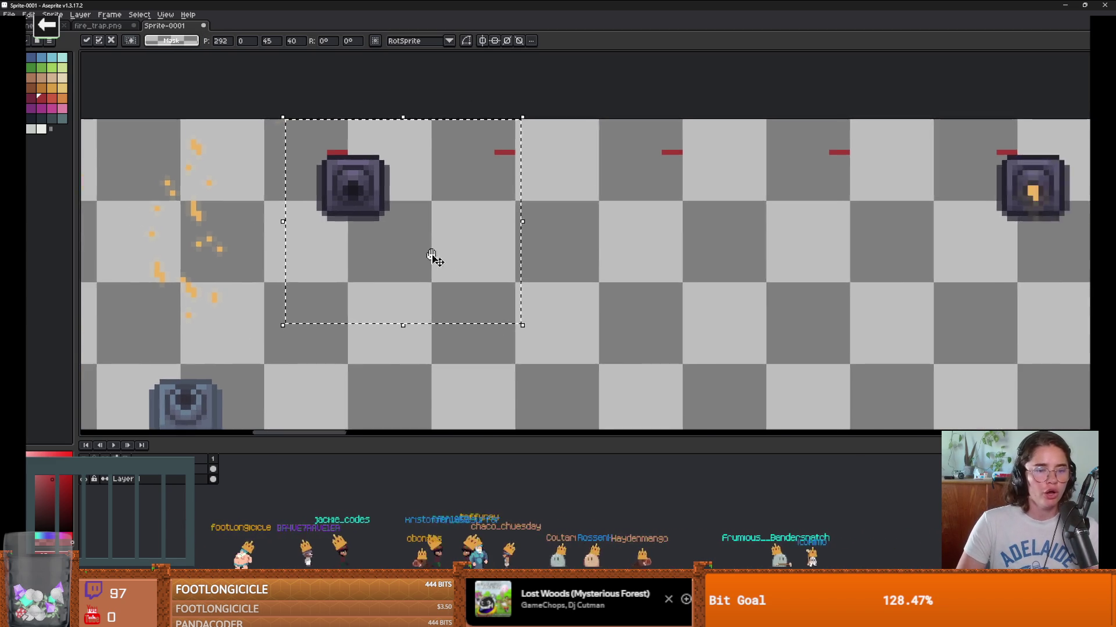
scroll(435, 256, "down", 1)
scroll(695, 262, "right", 4)
left_click_drag(705, 142, 870, 270)
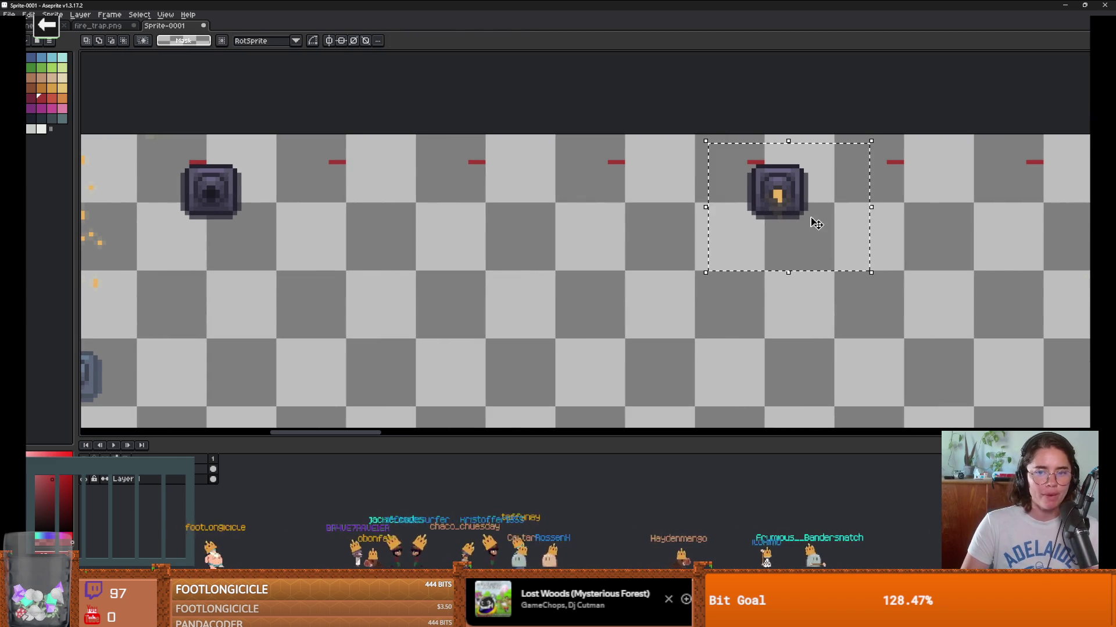
mouse_move(810, 225)
left_mouse_down()
mouse_move(511, 224)
mouse_move(361, 203)
mouse_move(381, 225)
left_mouse_up()
scroll(474, 273, "down", 1)
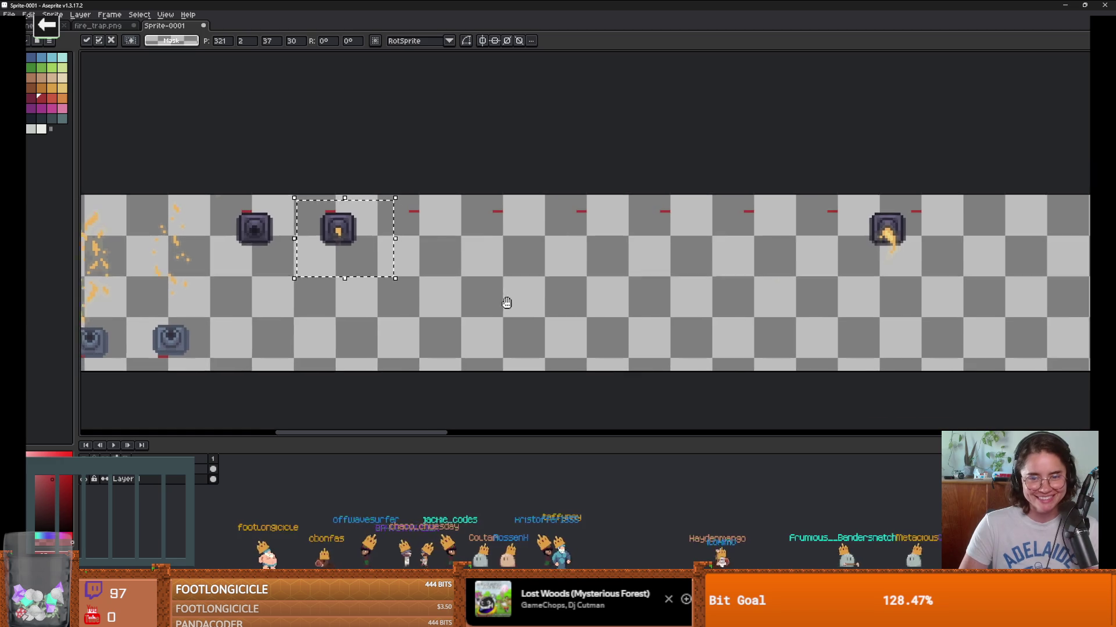
scroll(581, 279, "down", 1)
scroll(659, 266, "up", 1)
left_click(784, 209)
Step: Bring the next wall trap from the right into the row
left_click_drag(781, 203, 898, 326)
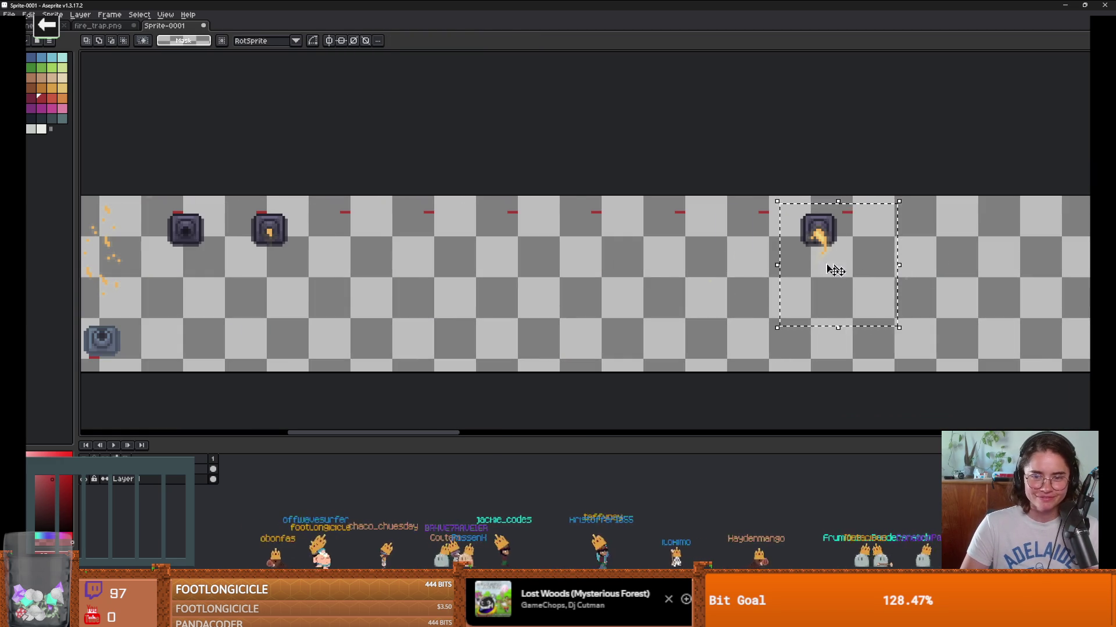
left_click_drag(837, 268, 379, 269)
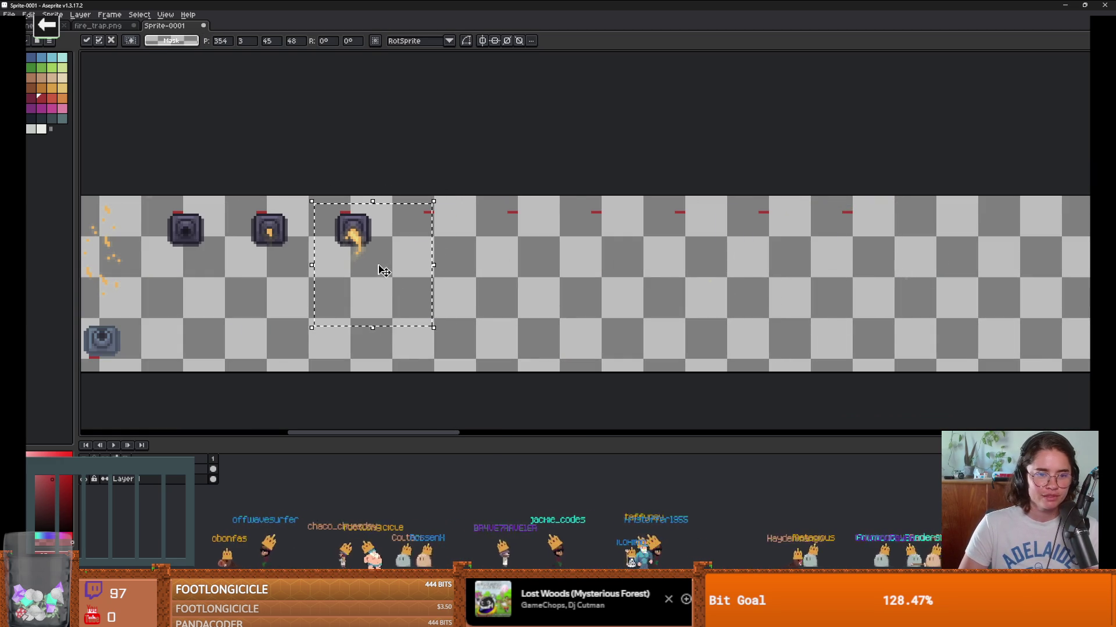
scroll(387, 276, "right", 5)
scroll(394, 284, "down", 1)
scroll(447, 231, "up", 1)
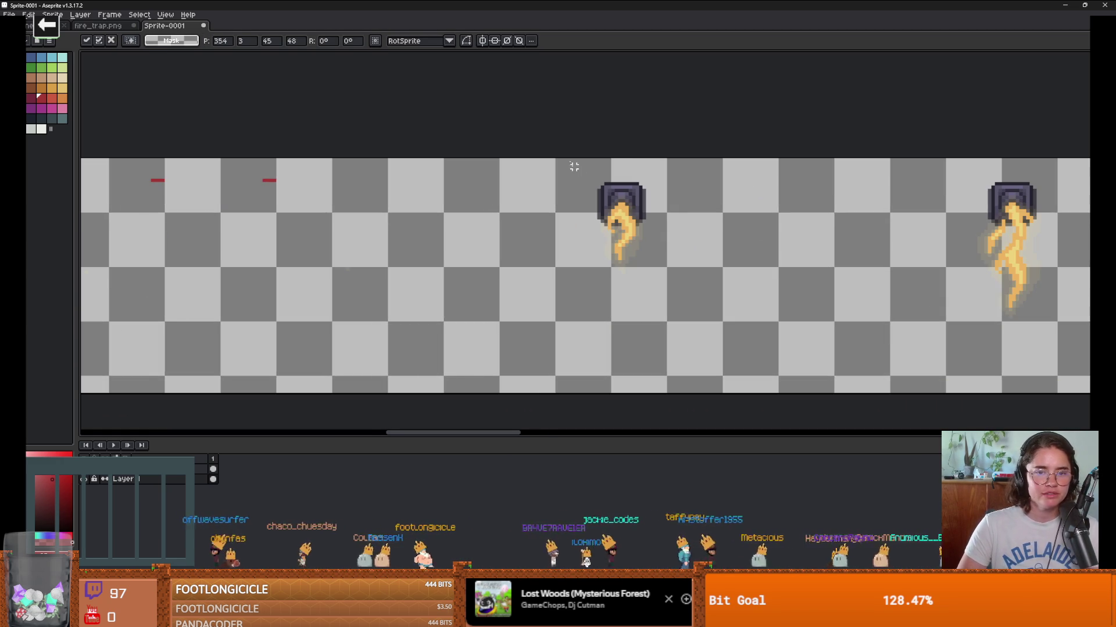
Step: Move two side-flame trap frames left and up into line with the other frames
left_click_drag(561, 158, 721, 314)
scroll(632, 279, "down", 1)
mouse_move(635, 299)
left_mouse_down()
mouse_move(798, 309)
mouse_move(366, 288)
left_mouse_up()
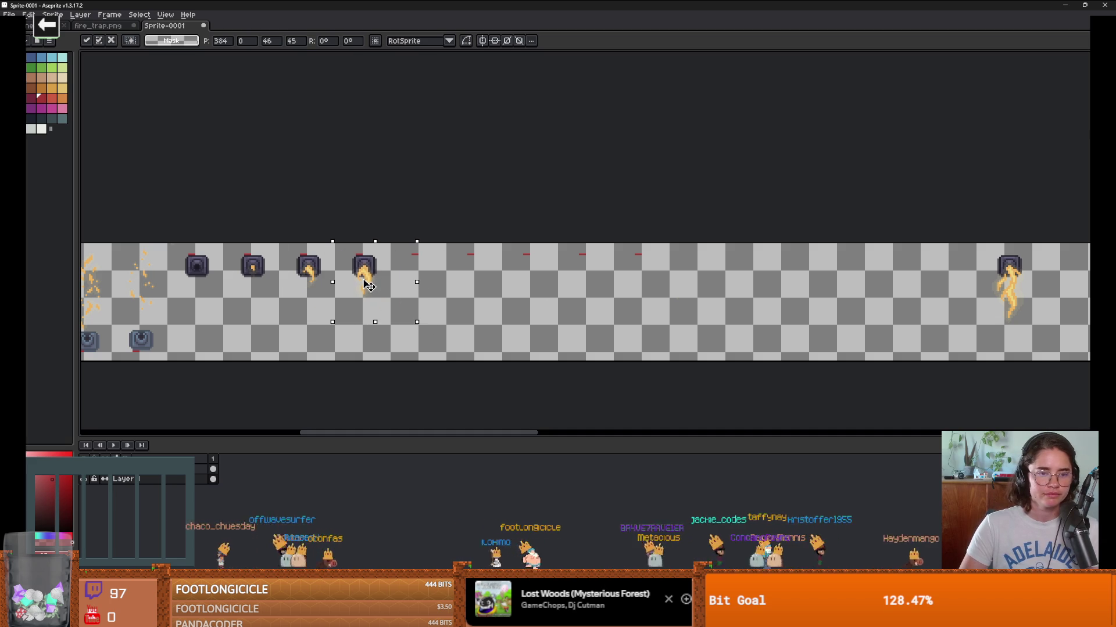
scroll(368, 286, "down", 1)
left_click_drag(612, 278, 700, 341)
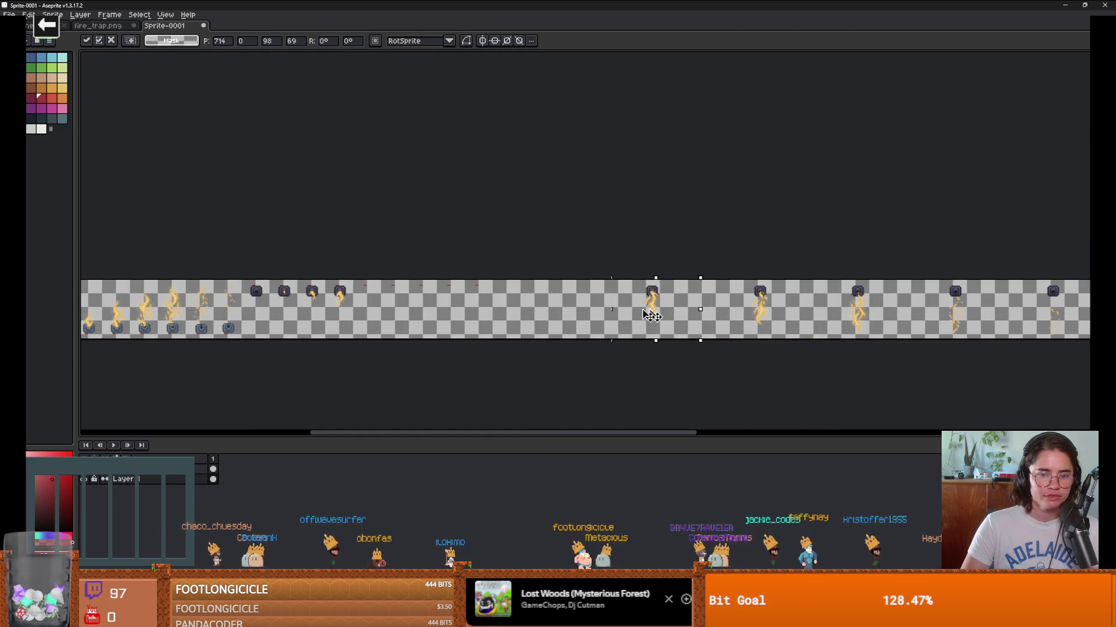
scroll(372, 314, "up", 5)
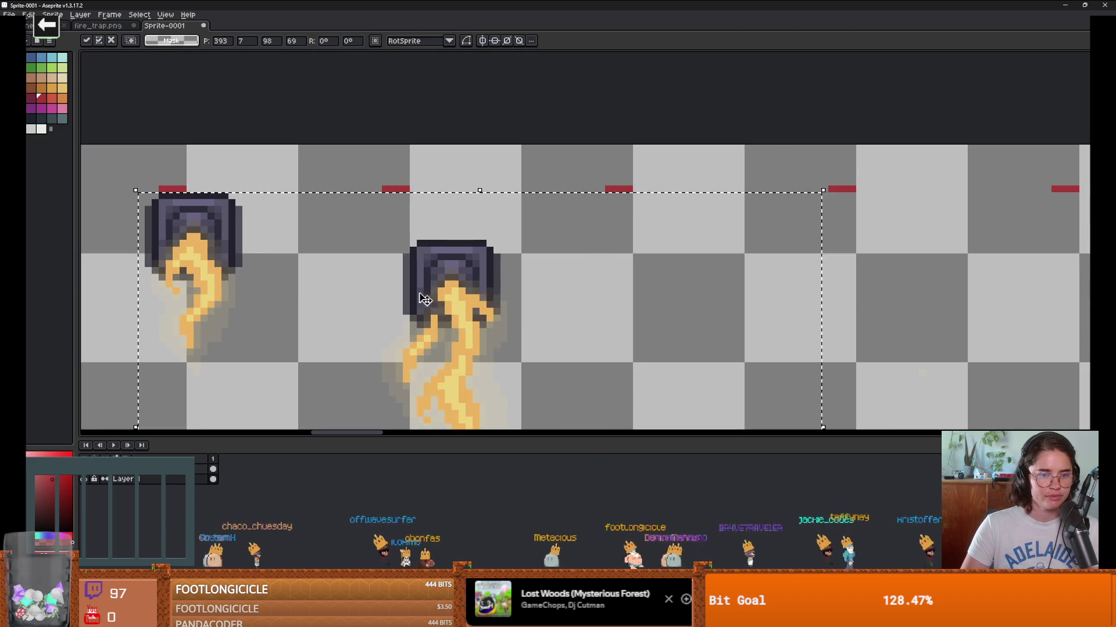
left_click_drag(427, 299, 391, 248)
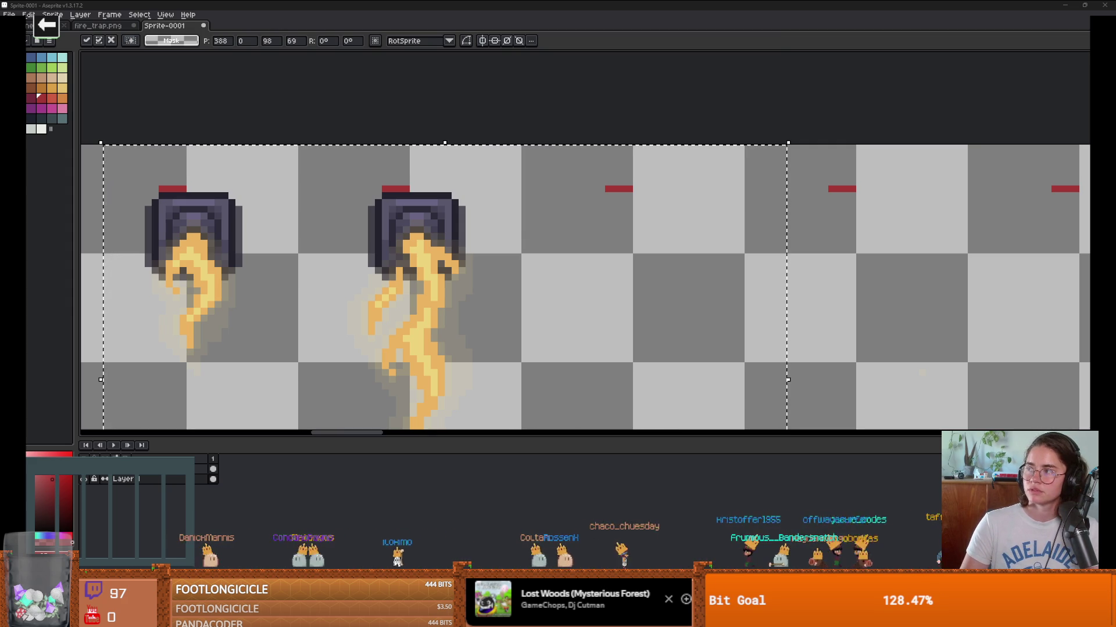
Step: Pause the YouTube music video and minimize the browser to get back to Aseprite
key("alt+Tab")
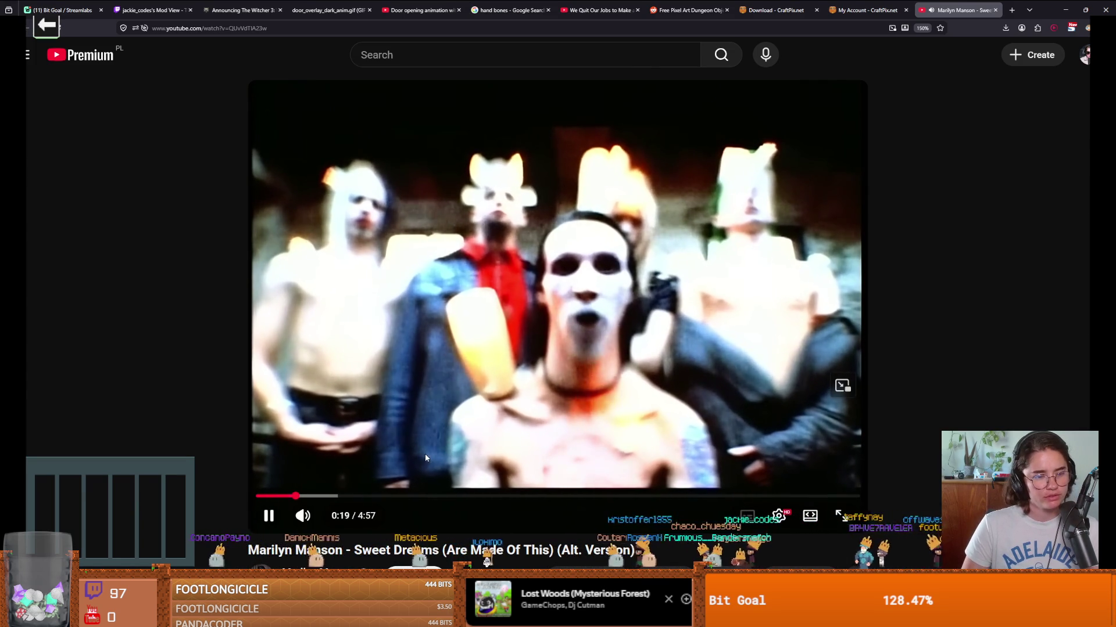
scroll(376, 472, "down", 3)
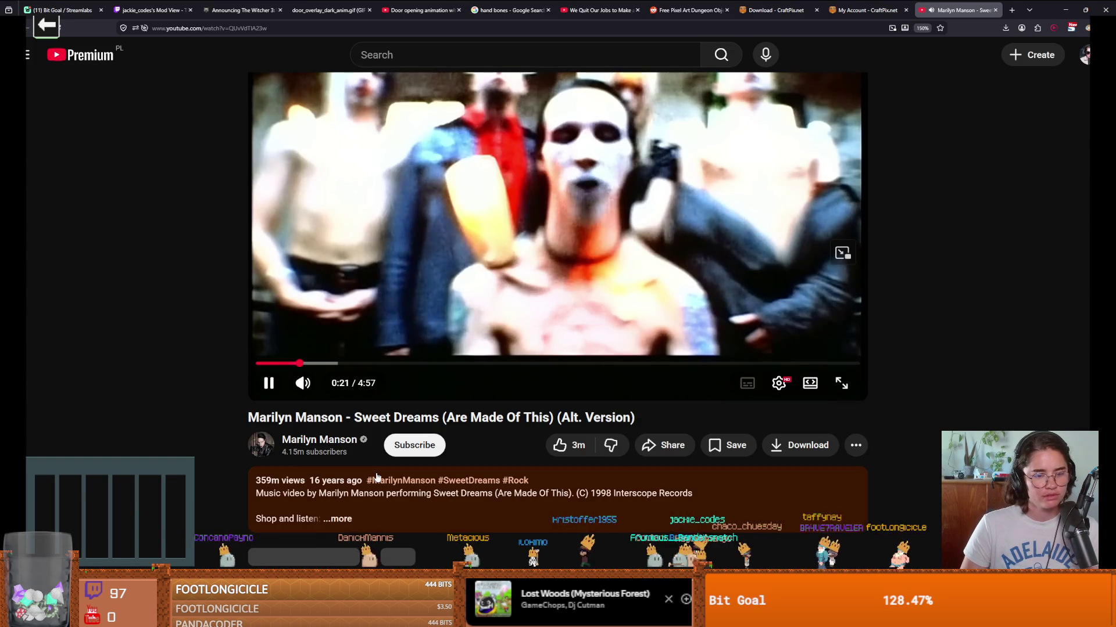
scroll(454, 493, "up", 1)
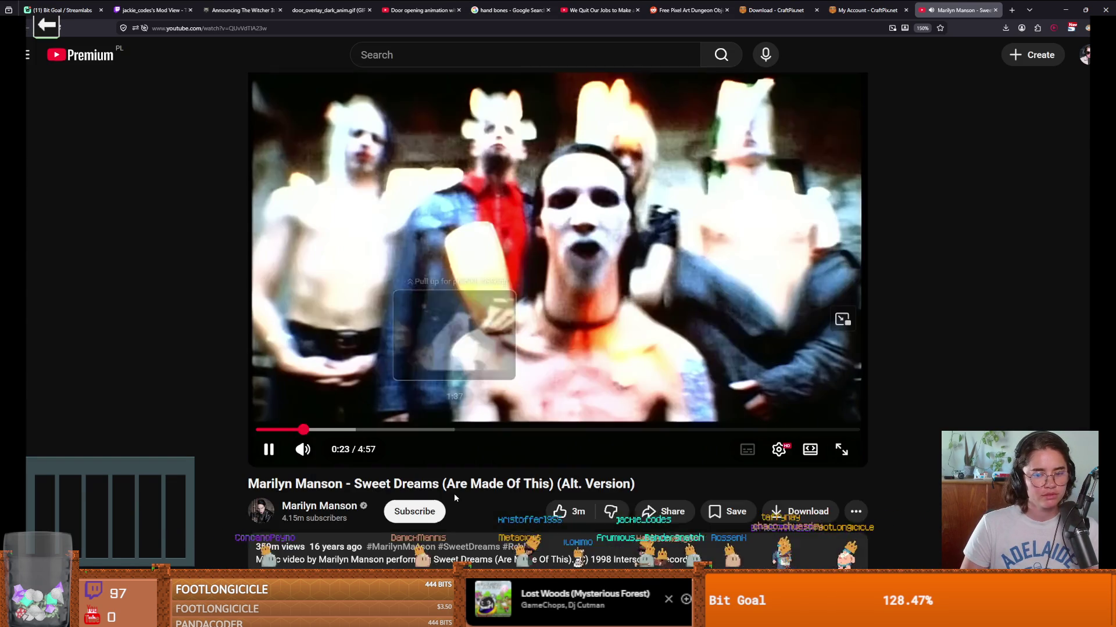
scroll(589, 562, "down", 1)
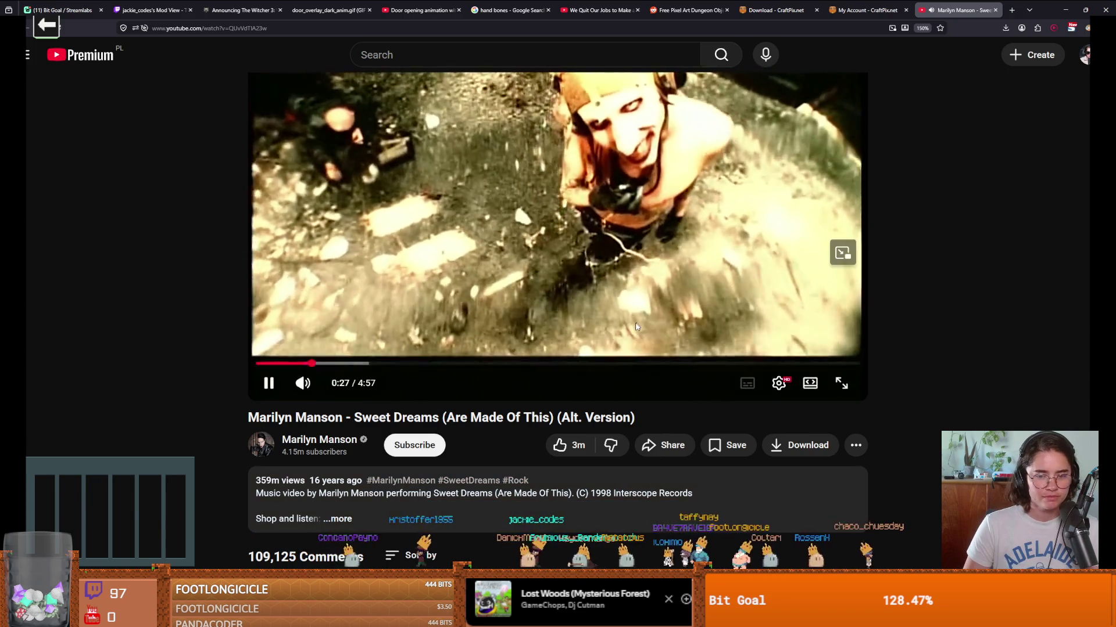
scroll(635, 416, "down", 1)
scroll(635, 416, "up", 2)
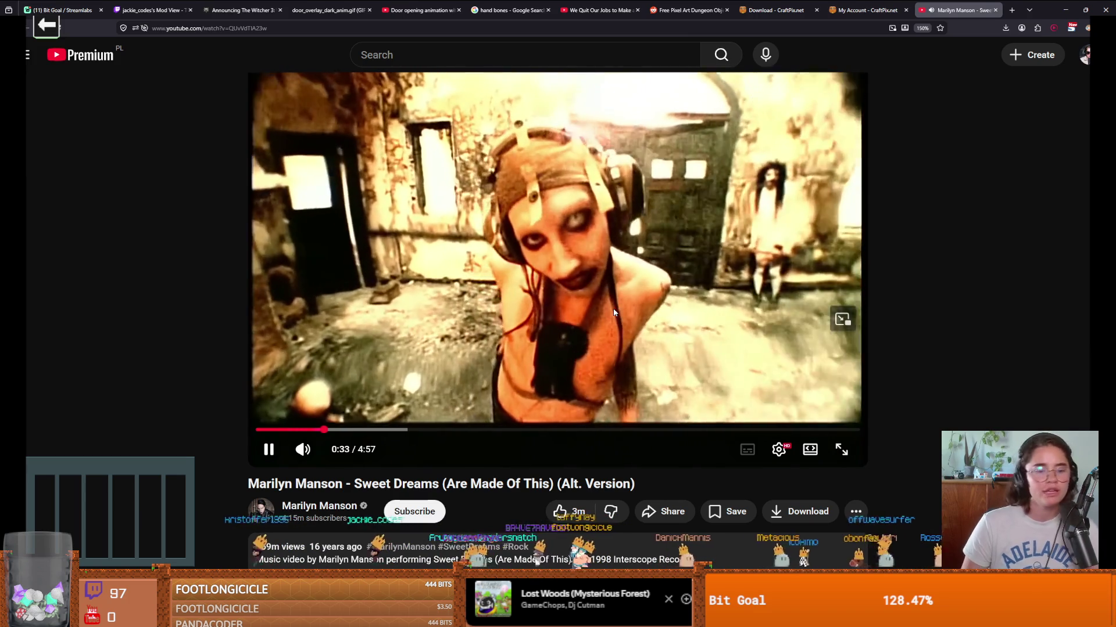
left_click(584, 281)
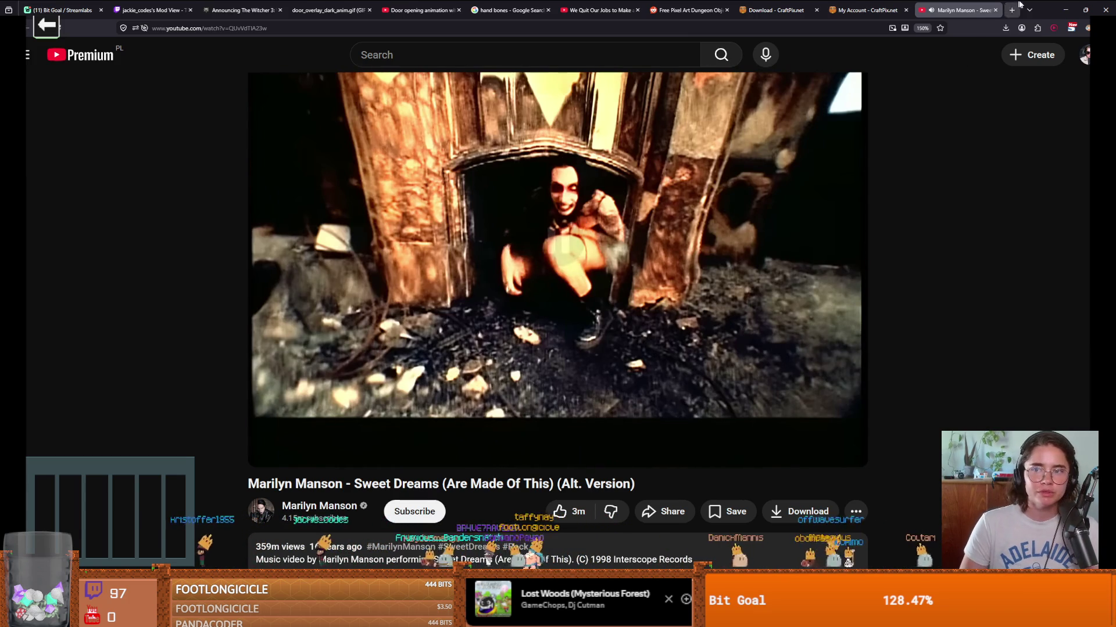
left_click(1066, 10)
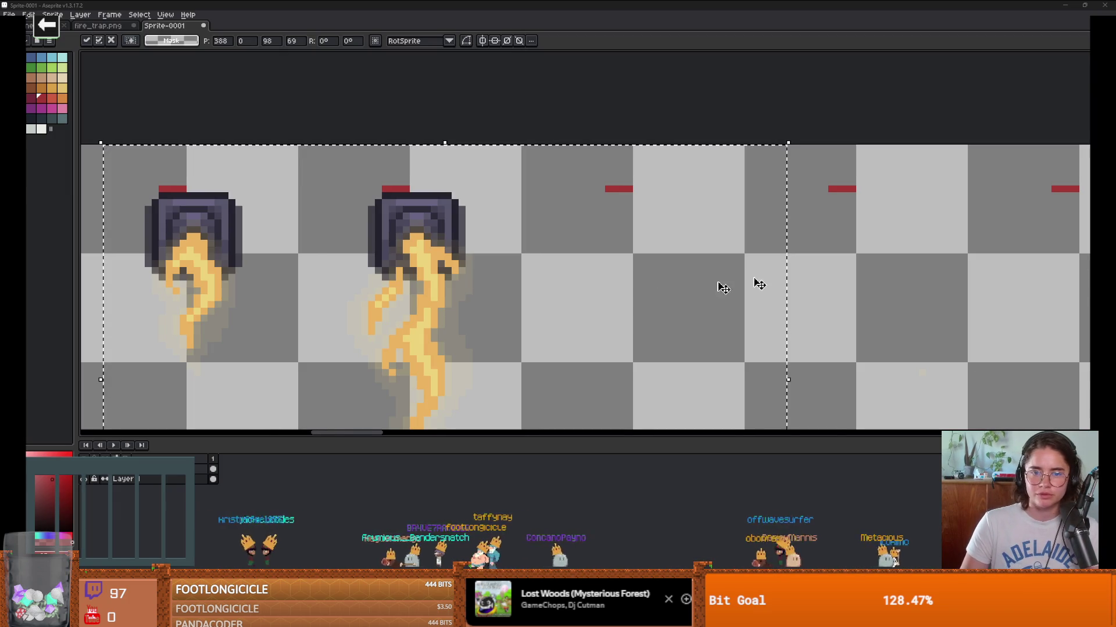
Step: Move a fire frame from further right into the gap and nudge it onto the top row
scroll(767, 296, "down", 1)
scroll(778, 303, "down", 1)
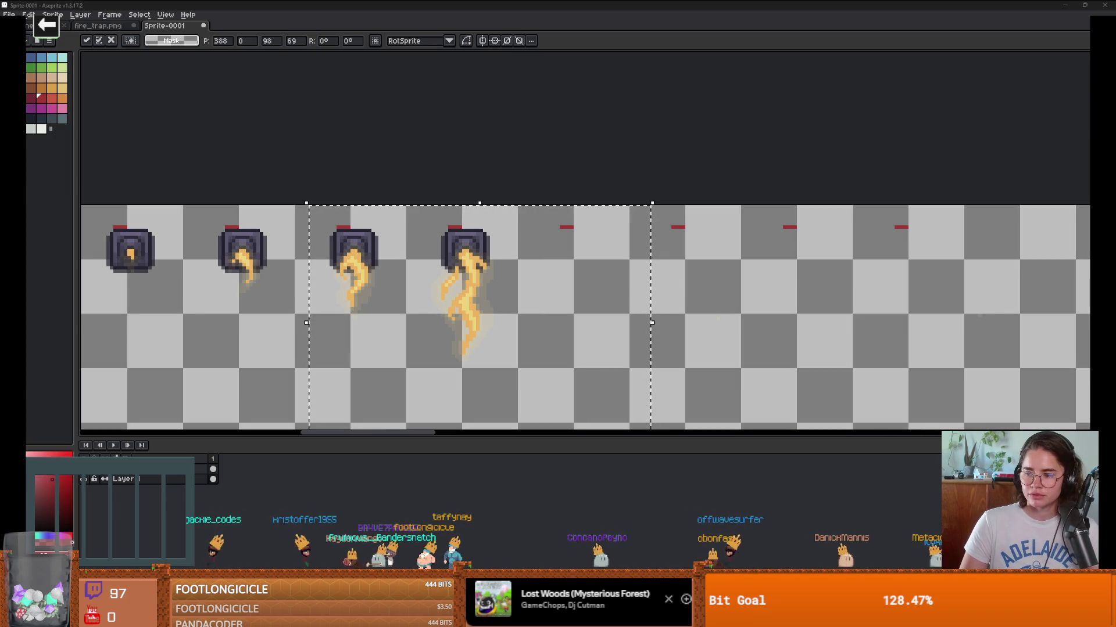
scroll(627, 281, "down", 3)
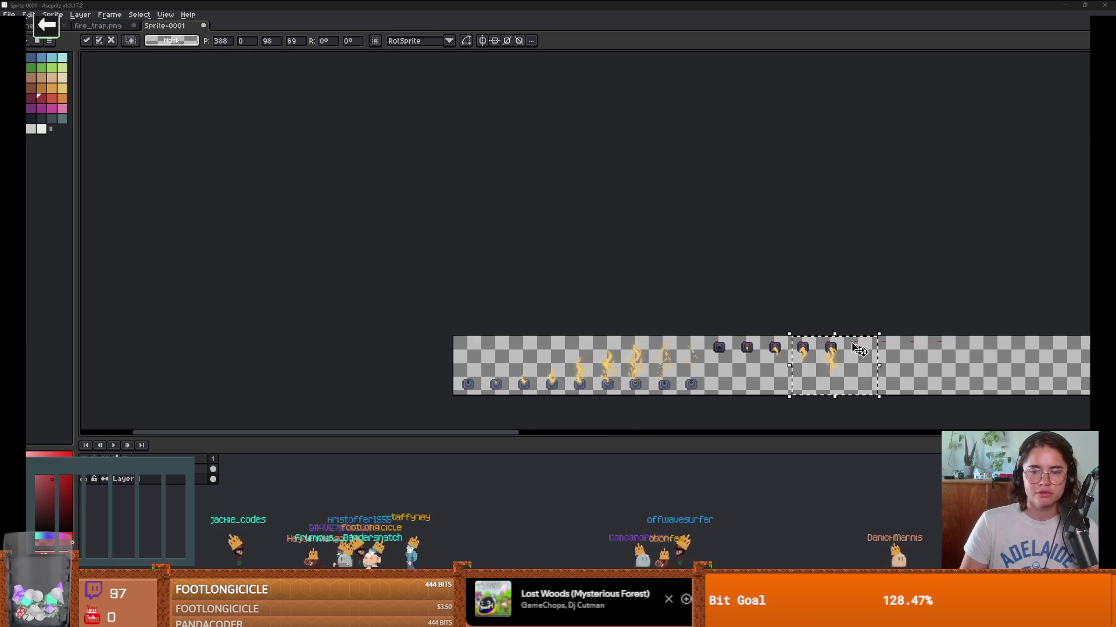
scroll(627, 281, "up", 2)
scroll(552, 291, "down", 2)
left_click_drag(725, 253, 839, 316)
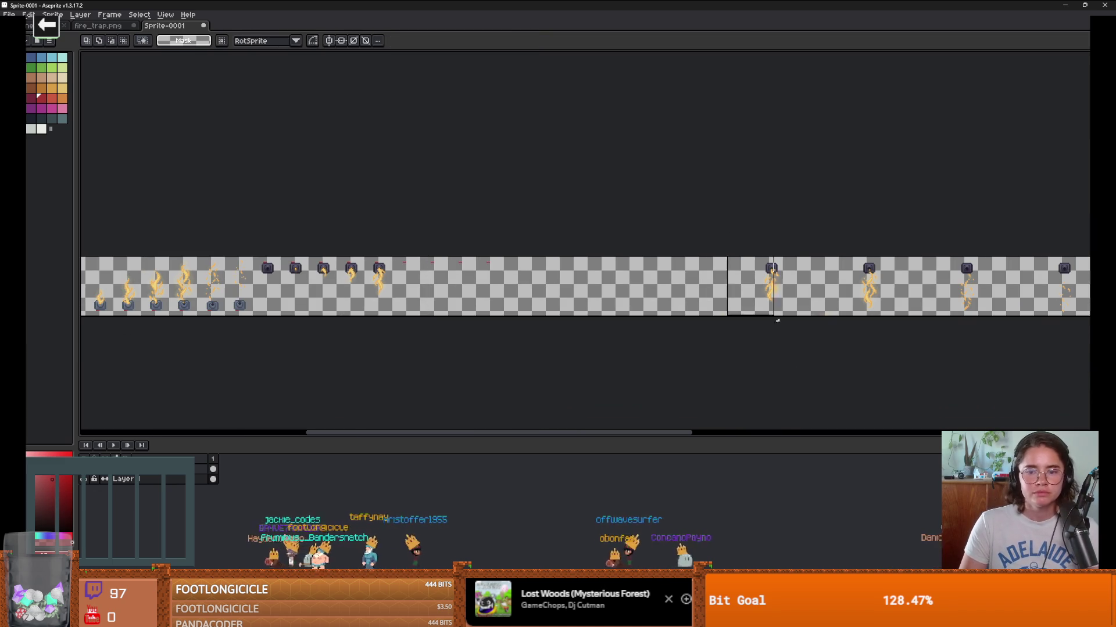
left_click_drag(772, 293, 690, 292)
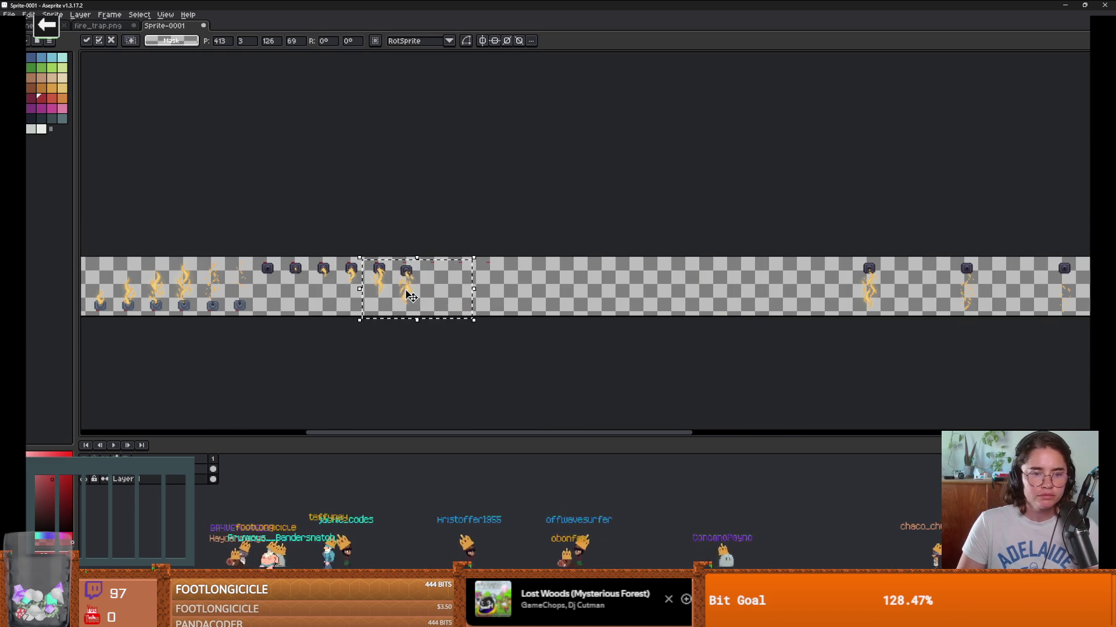
scroll(411, 297, "up", 3)
key("Up")
key("Up")
key("Up")
key("Right")
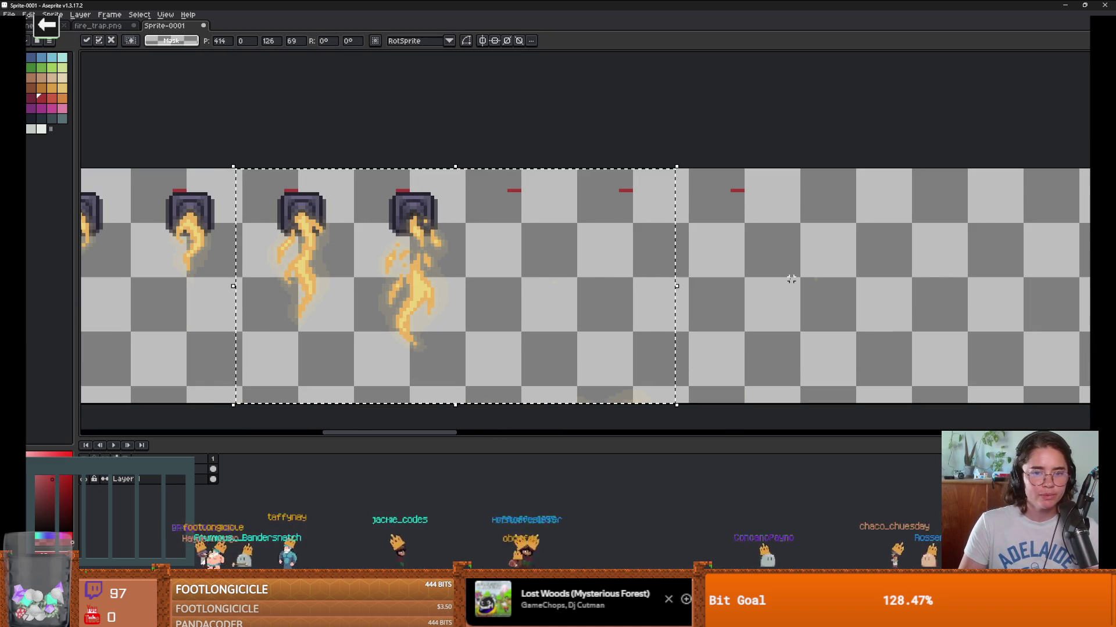
Step: Slide the next fire sprite, the remaining right-hand sprites and the last frame left into the row
scroll(381, 259, "down", 2)
scroll(535, 261, "down", 2)
mouse_move(483, 212)
left_mouse_down()
mouse_move(518, 261)
mouse_move(607, 272)
left_mouse_up()
mouse_move(561, 261)
left_mouse_down()
mouse_move(381, 252)
mouse_move(128, 261)
left_mouse_up()
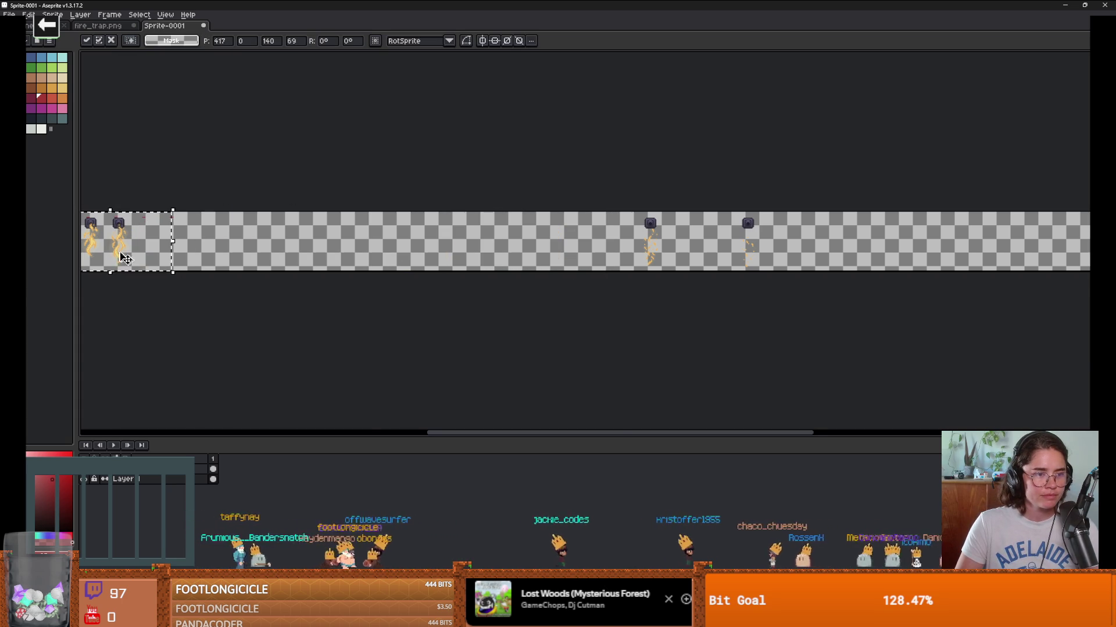
scroll(125, 258, "up", 3)
scroll(175, 273, "down", 3)
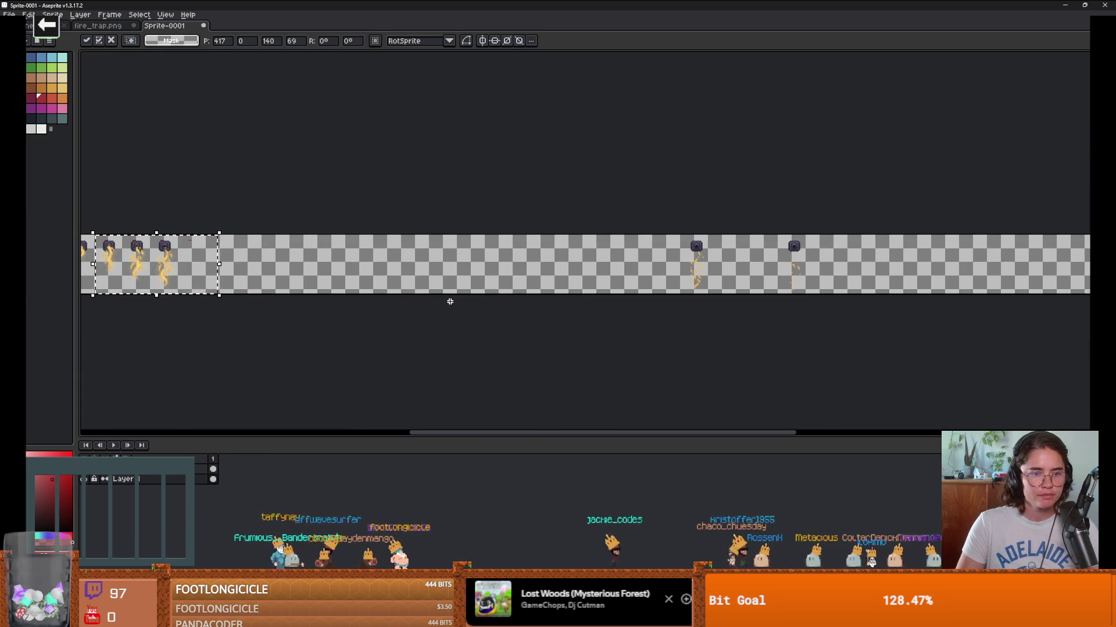
left_click_drag(522, 233, 830, 356)
scroll(771, 341, "down", 1)
scroll(709, 295, "up", 2)
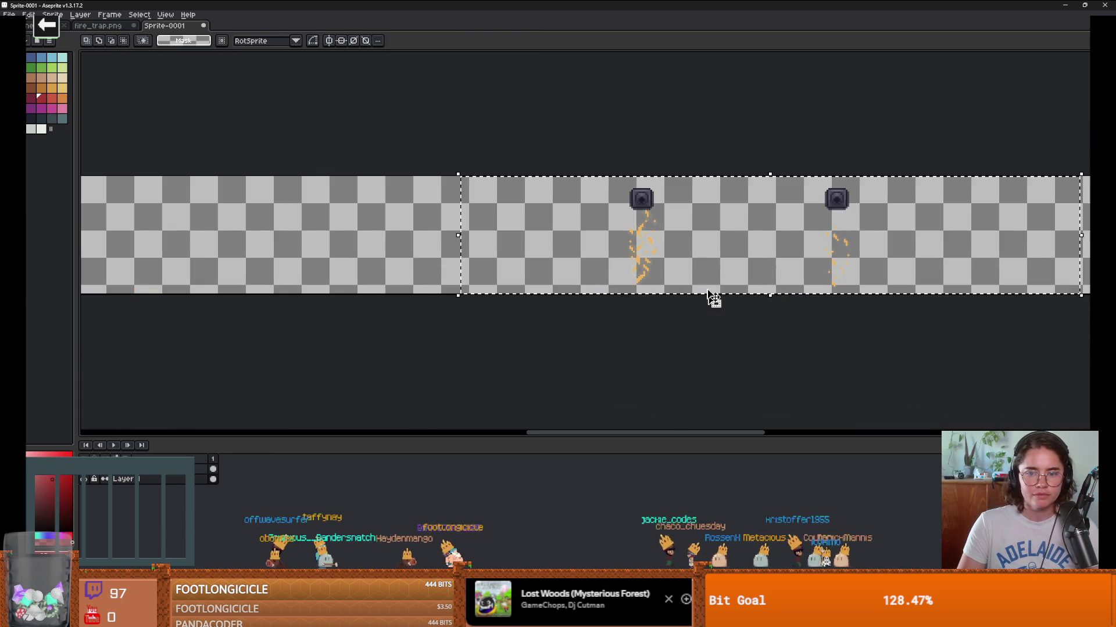
mouse_move(709, 296)
left_mouse_down()
mouse_move(281, 248)
mouse_move(167, 248)
mouse_move(587, 281)
mouse_move(250, 276)
left_mouse_up()
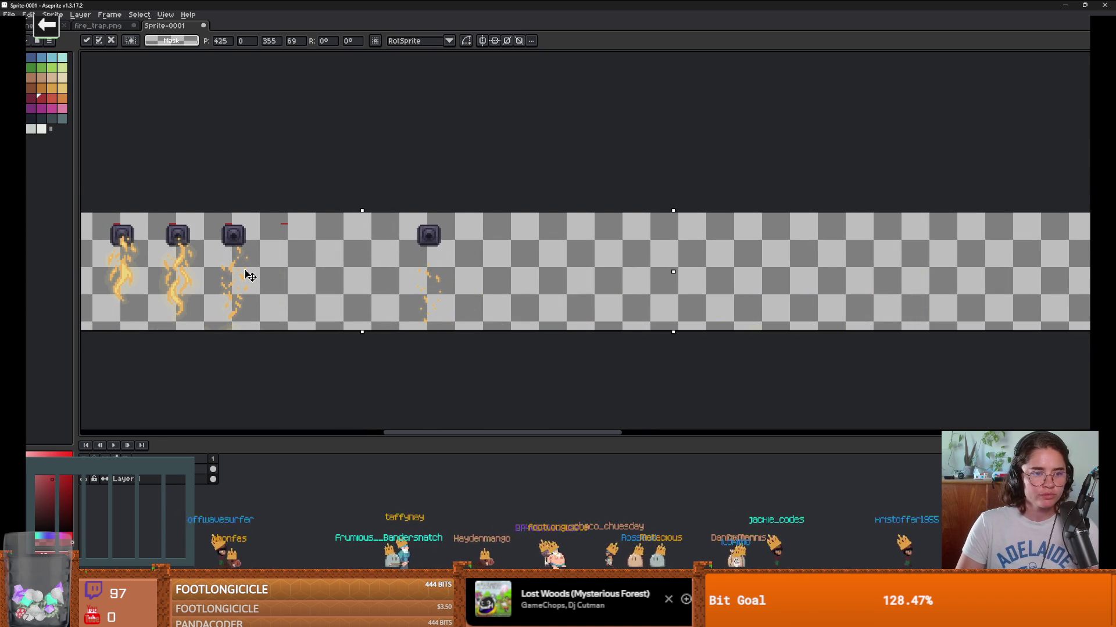
left_click(518, 156)
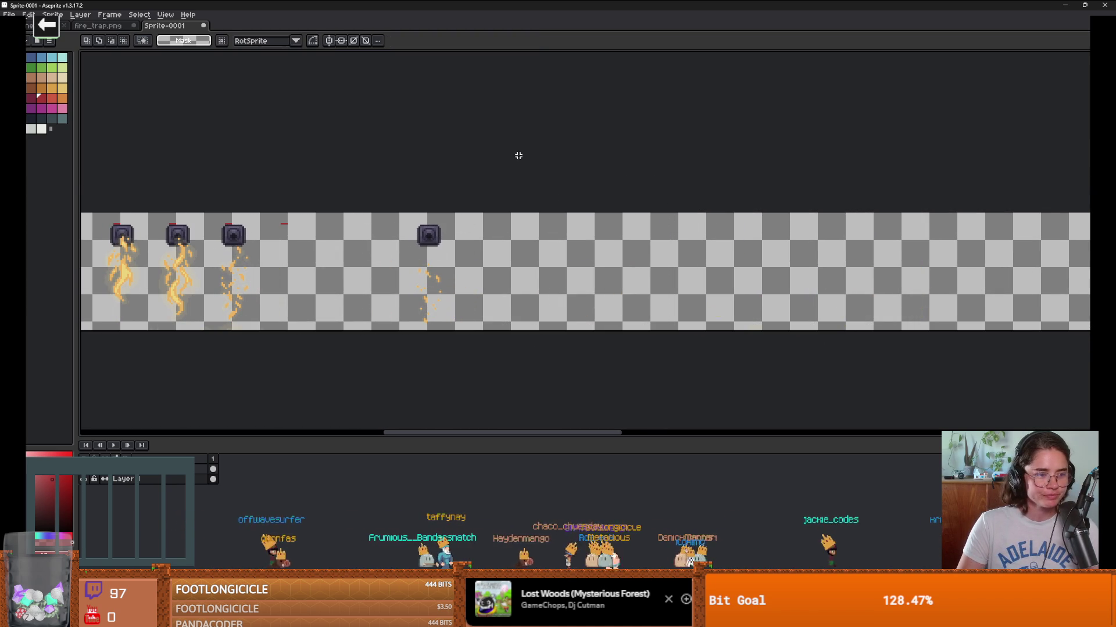
left_click_drag(379, 339, 354, 335)
left_click_drag(423, 274, 312, 277)
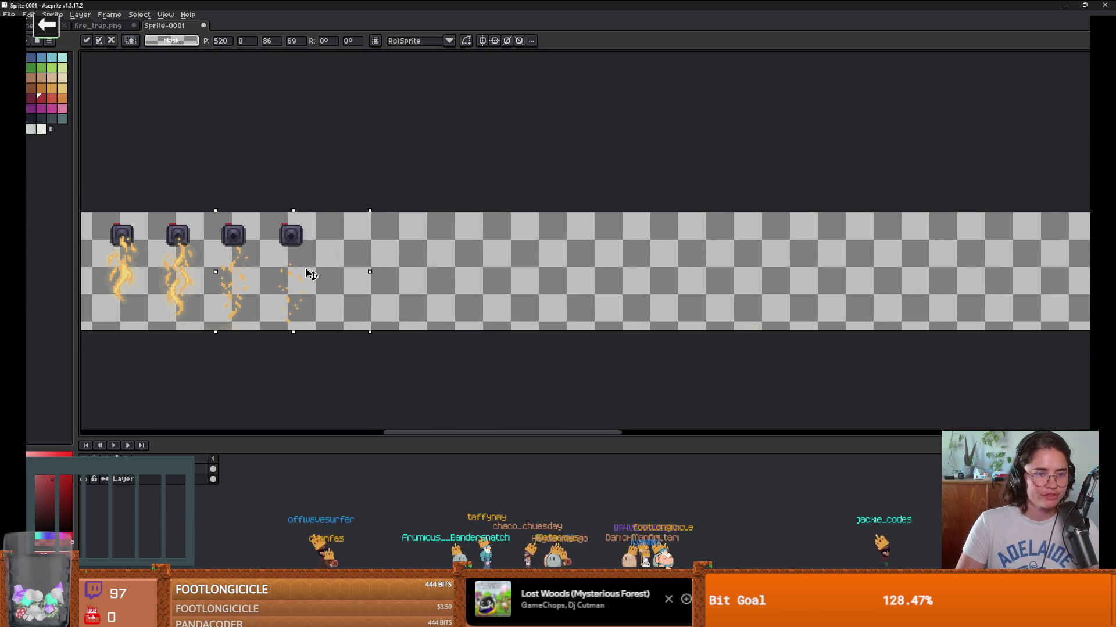
key("Return")
Step: Switch to the 26px brush and inspect the arranged rows of vertical flame frames
scroll(336, 368, "up", 2)
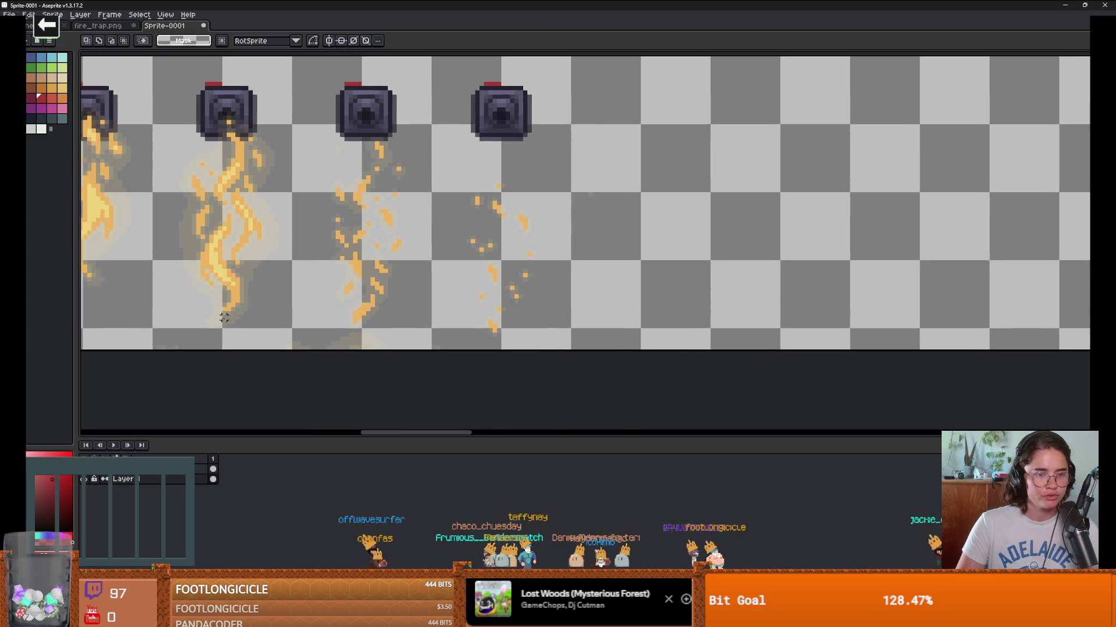
scroll(336, 369, "down", 1)
key("e")
scroll(334, 376, "up", 1)
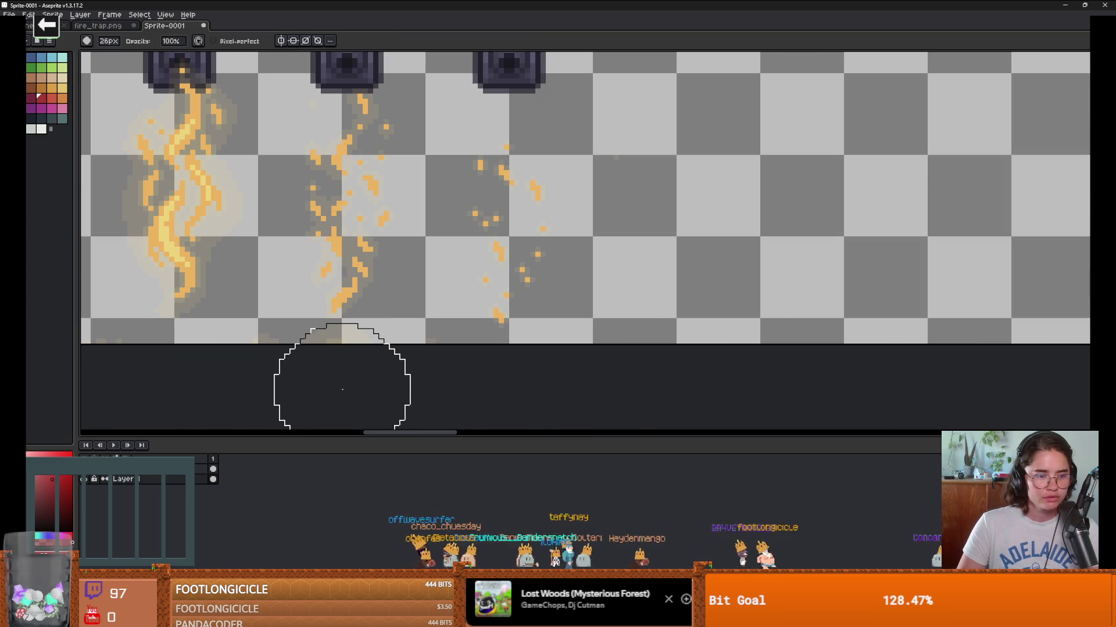
scroll(349, 394, "down", 2)
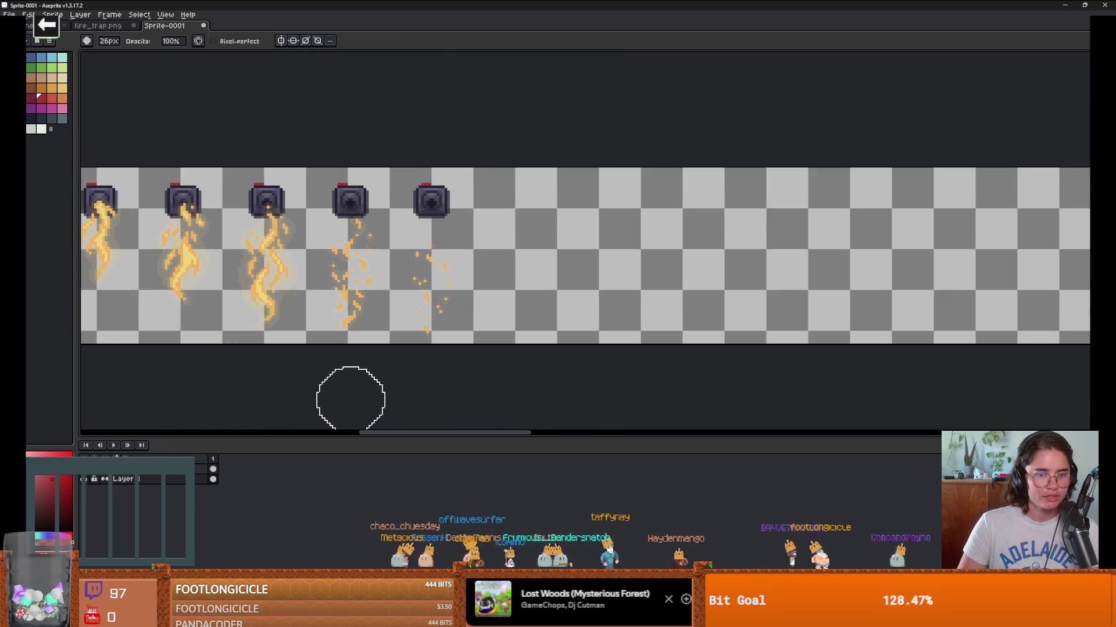
scroll(533, 368, "down", 1)
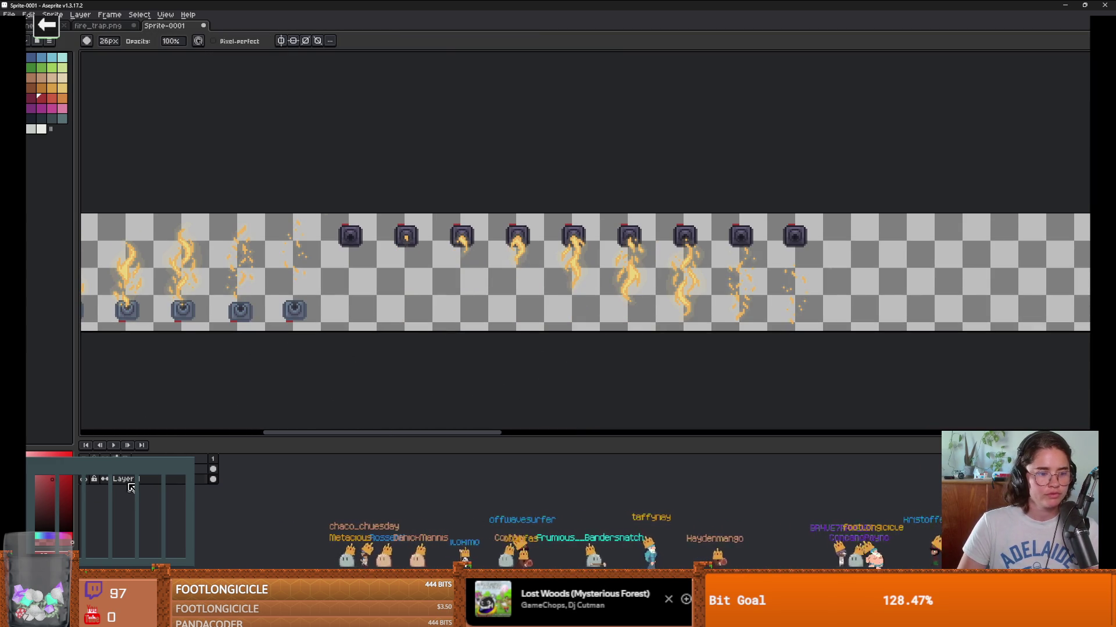
scroll(319, 298, "left", 2)
scroll(204, 329, "down", 2)
scroll(230, 328, "up", 2)
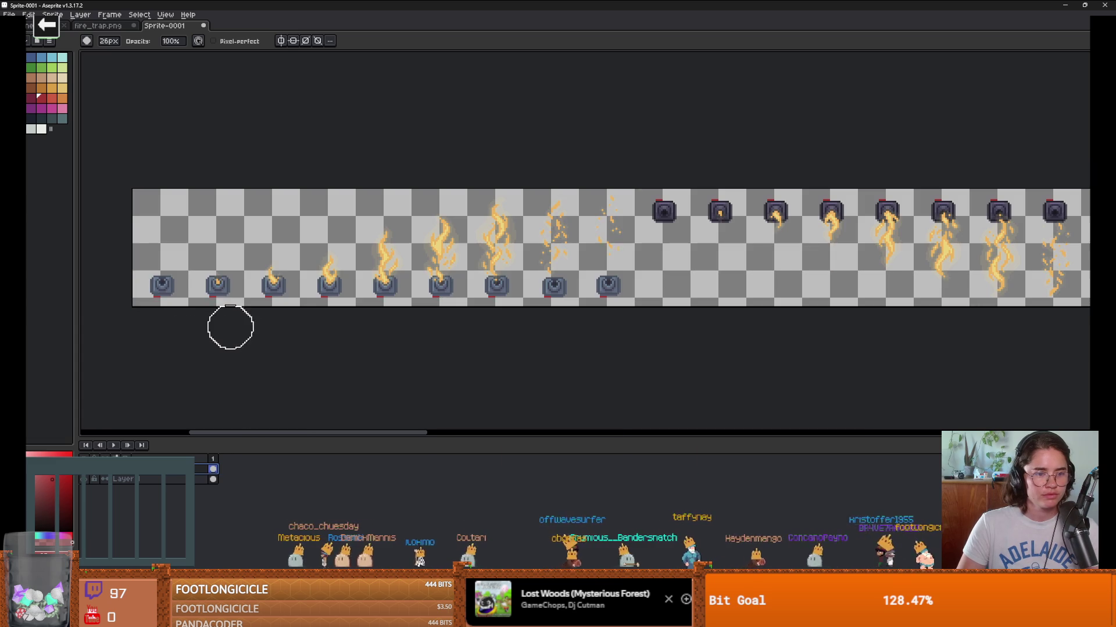
scroll(352, 298, "right", 5)
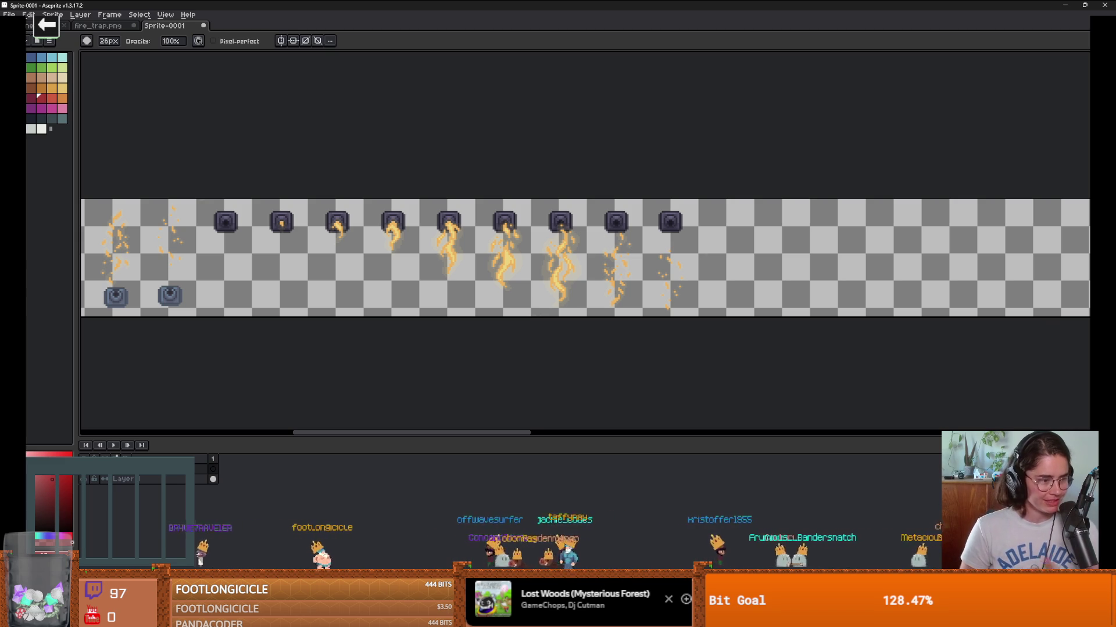
scroll(456, 228, "down", 2)
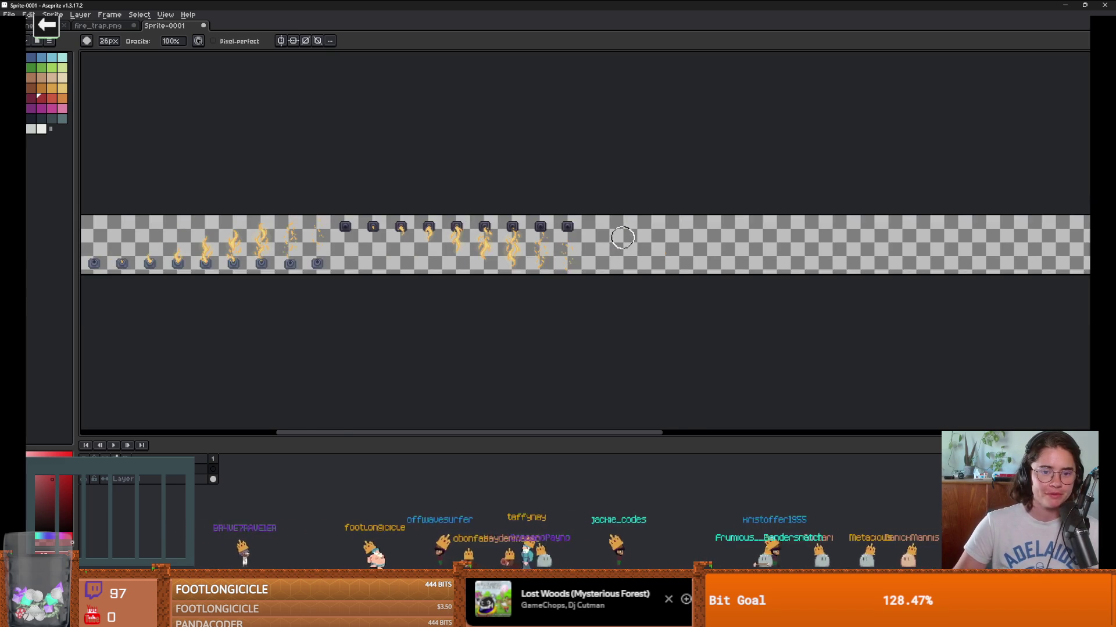
scroll(538, 244, "up", 2)
scroll(485, 265, "up", 1)
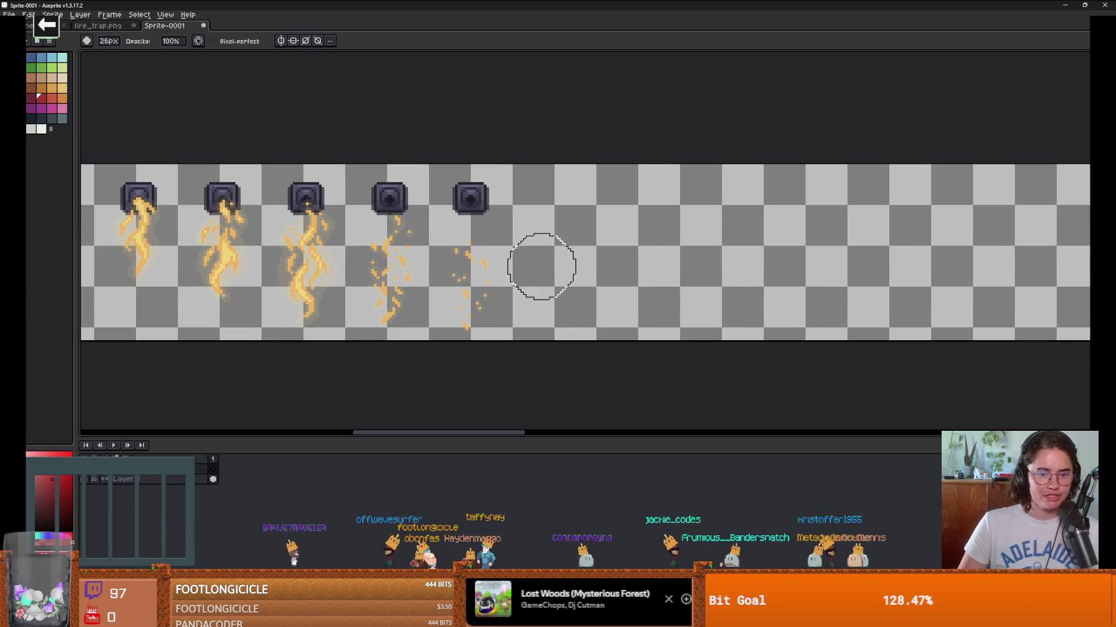
scroll(378, 267, "down", 3)
scroll(543, 328, "left", 2)
scroll(544, 329, "up", 2)
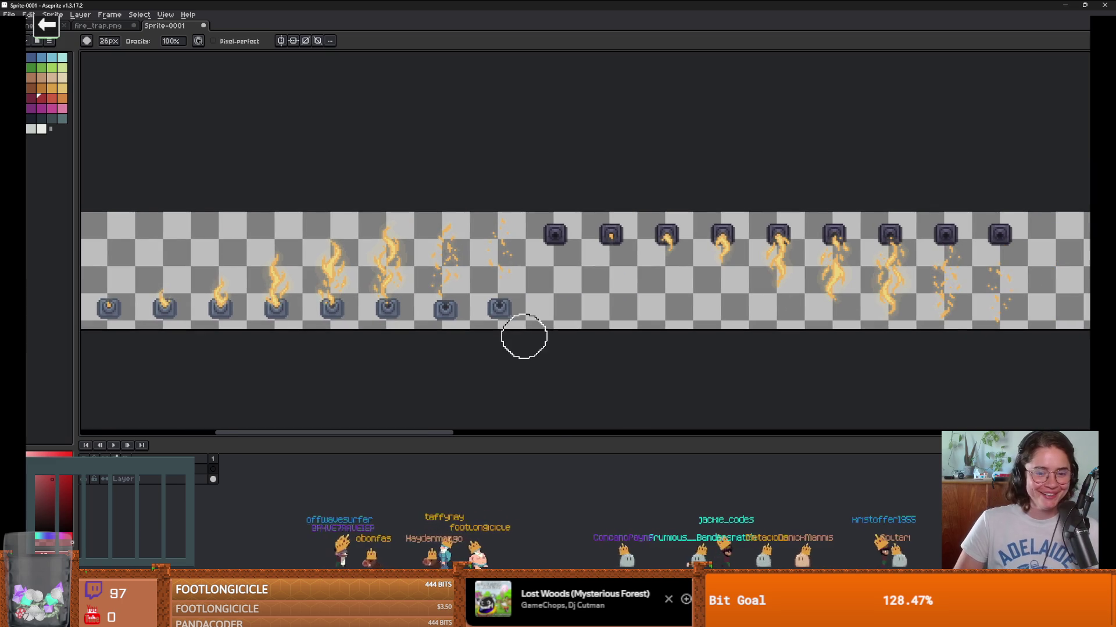
scroll(549, 319, "up", 1)
scroll(544, 324, "down", 1)
scroll(503, 329, "right", 1)
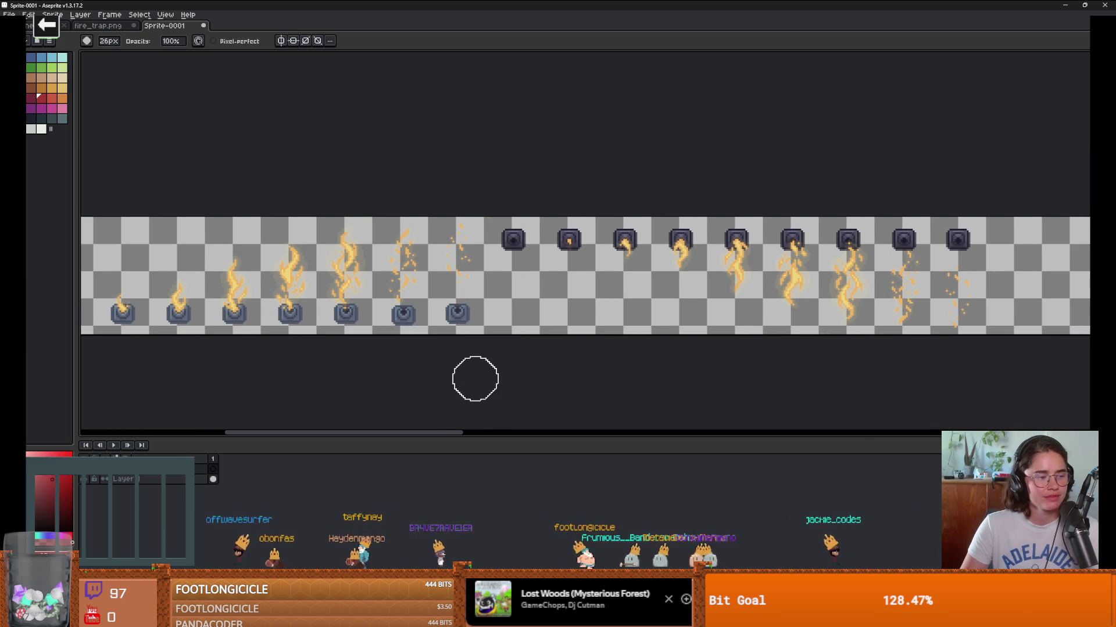
scroll(443, 316, "down", 2)
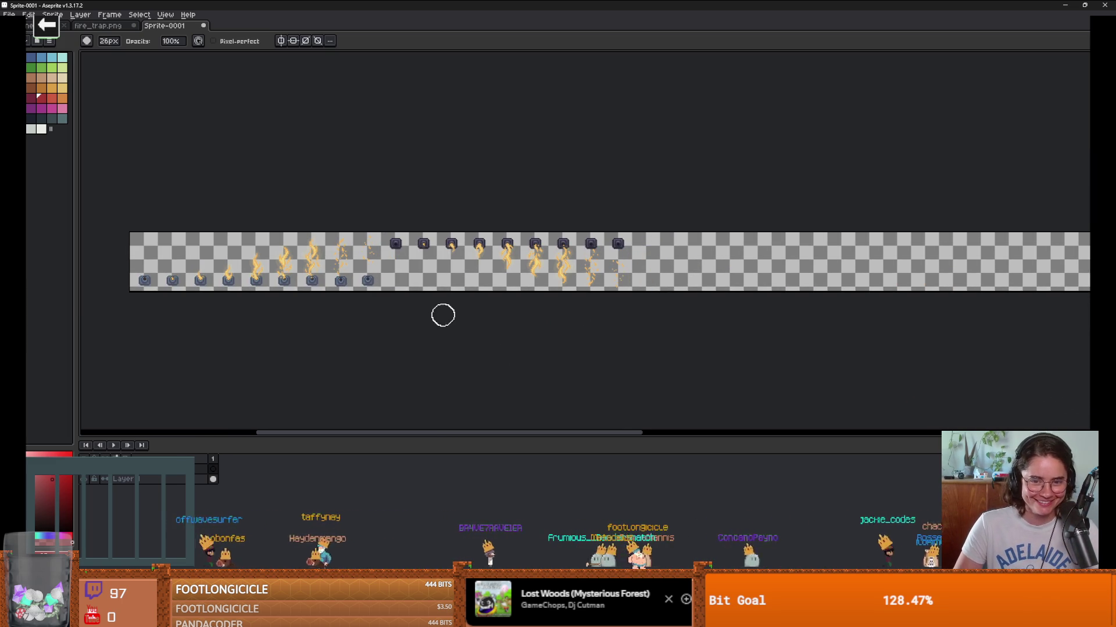
Step: In fire_trap.png, clear the old selection and pick rectangular selection for the side-flame rows
left_click(97, 26)
key("v")
scroll(471, 252, "left", 2)
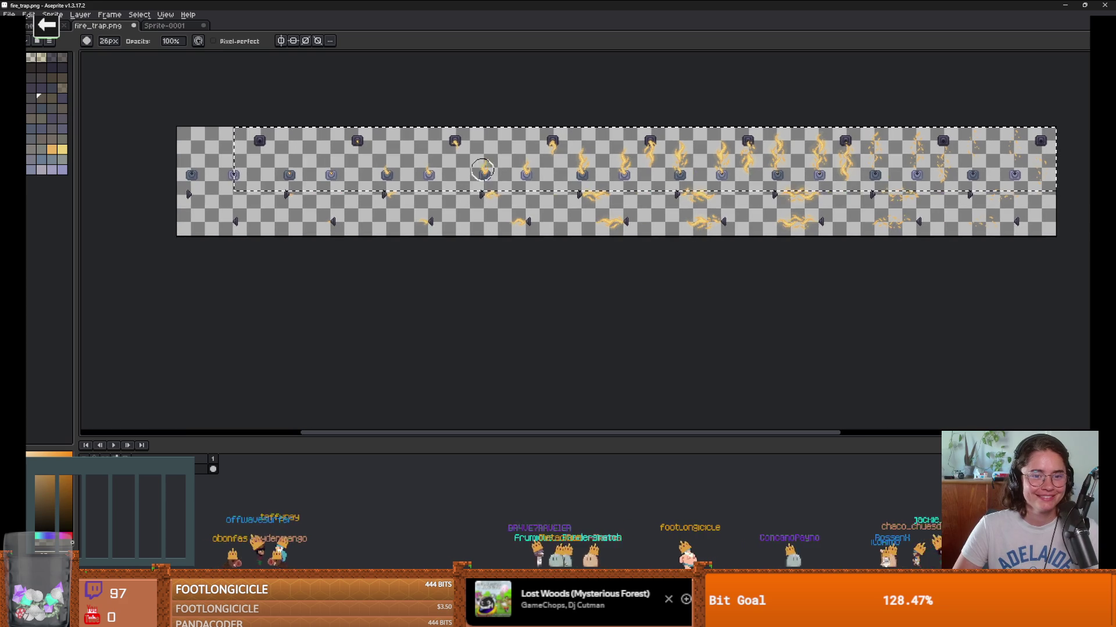
key("ctrl+d")
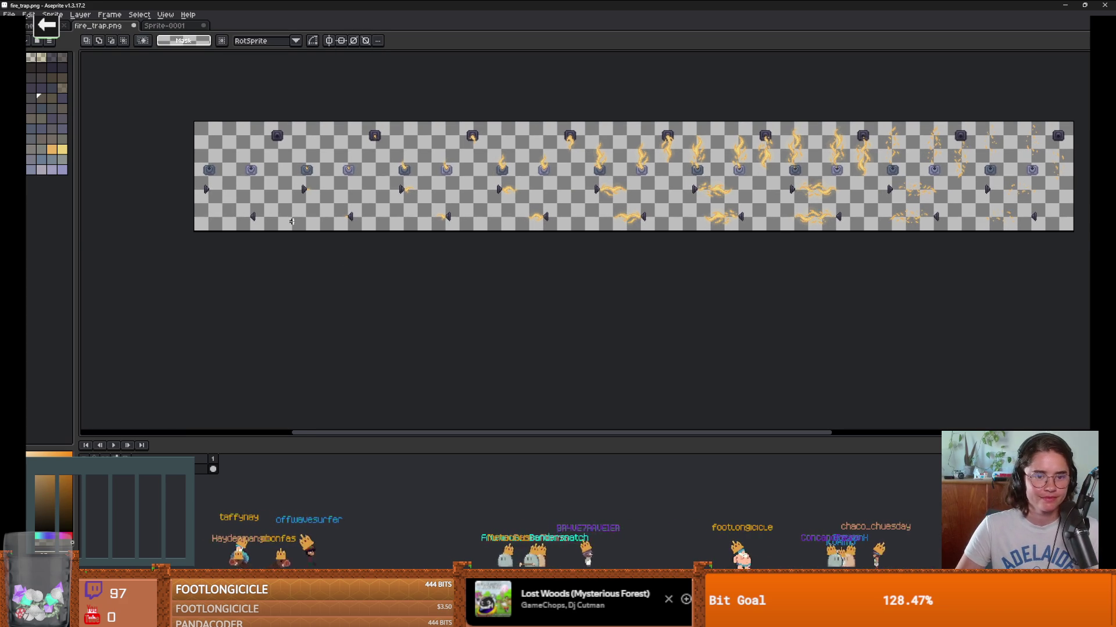
scroll(359, 226, "up", 2)
scroll(218, 197, "down", 2)
scroll(233, 192, "up", 2)
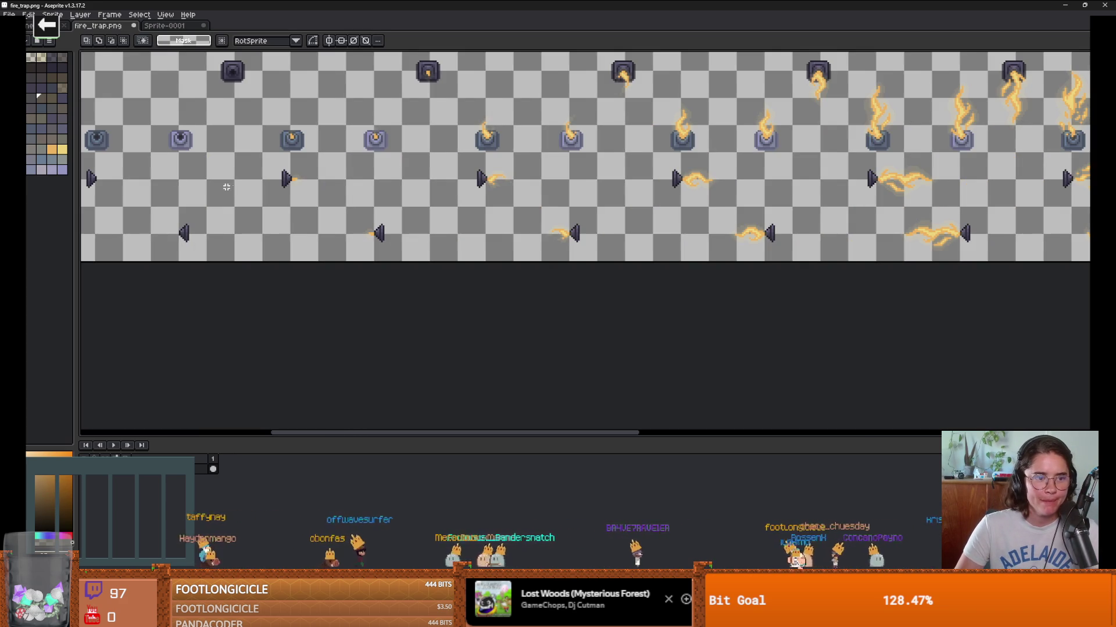
scroll(247, 185, "down", 2)
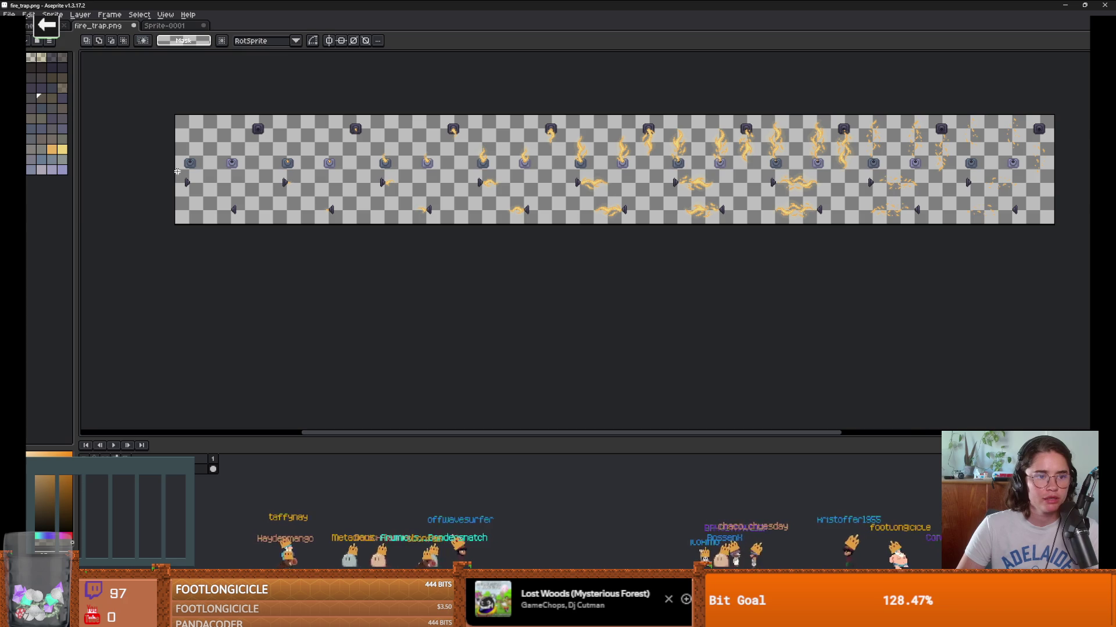
scroll(1089, 284, "right", 2)
scroll(364, 212, "left", 2)
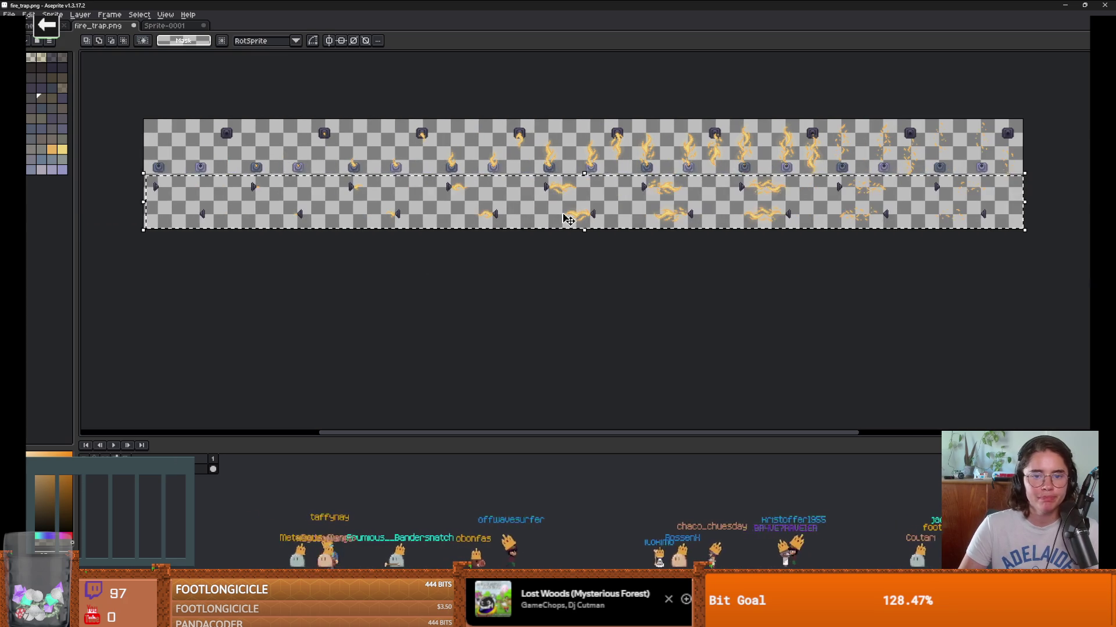
Step: Paste the side-flame frames into Sprite-0001 right of the vertical flames, flush with the top at 583,0
left_click(180, 29)
scroll(221, 203, "up", 2)
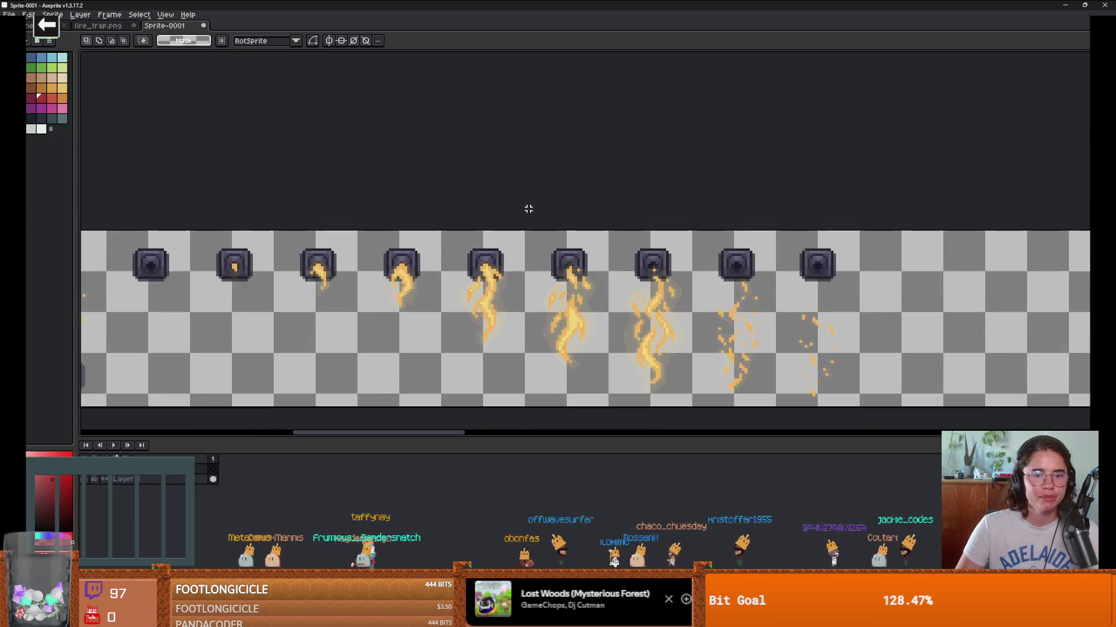
scroll(221, 203, "down", 2)
scroll(220, 203, "up", 1)
key("ctrl+a")
mouse_move(219, 146)
left_mouse_down()
mouse_move(221, 203)
mouse_move(499, 163)
mouse_move(778, 165)
mouse_move(745, 162)
left_mouse_up()
scroll(745, 162, "down", 2)
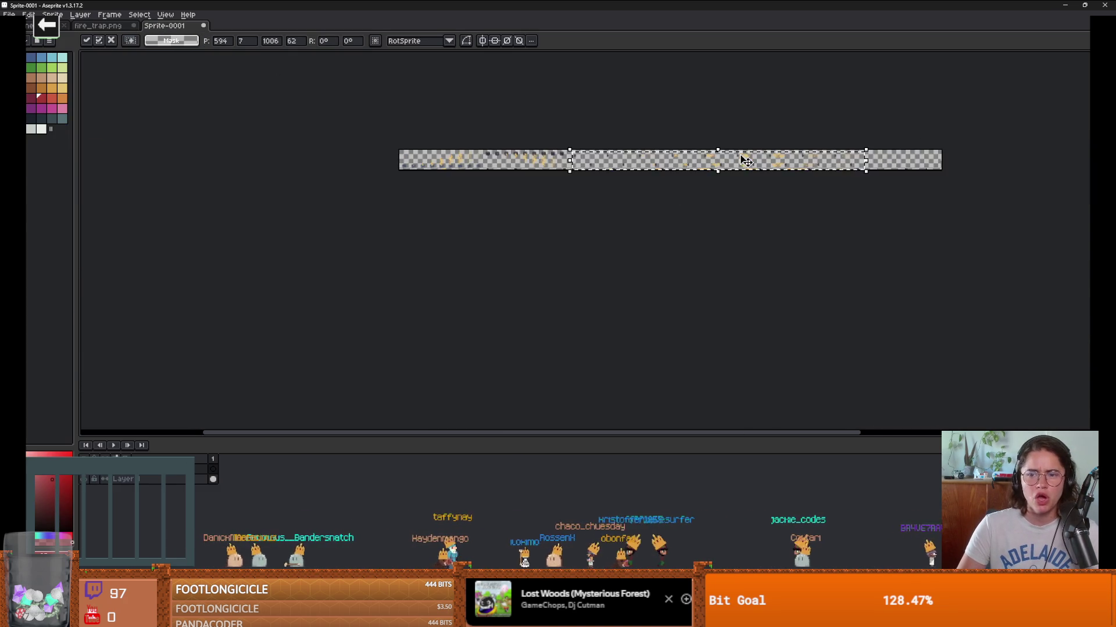
scroll(509, 162, "up", 2)
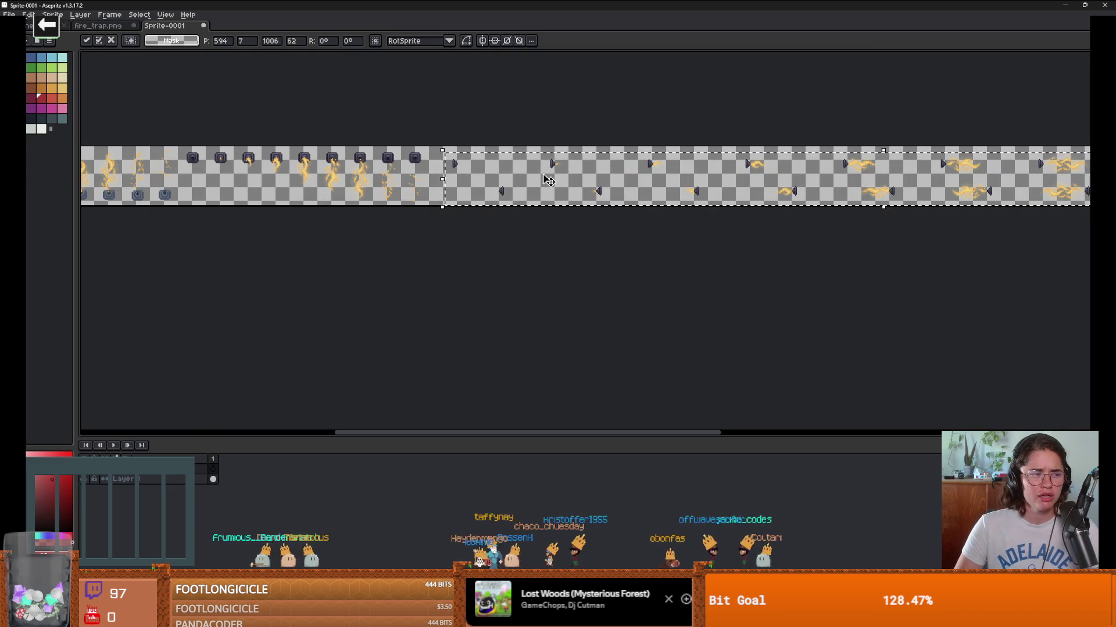
scroll(528, 190, "up", 1)
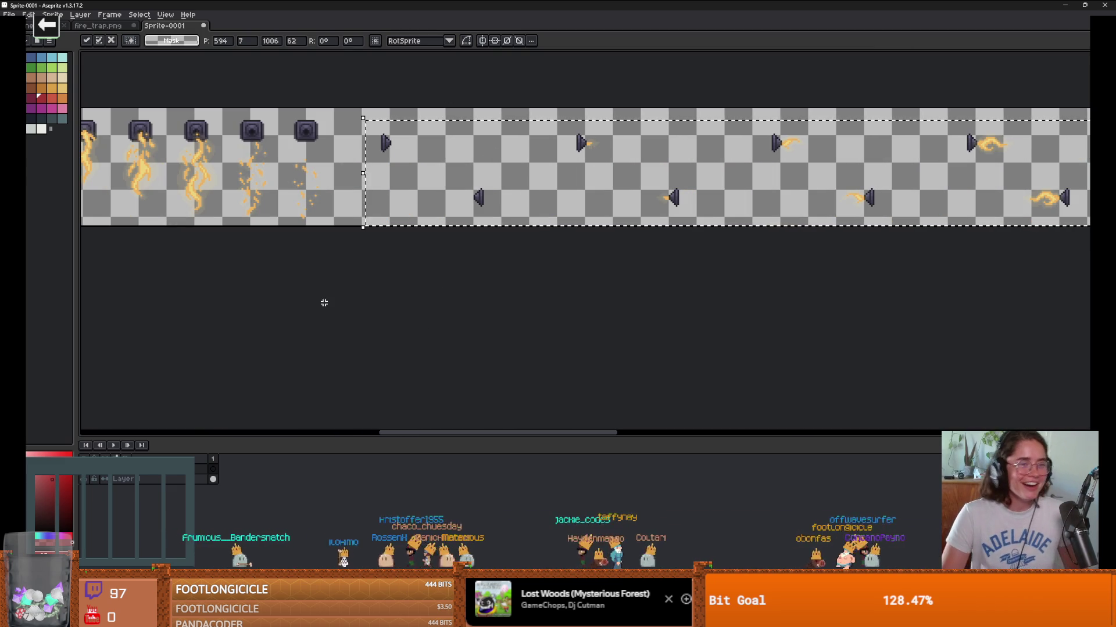
scroll(414, 212, "up", 1)
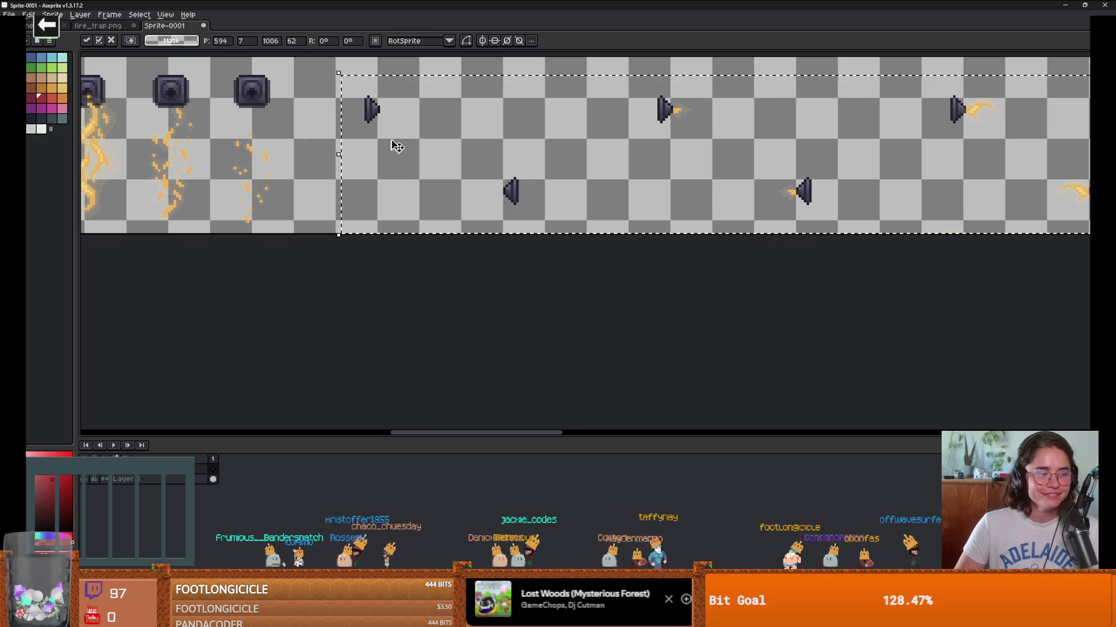
left_click_drag(392, 140, 369, 128)
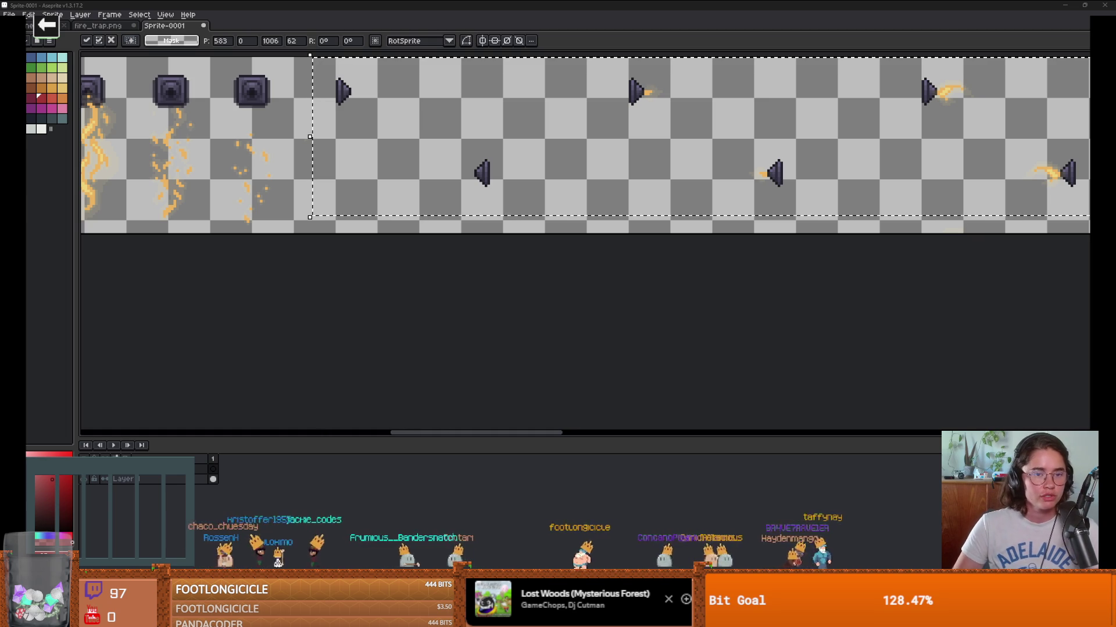
scroll(331, 169, "up", 2)
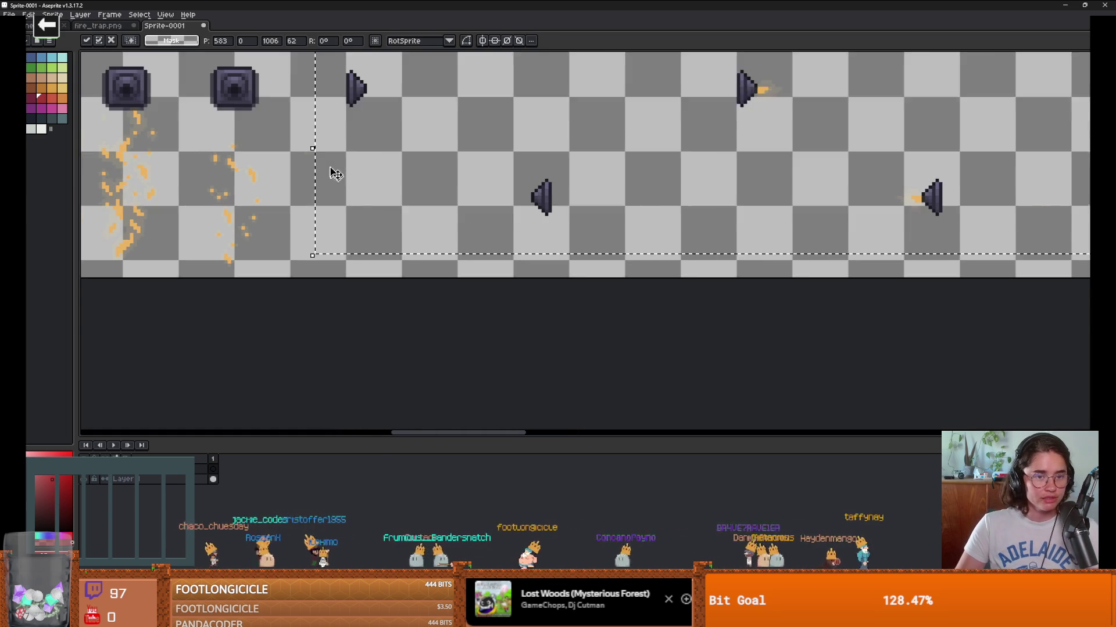
scroll(354, 182, "down", 1)
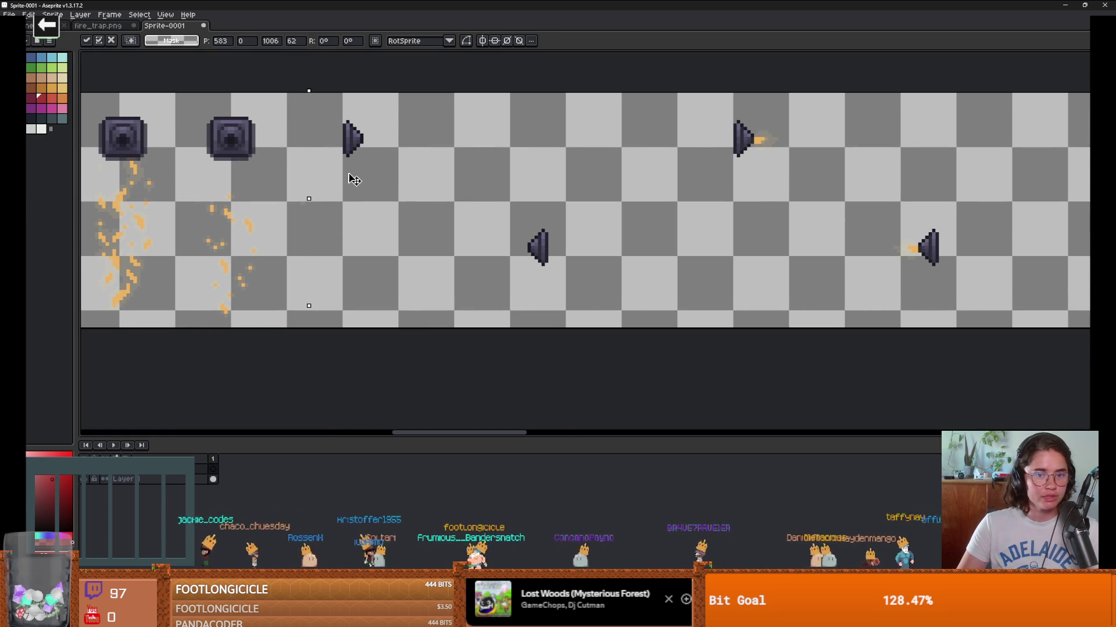
scroll(810, 229, "down", 2)
Step: Commit the pasted side-flame frames in their new position
left_click(586, 284)
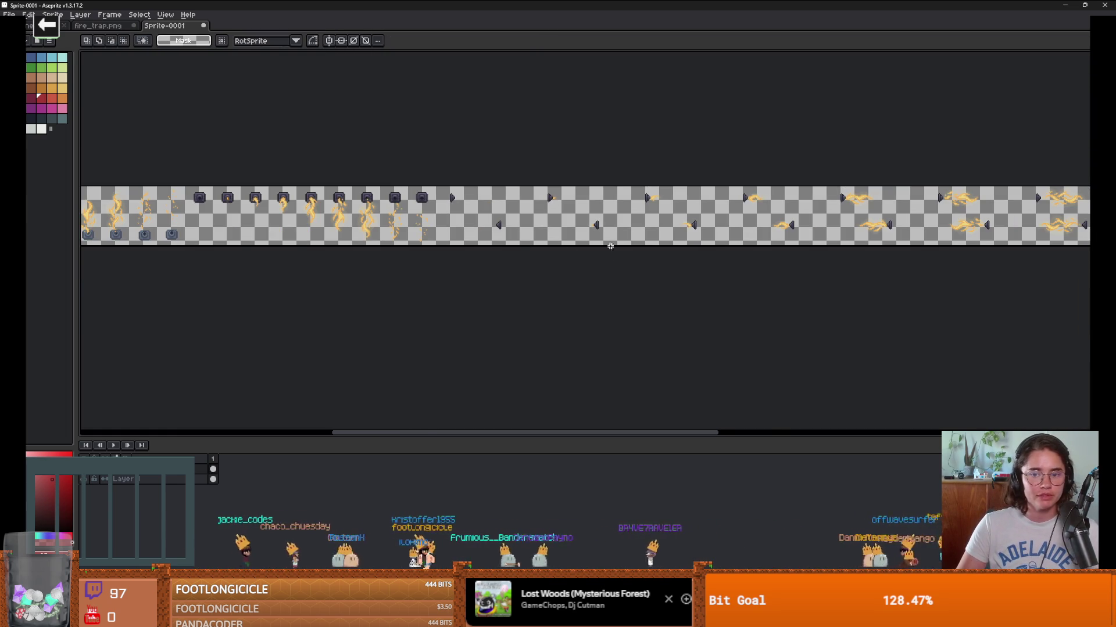
scroll(607, 242, "up", 2)
scroll(473, 249, "down", 2)
scroll(534, 236, "down", 1)
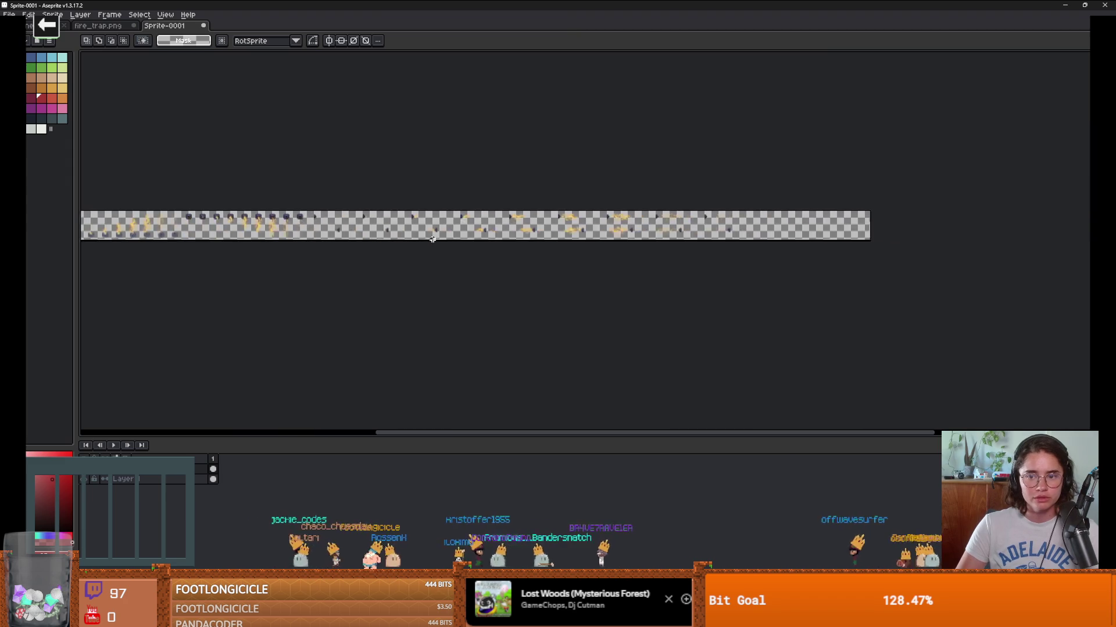
scroll(642, 251, "up", 3)
scroll(391, 249, "down", 2)
scroll(488, 254, "up", 2)
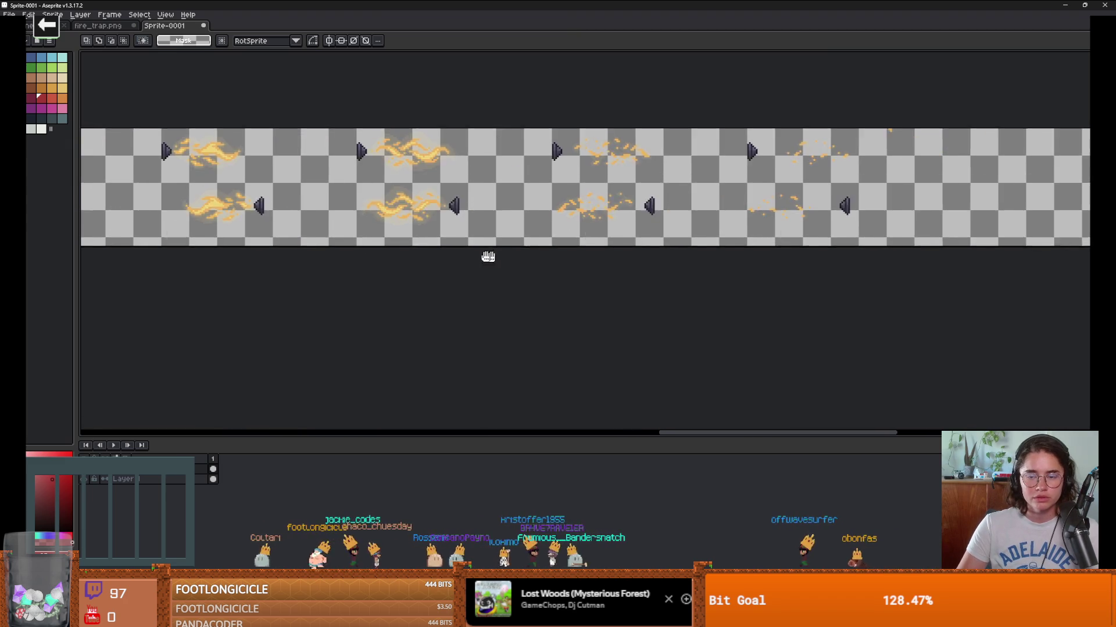
scroll(476, 252, "down", 2)
scroll(660, 191, "up", 3)
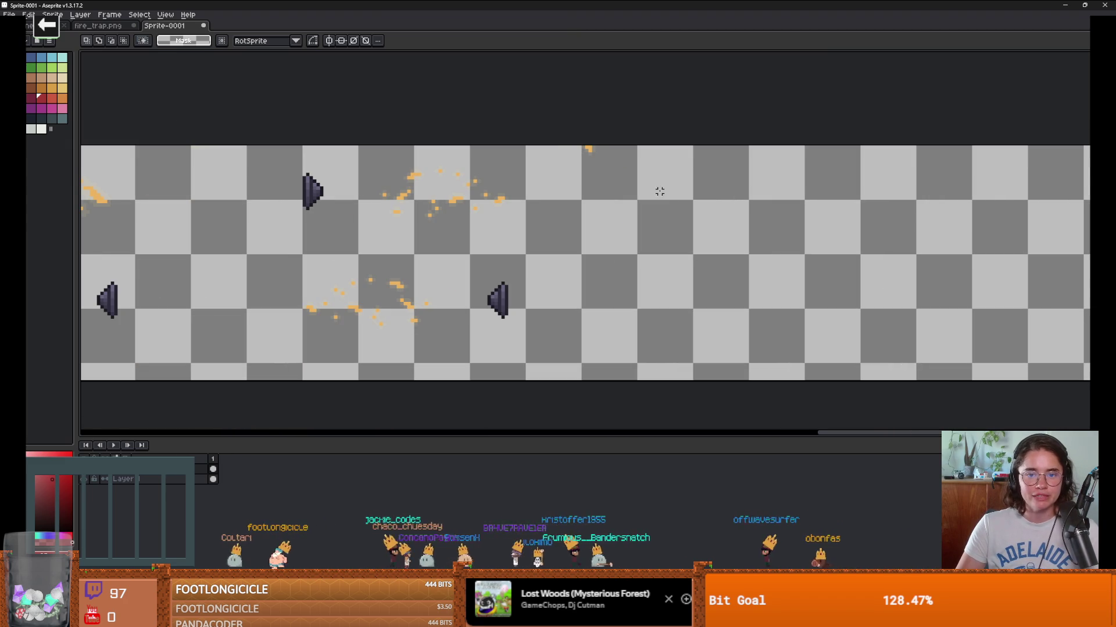
Step: Erase the stray fire pixel with the Eraser and shrink the timeline to enlarge the canvas
key("e")
left_click(598, 149)
scroll(687, 194, "down", 2)
scroll(374, 205, "up", 1)
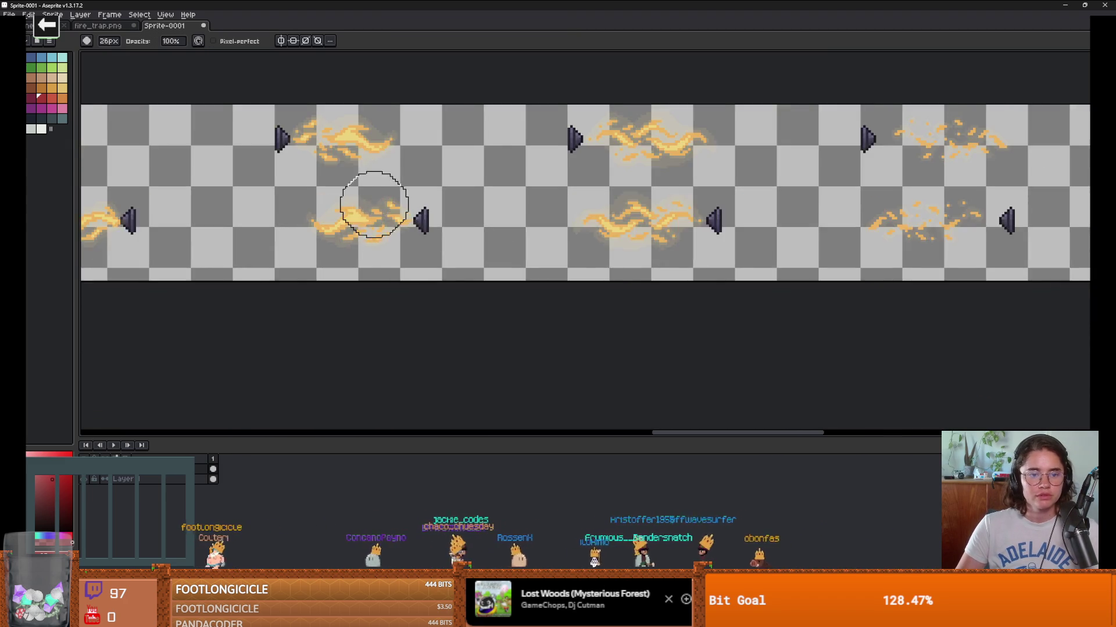
scroll(373, 204, "down", 4)
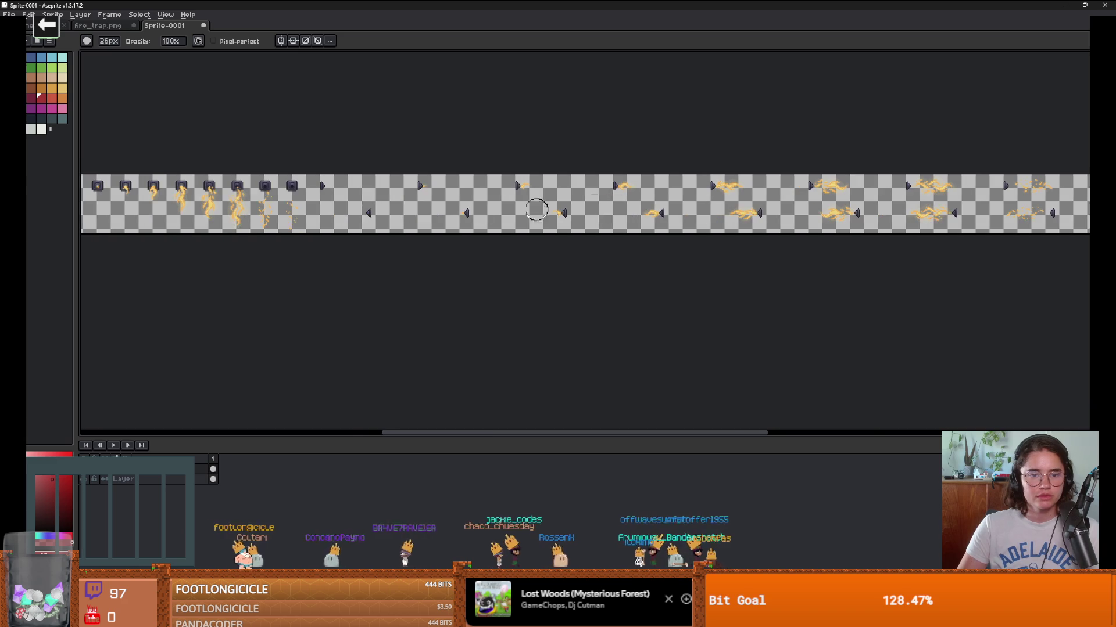
scroll(536, 210, "up", 3)
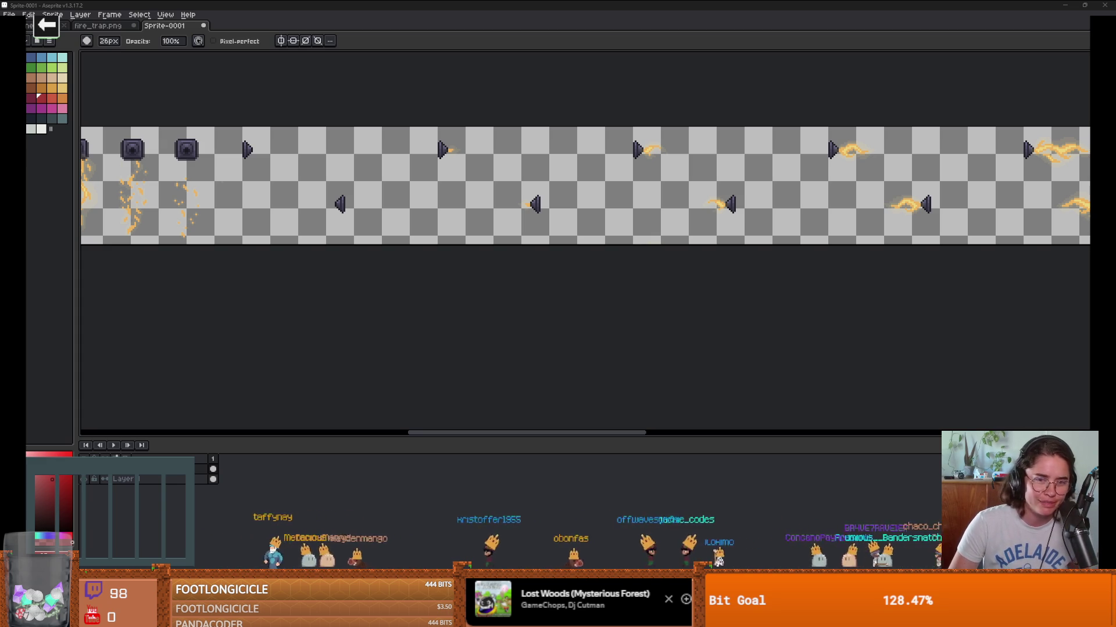
mouse_move(687, 441)
left_mouse_down()
mouse_move(677, 478)
mouse_move(667, 428)
left_mouse_up()
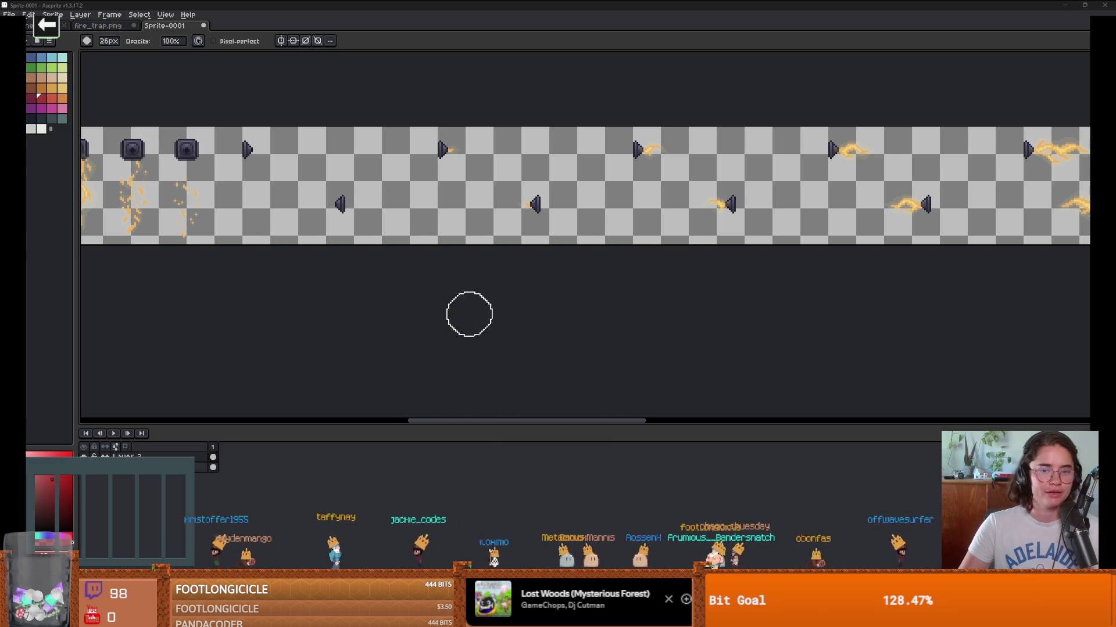
Step: Trim 300px from the canvas's right side, leaving it 1568px wide, then start saving the sheet
scroll(468, 314, "down", 3)
scroll(605, 250, "up", 1)
scroll(604, 250, "up", 2)
scroll(503, 269, "right", 3)
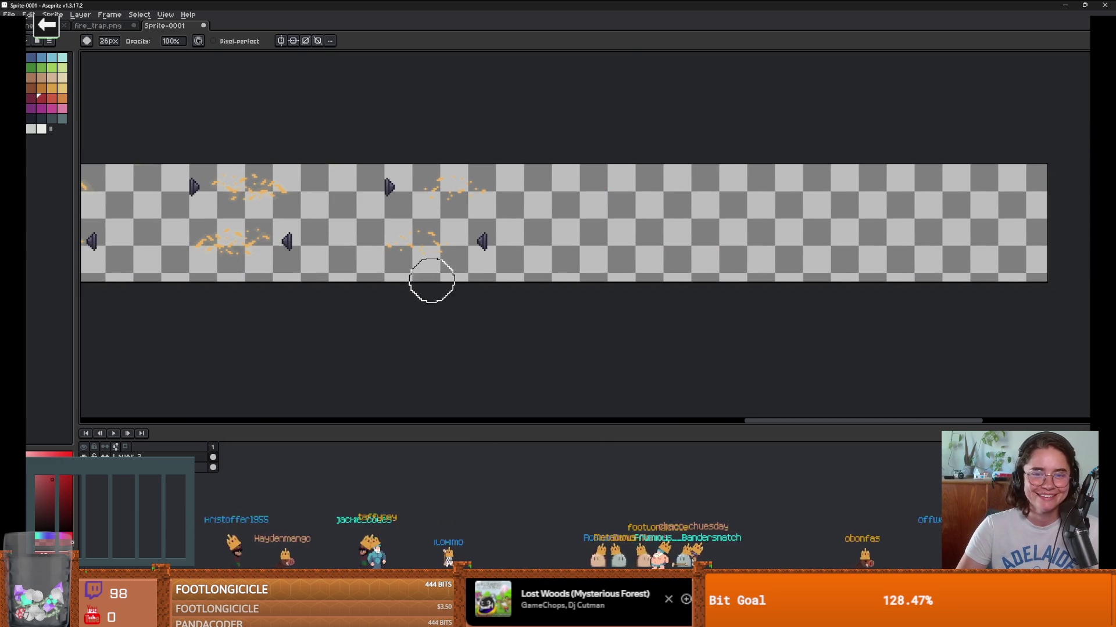
key("ctrl+alt+c")
left_click_drag(1047, 259, 523, 230)
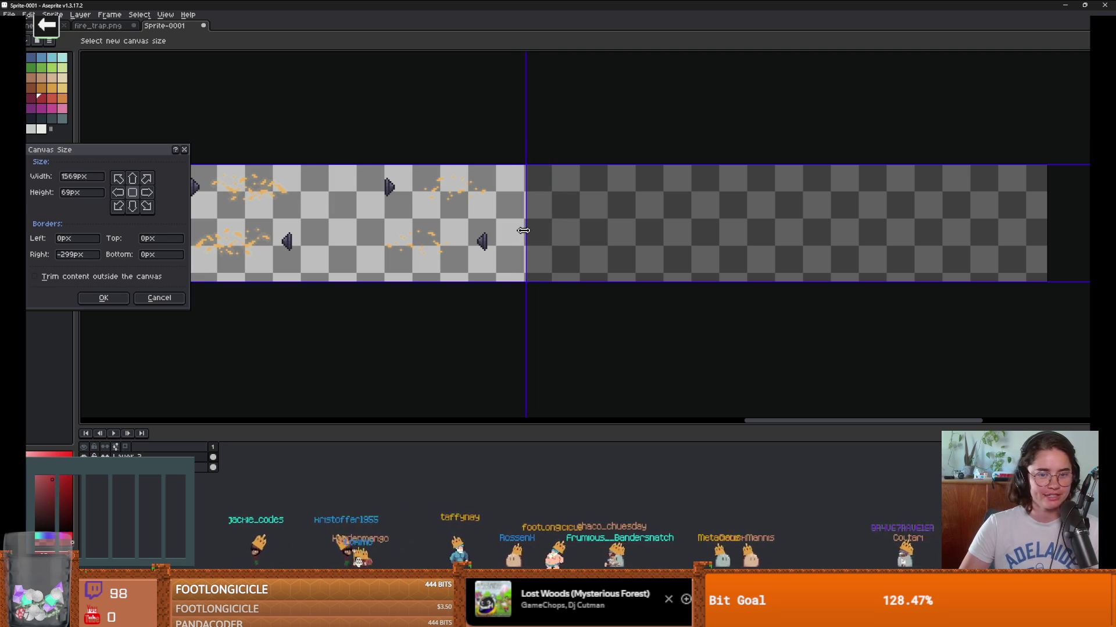
left_click(117, 301)
scroll(288, 308, "down", 3)
scroll(287, 308, "up", 3)
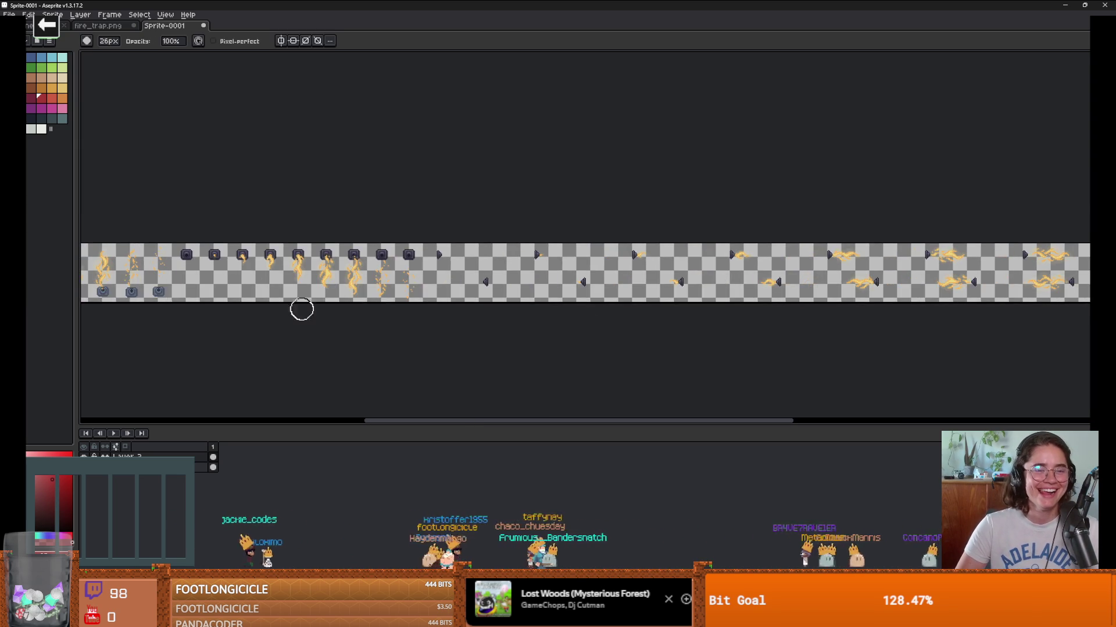
scroll(451, 333, "up", 2)
scroll(377, 332, "down", 2)
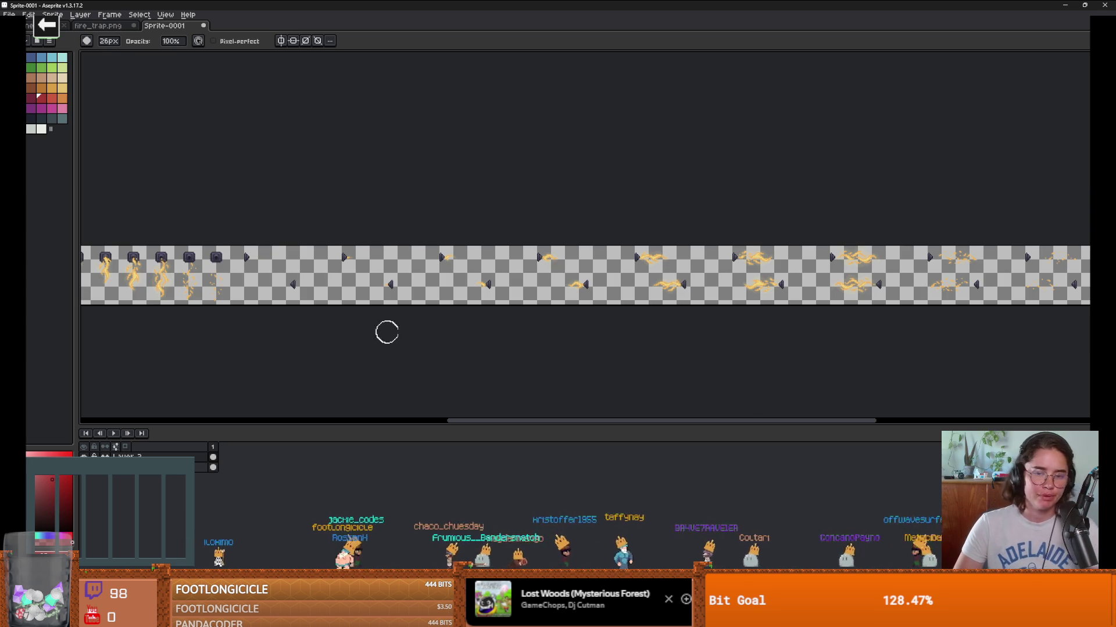
key("ctrl+s")
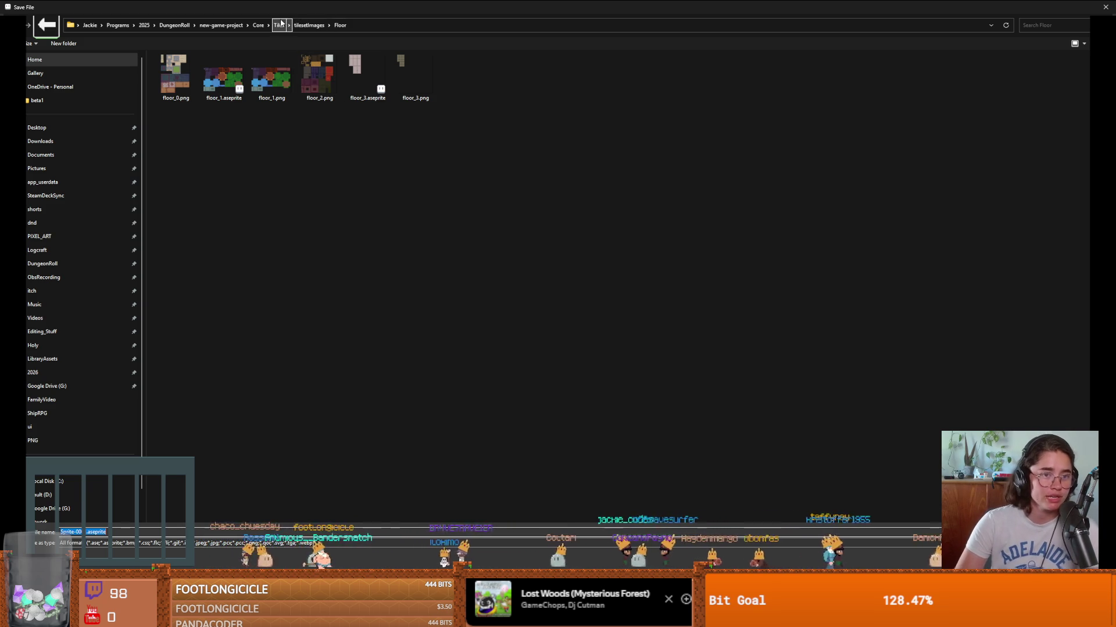
Step: Go up to the project's Core/Tiles folder in the save dialog
left_click(281, 25)
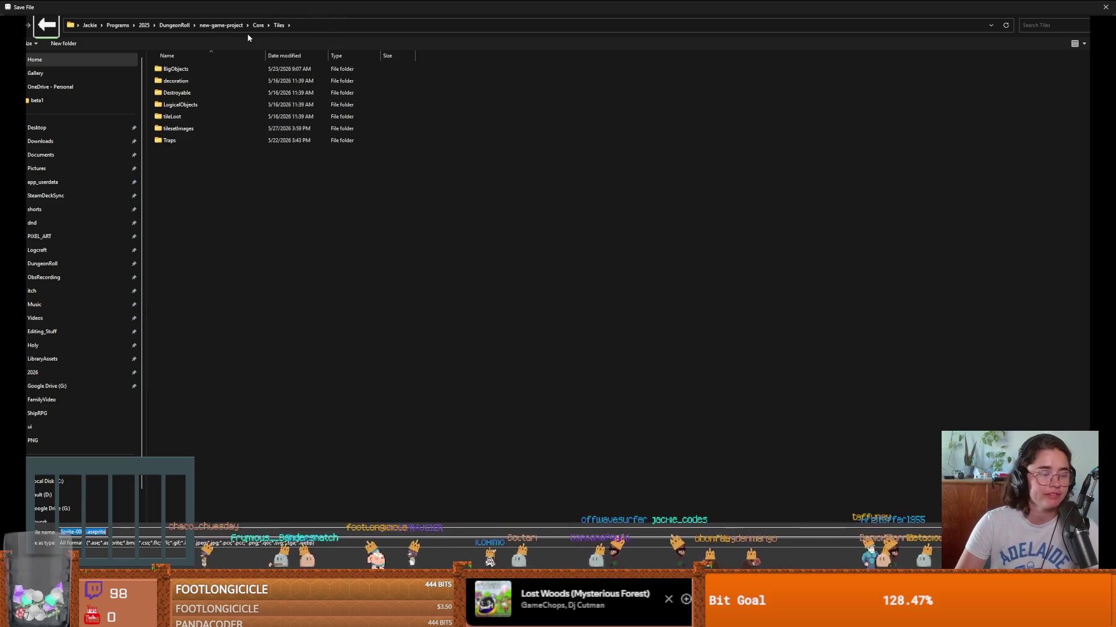
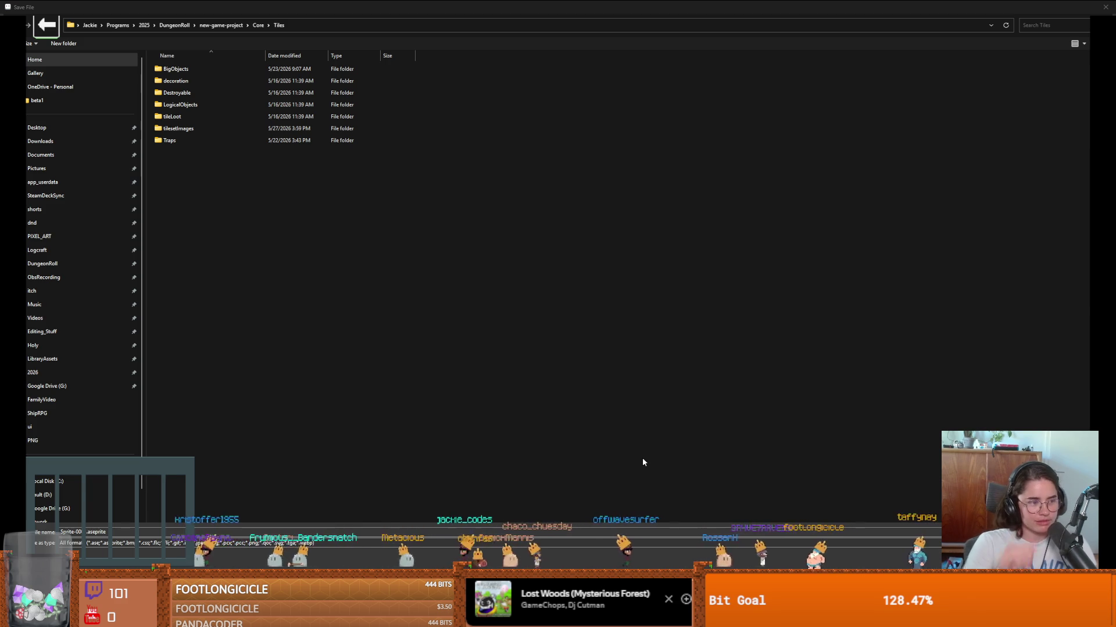
Step: Save the sprite strip as fire_trap.aseprite in the tilesetImages folder, after briefly checking FantasyCity
double_click(197, 128)
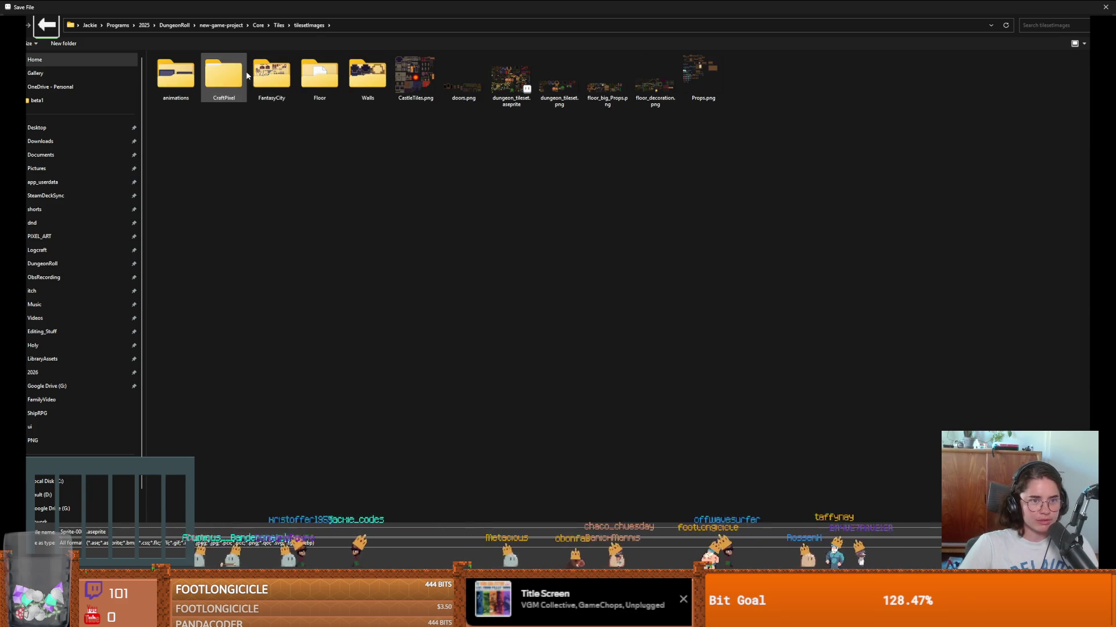
double_click(271, 74)
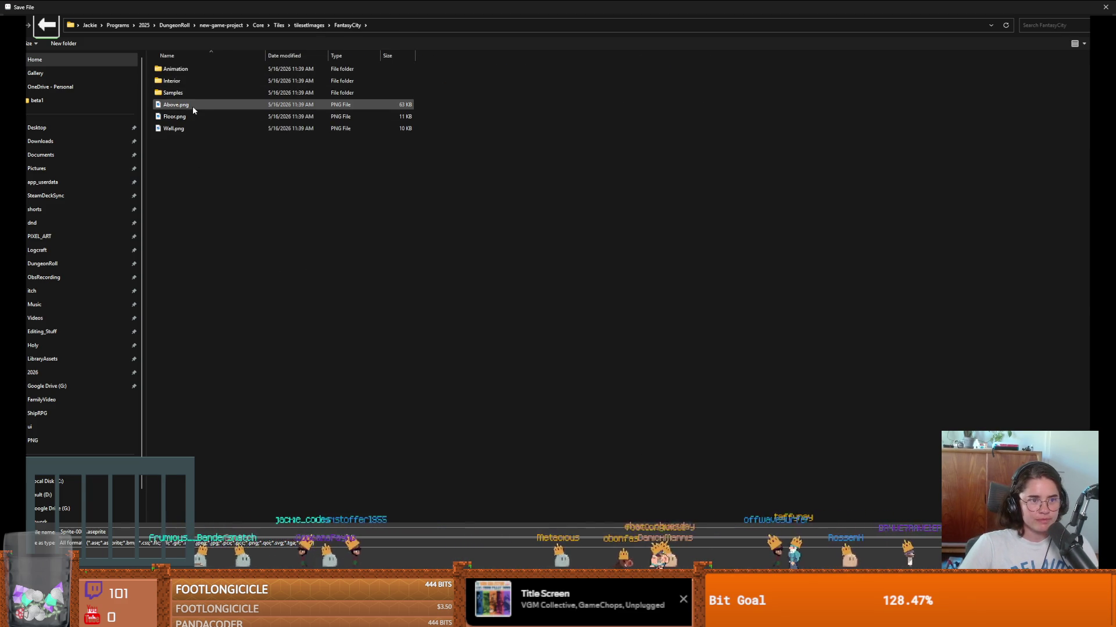
left_click(311, 25)
type("fire_trap")
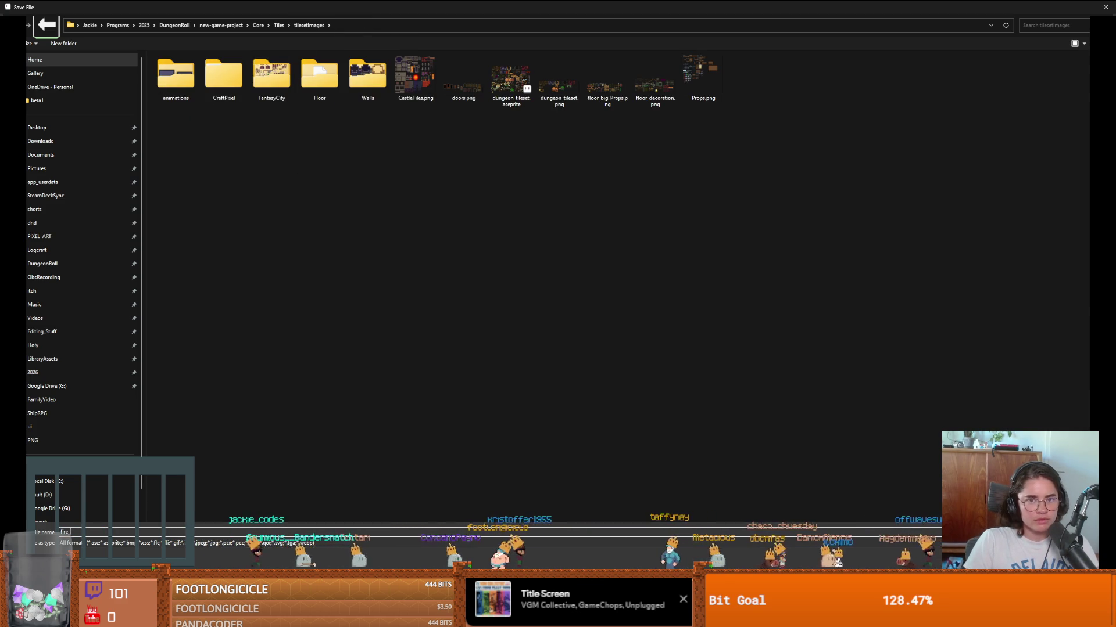
key("Return")
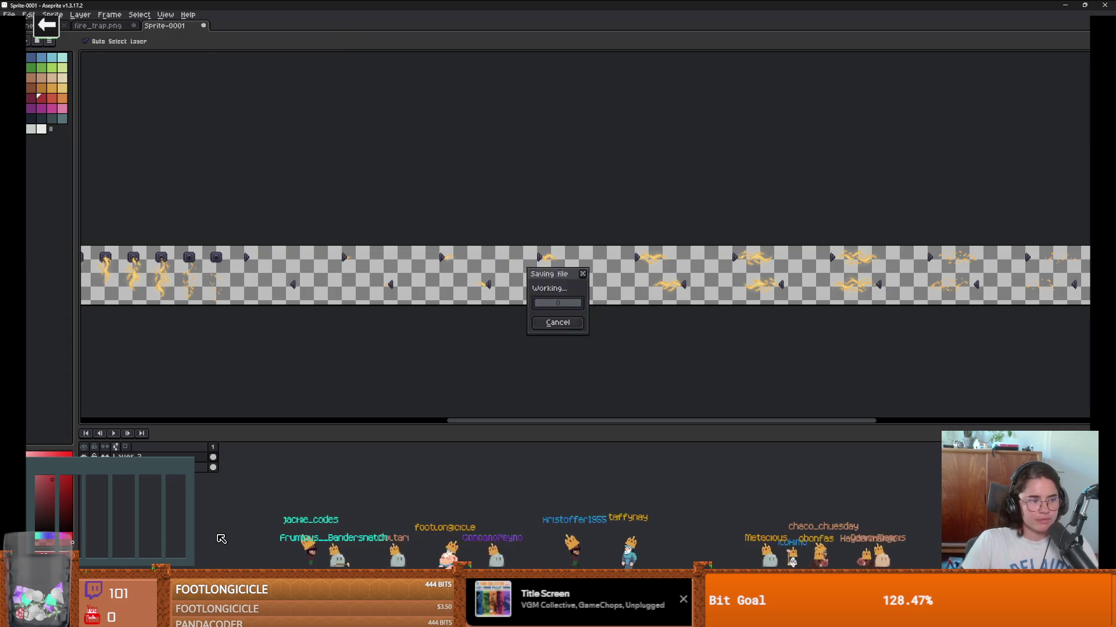
Step: In Godot, start adding Sprite2D frames from a sprite sheet, browsing up to the CraftPixel folder
key("alt+Tab")
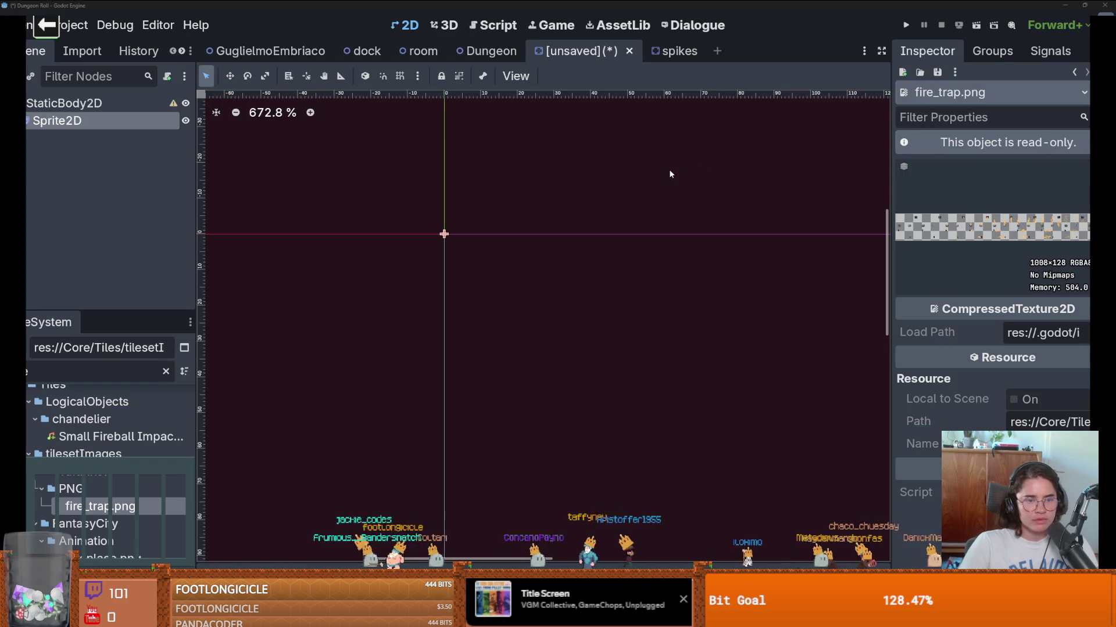
left_click(139, 118)
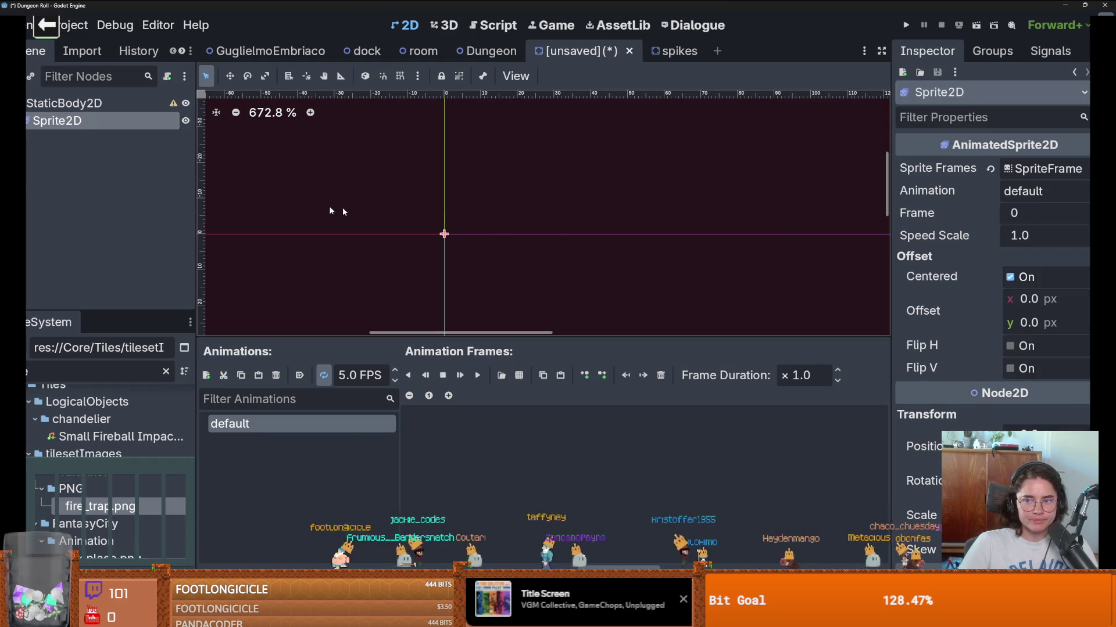
left_click(515, 378)
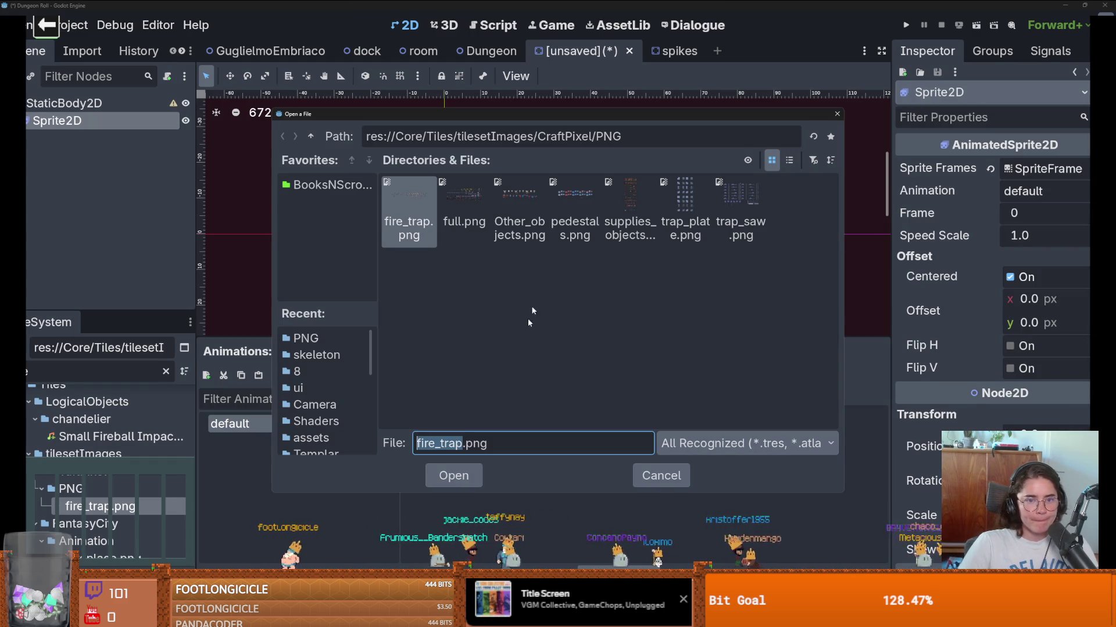
left_click(312, 137)
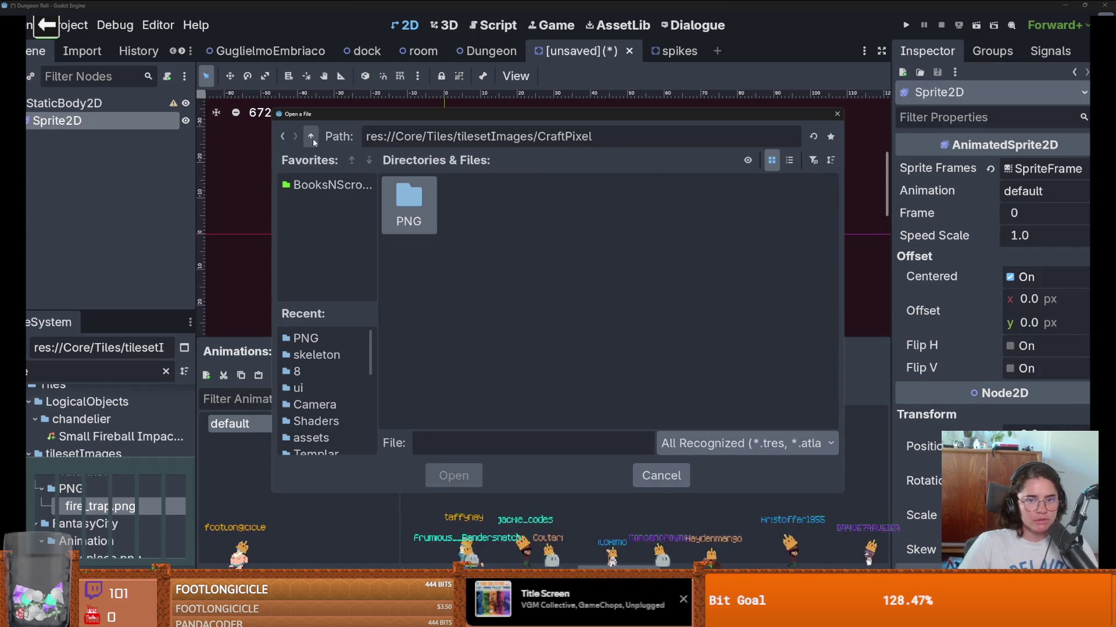
left_click(312, 137)
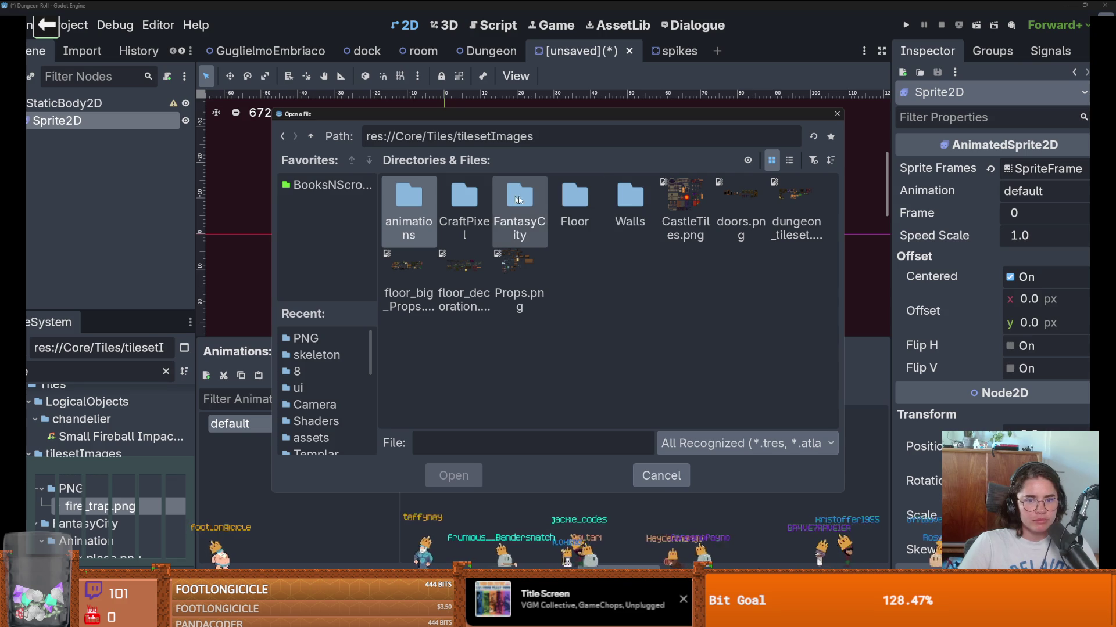
double_click(463, 200)
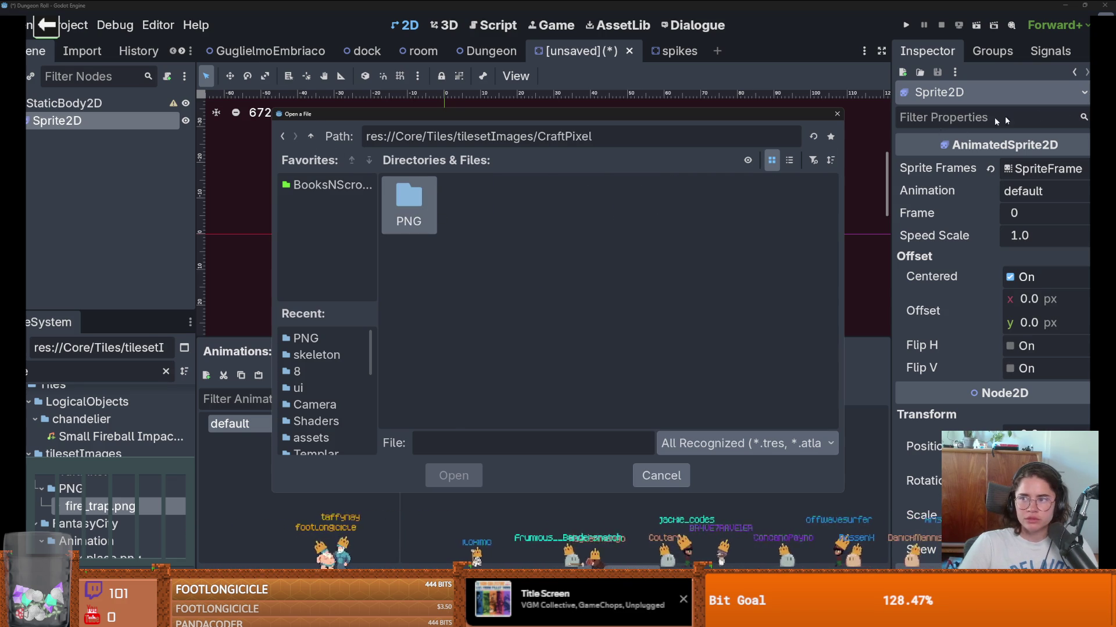
key("alt+Tab")
Step: Save the sheet as a PNG, fire_trap.png, then close Godot's leftover file picker
left_click(8, 14)
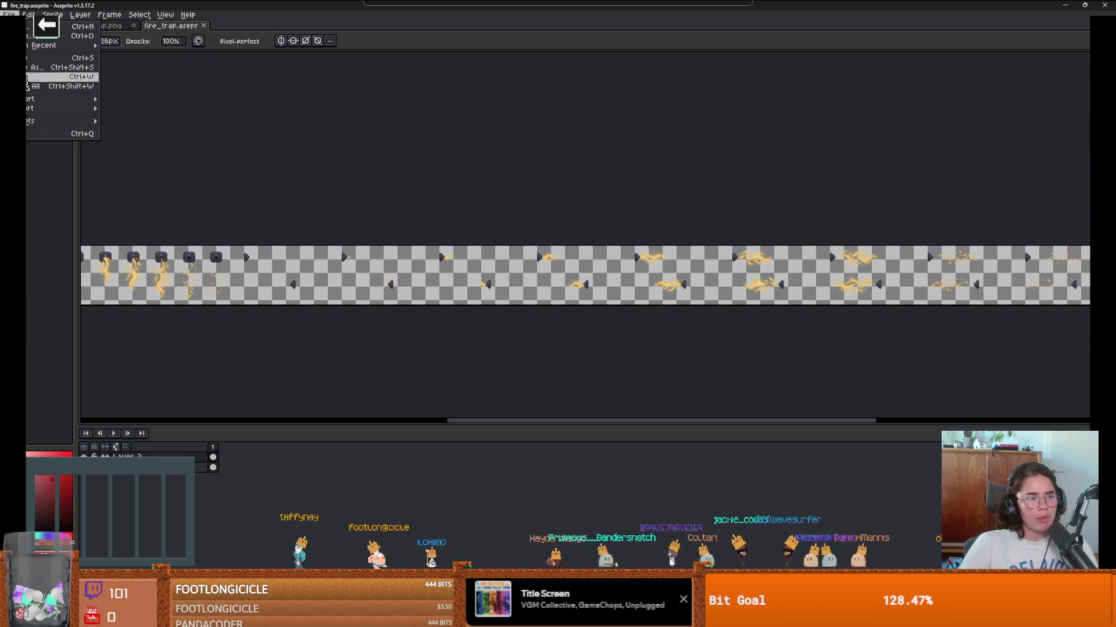
mouse_move(46, 113)
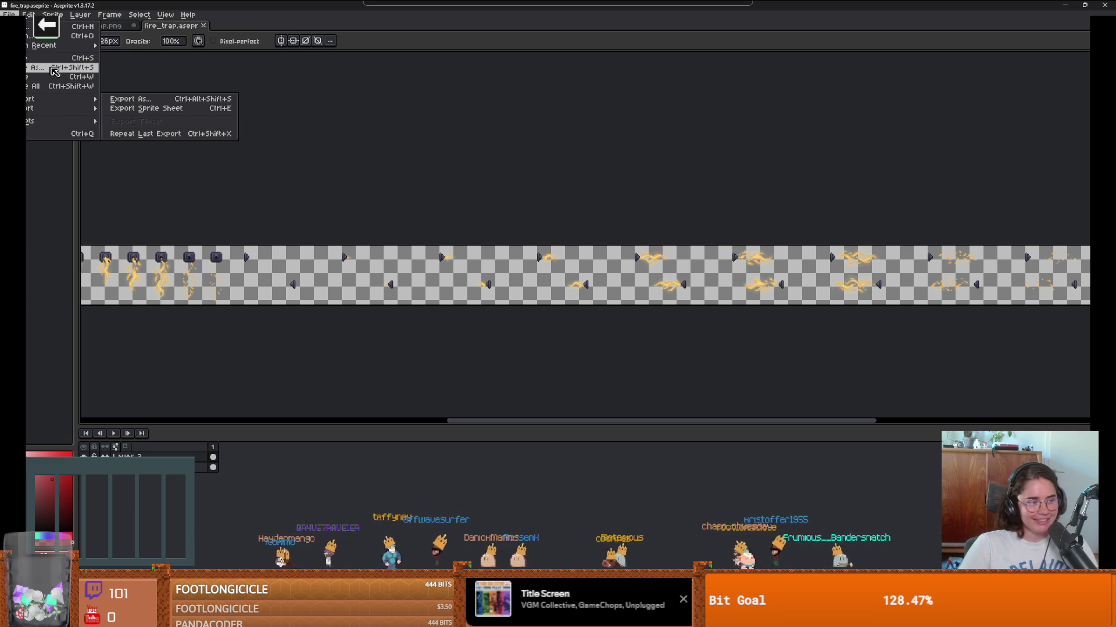
left_click(54, 71)
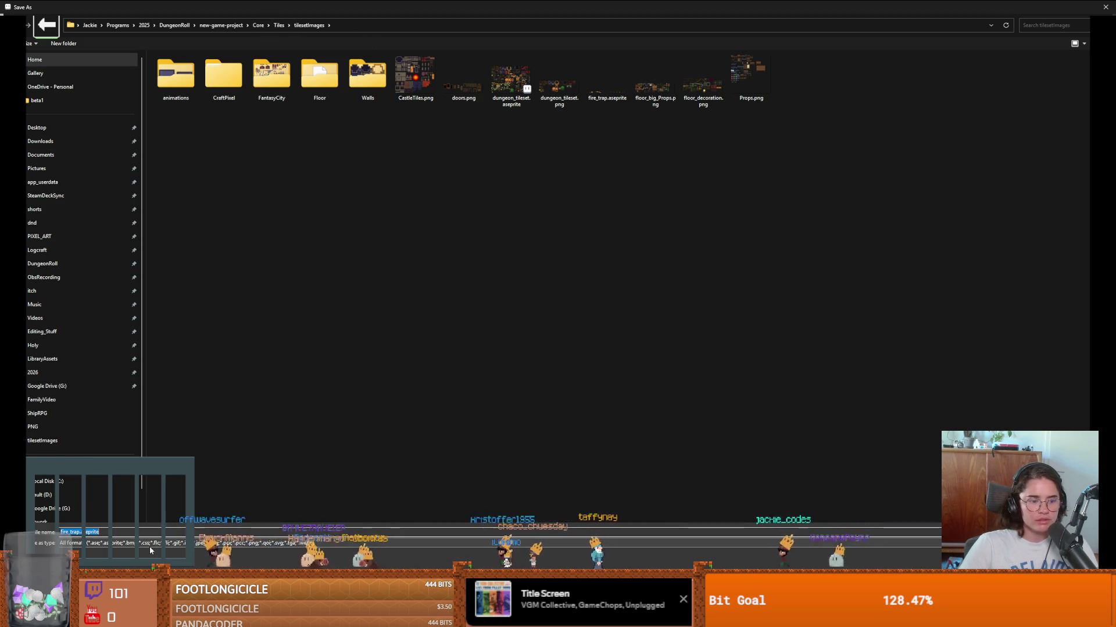
left_click(122, 543)
left_click(116, 503)
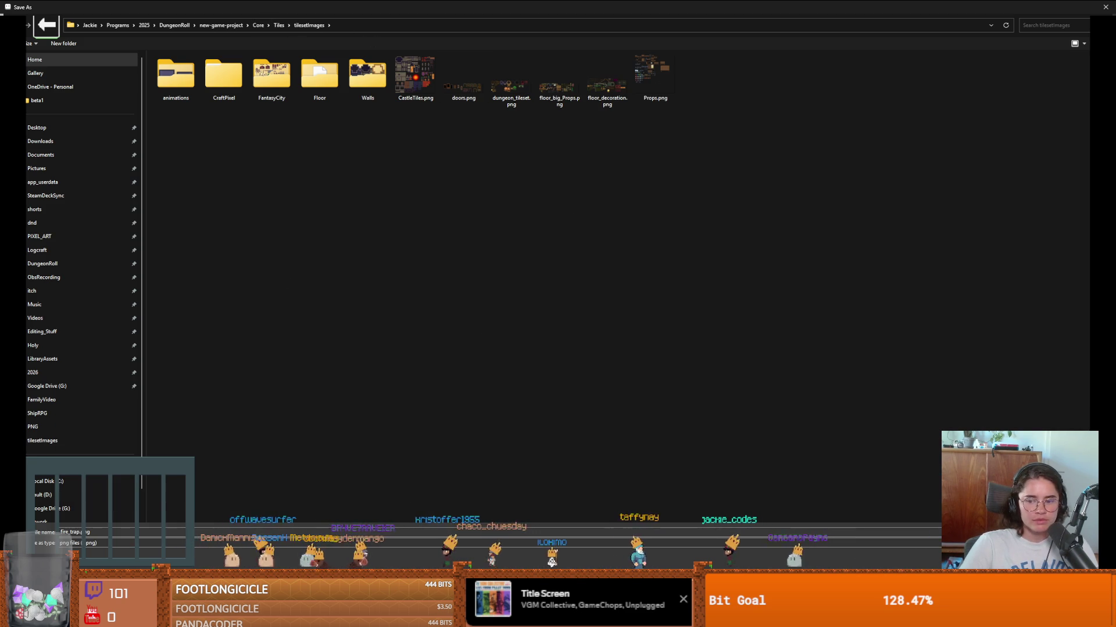
key("Return")
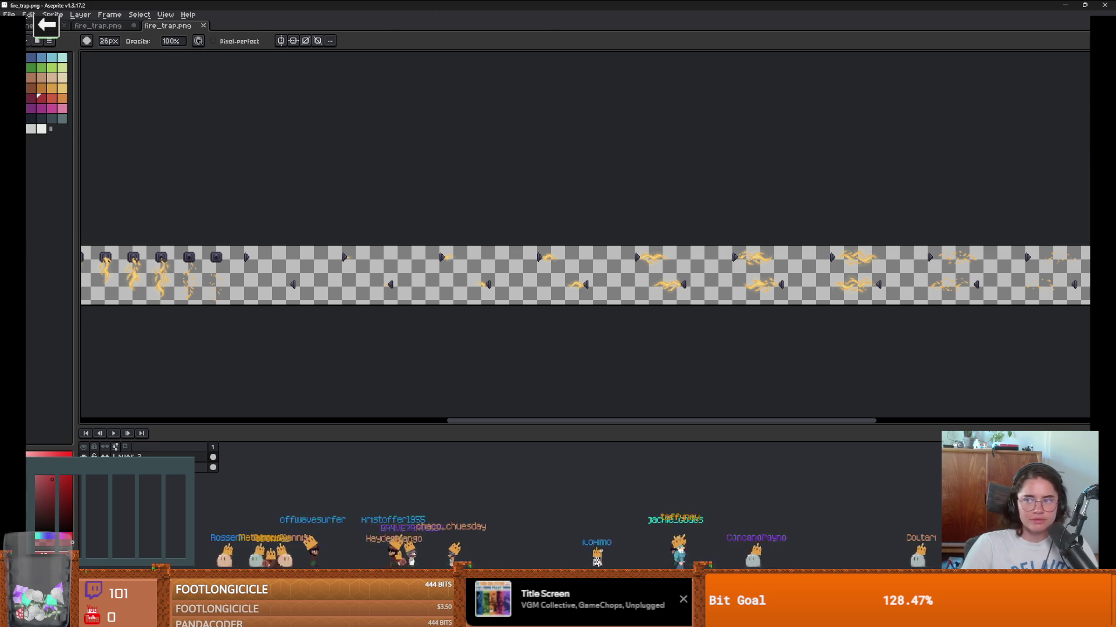
key("alt+Tab")
left_click(658, 471)
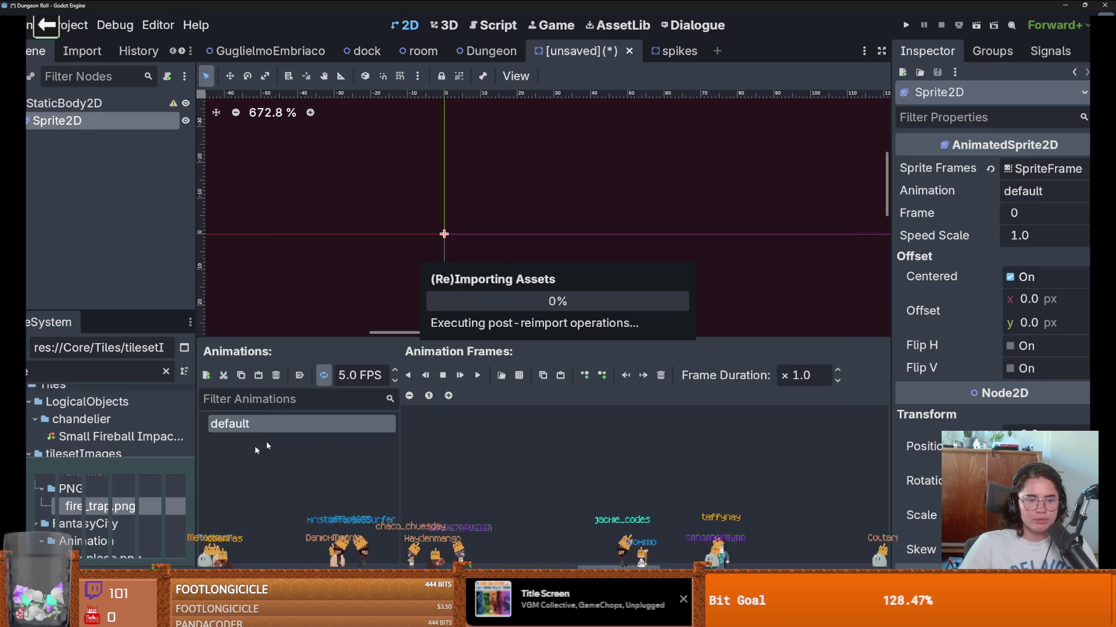
Step: Load fire_trap.png from tilesetImages as the sprite sheet and zoom into its preview
left_click(501, 374)
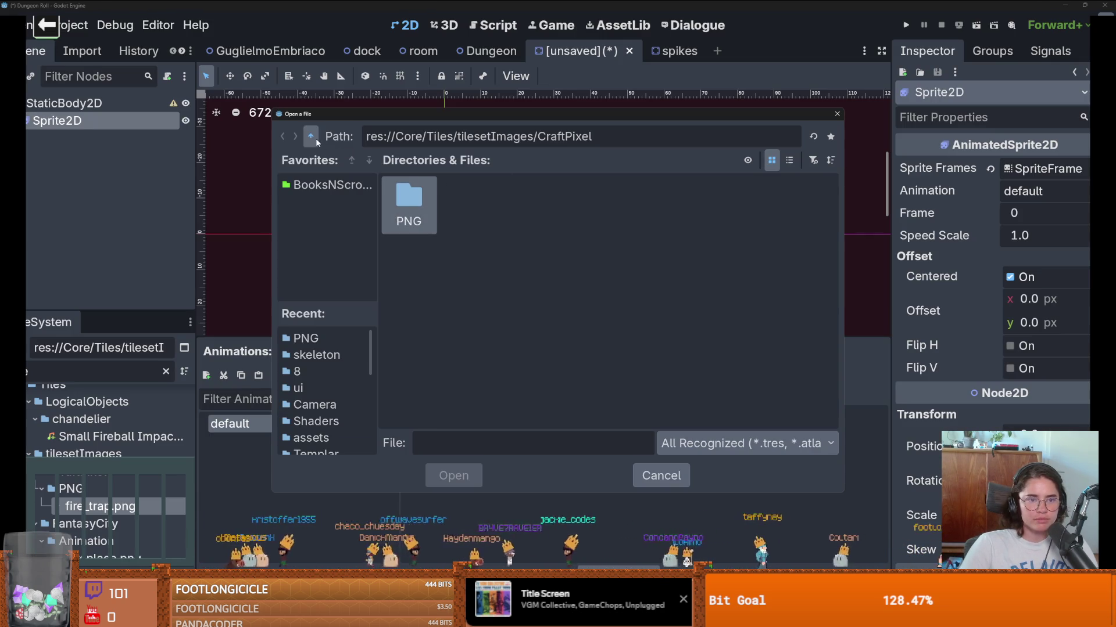
key("BackSpace")
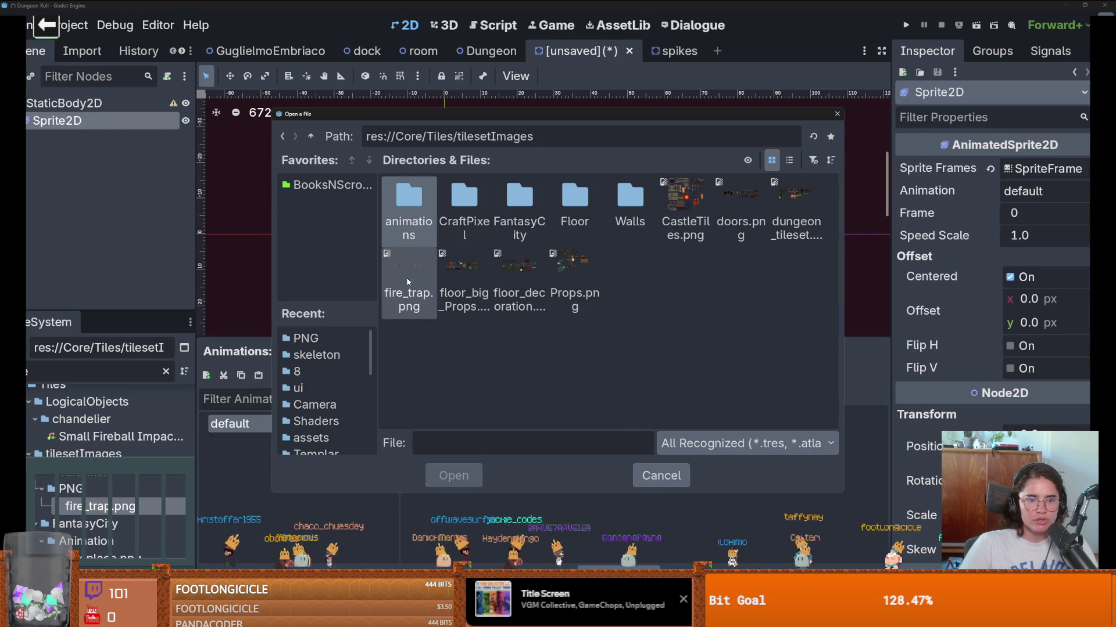
double_click(409, 270)
left_click(280, 155)
left_click(279, 154)
left_click(280, 154)
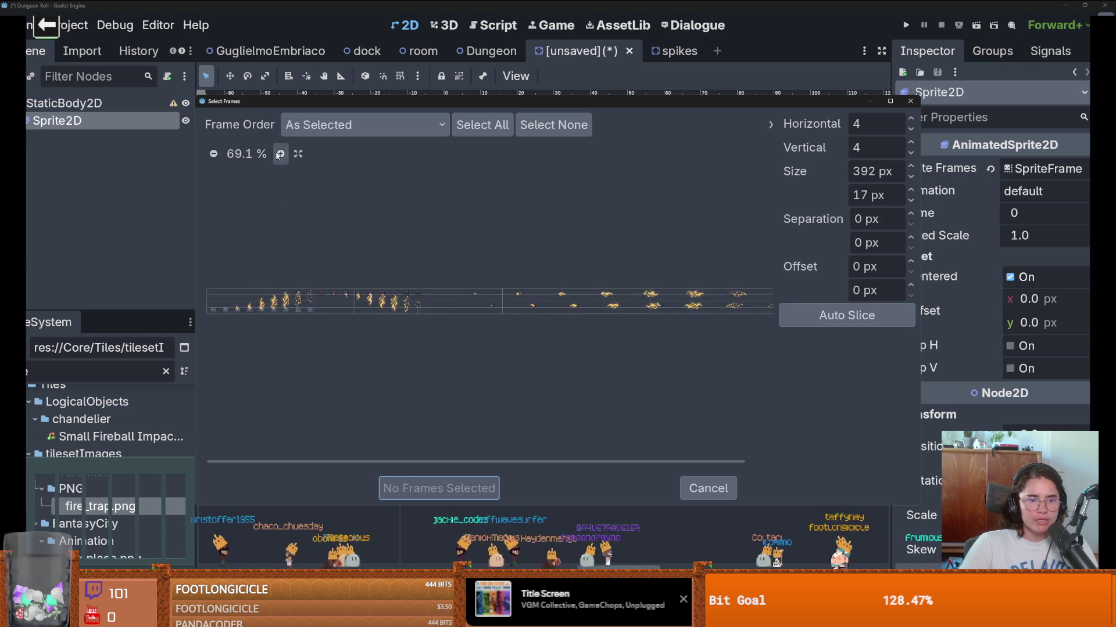
left_click(280, 154)
left_click(280, 154)
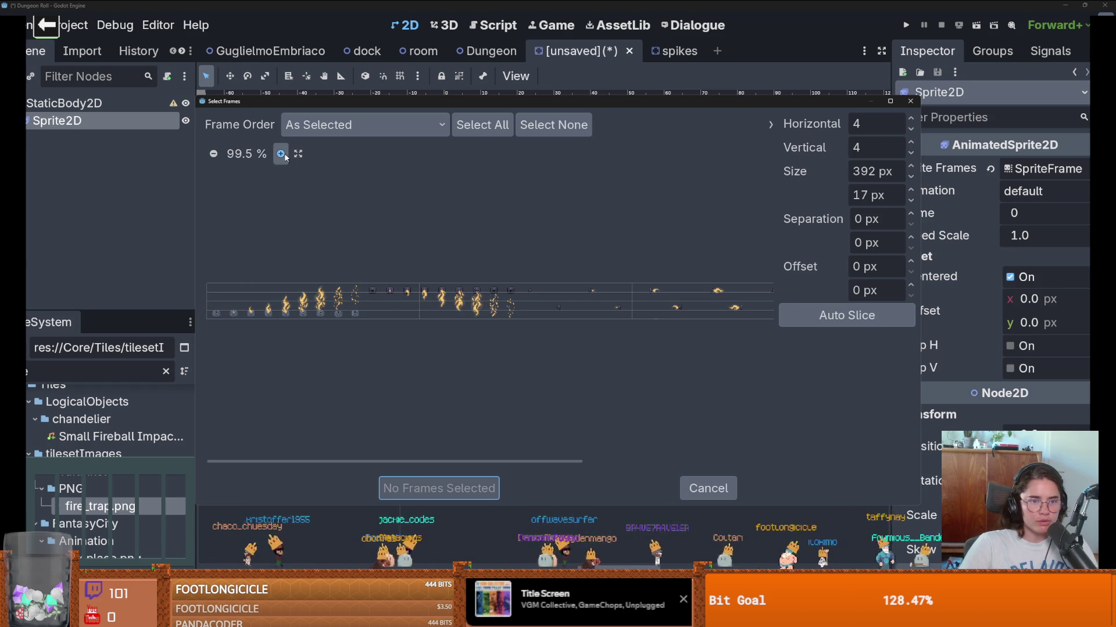
scroll(243, 283, "up", 3)
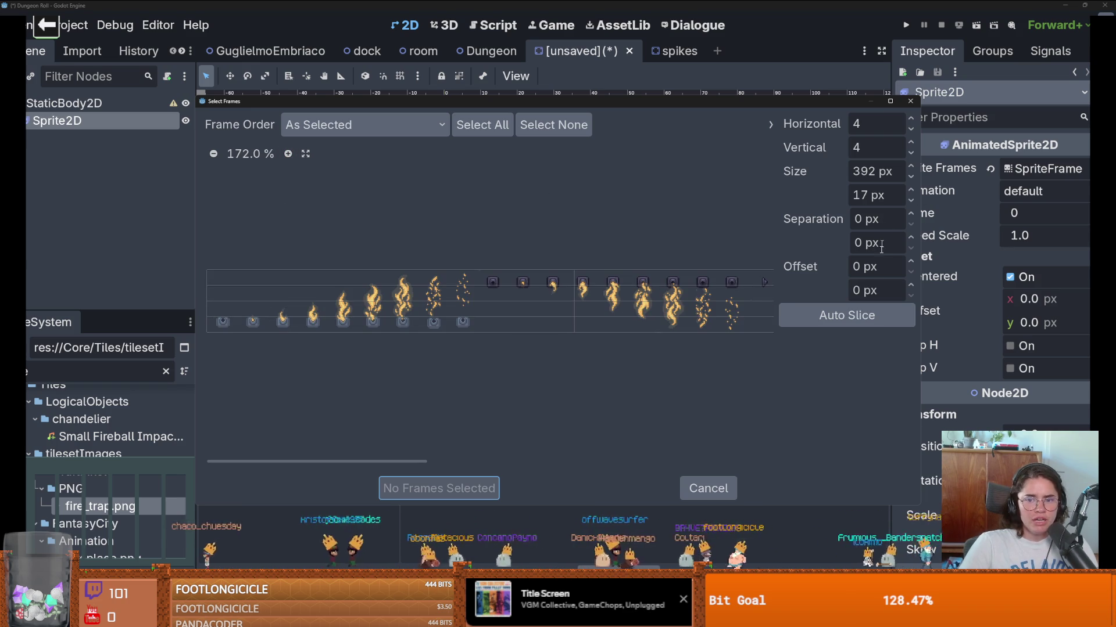
Step: Slice the sheet at 32×69 px and add frames 0–8 to the animation
left_click(878, 125)
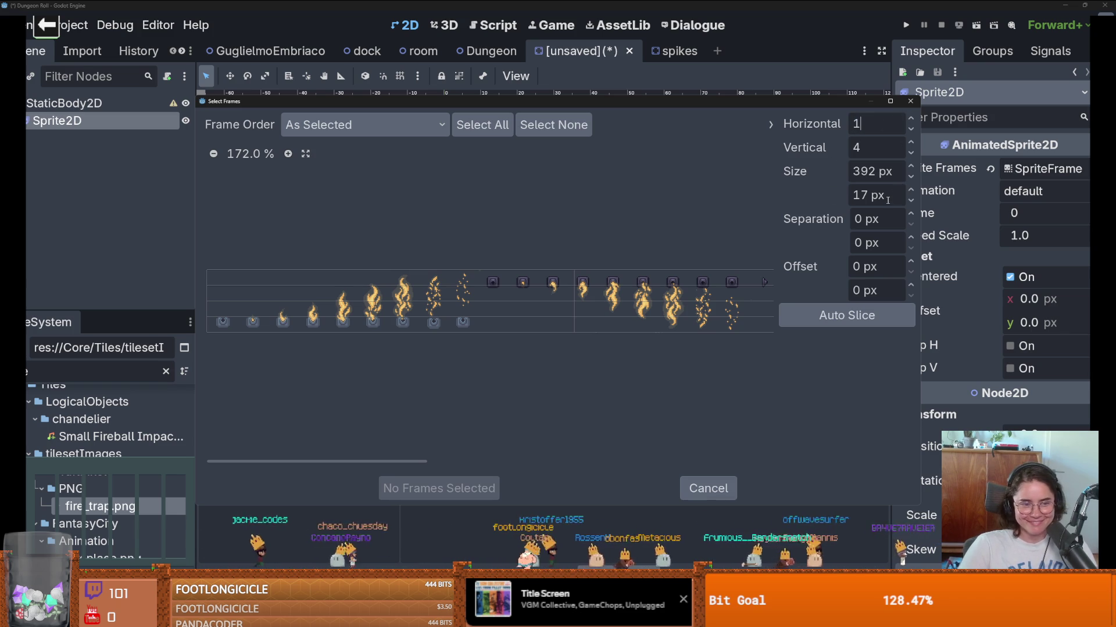
type("2")
type("32")
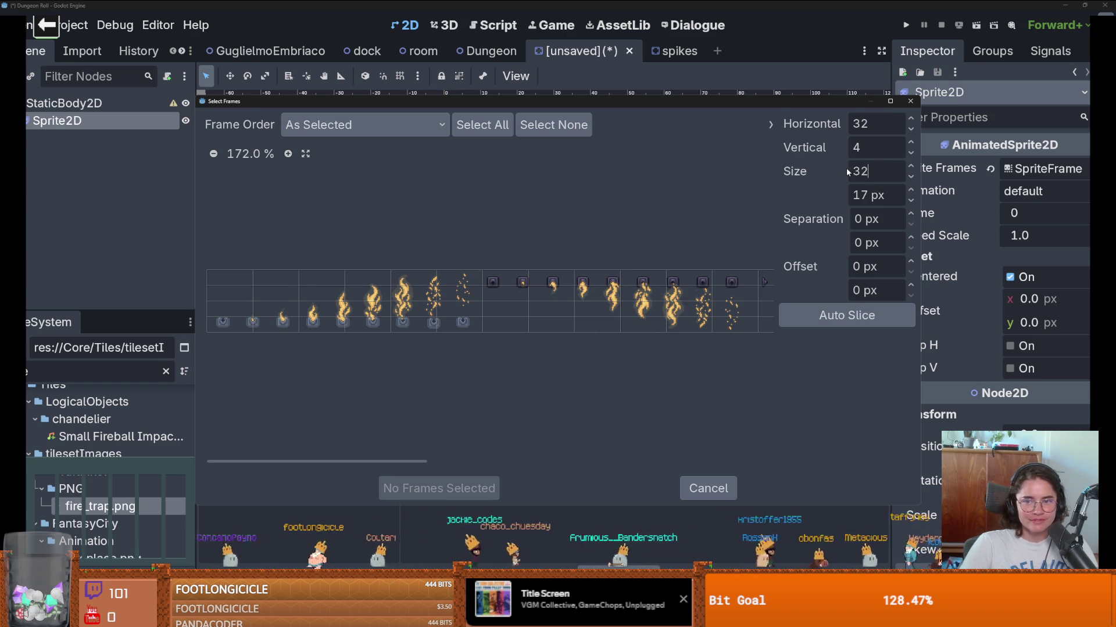
key("Return")
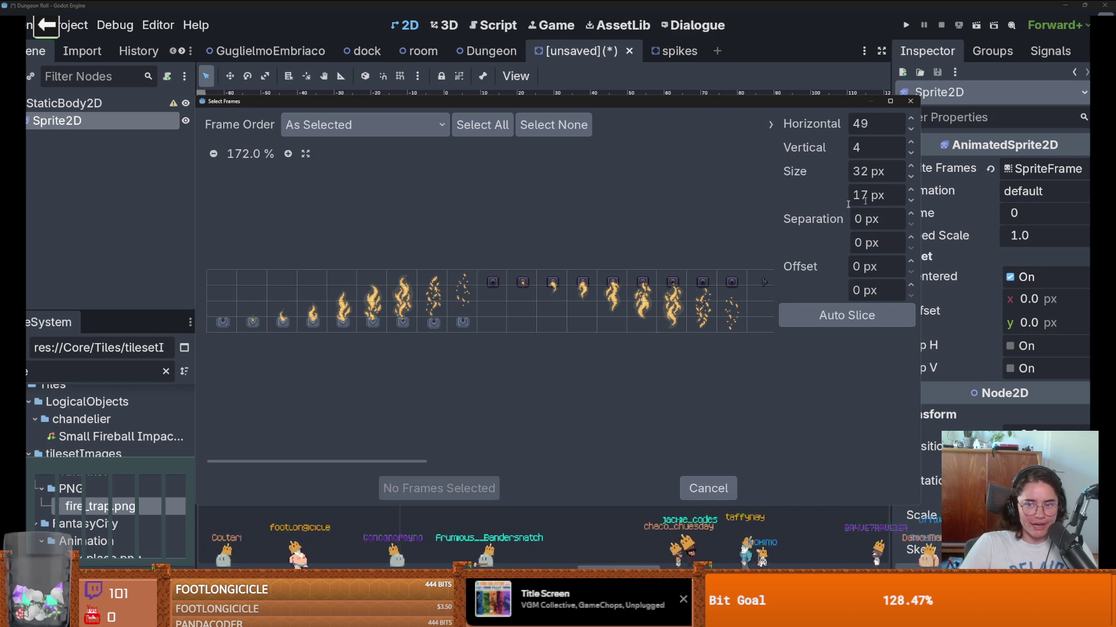
left_click(910, 191)
left_click(910, 191)
left_click(911, 190)
left_click(911, 191)
left_click(911, 190)
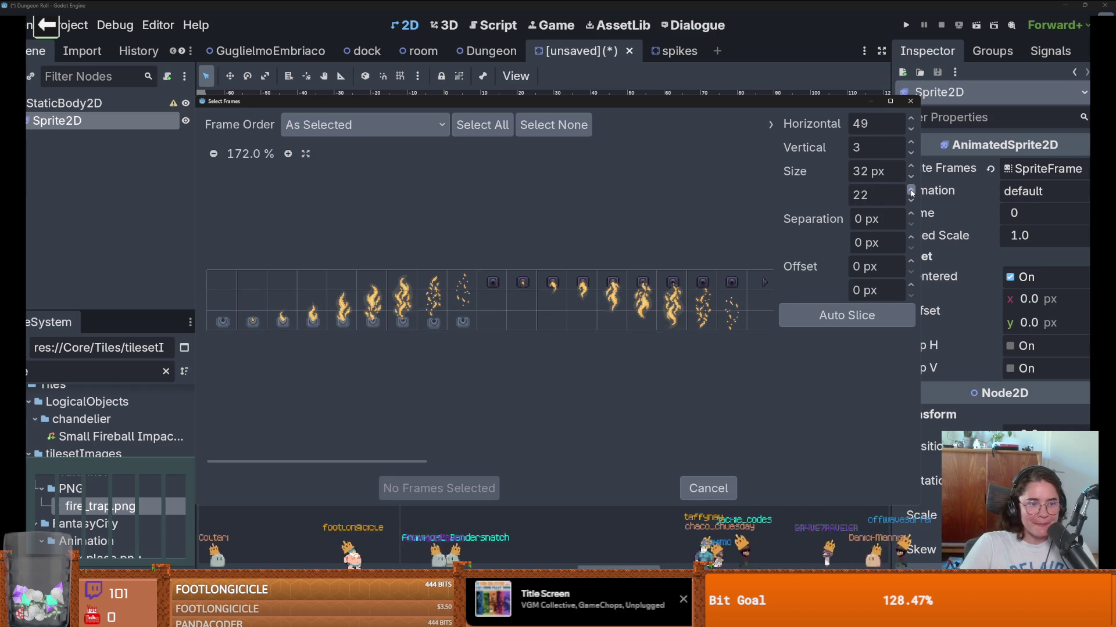
left_click(912, 190)
left_click(912, 190)
left_click(911, 191)
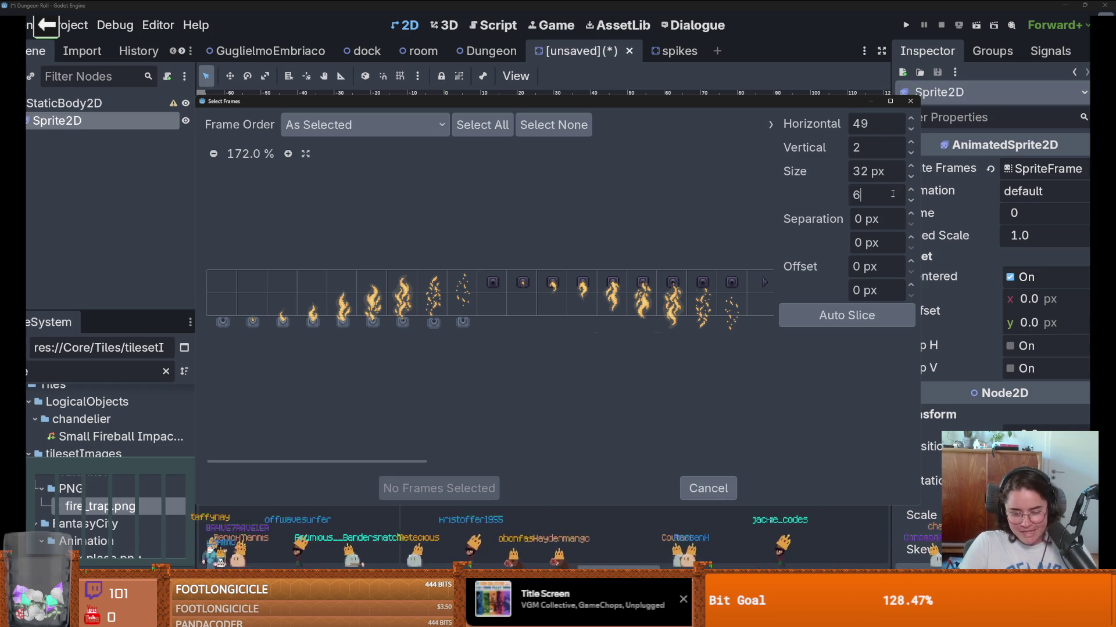
key("Return")
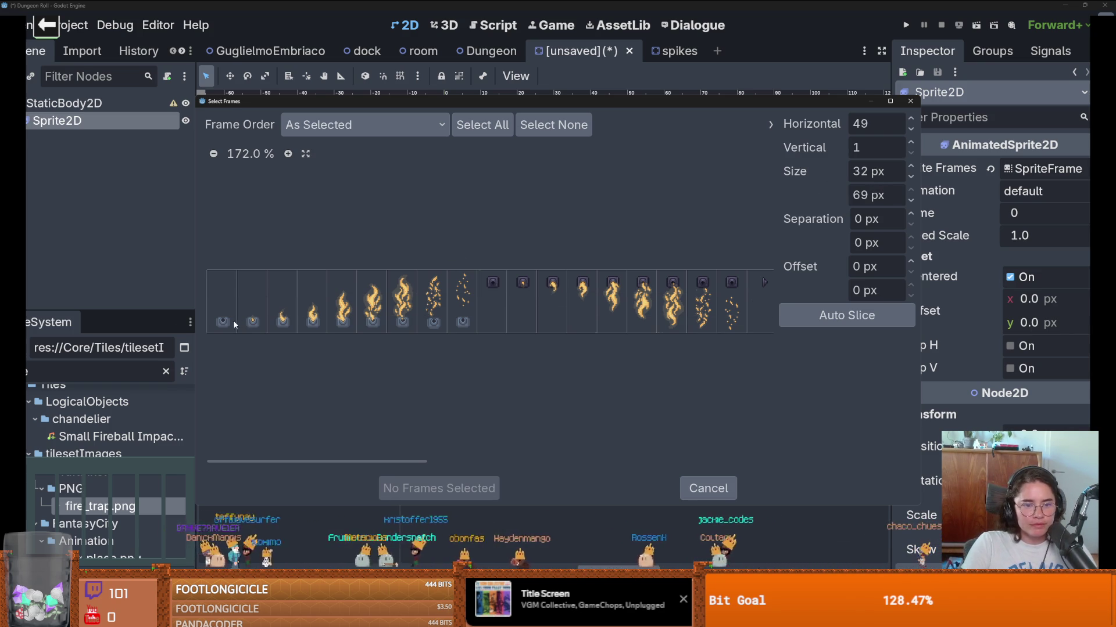
left_click_drag(234, 325, 463, 329)
left_click(435, 488)
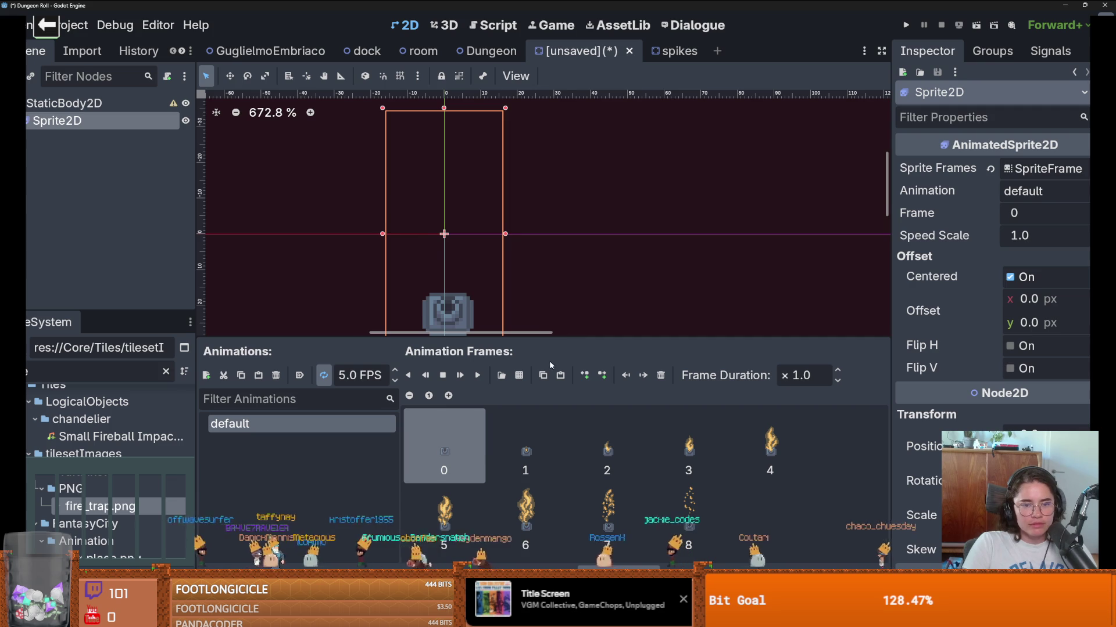
Step: Give the scene canvas more room, cancelling an accidental scene save
scroll(476, 272, "down", 5)
scroll(476, 271, "up", 1)
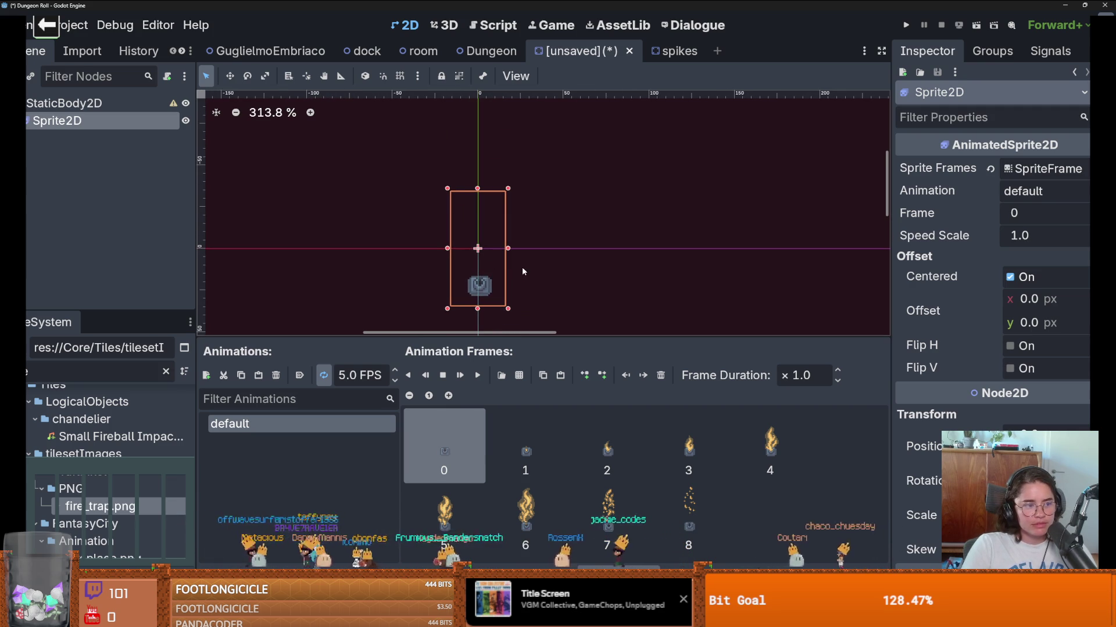
scroll(454, 272, "up", 1)
scroll(460, 282, "down", 1)
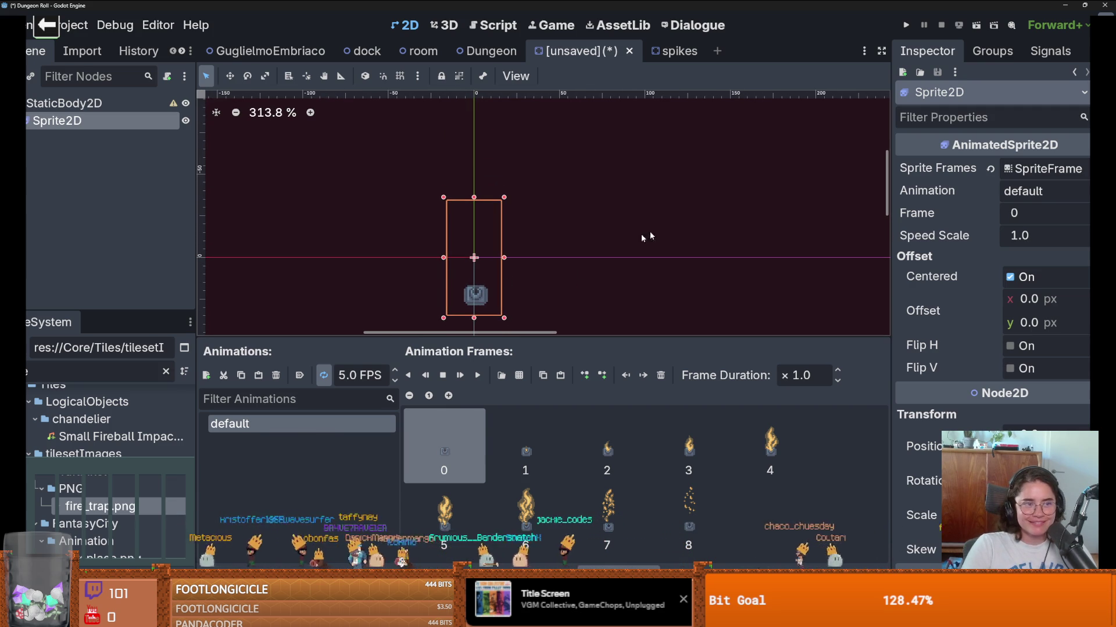
key("ctrl+s")
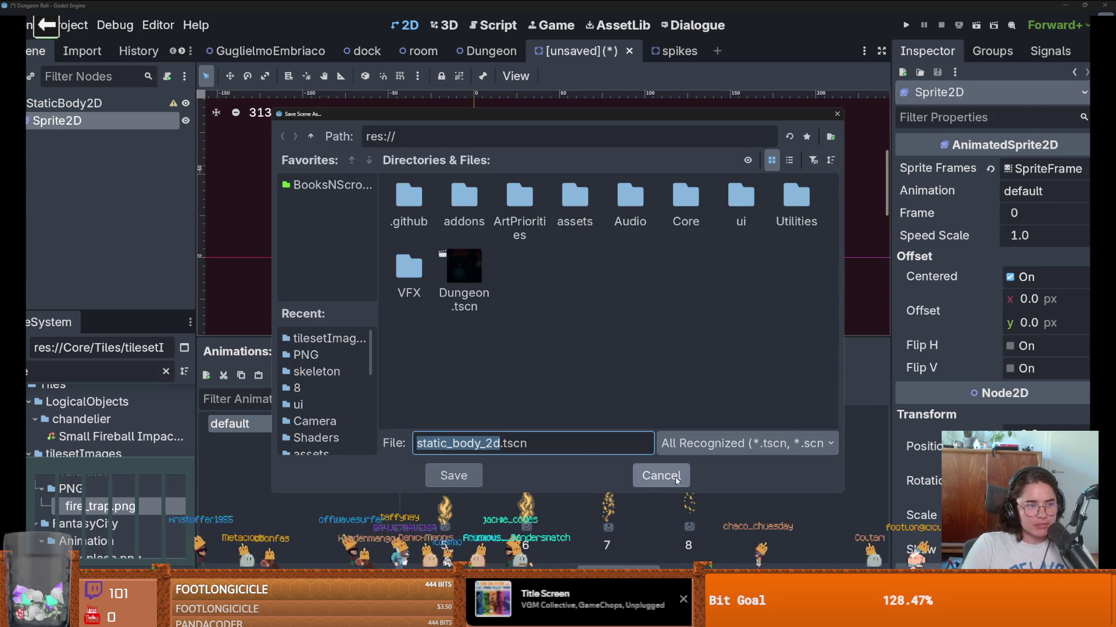
left_click(634, 469)
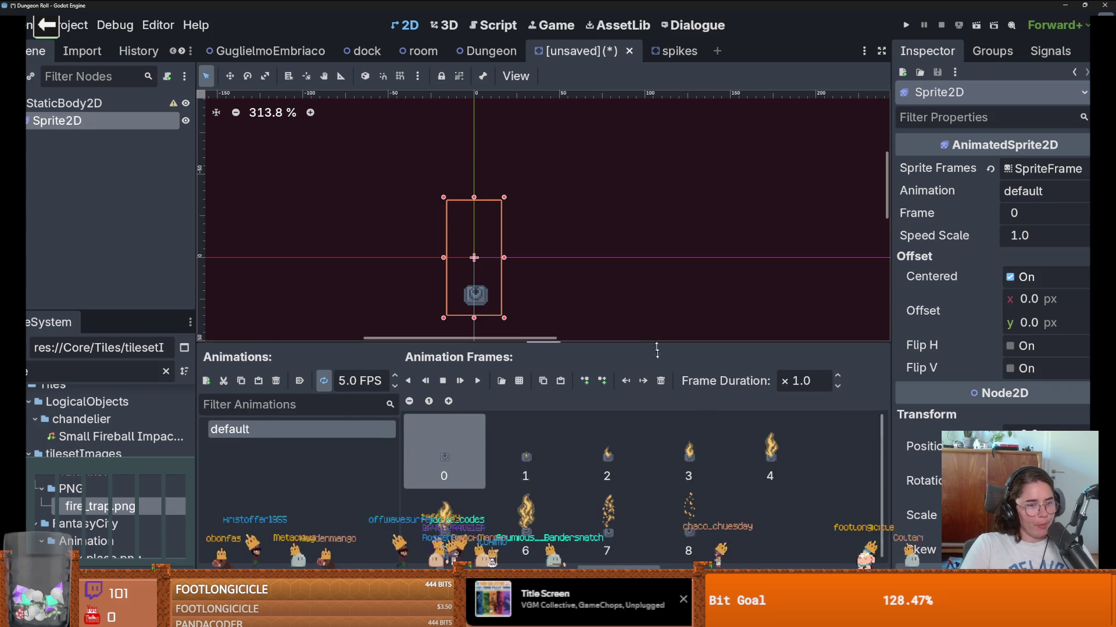
left_click_drag(661, 339, 651, 400)
scroll(588, 324, "down", 2)
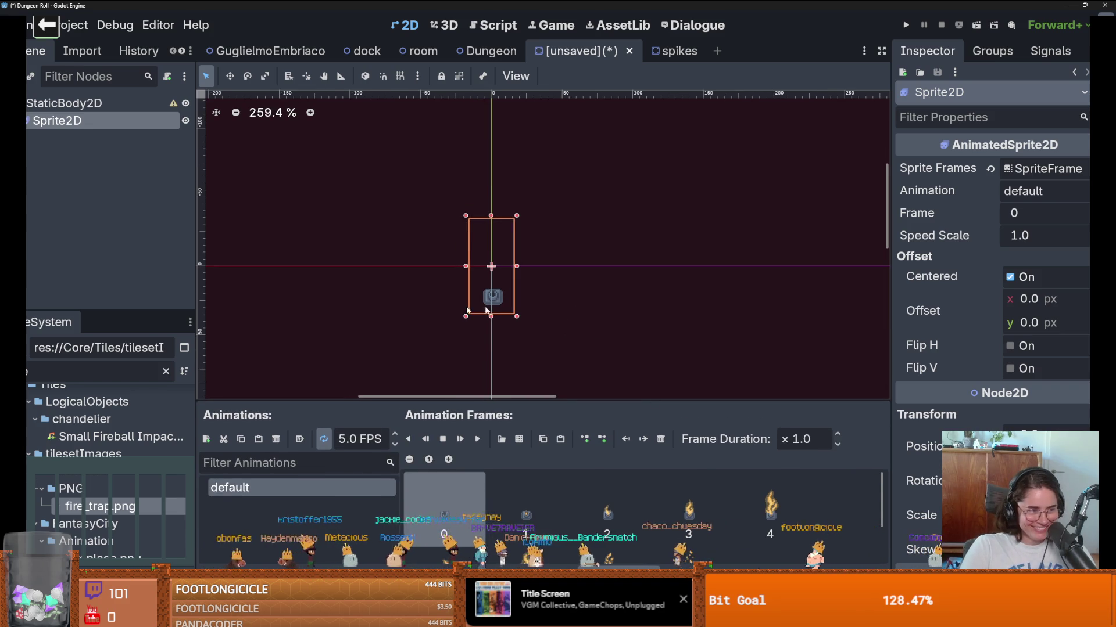
scroll(574, 307, "up", 3)
Step: Set the sprite offset to -1.335, -20.53 px and play the flame animation
mouse_move(1004, 324)
left_mouse_down()
mouse_move(990, 323)
mouse_move(1033, 312)
left_mouse_up()
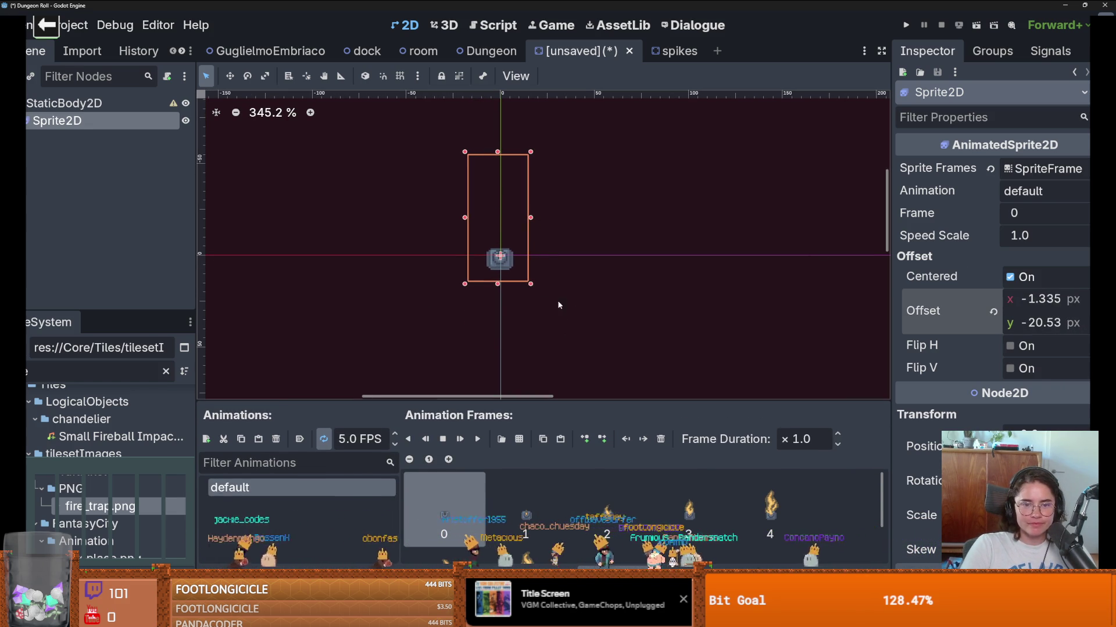
key("ctrl+s")
left_click(657, 473)
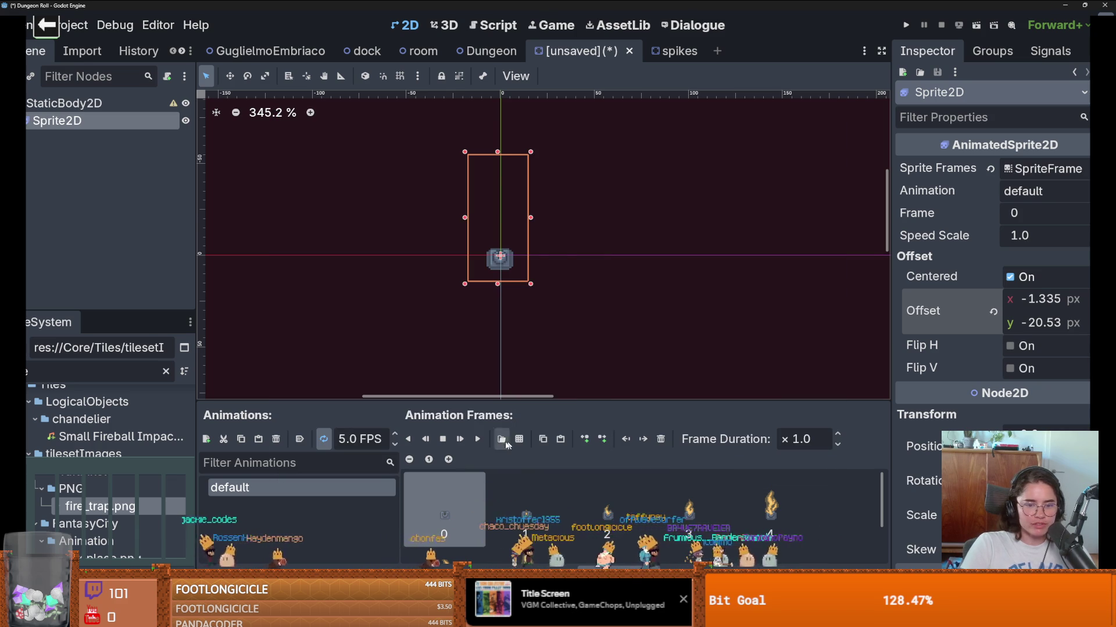
left_click(478, 439)
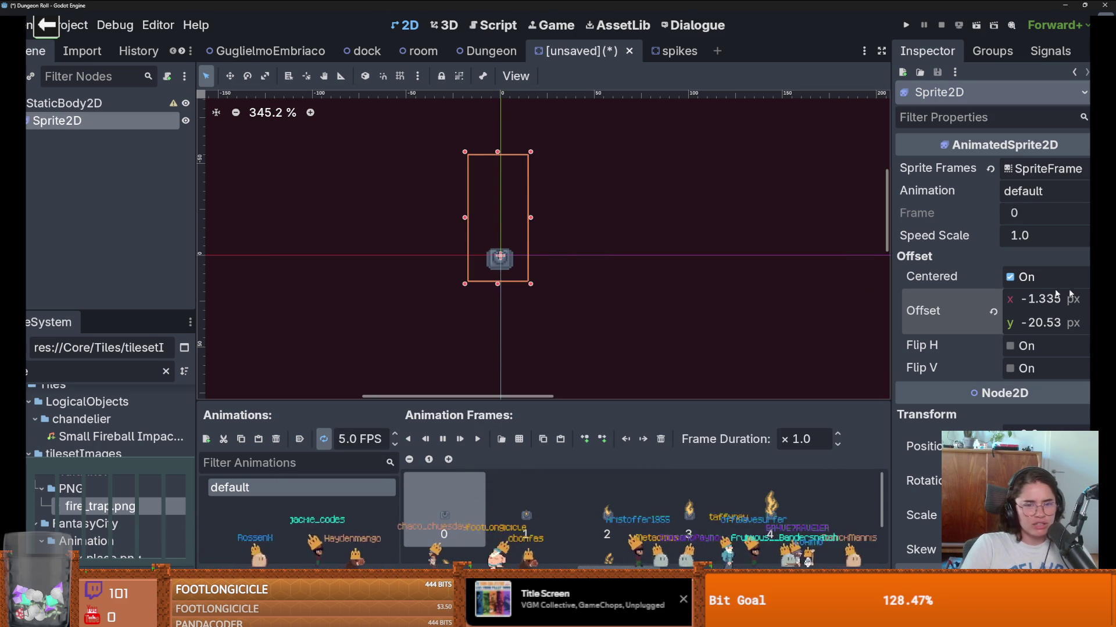
Step: In Aseprite, select the fifth frame column and nudge its contents down one pixel
key("alt+Tab")
scroll(581, 349, "up", 2)
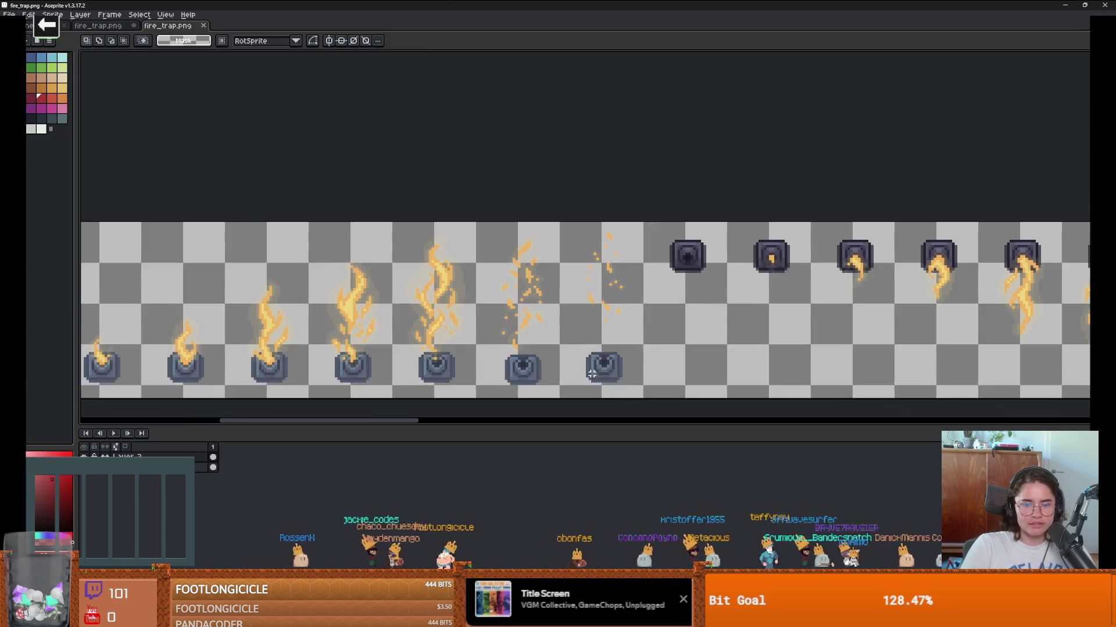
left_click_drag(545, 316, 614, 361)
scroll(615, 361, "down", 1)
left_click_drag(598, 219, 693, 401)
left_click_drag(642, 351, 606, 165)
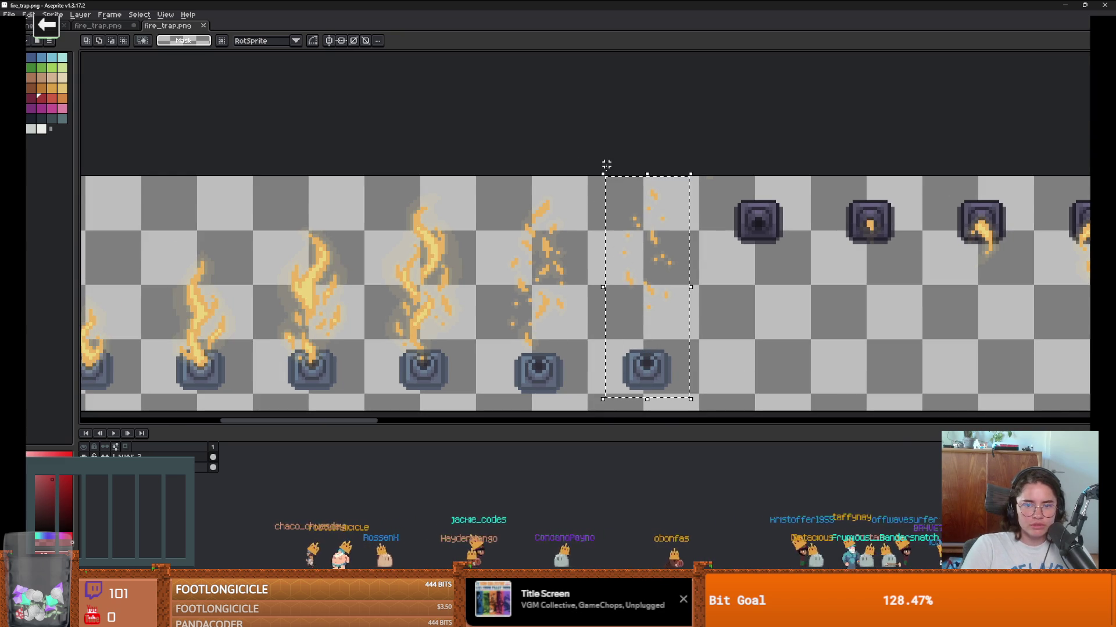
left_click_drag(657, 383, 658, 387)
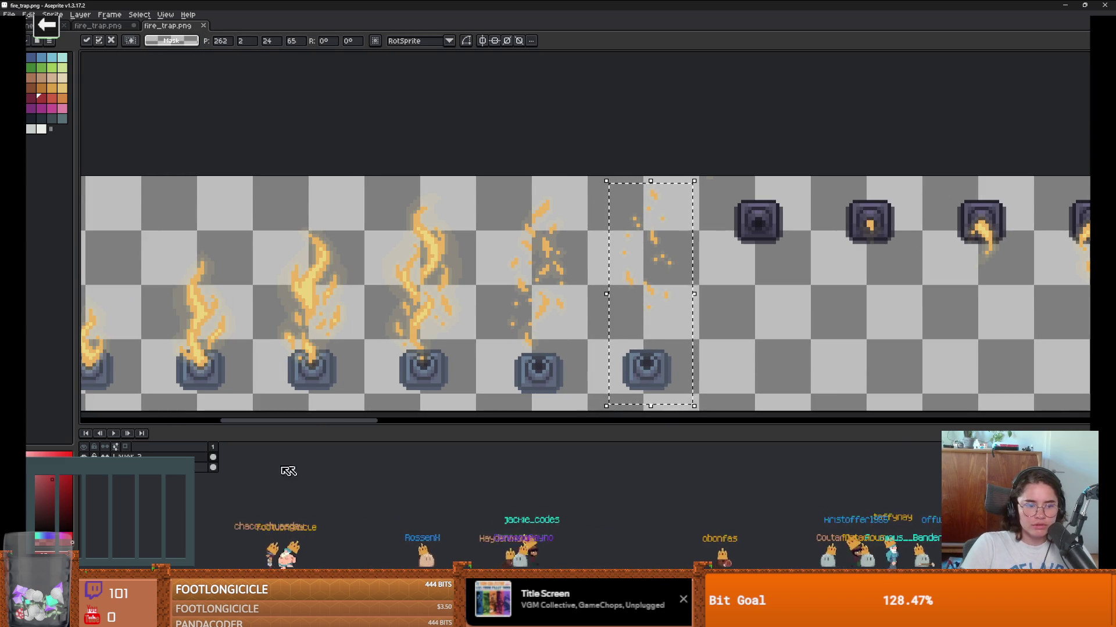
key("Return")
Step: Reselect the fifth frame column and shift its contents again by about a pixel
left_click_drag(672, 399, 609, 176)
left_click_drag(656, 381, 658, 385)
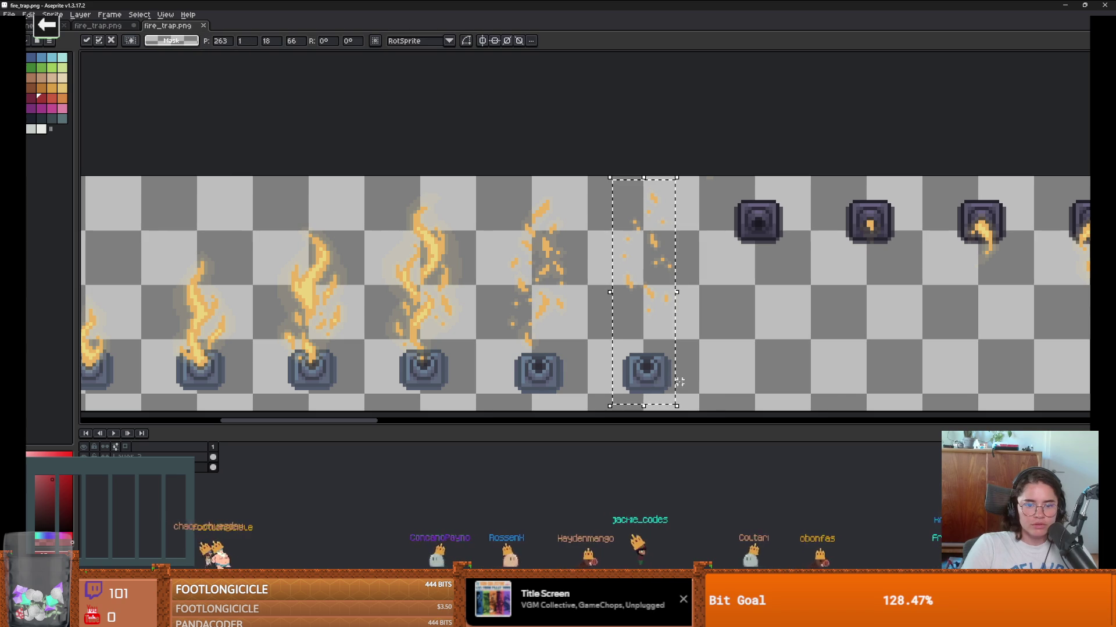
scroll(654, 390, "up", 2)
scroll(647, 399, "down", 1)
key("Return")
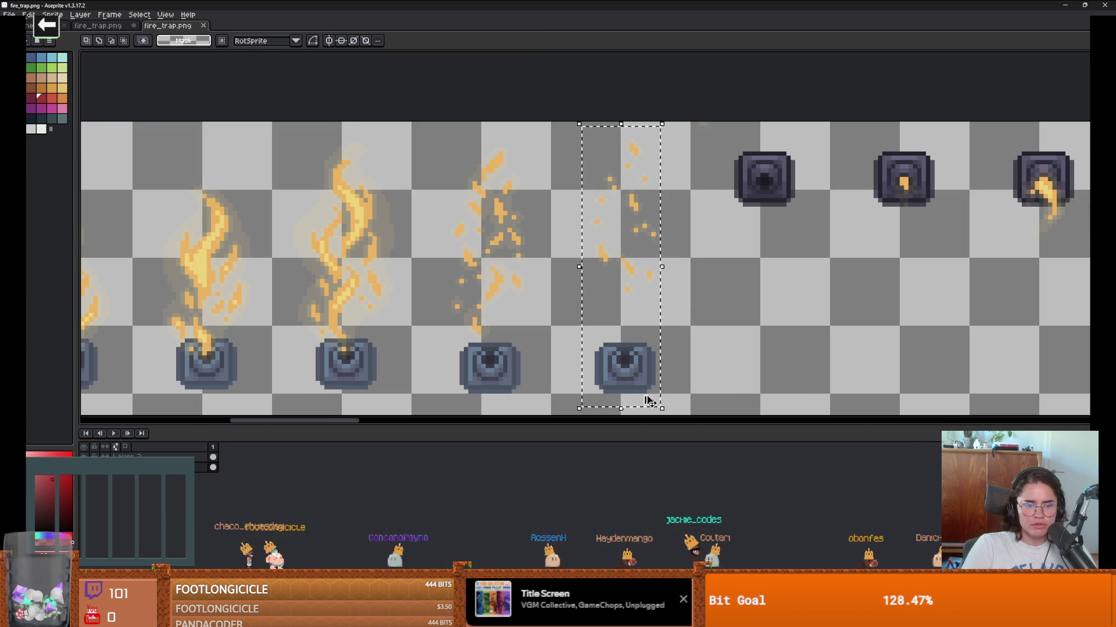
Step: Select the fourth and fifth frame columns and open, then dismiss, the selection menu
scroll(461, 396, "down", 1)
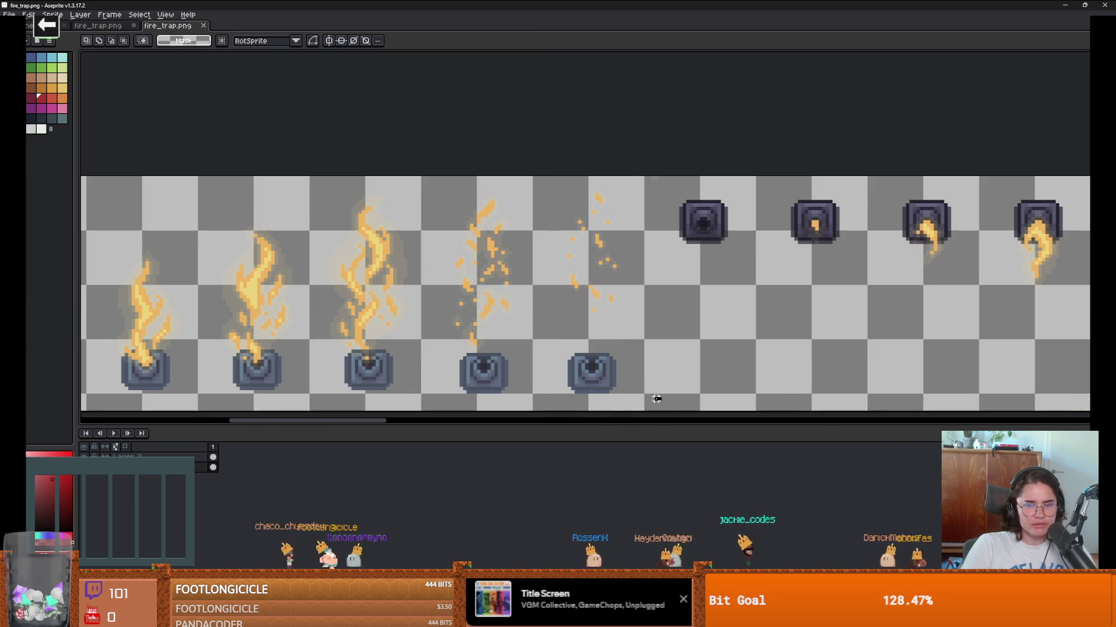
mouse_move(656, 399)
left_mouse_down()
mouse_move(429, 209)
mouse_move(432, 170)
left_mouse_up()
left_click(497, 359)
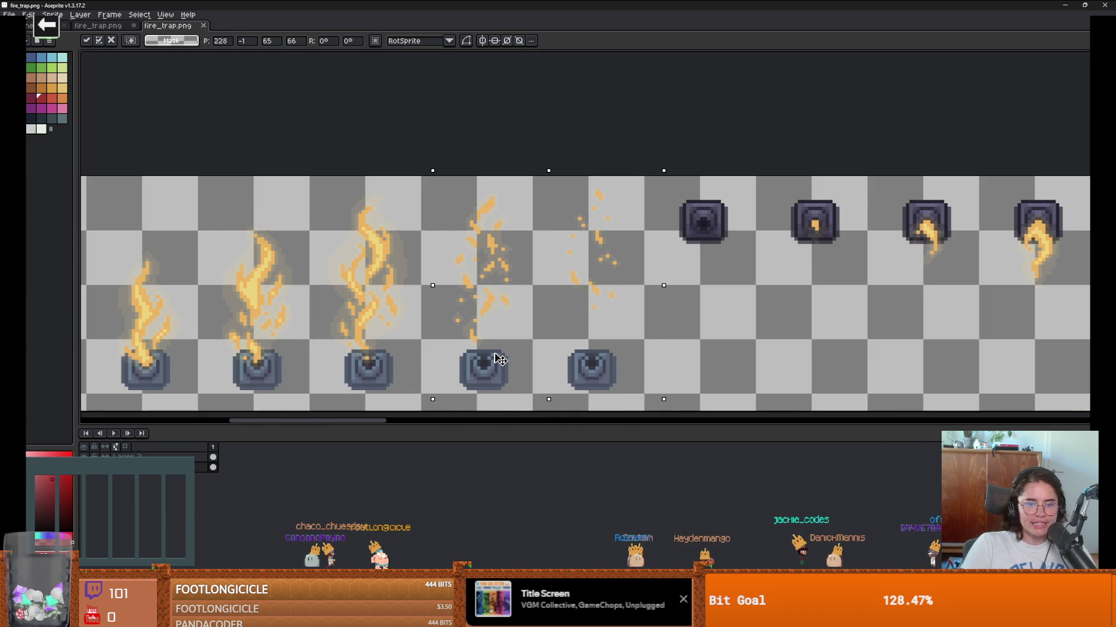
right_click(529, 269)
key("Escape")
Step: Back in Godot, deselect the sprite to watch the flames play
key("alt+Tab")
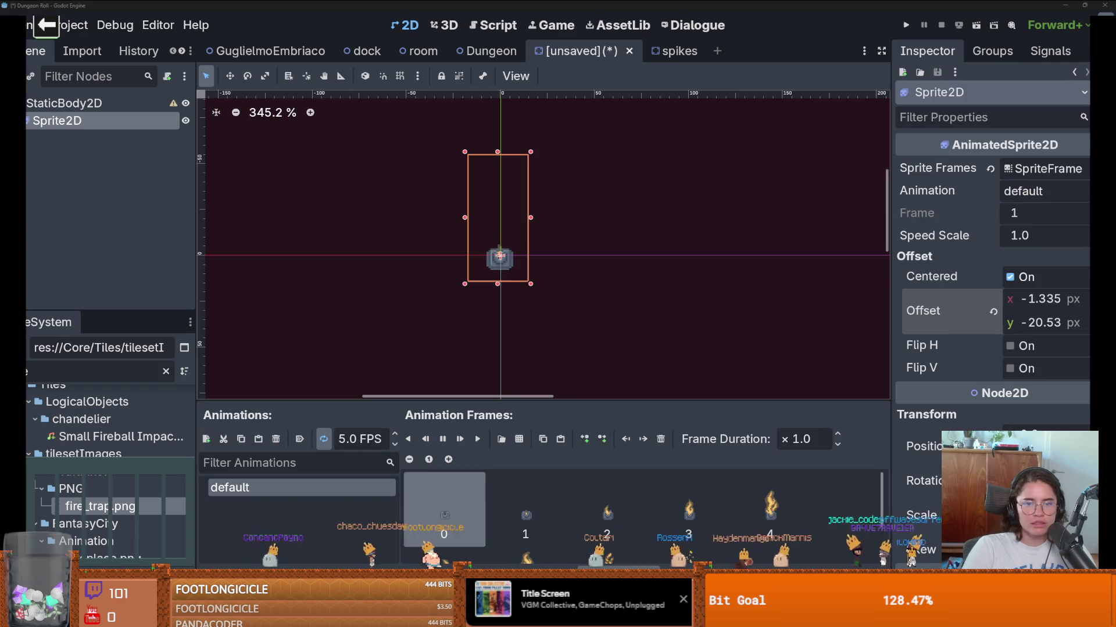
left_click(656, 280)
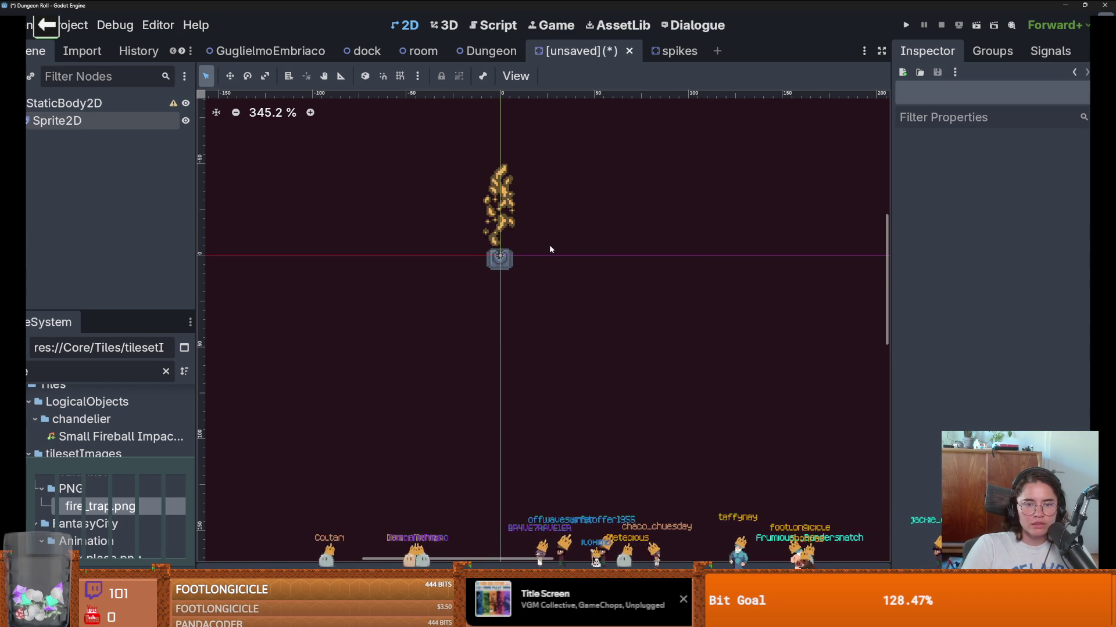
scroll(476, 256, "up", 4)
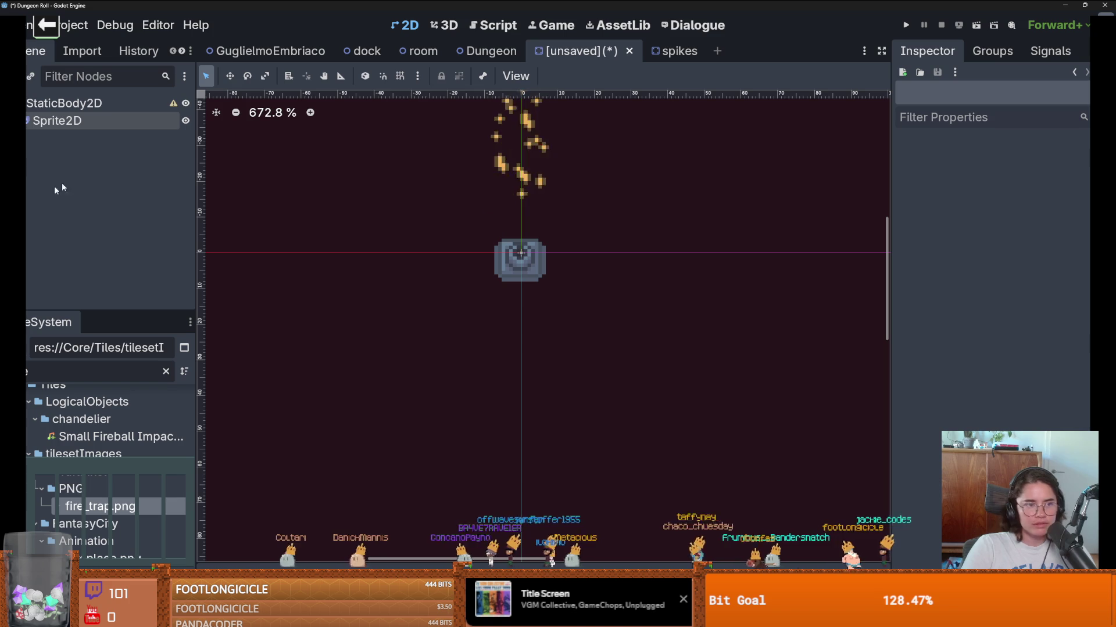
scroll(507, 233, "up", 4)
scroll(511, 326, "down", 2)
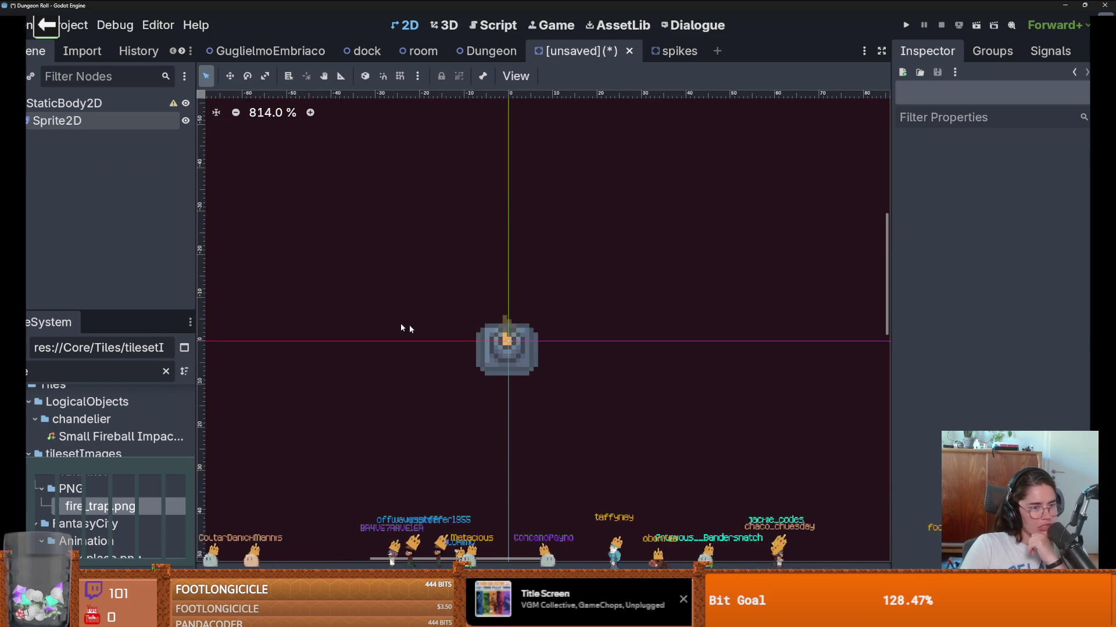
Step: Set the fire-trap animation to 12 FPS with looping off and play it once
left_click(507, 349)
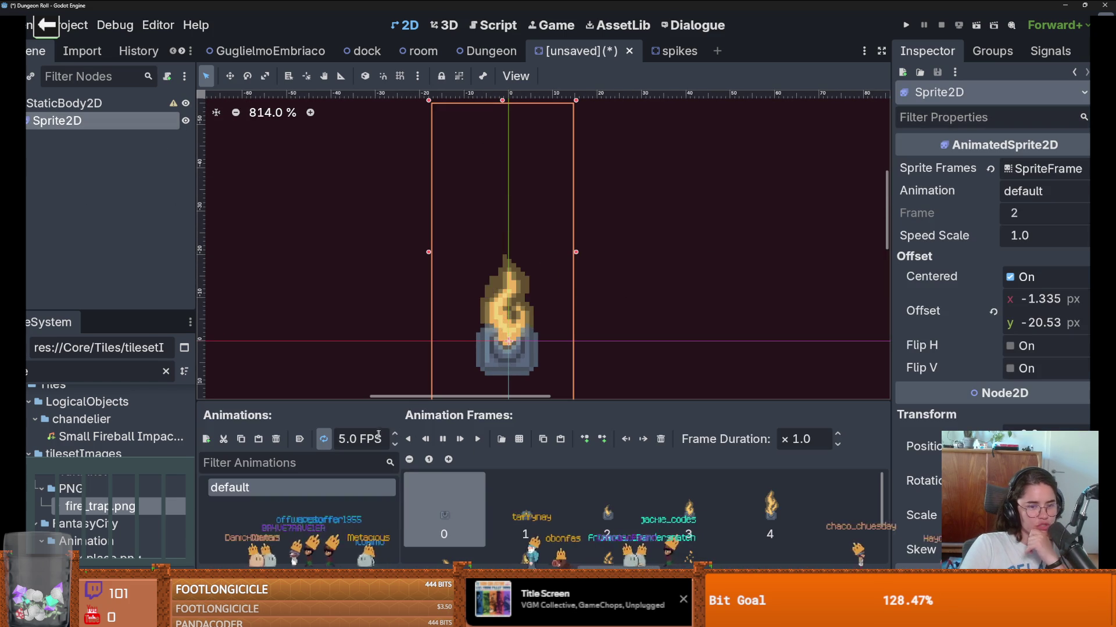
left_click(395, 436)
type("12")
scroll(508, 363, "down", 3)
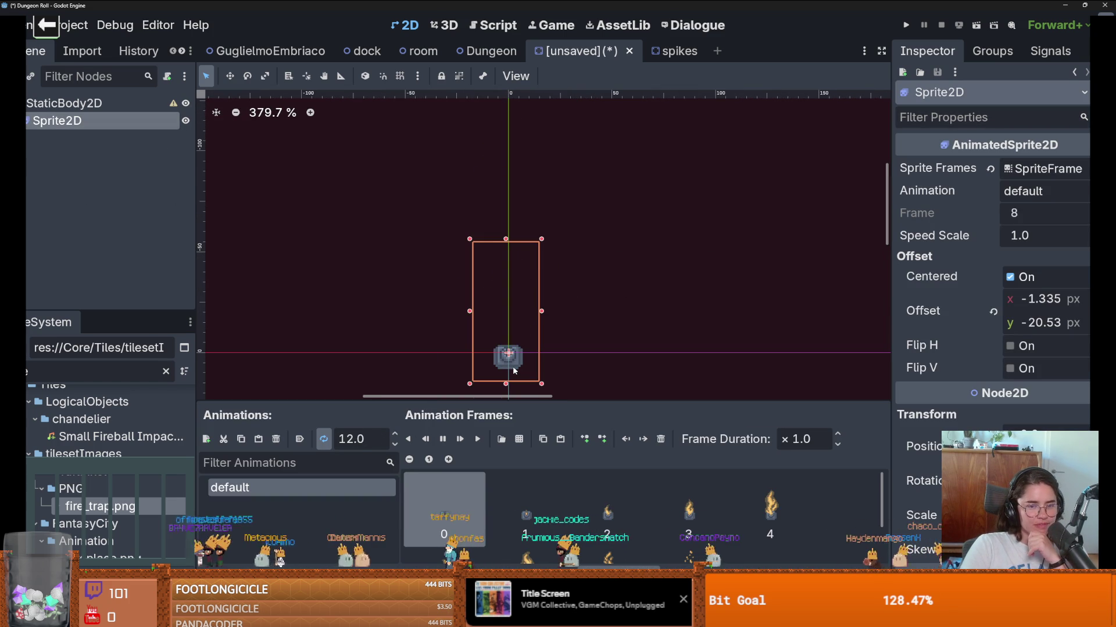
left_click(323, 441)
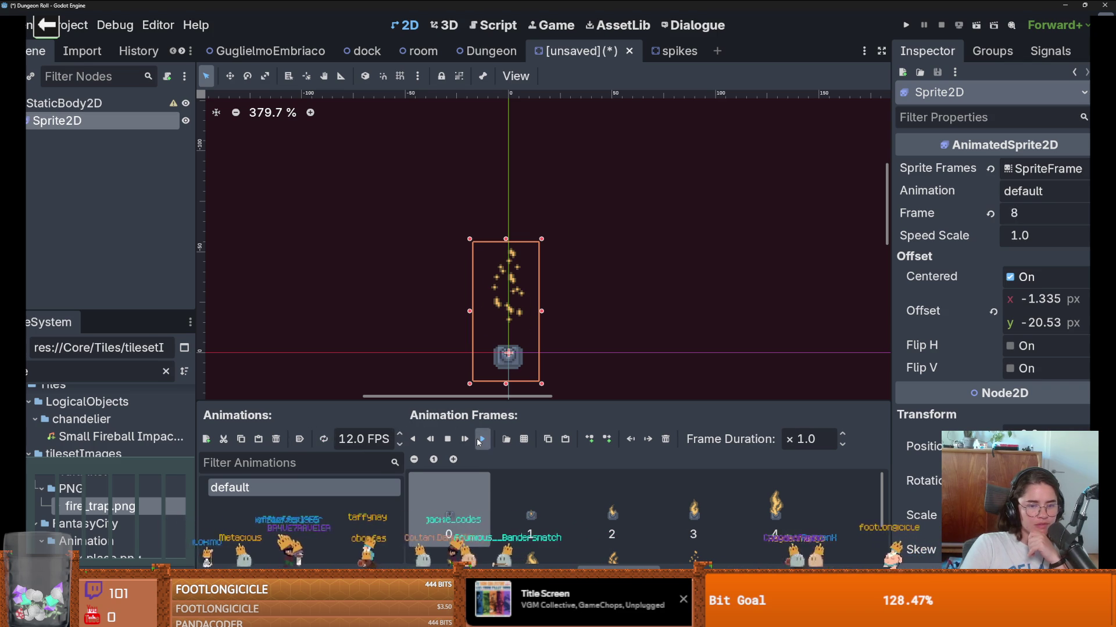
left_click(478, 440)
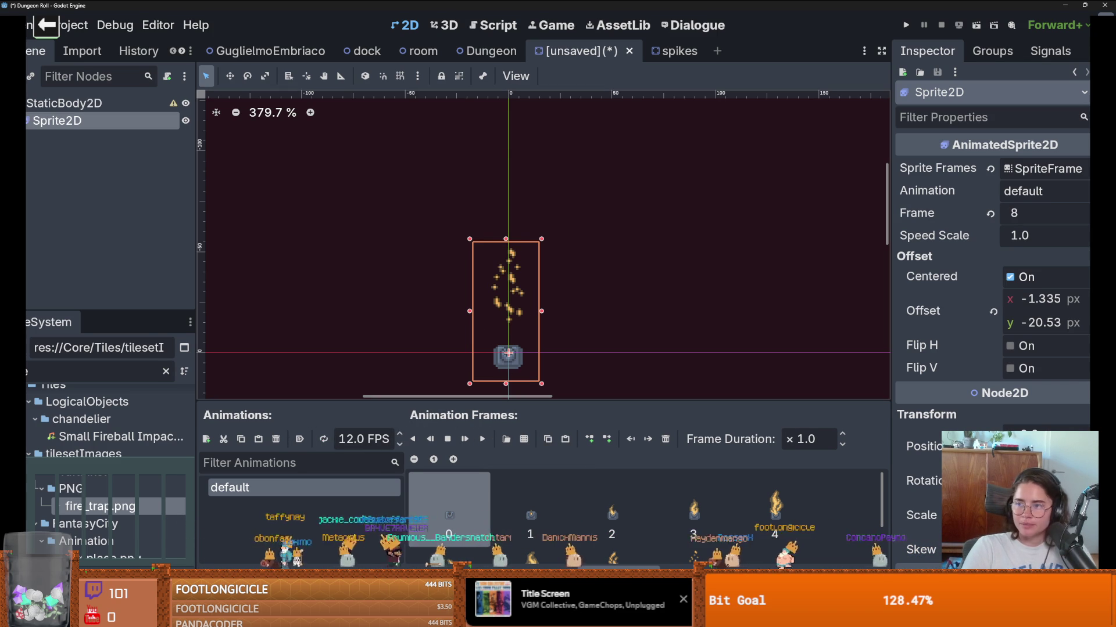
Step: Glance over the sprite sheet in Aseprite, then return to Godot
key("alt+Tab")
scroll(300, 269, "down", 2)
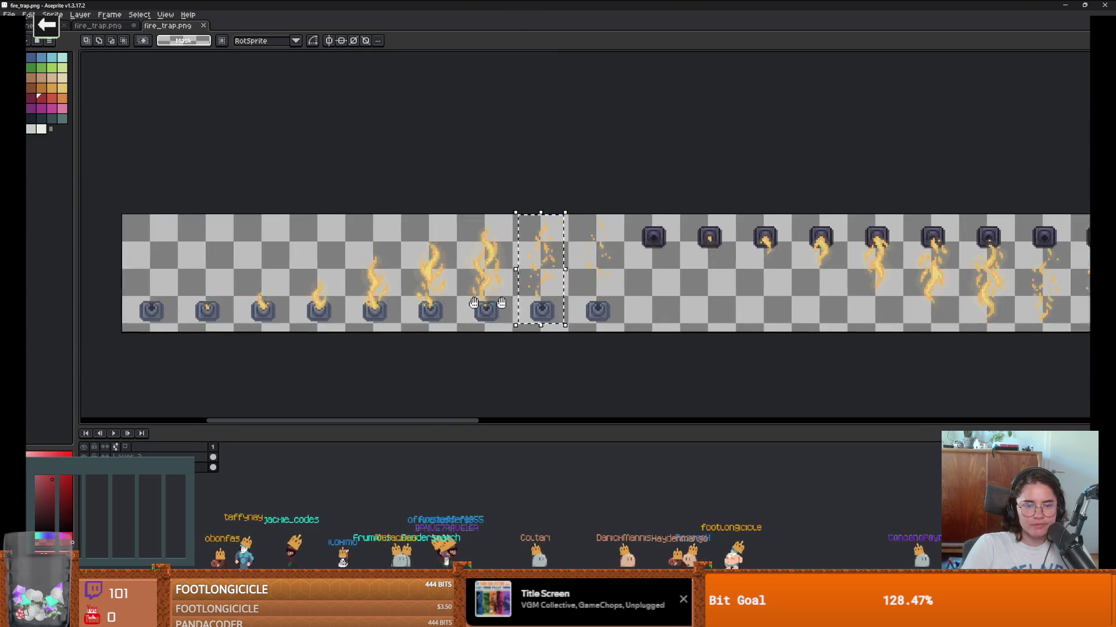
scroll(349, 244, "right", 1)
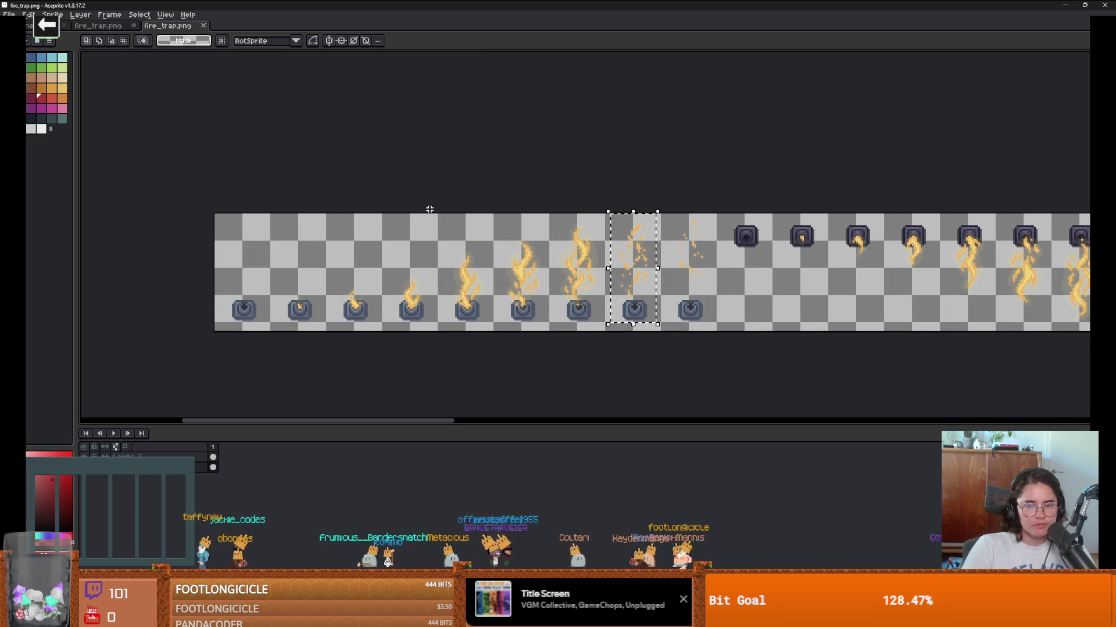
key("alt+Tab")
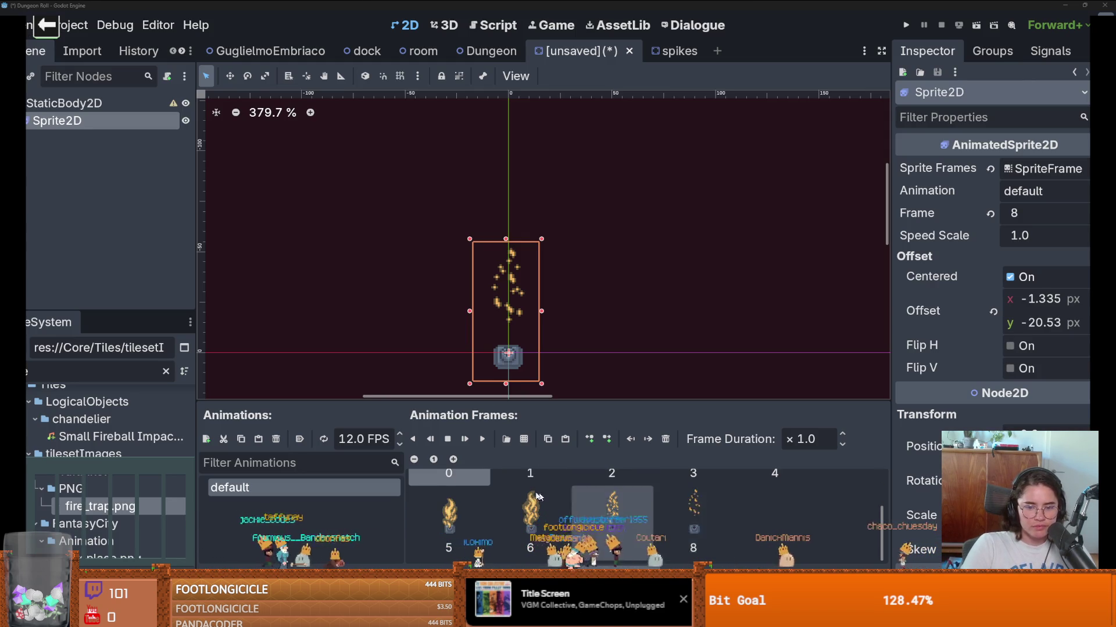
scroll(607, 494, "up", 1)
scroll(709, 531, "down", 1)
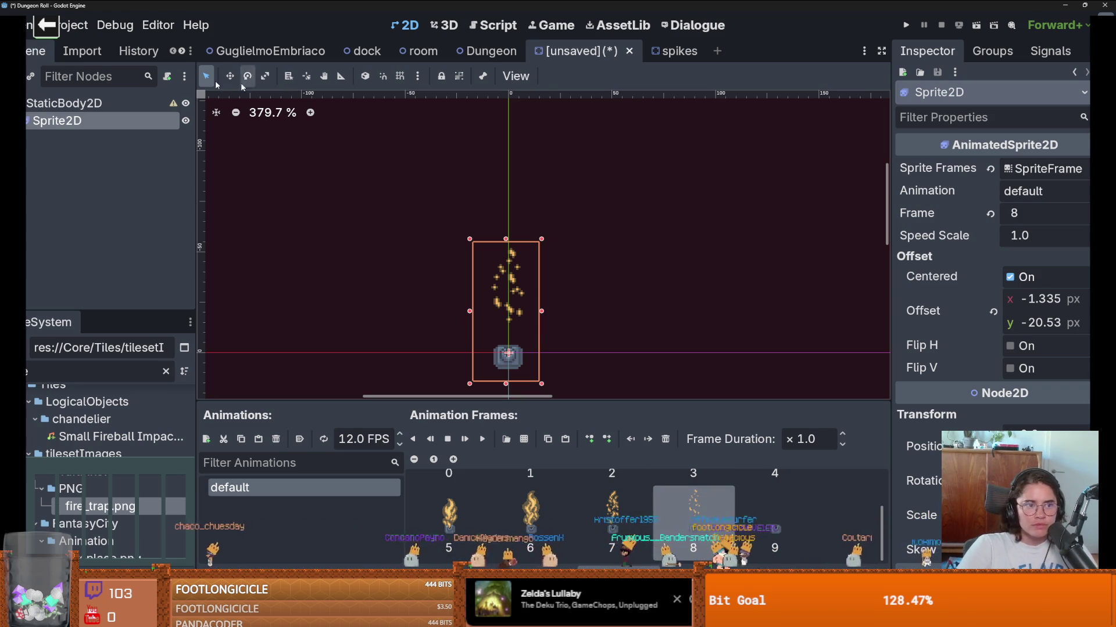
Step: Rename the StaticBody2D root node to FireTrap
left_click(109, 101)
left_click(109, 101)
type("FireTrap")
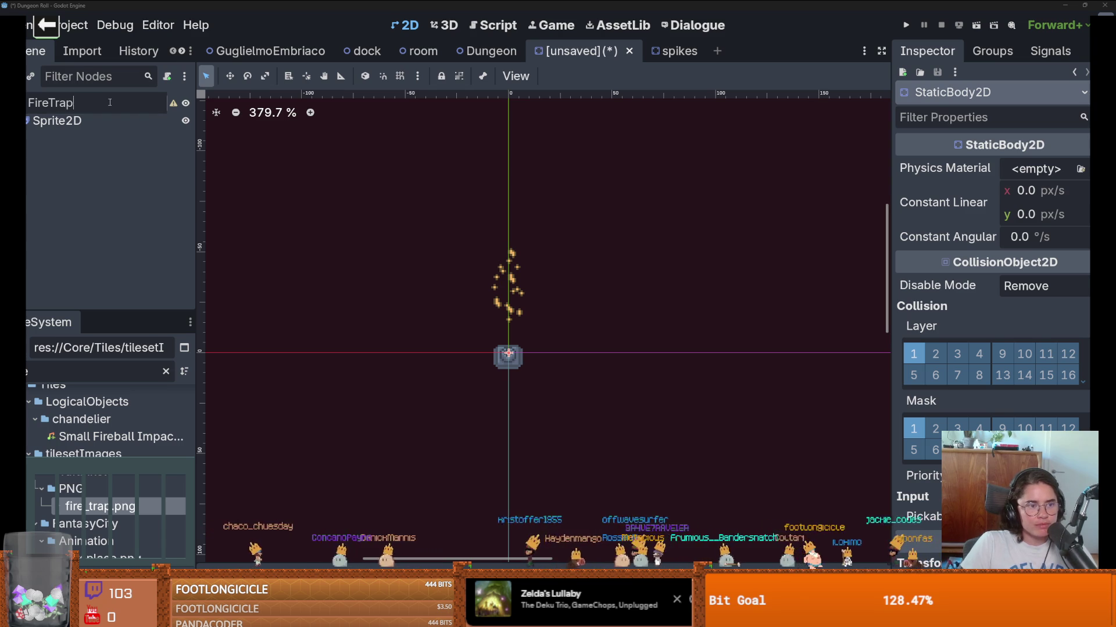
key("Return")
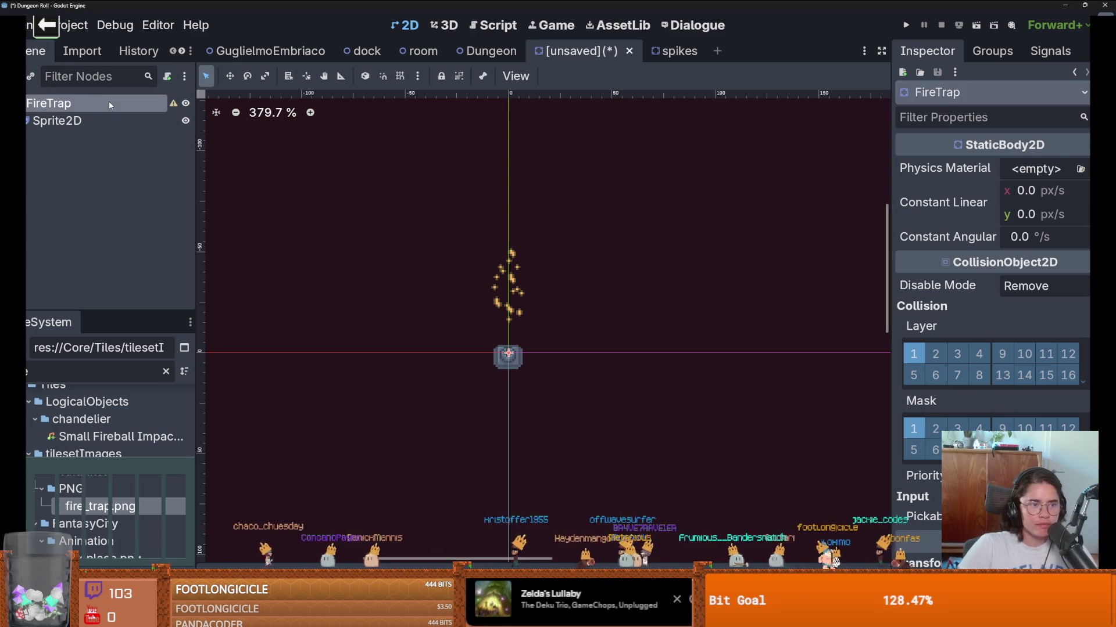
Step: Save the scene as fire_trap.tscn in a new FireTrap folder under Core/Tiles/Traps
key("ctrl+s")
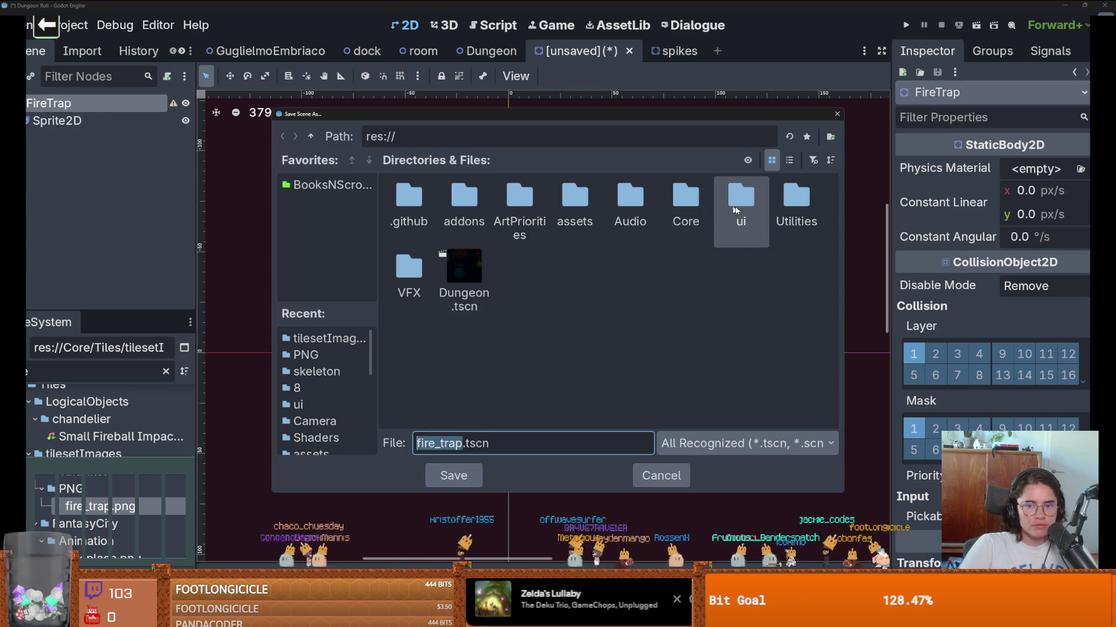
double_click(686, 200)
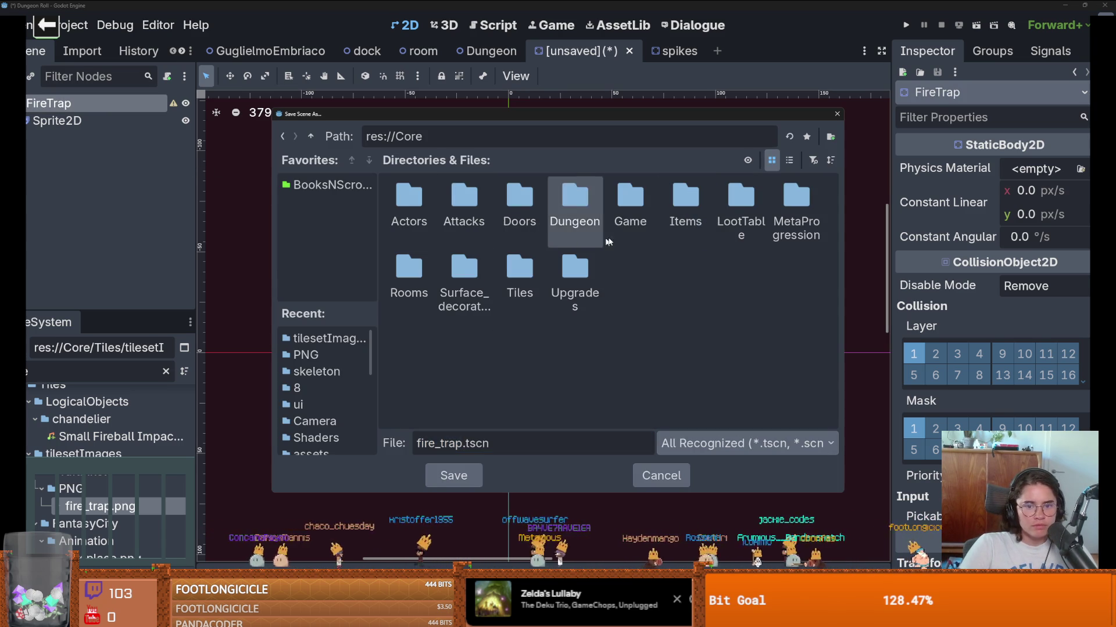
double_click(520, 276)
double_click(723, 206)
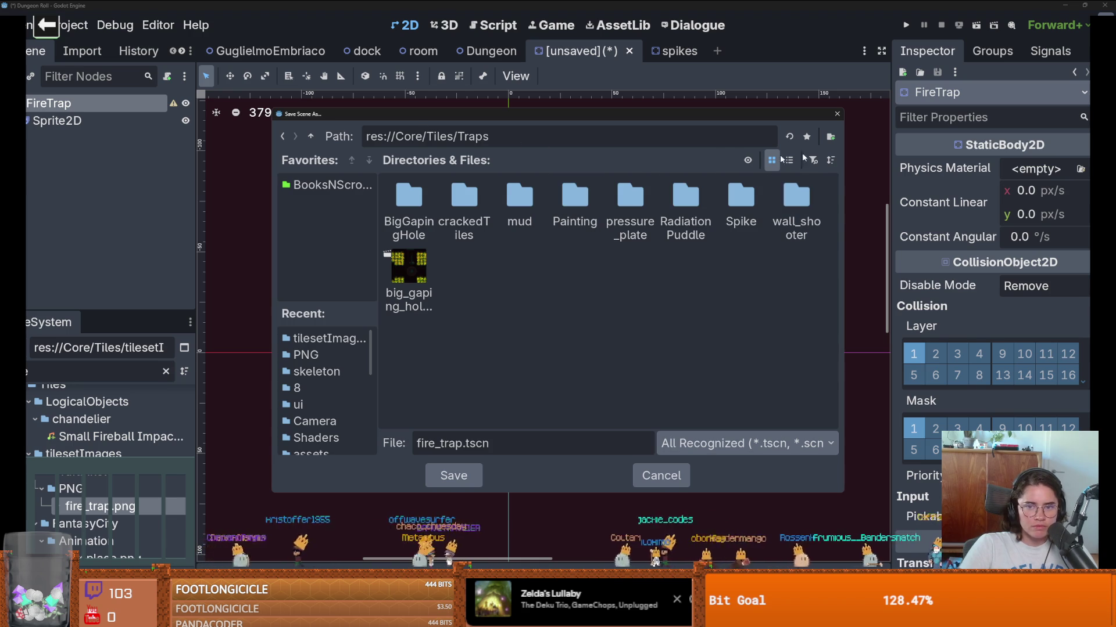
left_click(830, 137)
type("Fire")
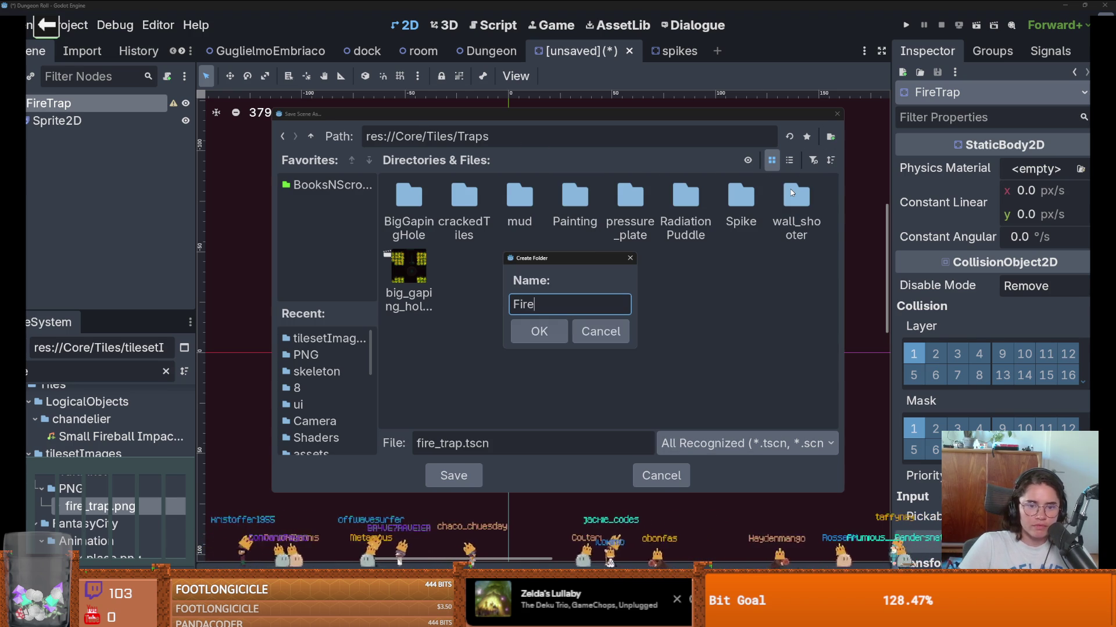
type("Trap")
key("Return")
key("Return")
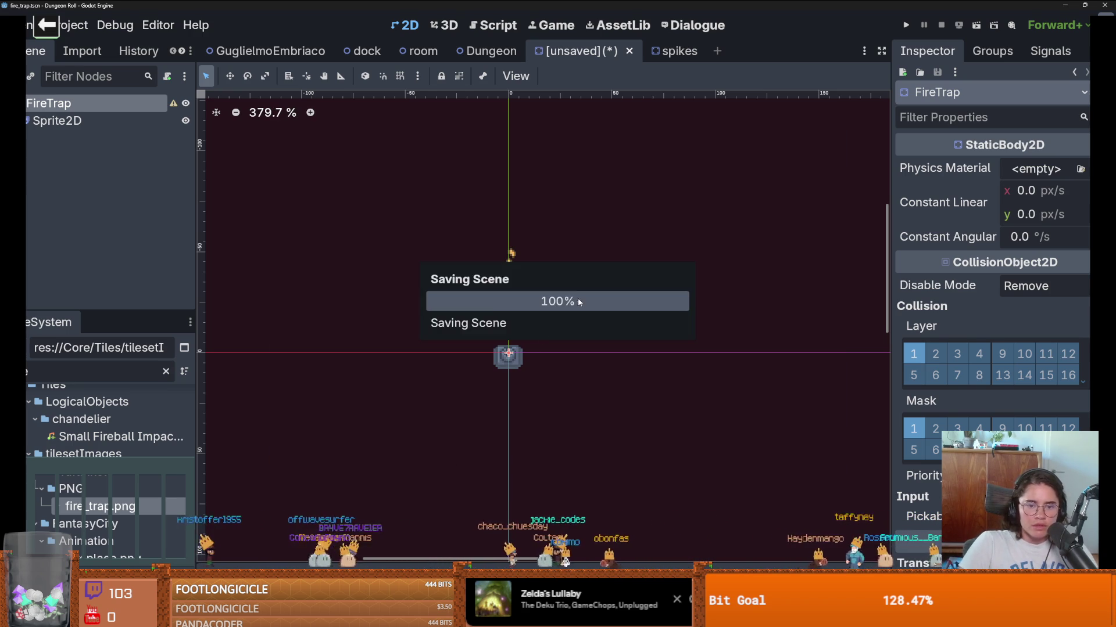
scroll(525, 347, "up", 1)
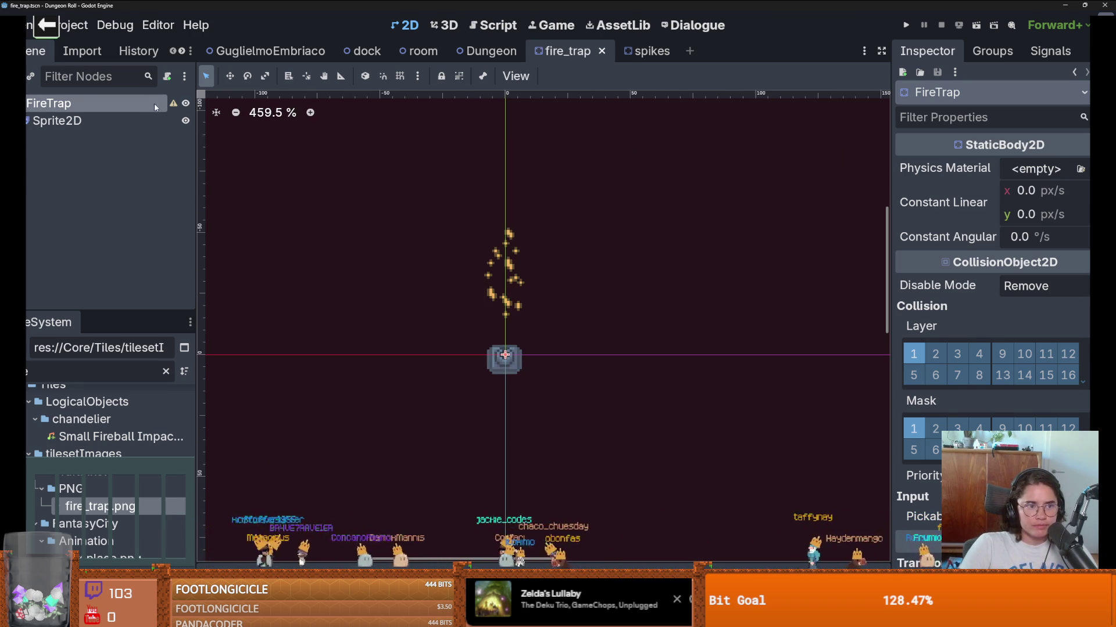
Step: Give frame 9 a ×5.0 duration, preview and save, then filter project files for 'root'
left_click(116, 120)
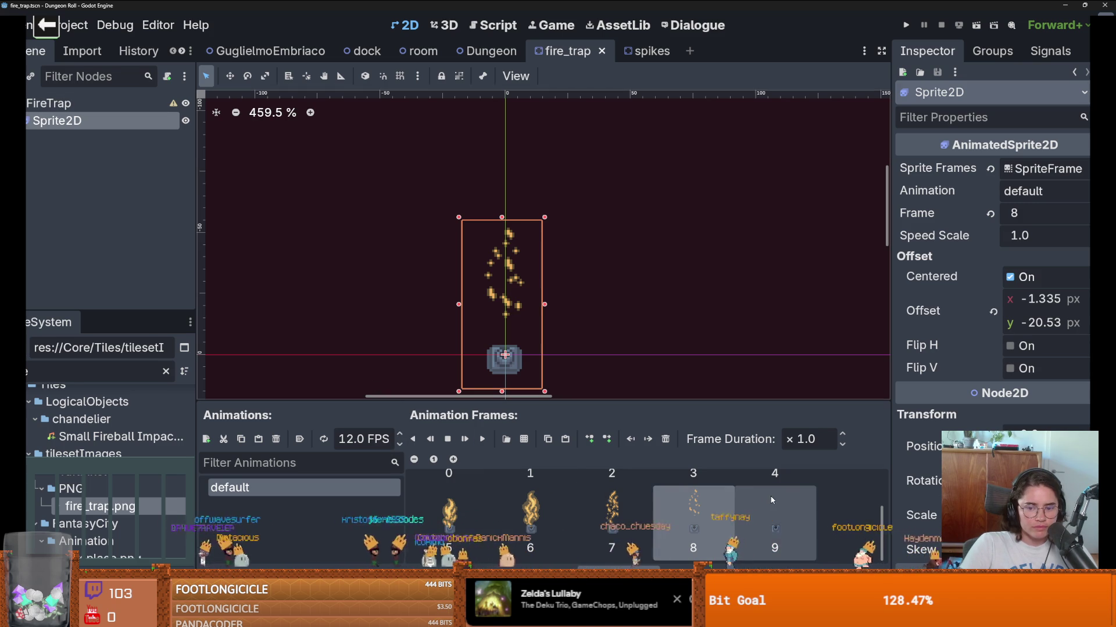
left_click(772, 500)
key("BackSpace")
key("BackSpace")
key("BackSpace")
type("5")
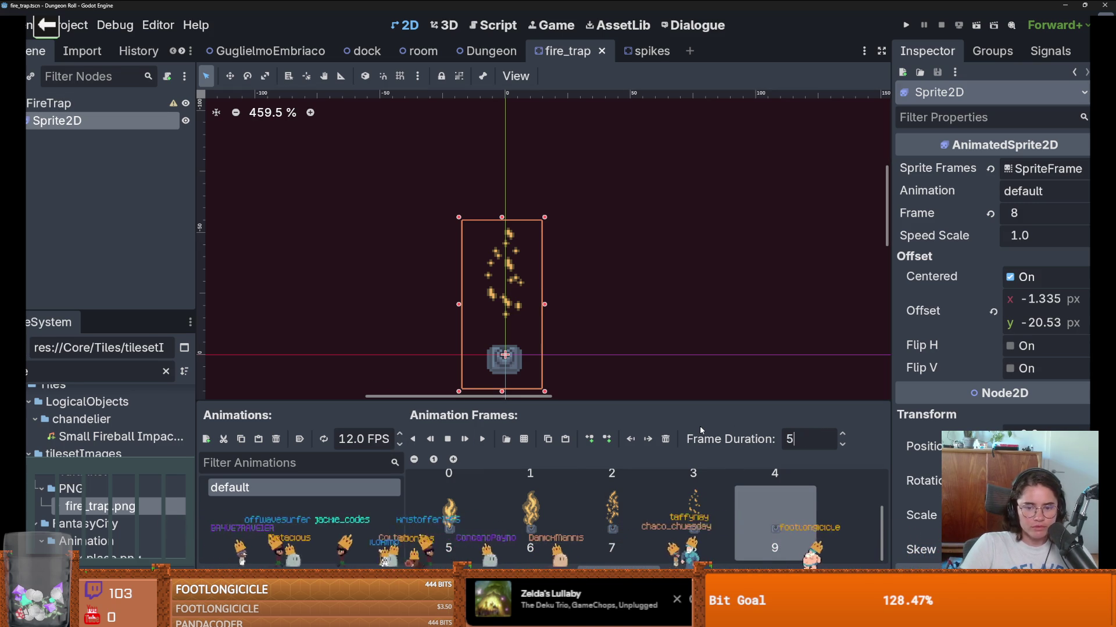
key("Return")
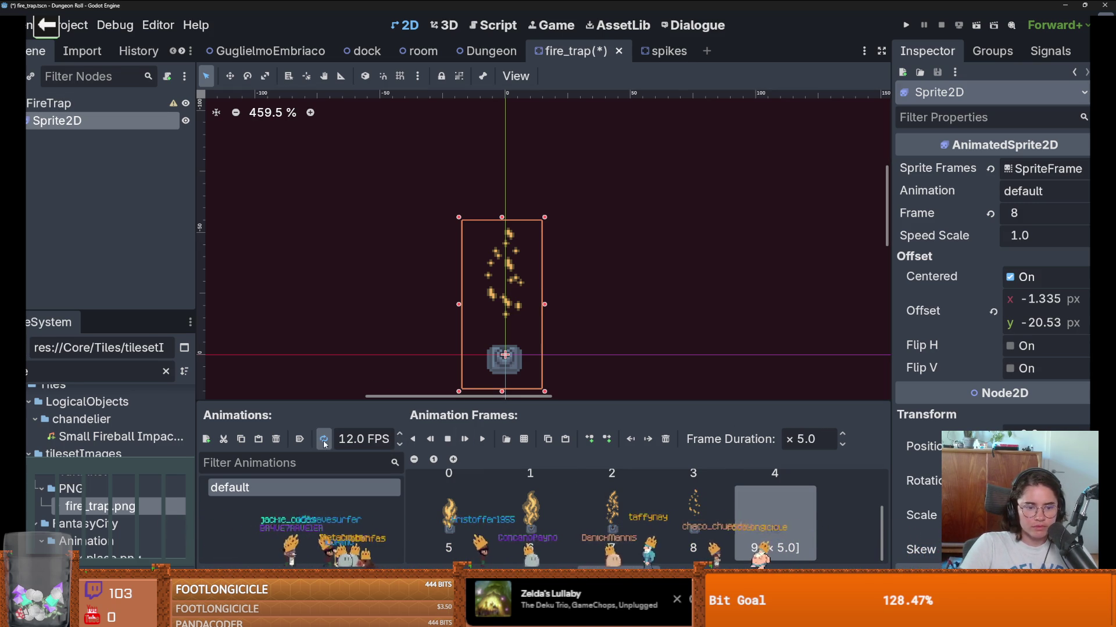
left_click(484, 440)
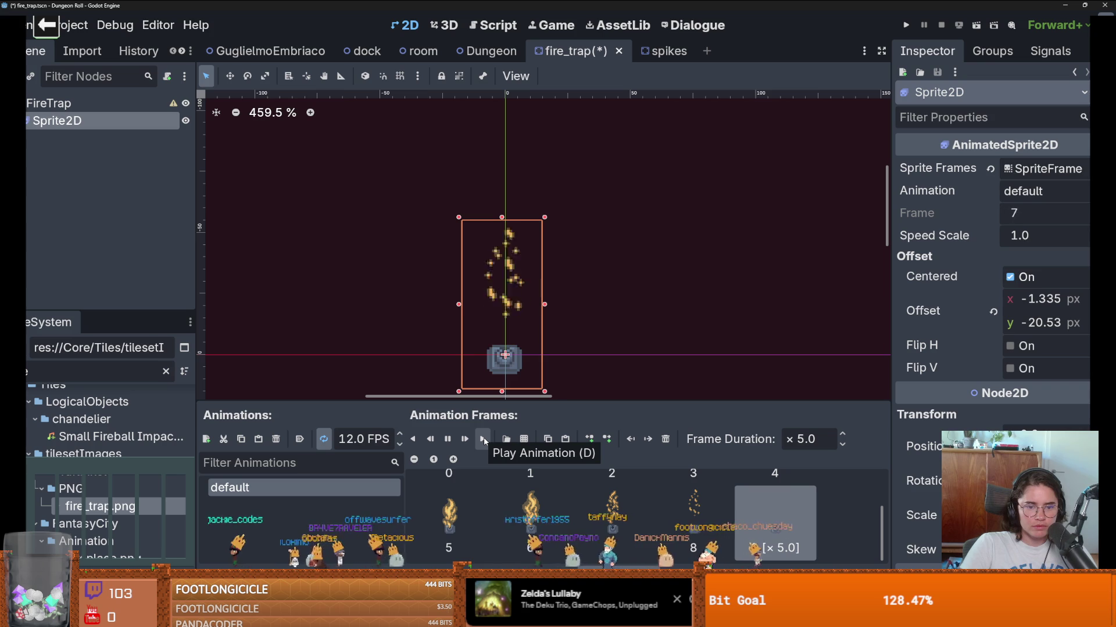
key("ctrl+s")
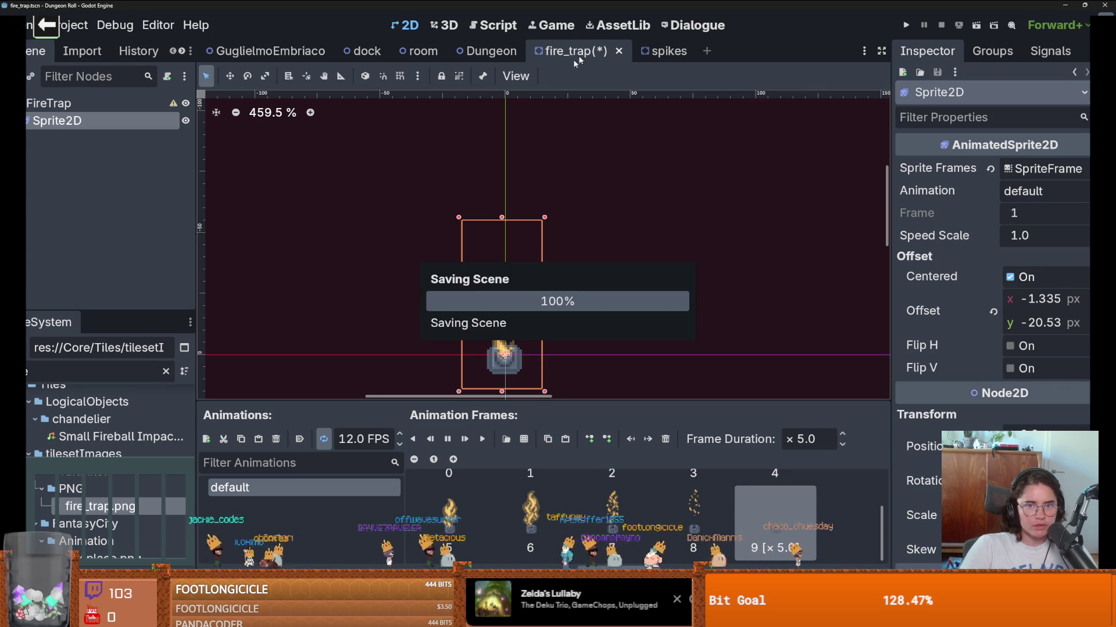
left_click(87, 381)
type("root")
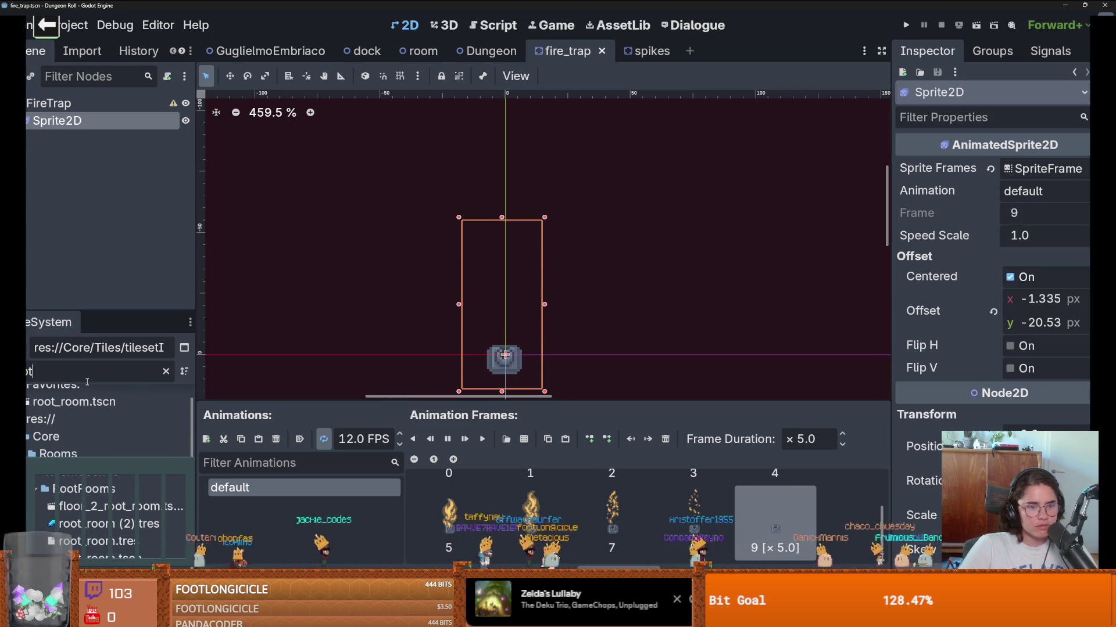
Step: Open and save root_room.tscn, then show the TileMap's Traps source in an enlarged panel
double_click(73, 416)
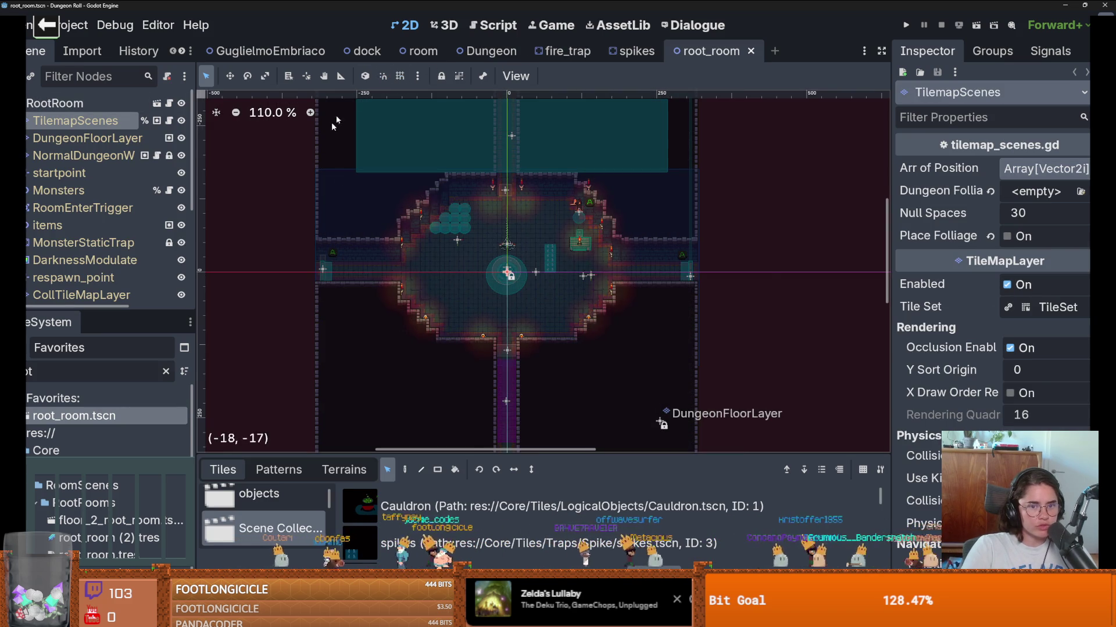
scroll(467, 236, "up", 4)
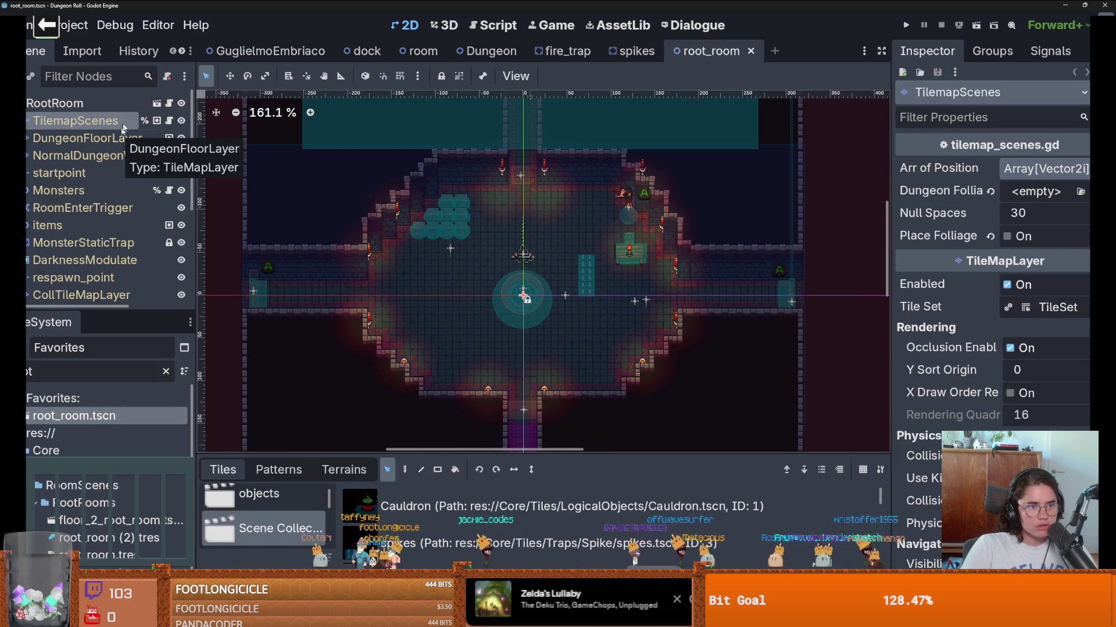
left_click(418, 51)
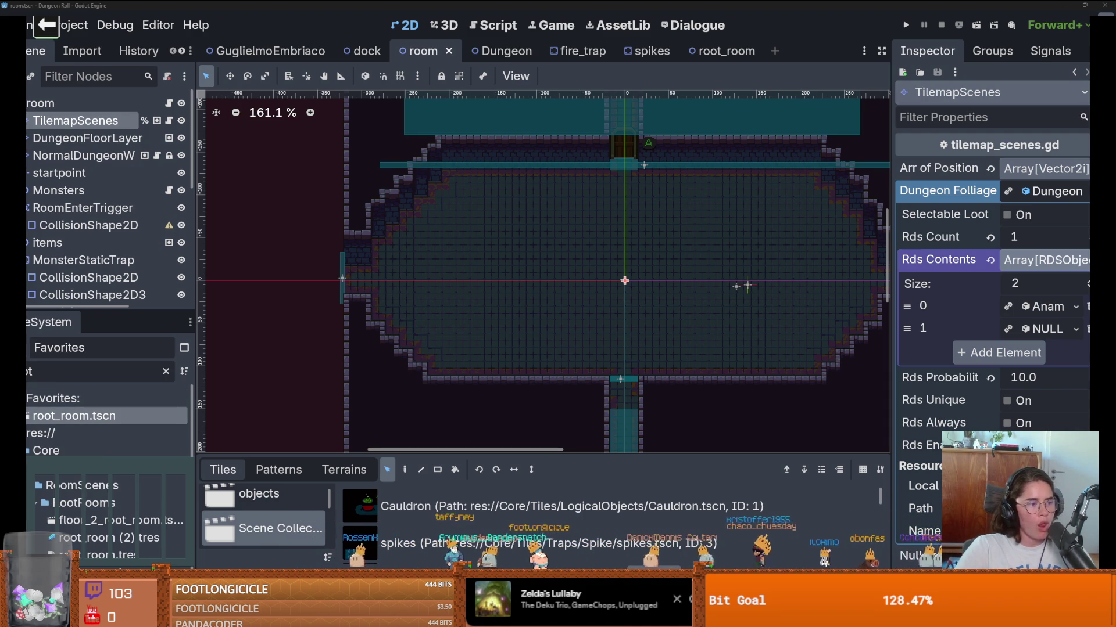
key("ctrl+s")
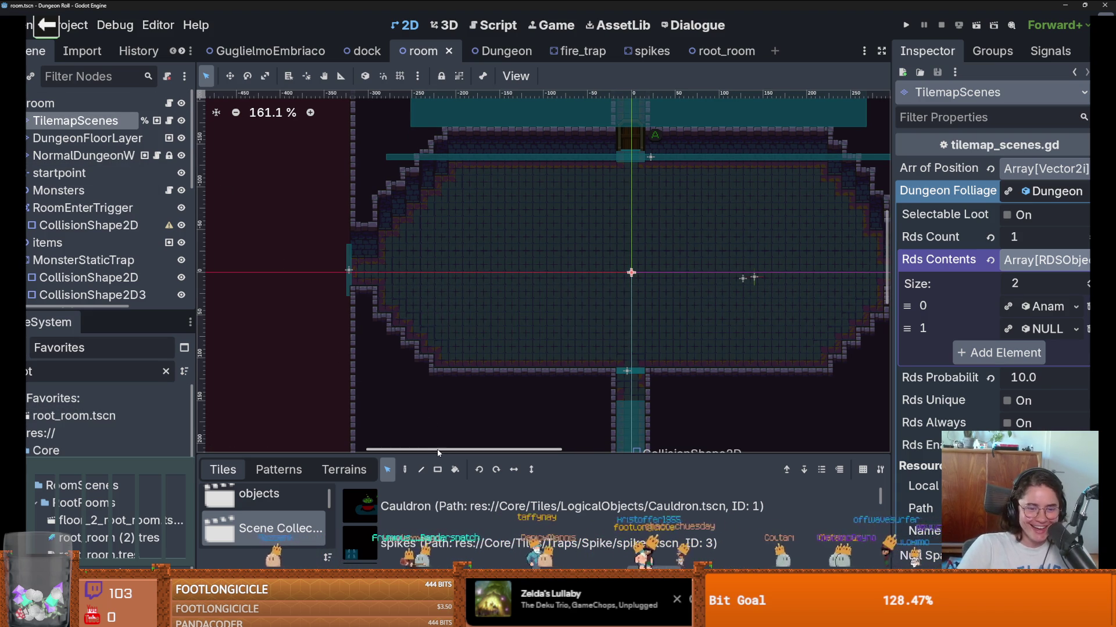
left_click_drag(281, 459, 282, 207)
left_click(262, 395)
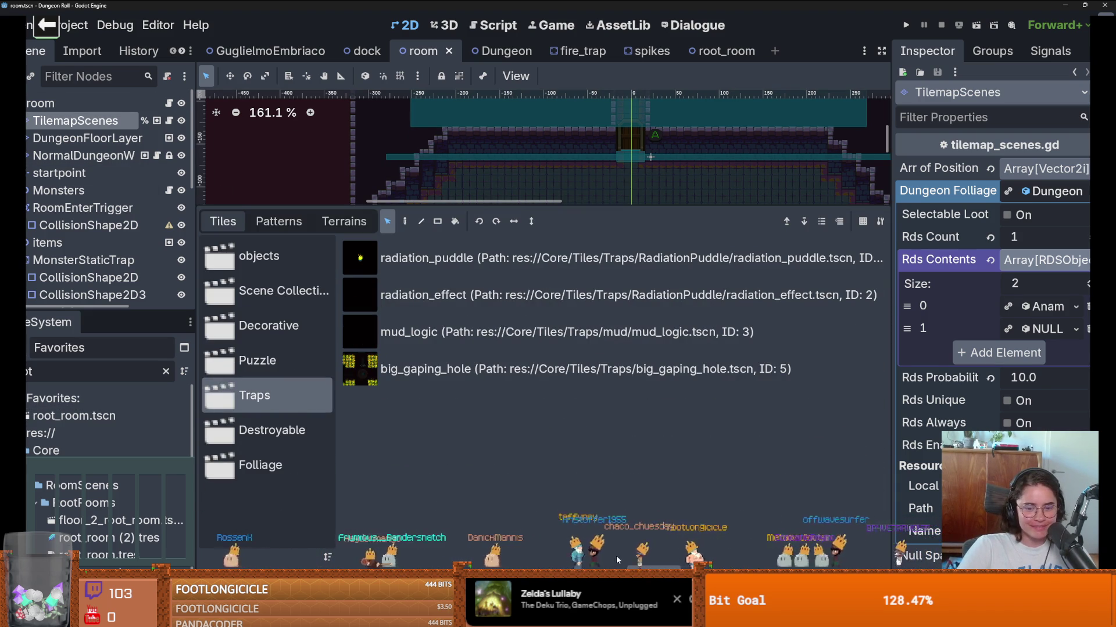
Step: Add res://Core/Tiles/Traps/FireTrap/fire_trap.tscn to the tile set's Traps scene collection and save
left_click(532, 551)
left_click(516, 557)
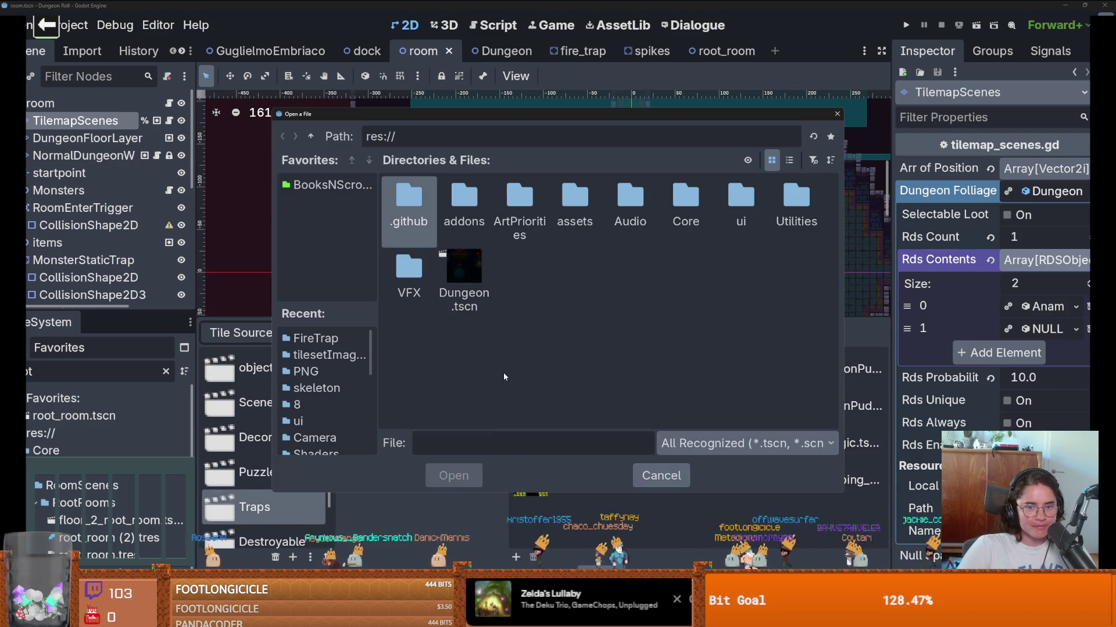
double_click(671, 197)
double_click(519, 268)
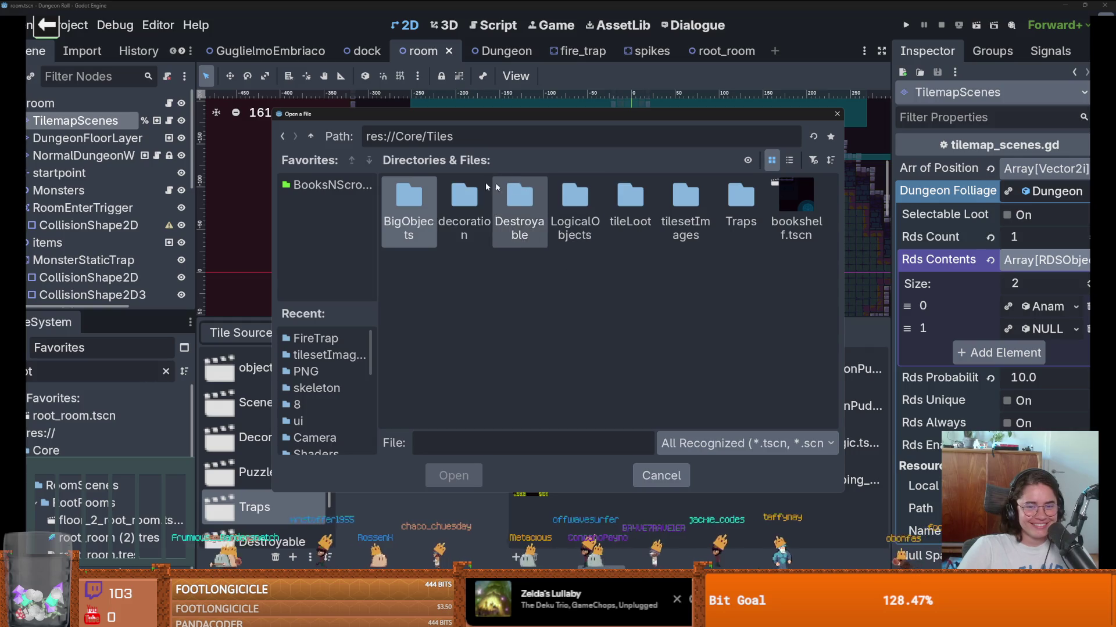
double_click(683, 194)
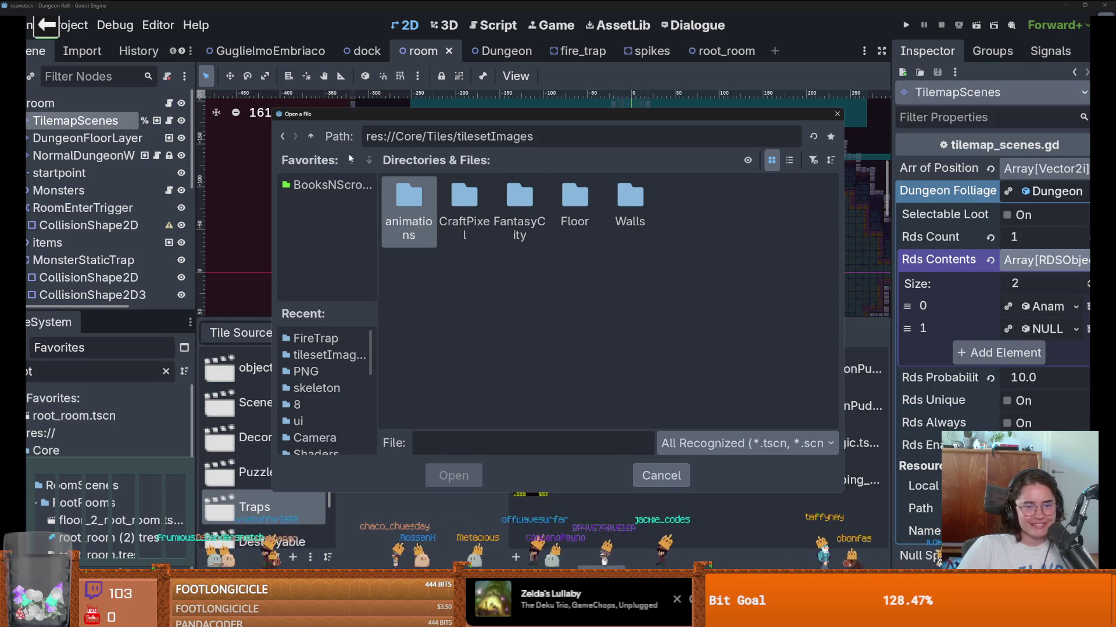
left_click(312, 137)
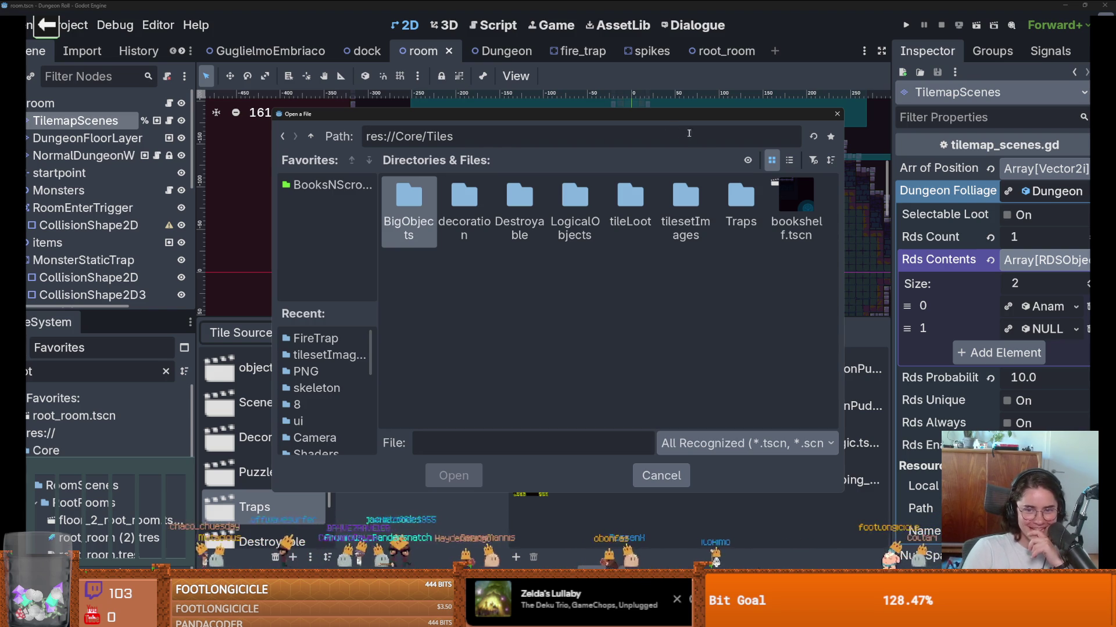
double_click(736, 201)
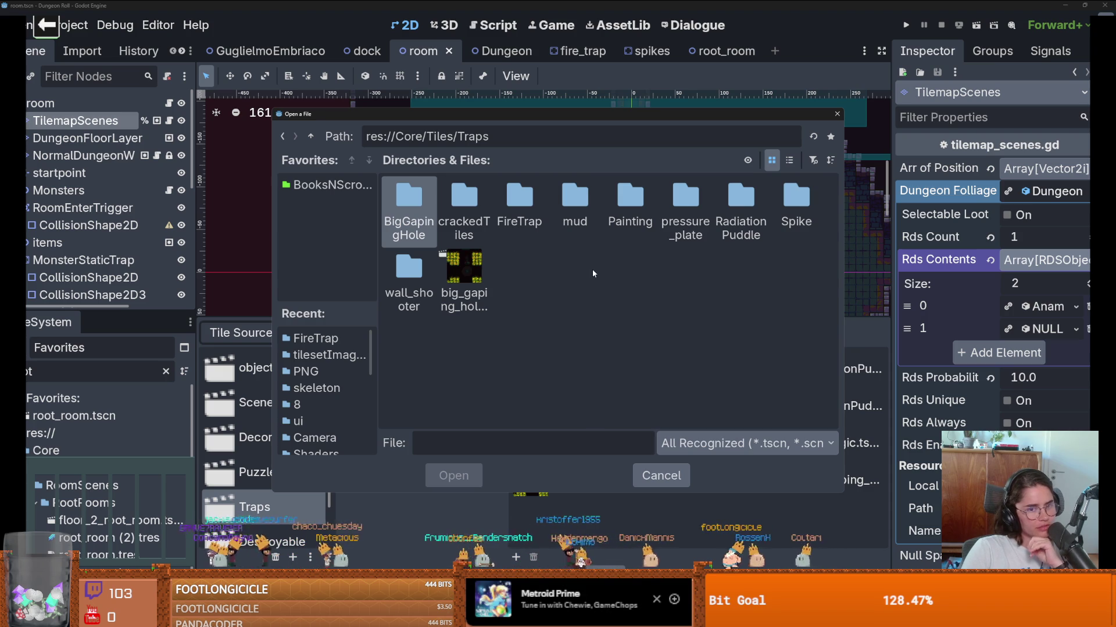
double_click(528, 197)
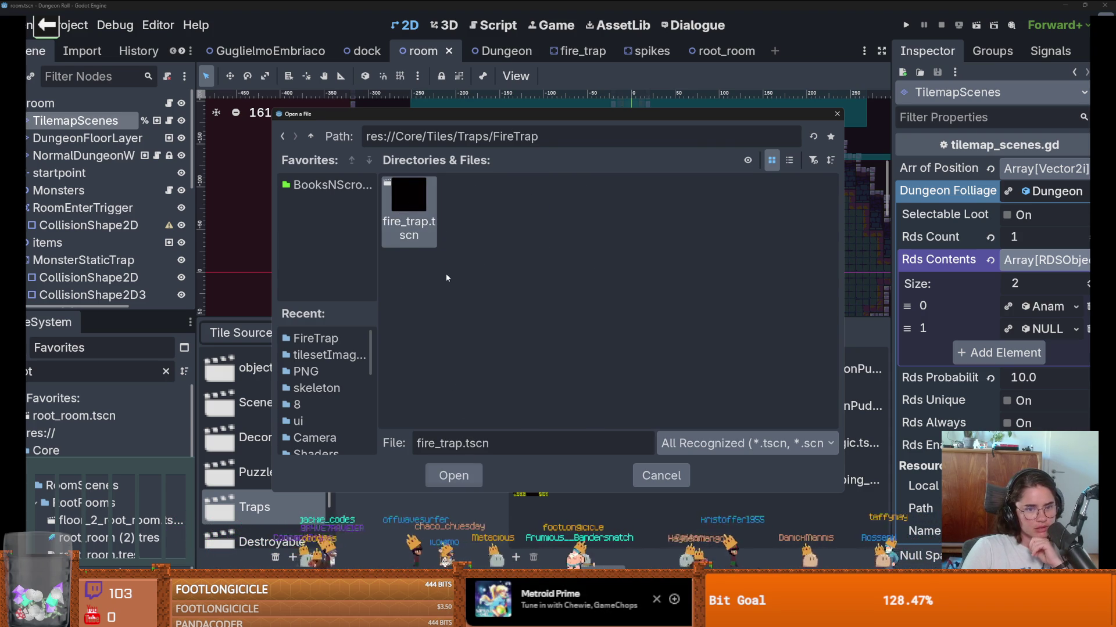
double_click(420, 227)
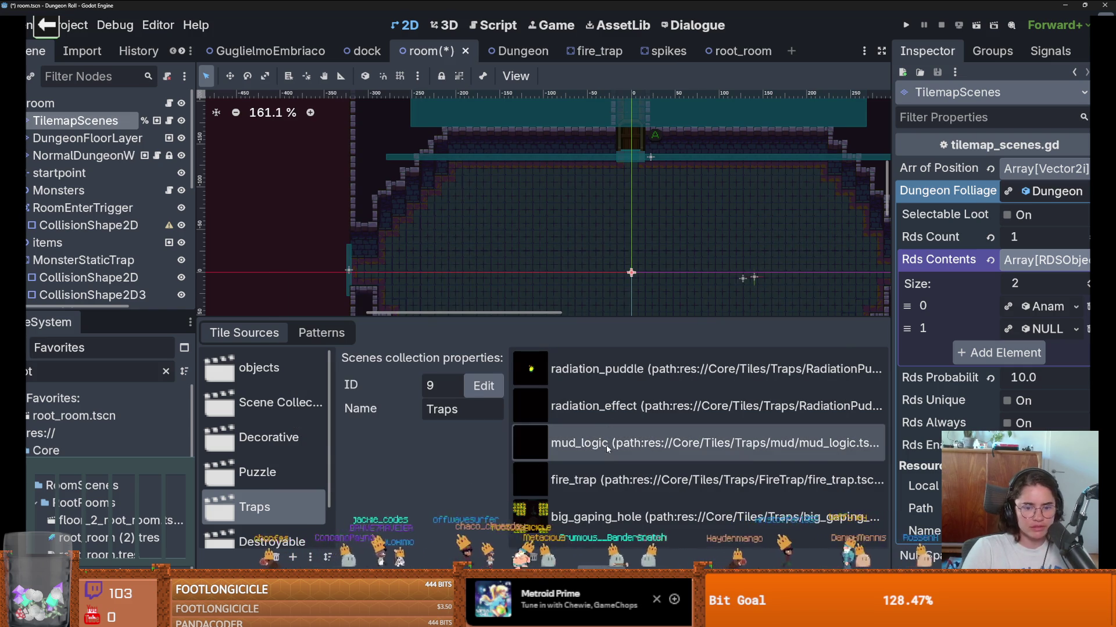
key("ctrl+s")
Step: Open the root_room scene and enlarge its room canvas view
left_click(720, 51)
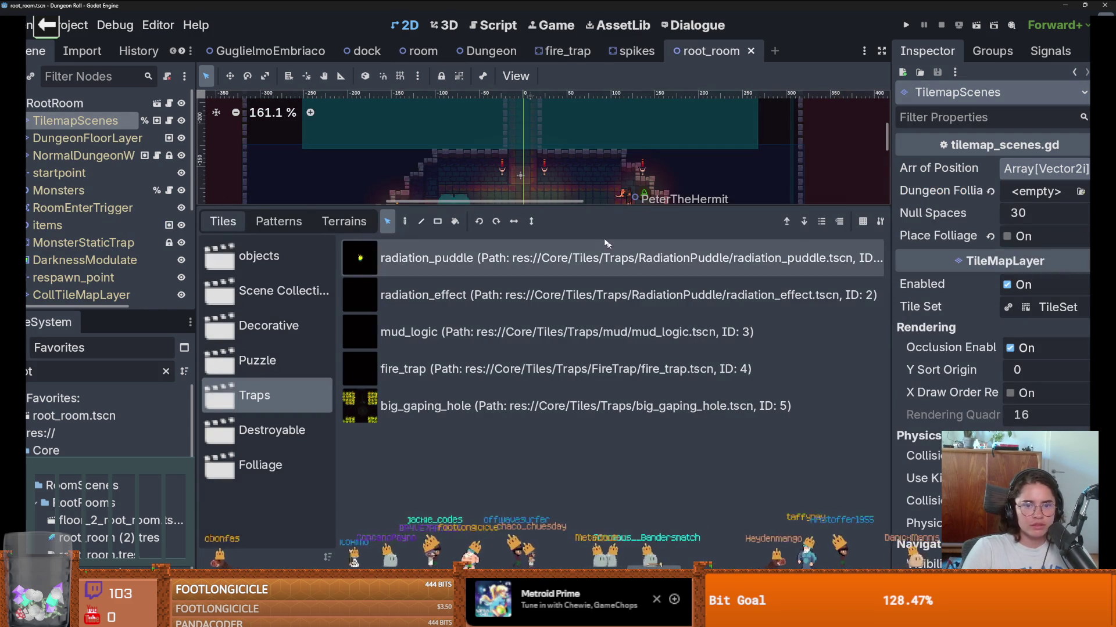
left_click_drag(585, 204, 589, 444)
scroll(523, 262, "down", 1)
scroll(476, 244, "up", 2)
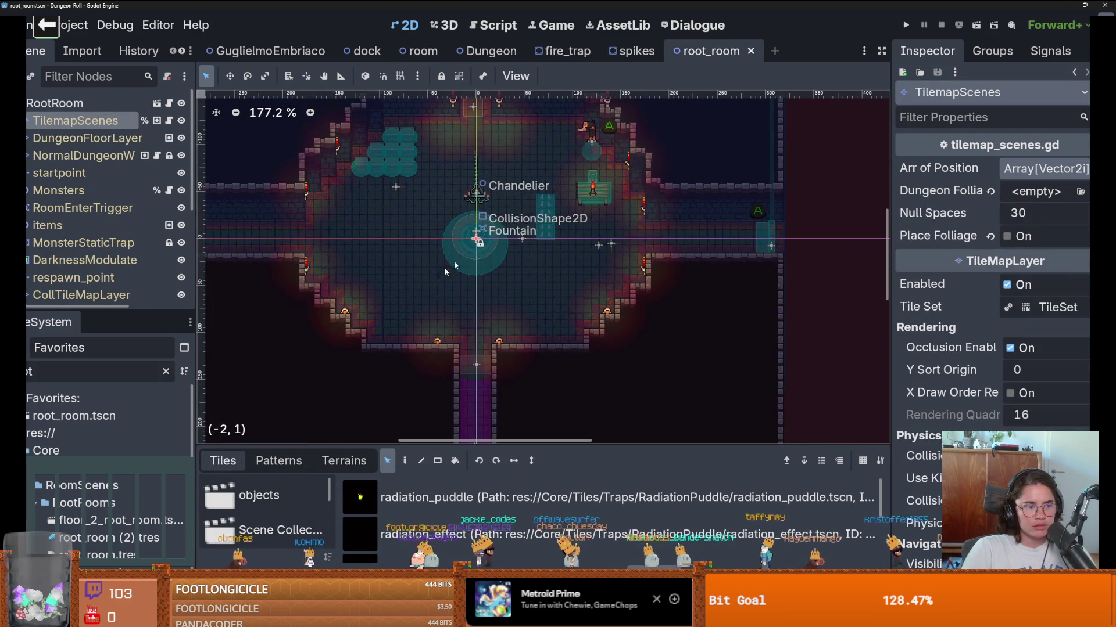
scroll(110, 261, "down", 1)
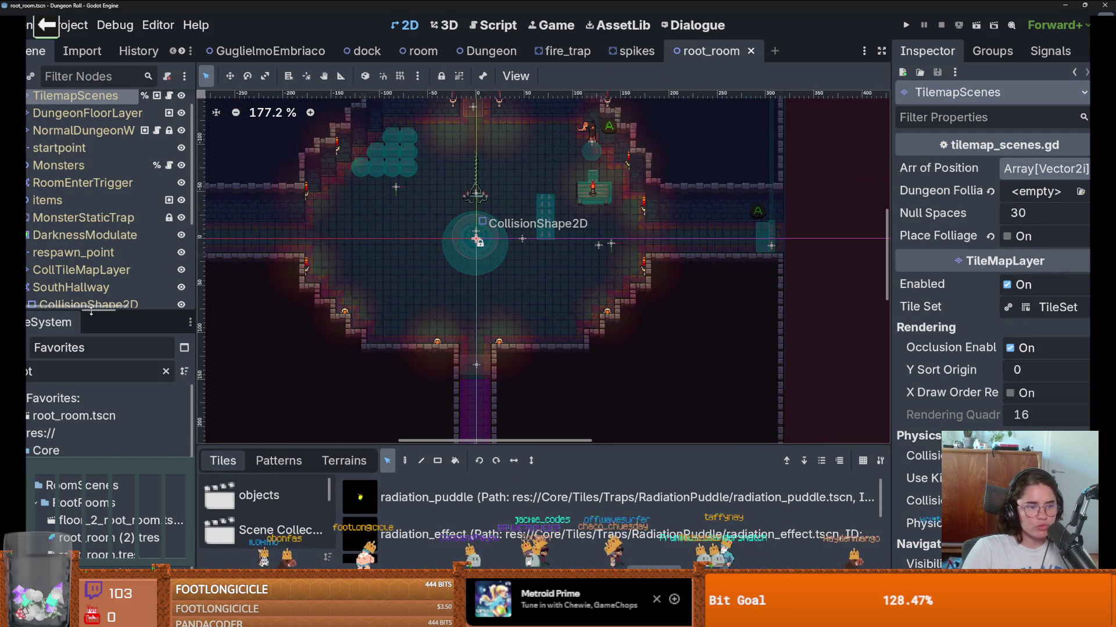
mouse_move(110, 311)
left_mouse_down()
mouse_move(250, 451)
mouse_move(312, 452)
mouse_move(349, 305)
left_mouse_up()
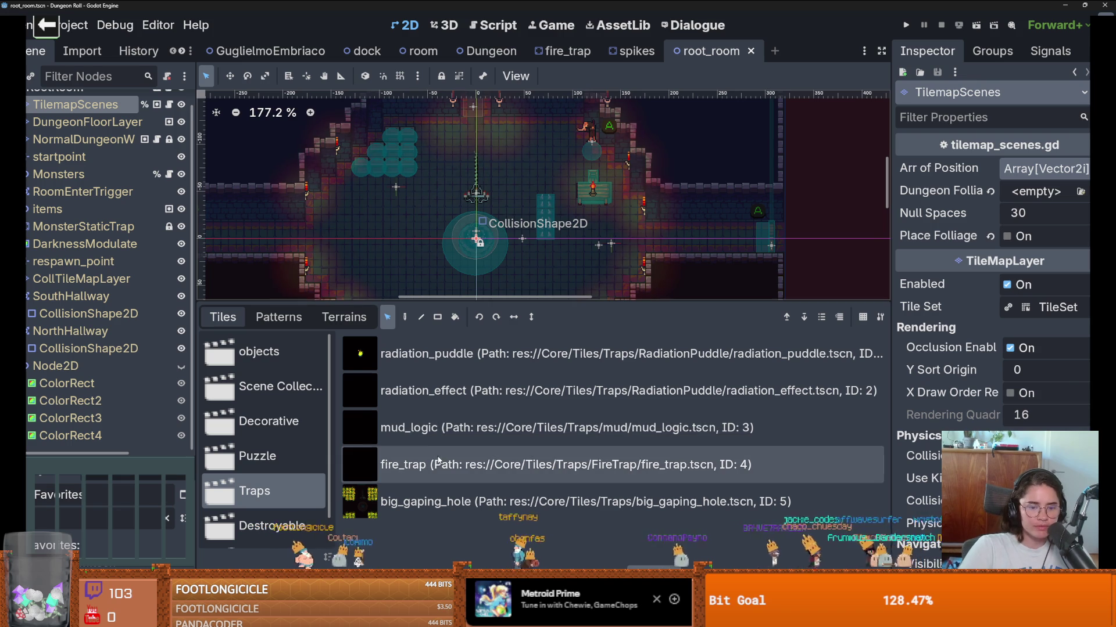
Step: Paint the fire_trap tile near the lower right of the room floor and save root_room
left_click(419, 464)
left_click(404, 317)
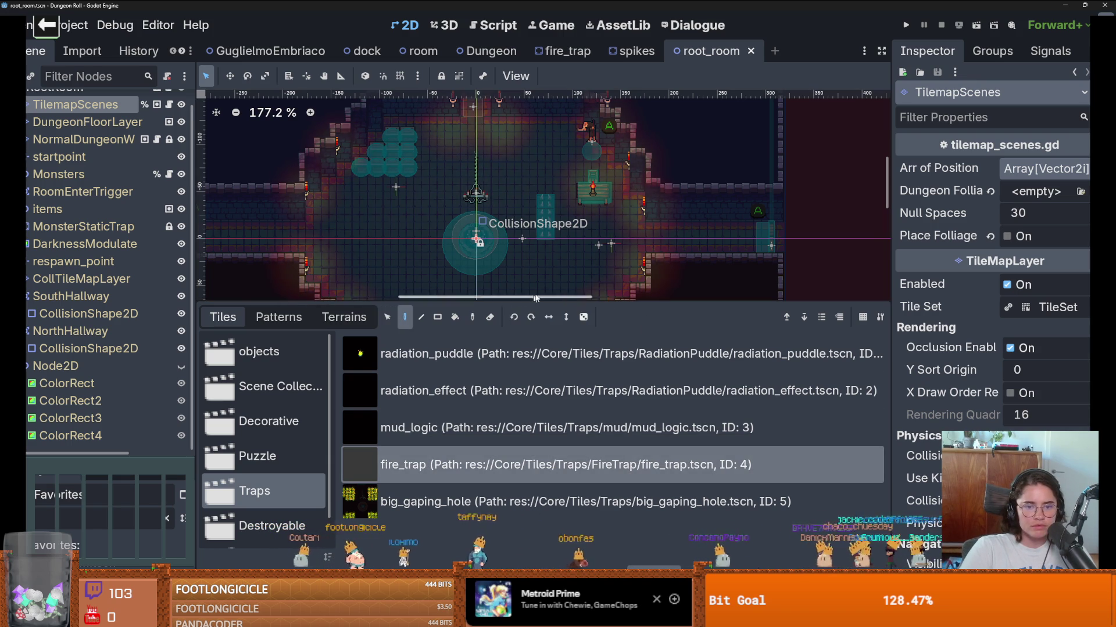
left_click_drag(546, 304, 546, 457)
scroll(551, 309, "up", 1)
left_click(551, 309)
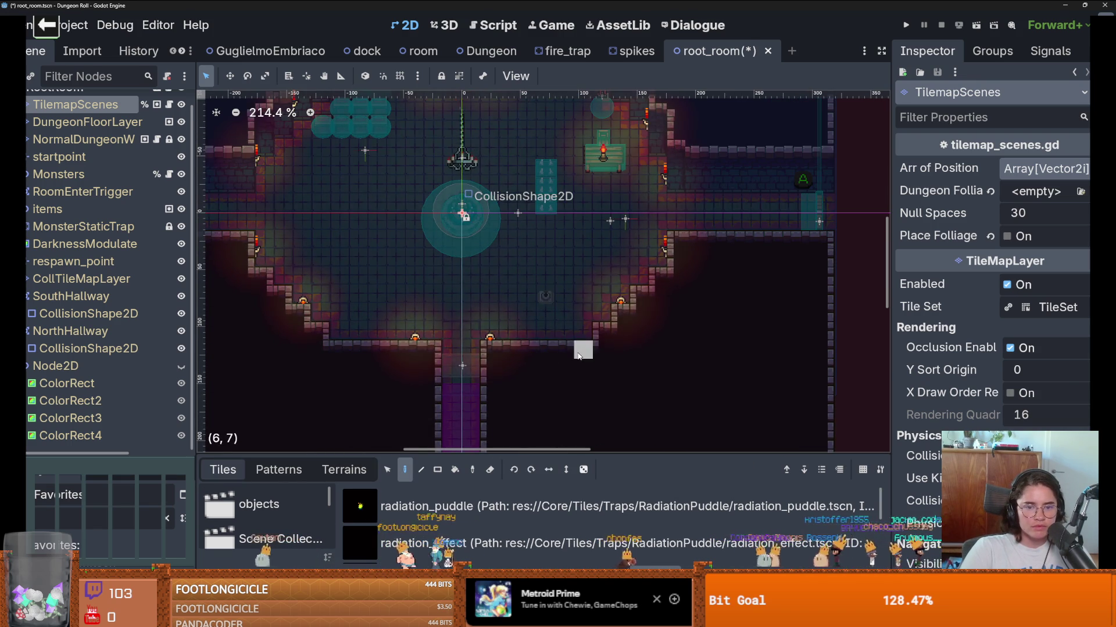
key("ctrl+s")
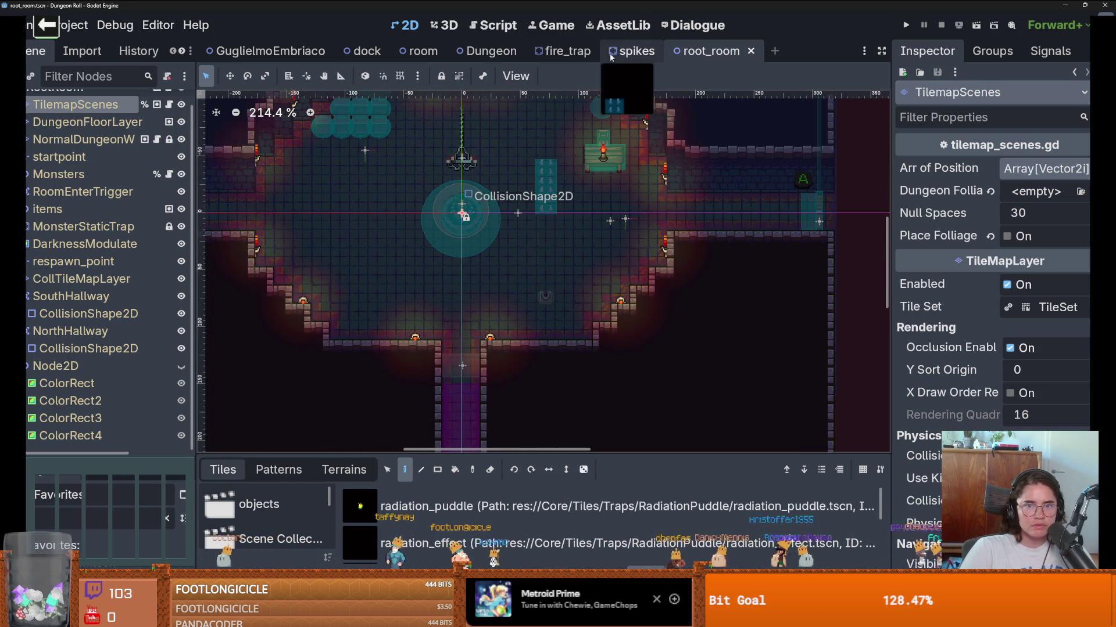
left_click(565, 51)
Step: Set the default animation to Autoplay on Load, save fire_trap, and run the project
left_click(299, 439)
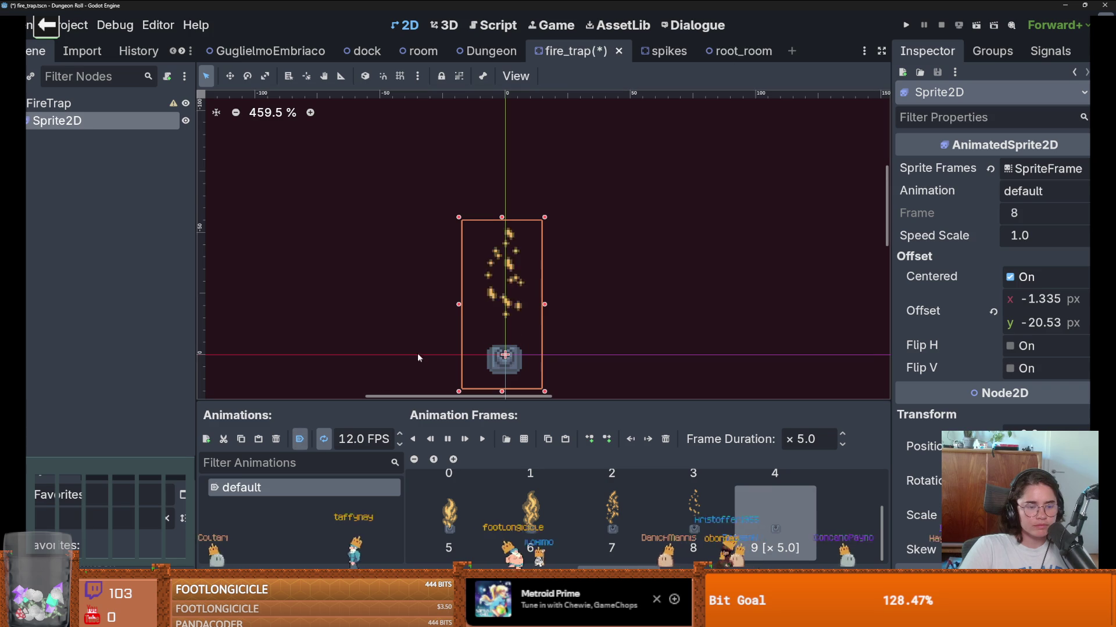
key("ctrl+s")
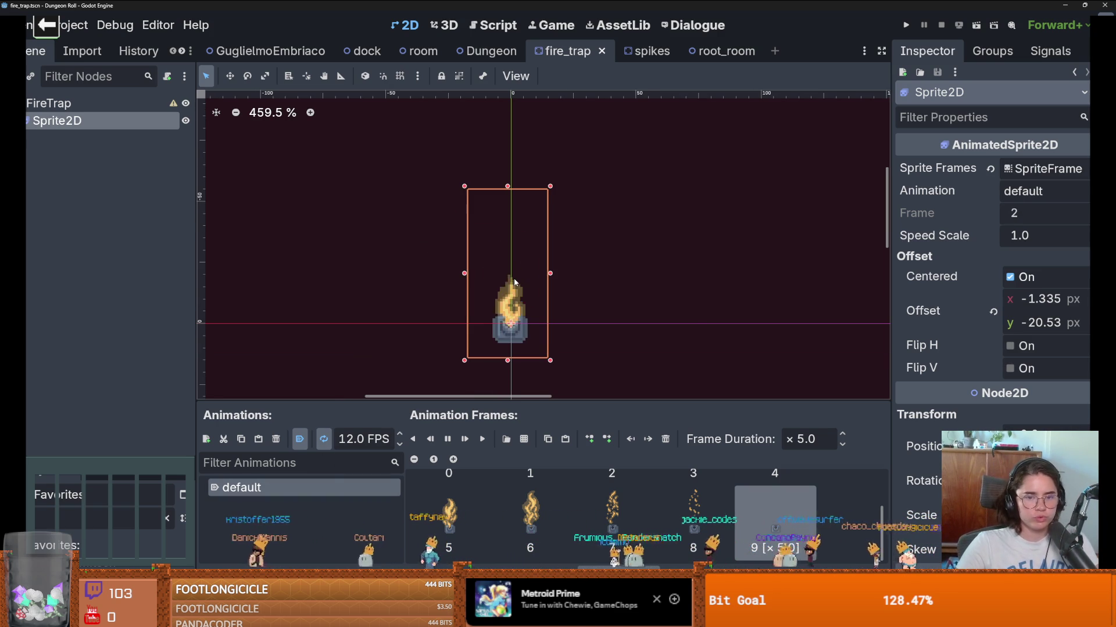
left_click(905, 25)
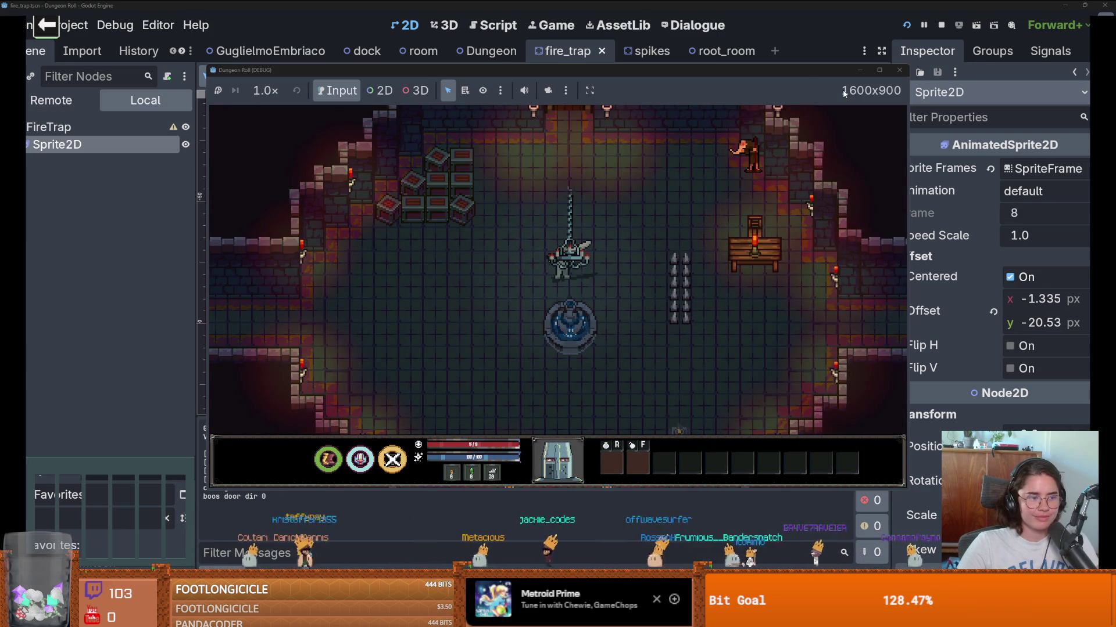
Step: Maximize the game window, walk the player right and down to the fire trap, then return to Aseprite
left_click(879, 70)
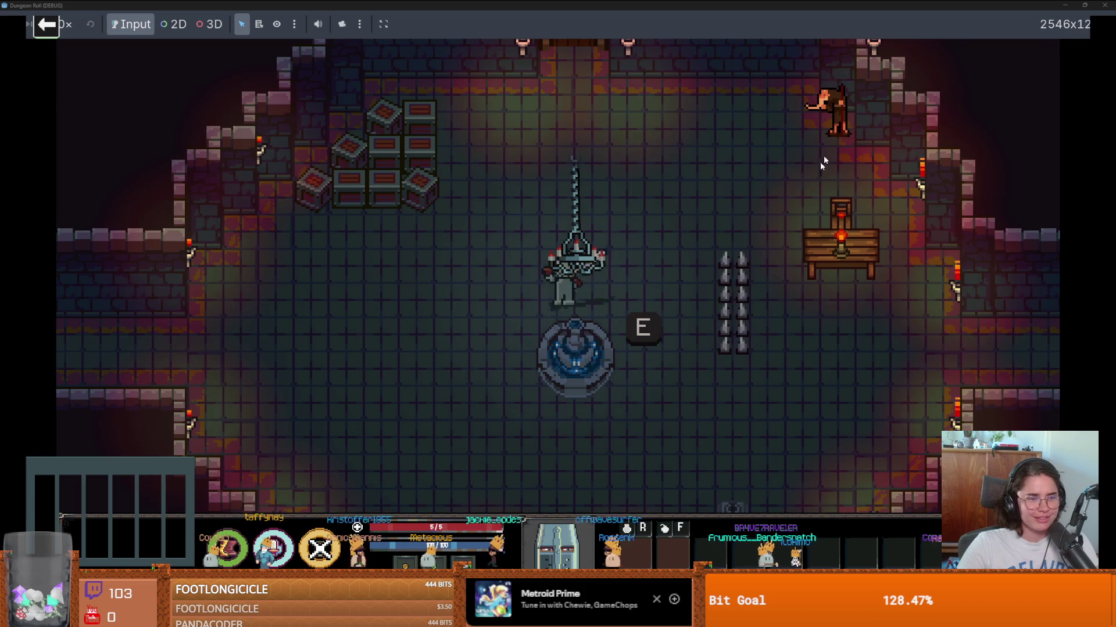
key("d")
key("s")
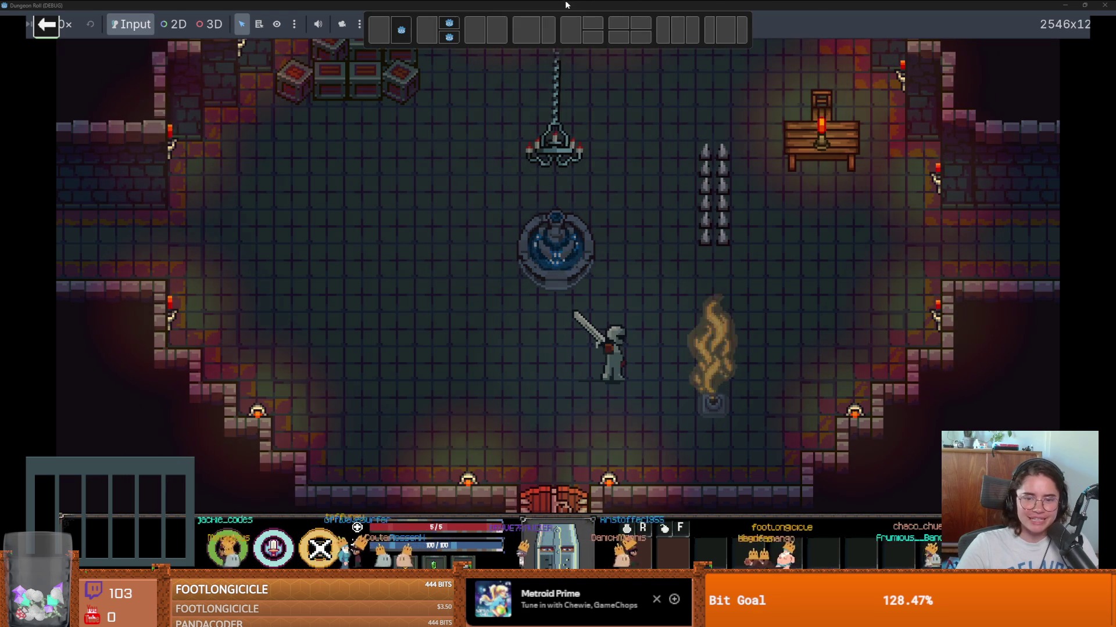
key("alt+Tab")
scroll(438, 272, "up", 5)
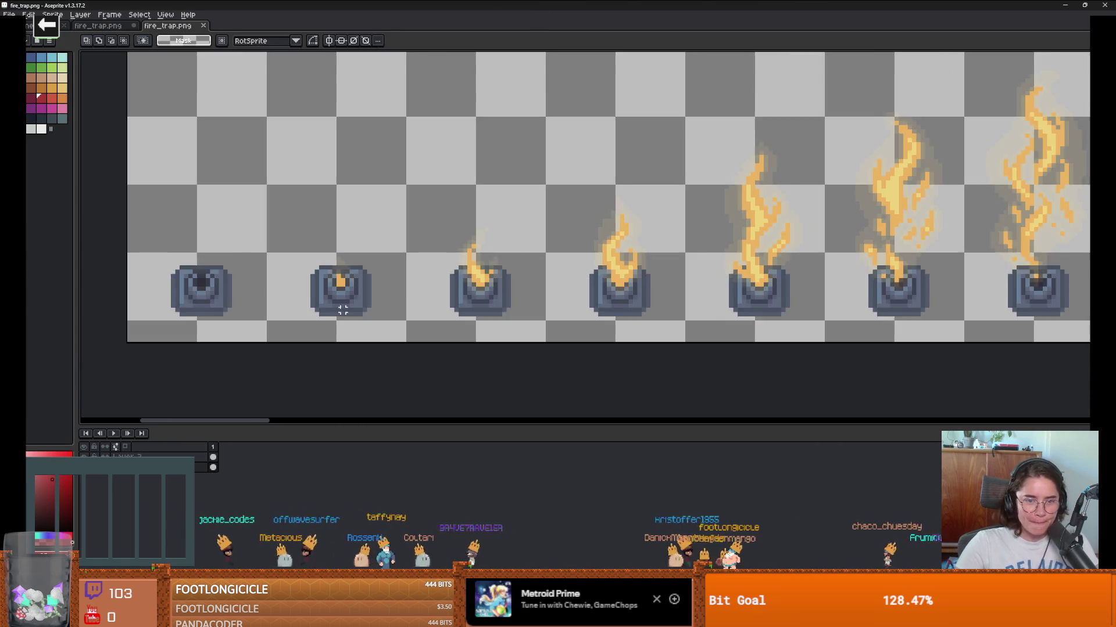
Step: Compare fire_trap.png's frames with the trap in the running game, then return to the Godot editor
scroll(349, 253, "up", 1)
scroll(386, 244, "down", 2)
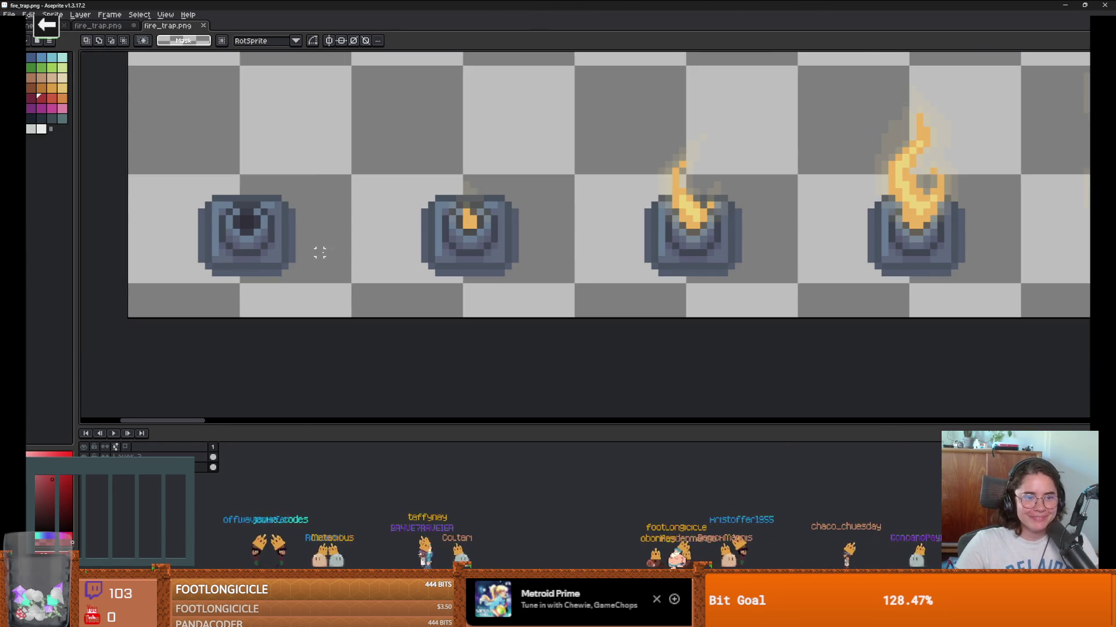
scroll(319, 249, "up", 3)
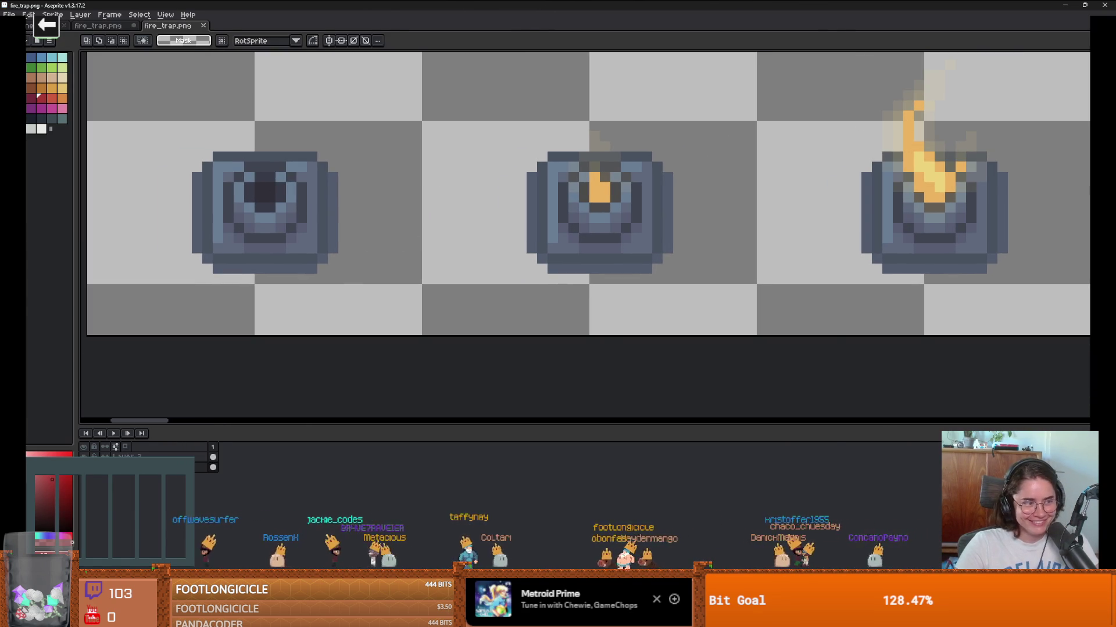
key("alt+Tab")
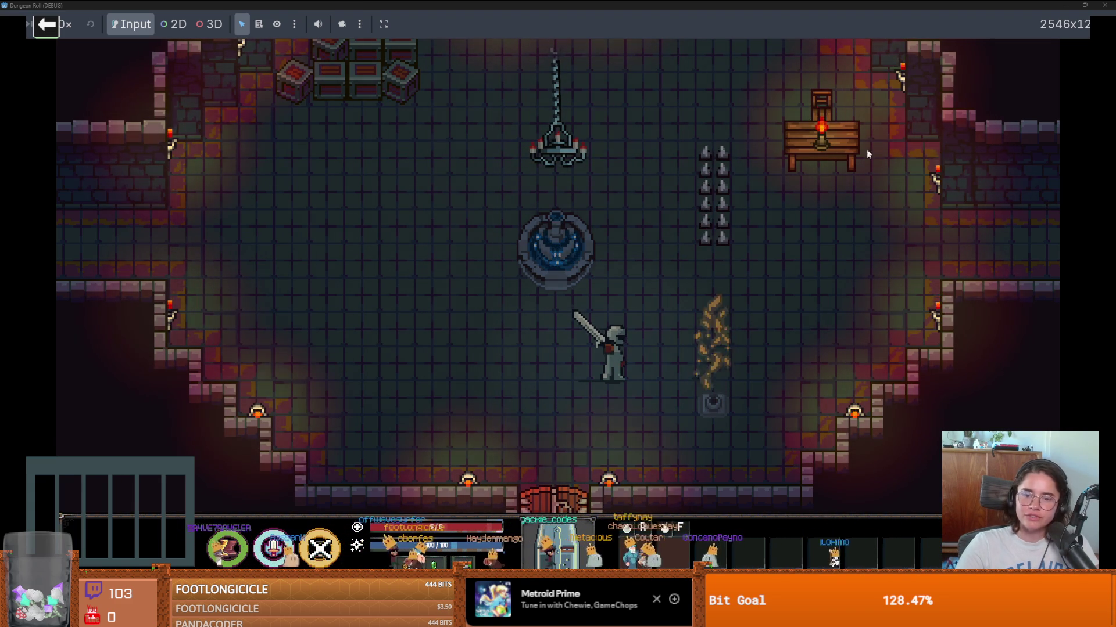
key("alt+Tab")
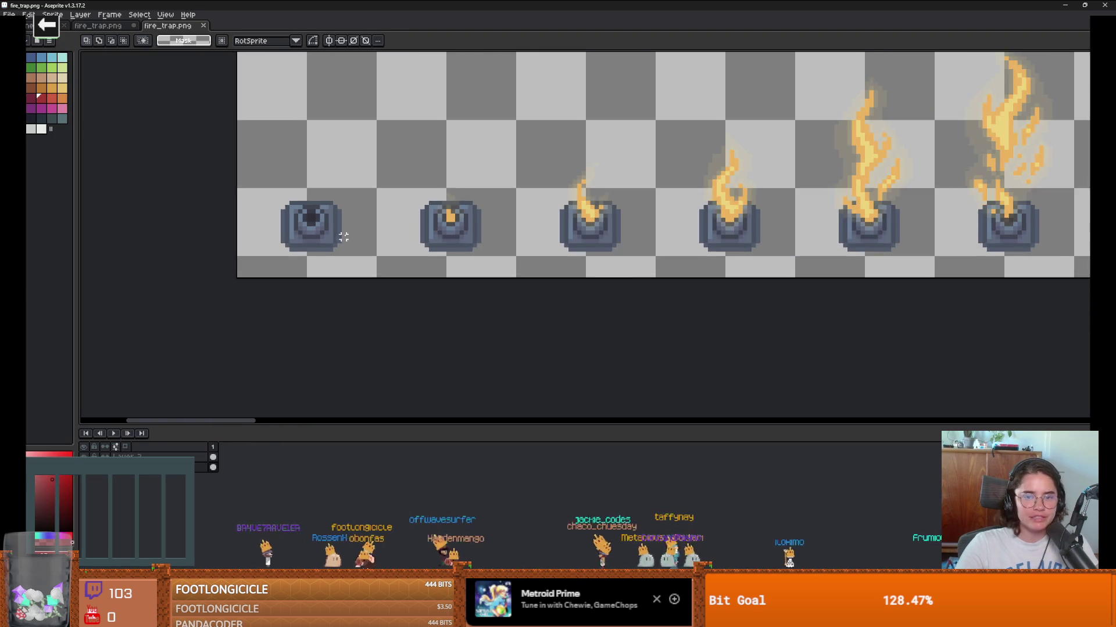
scroll(343, 237, "down", 1)
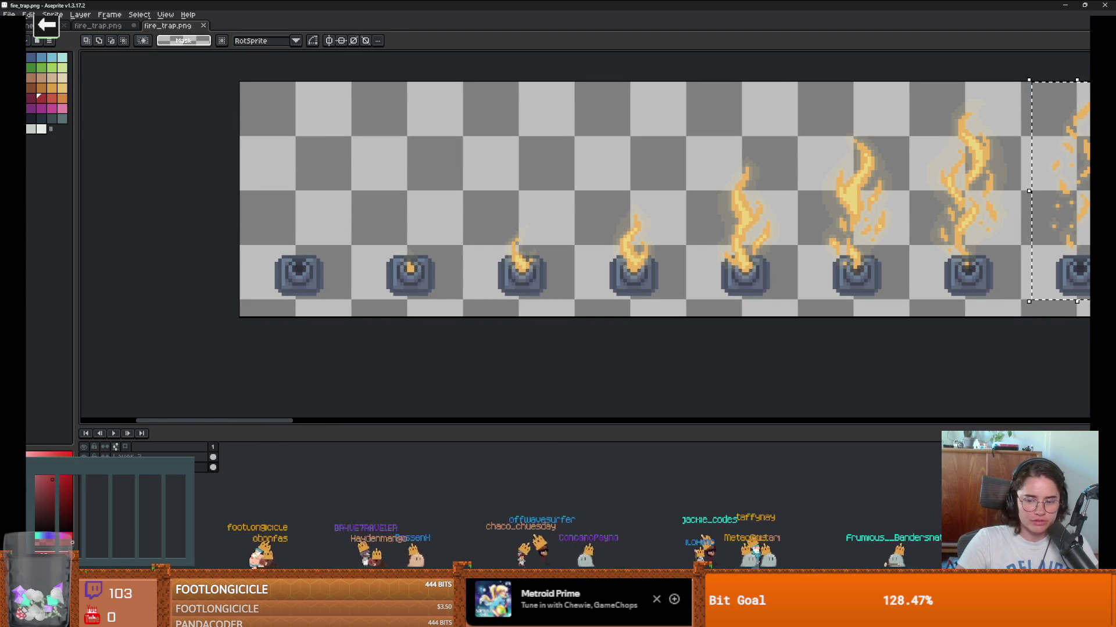
key("alt+Tab")
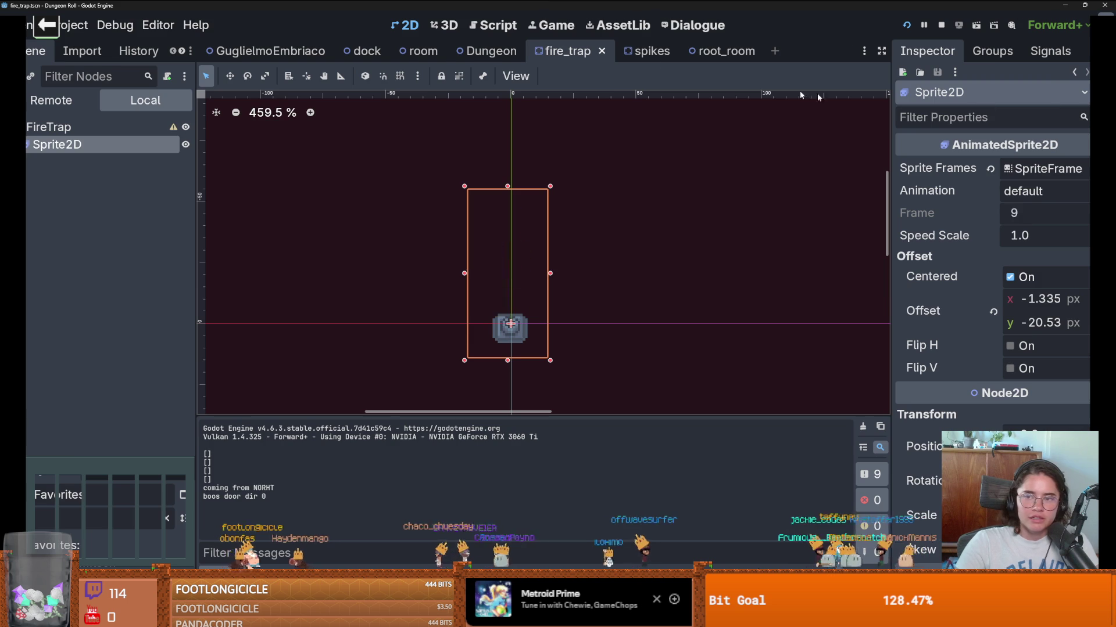
Step: Filter the FileSystem dock for 'torch' and open torch.png from the file manager in Aseprite
key("alt+Tab")
key("alt+Tab")
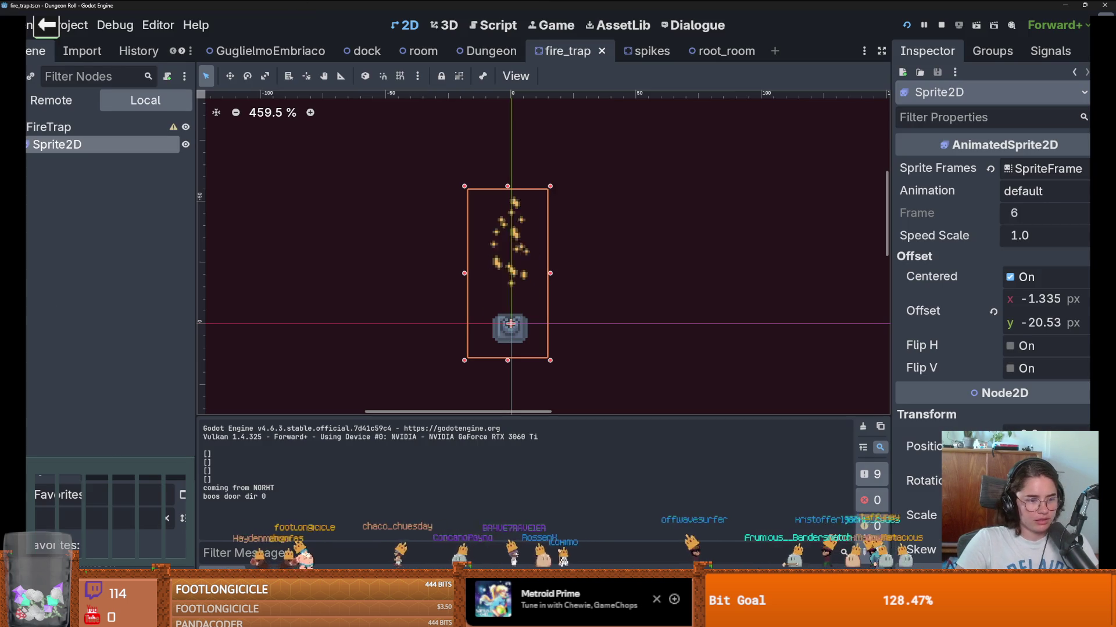
left_click_drag(109, 458, 108, 181)
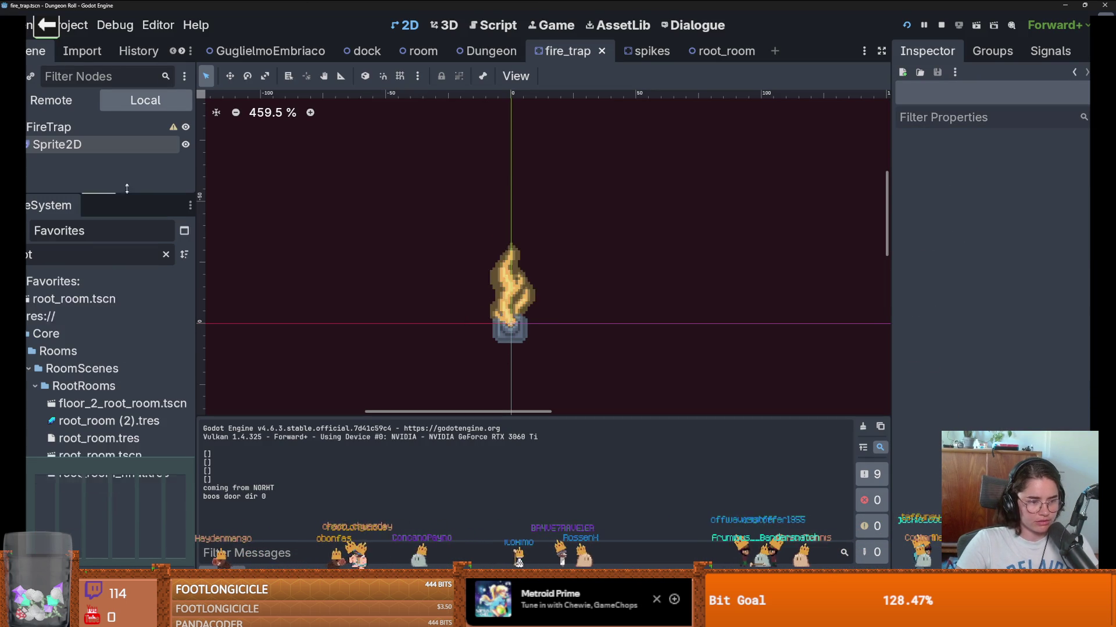
type("torch")
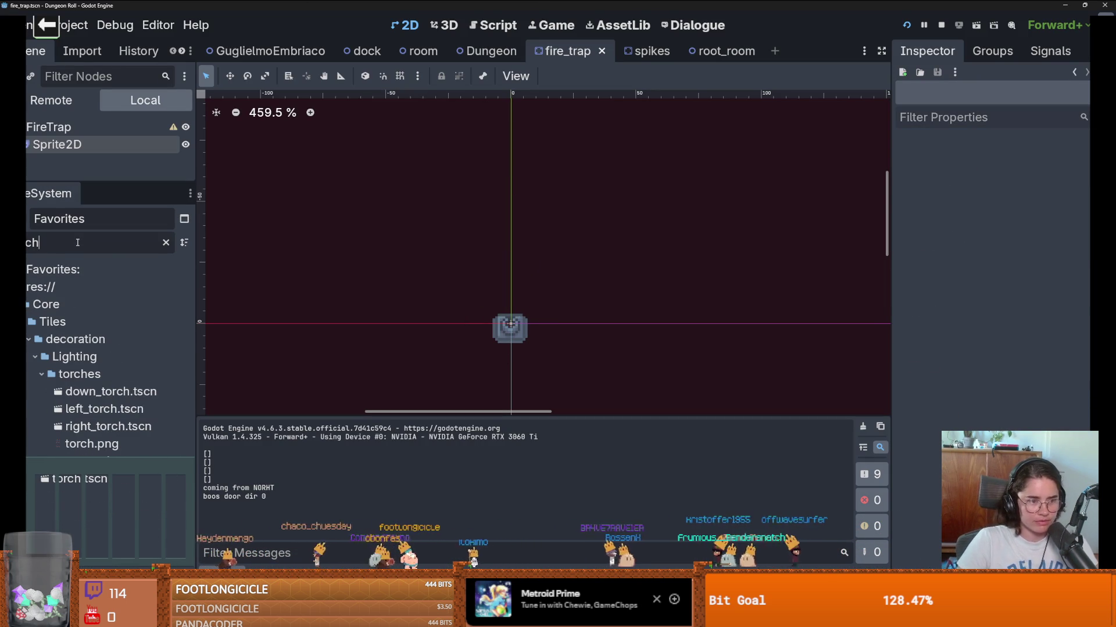
left_click(110, 391)
left_click(102, 442)
right_click(102, 442)
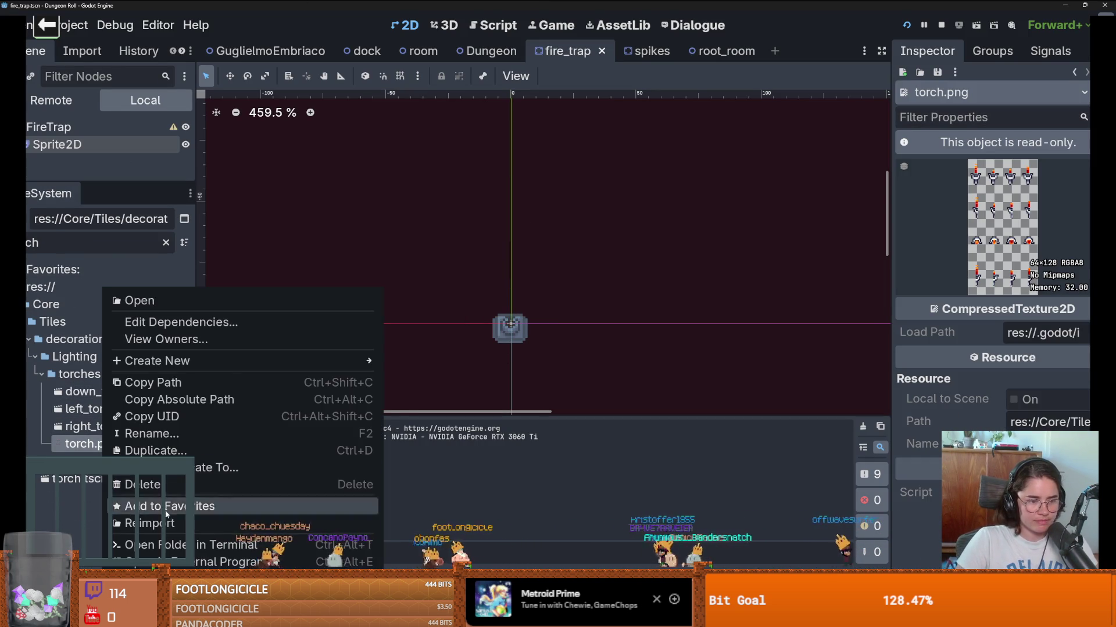
left_click(116, 561)
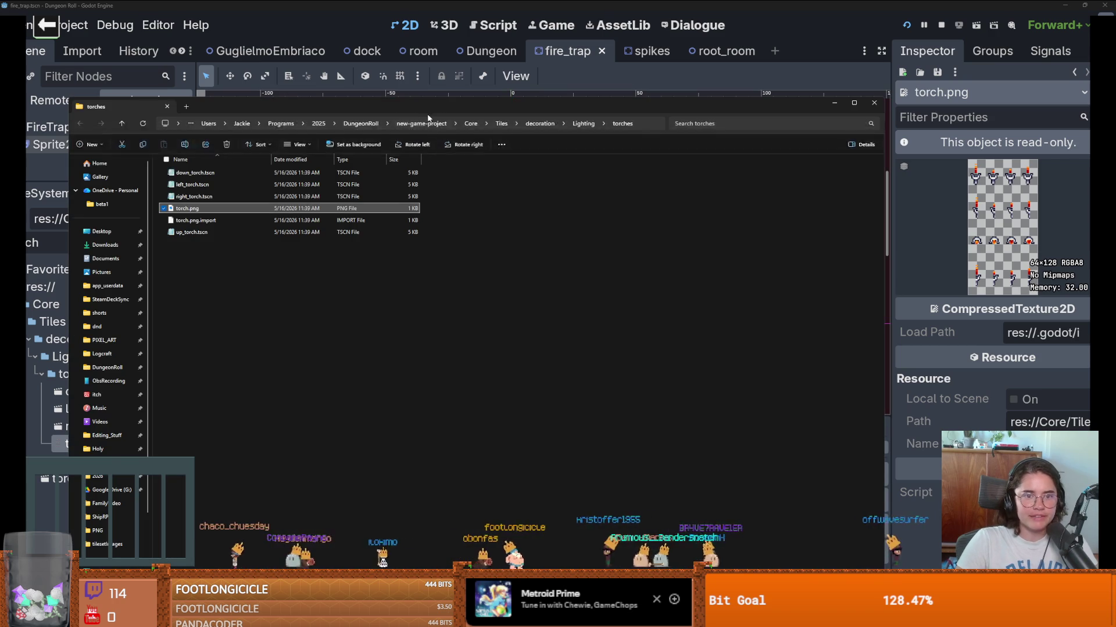
key("alt+Tab")
key("alt+Tab")
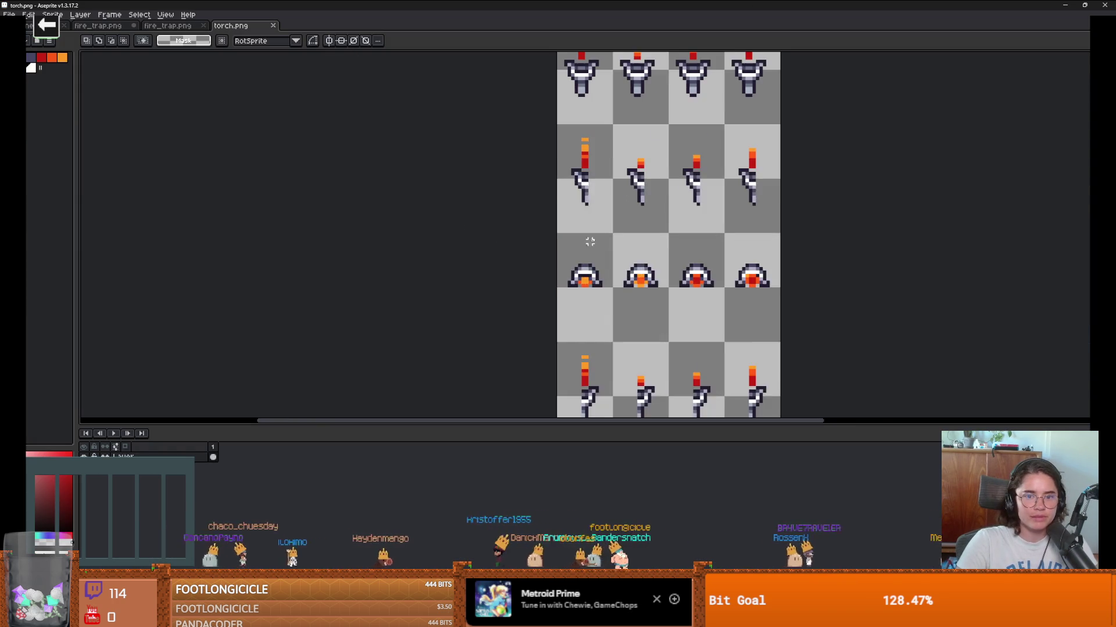
Step: Compare the torch.png flames with fire_trap.png, flipping between the two sheets
scroll(472, 210, "up", 3)
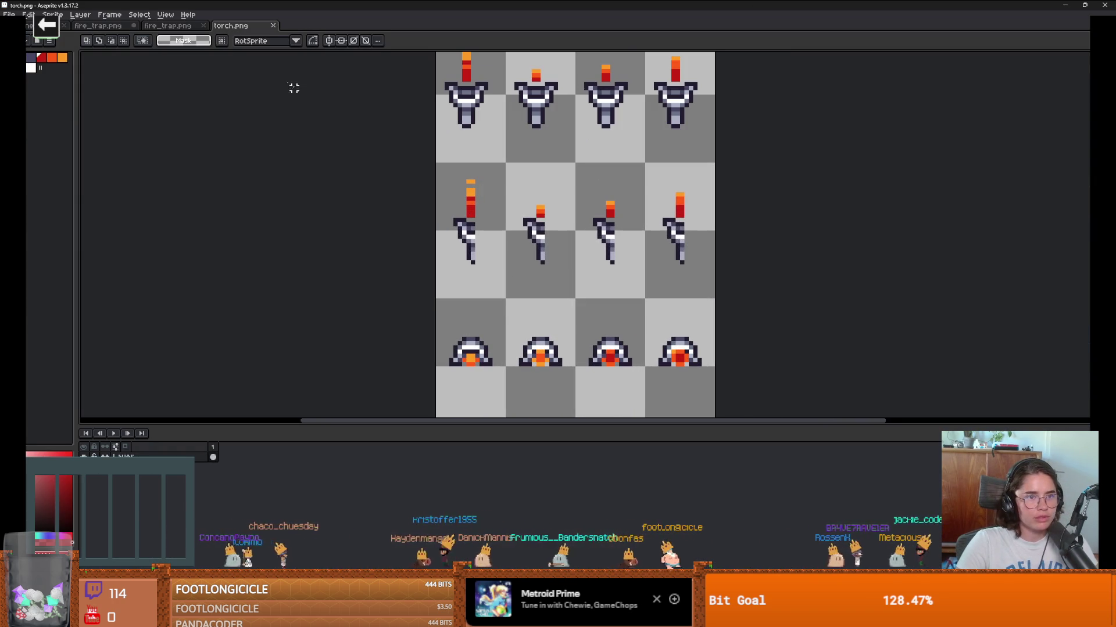
left_click(168, 25)
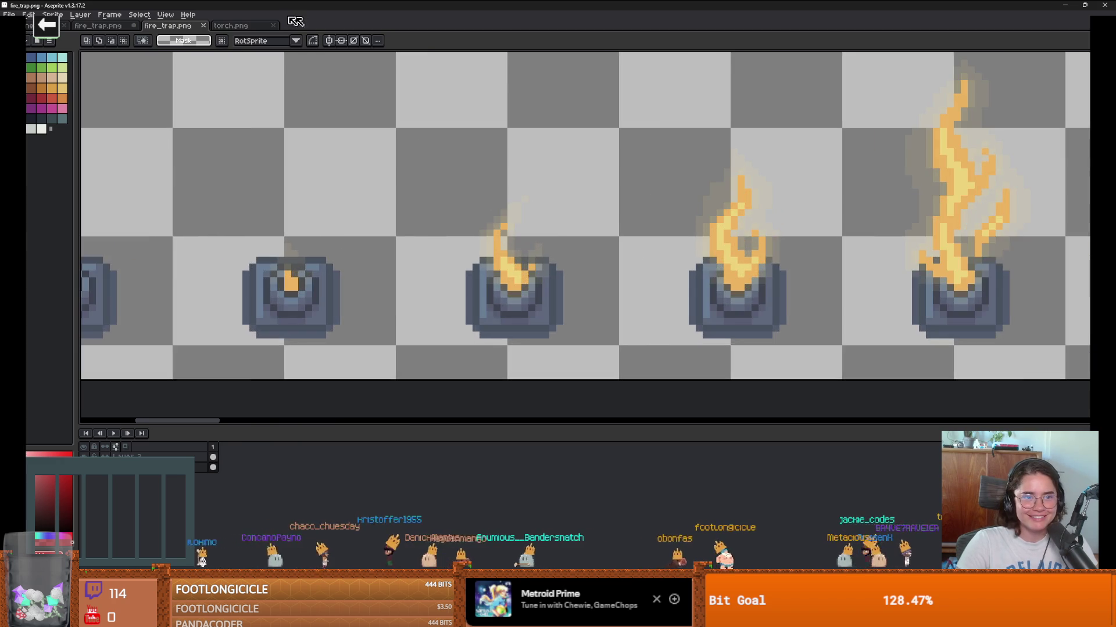
left_click(231, 26)
scroll(485, 216, "down", 1)
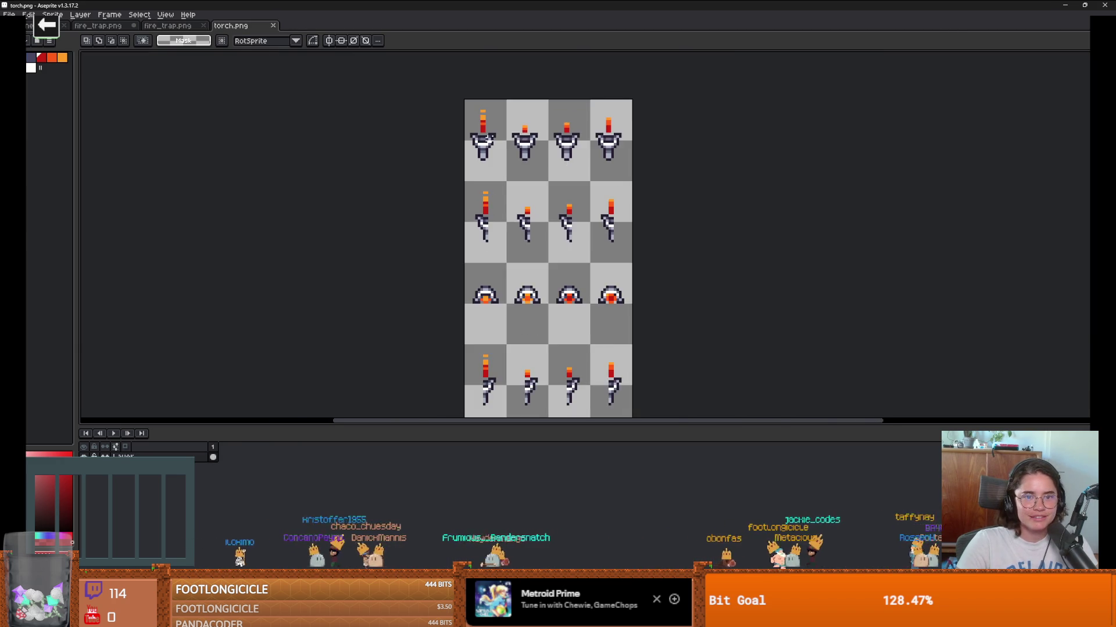
scroll(479, 124, "up", 2)
key("w")
left_click(174, 26)
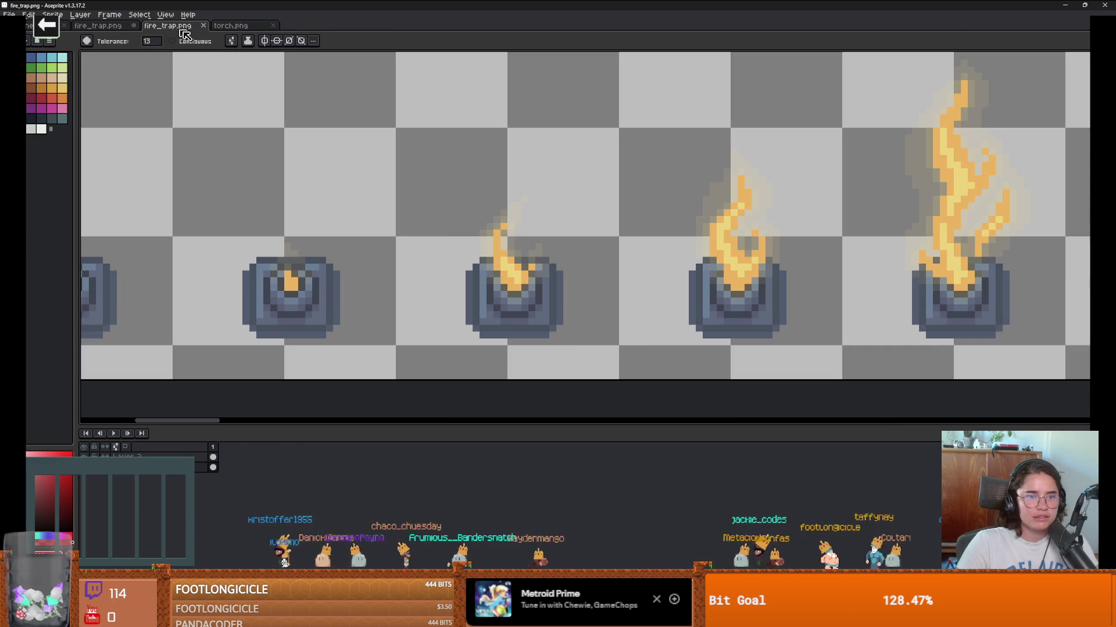
scroll(550, 287, "down", 1)
scroll(526, 287, "up", 1)
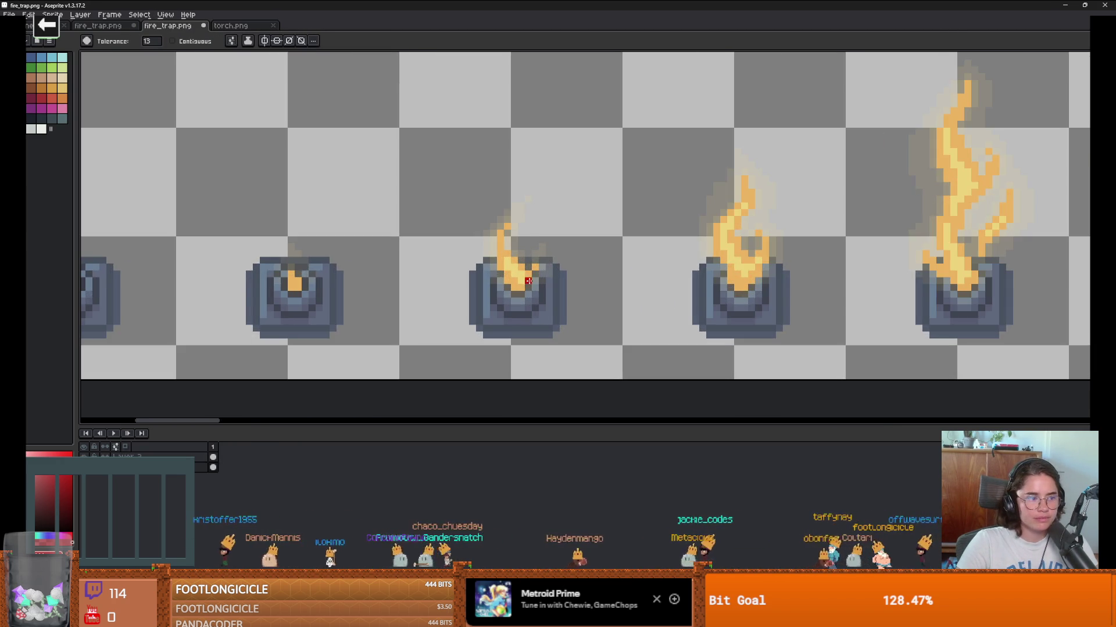
scroll(528, 281, "down", 1)
scroll(462, 251, "down", 1)
Step: Paint-bucket fill the fire trap's flame cores with dark red
key("m")
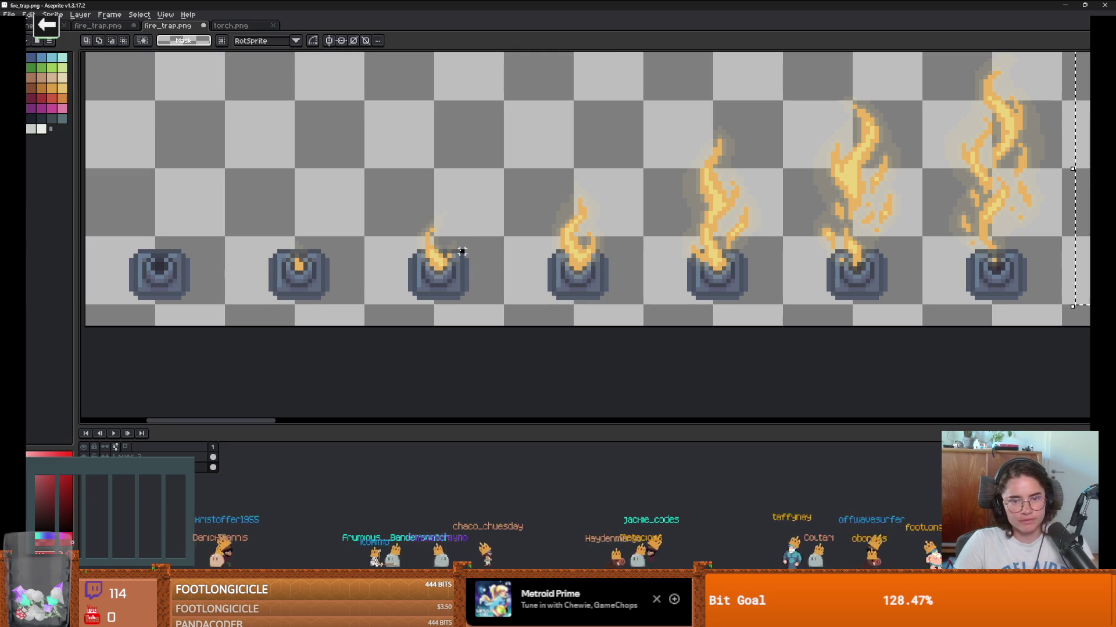
scroll(462, 251, "up", 3)
key("g")
left_click(455, 245)
left_click(451, 240)
scroll(492, 275, "down", 5)
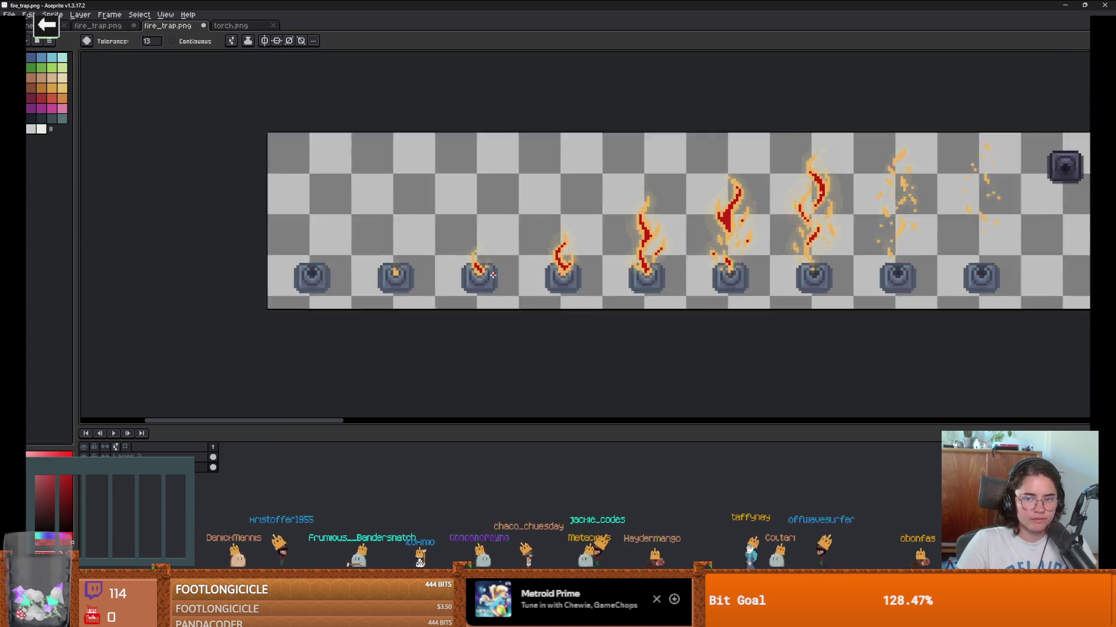
scroll(475, 244, "up", 2)
left_click(231, 26)
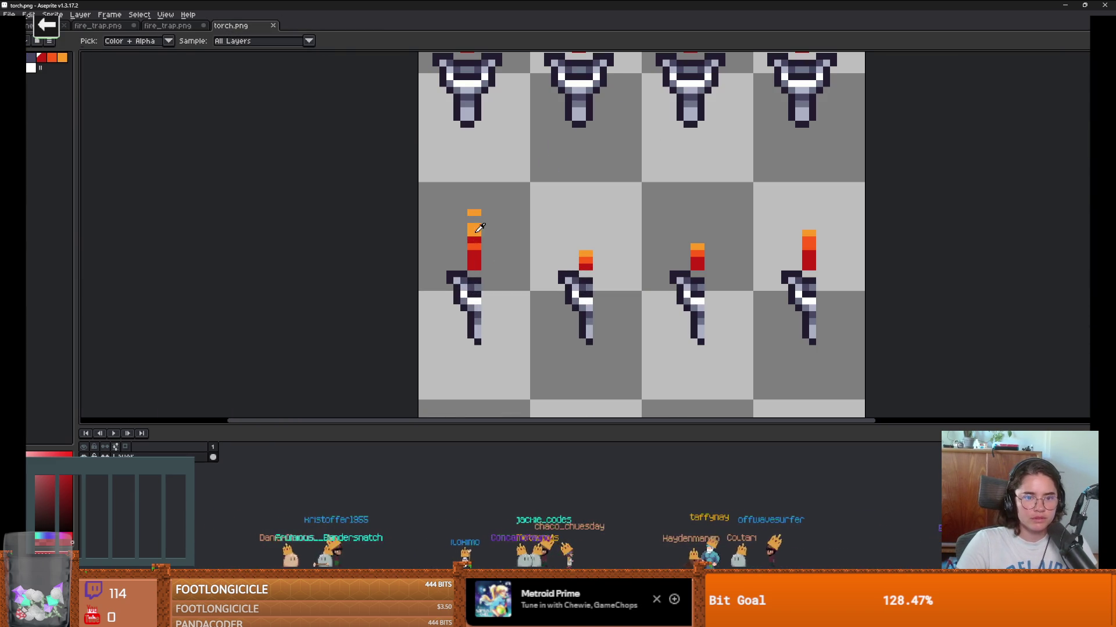
Step: Compare fire_trap.png's flames against the orange in torch.png's flames
left_click(193, 29)
scroll(476, 261, "up", 2)
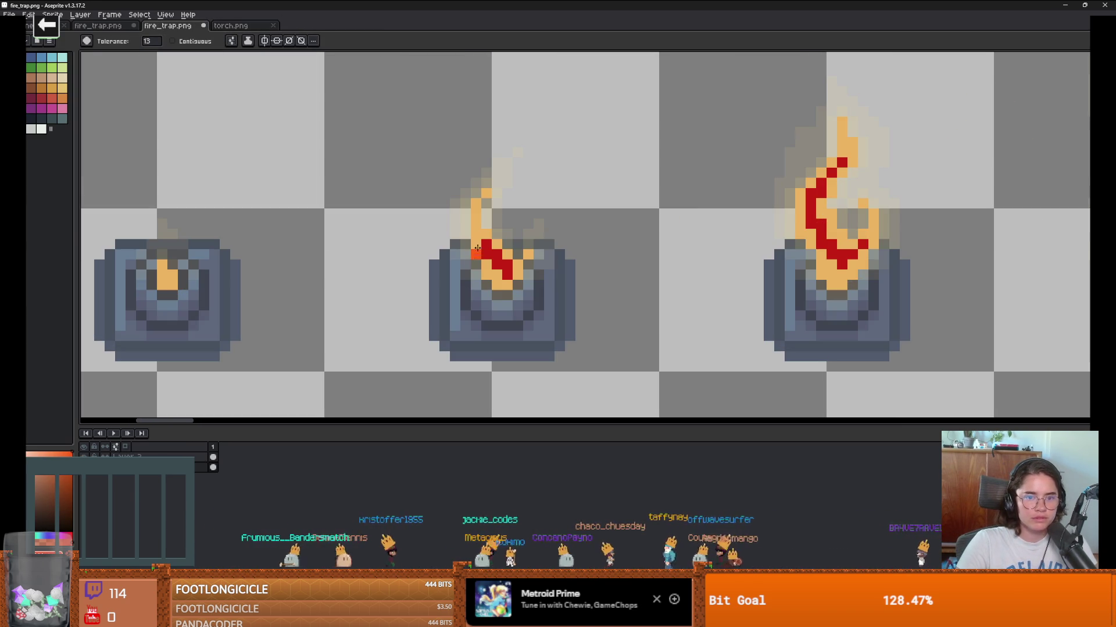
scroll(589, 284, "down", 4)
scroll(619, 288, "up", 5)
scroll(618, 287, "down", 2)
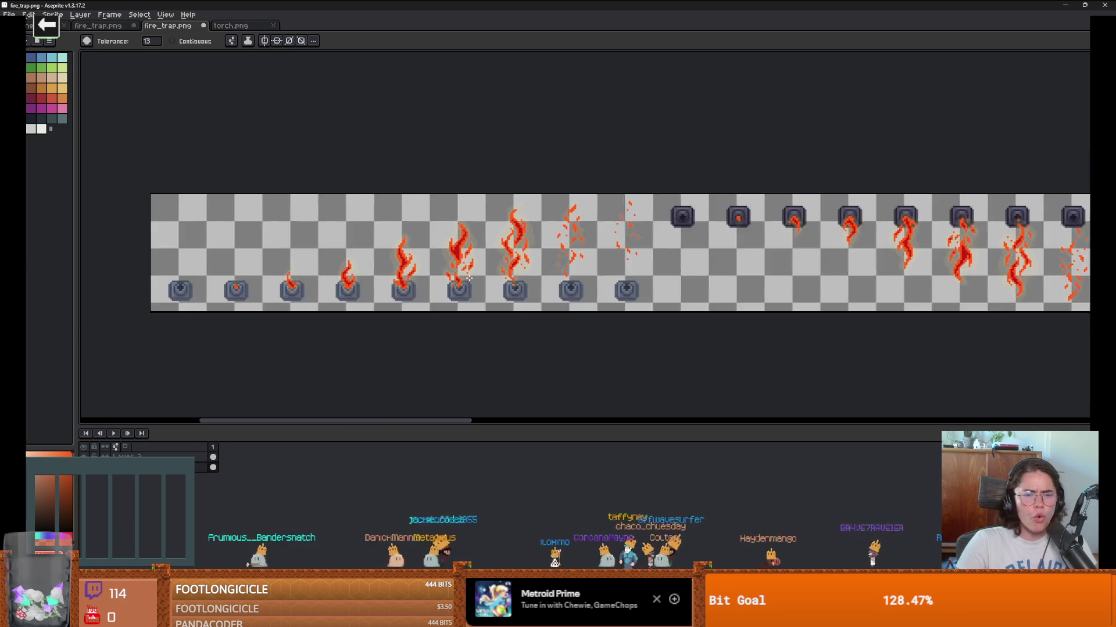
scroll(375, 255, "up", 3)
left_click(232, 27)
scroll(495, 250, "up", 3)
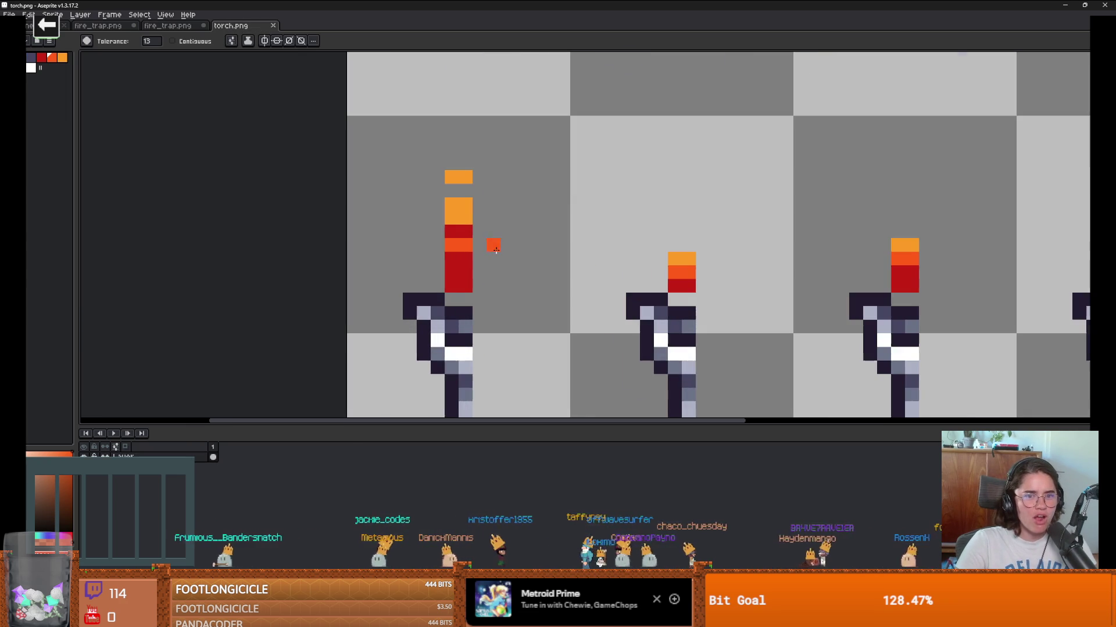
scroll(464, 215, "down", 3)
Step: Inspect fire_trap.png's flame frames with the Paint Bucket ready for the orange recolour
left_click(174, 26)
scroll(409, 242, "up", 4)
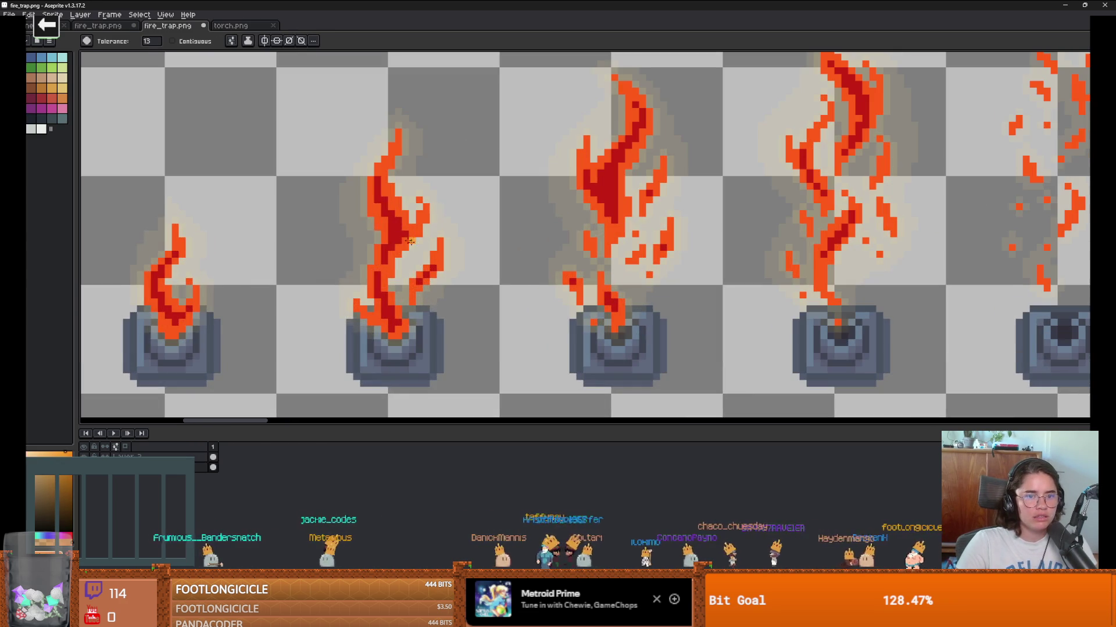
scroll(468, 272, "down", 4)
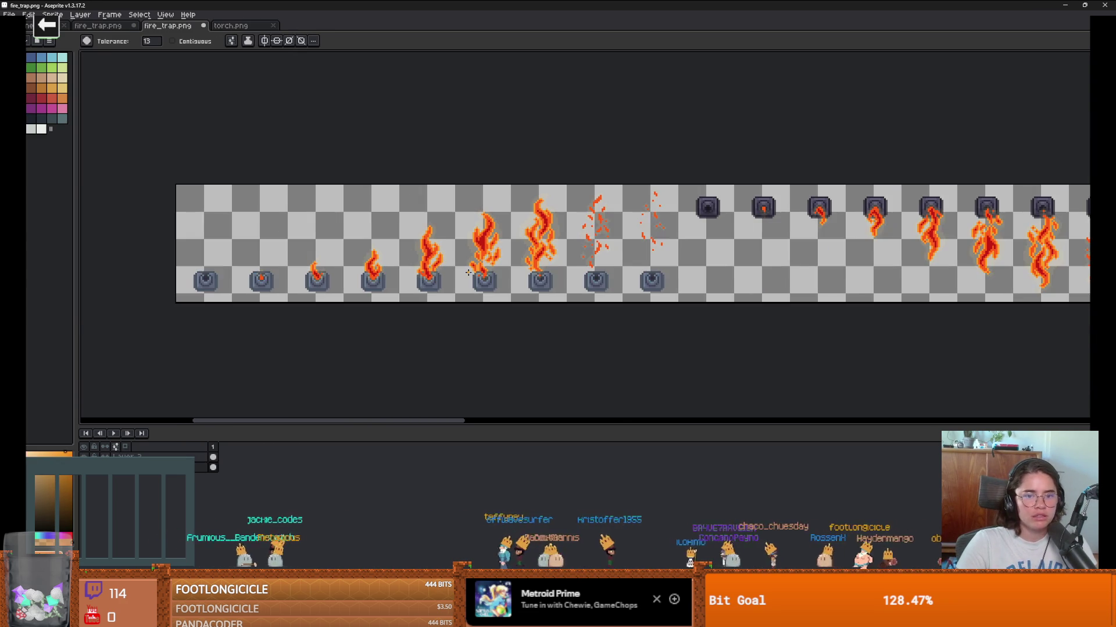
scroll(468, 272, "up", 3)
scroll(468, 272, "down", 3)
scroll(624, 213, "up", 4)
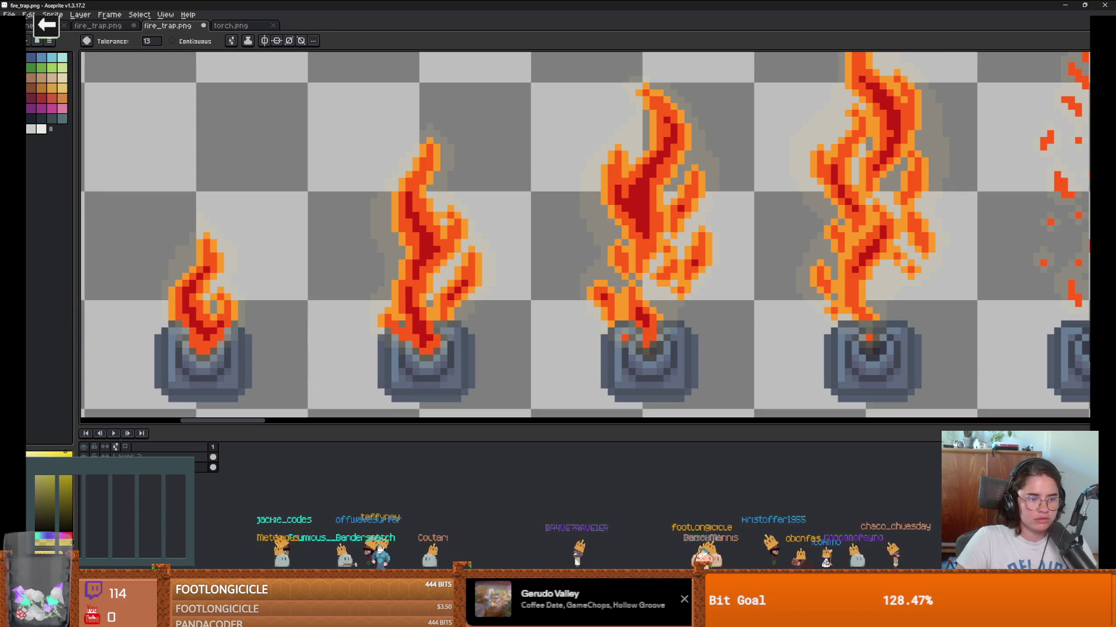
key("v")
scroll(407, 244, "down", 2)
scroll(442, 261, "down", 2)
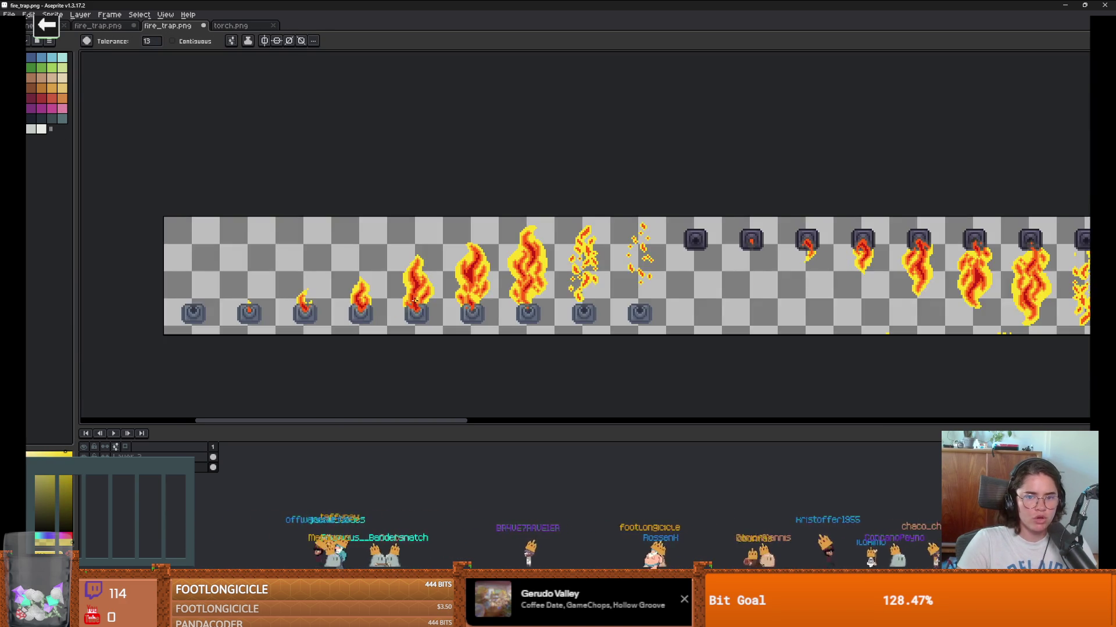
scroll(463, 272, "up", 3)
scroll(463, 272, "up", 1)
key("g")
scroll(337, 339, "up", 1)
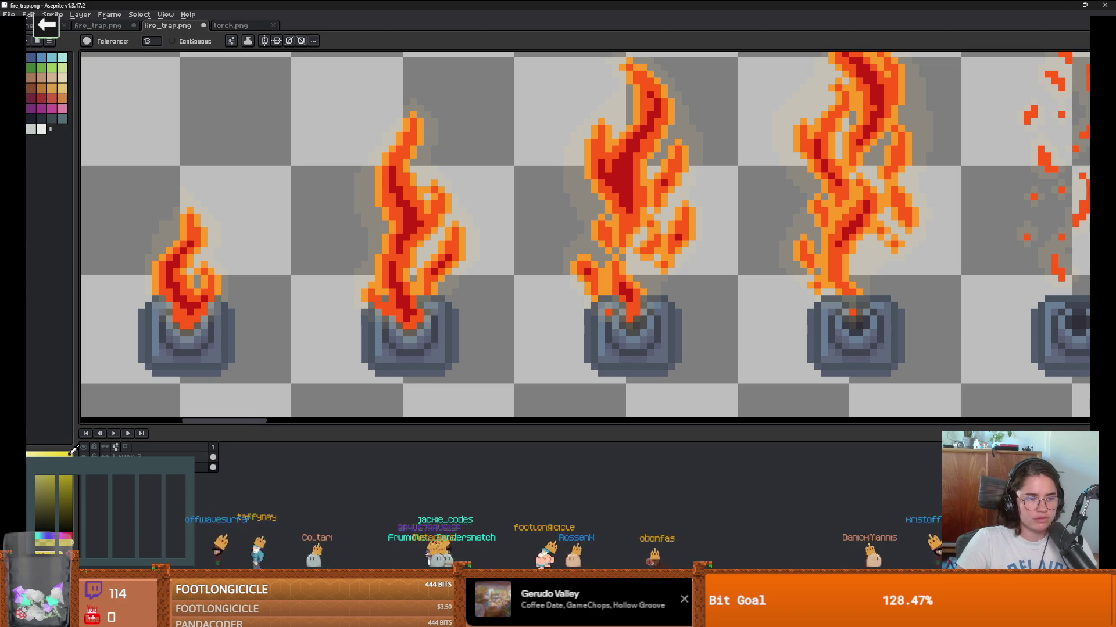
Step: Try recolouring the flames yellow across the sheet, then undo that fill
left_click(389, 188)
scroll(503, 313, "down", 2)
scroll(503, 313, "up", 1)
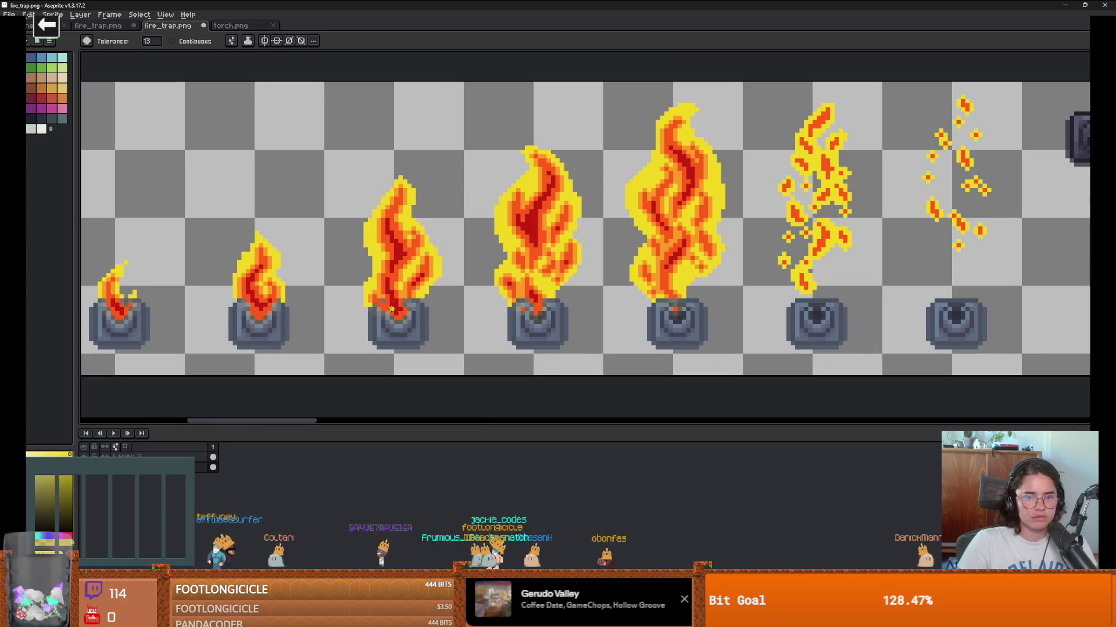
key("v")
scroll(503, 313, "down", 2)
key("g")
key("ctrl+z")
scroll(642, 287, "up", 2)
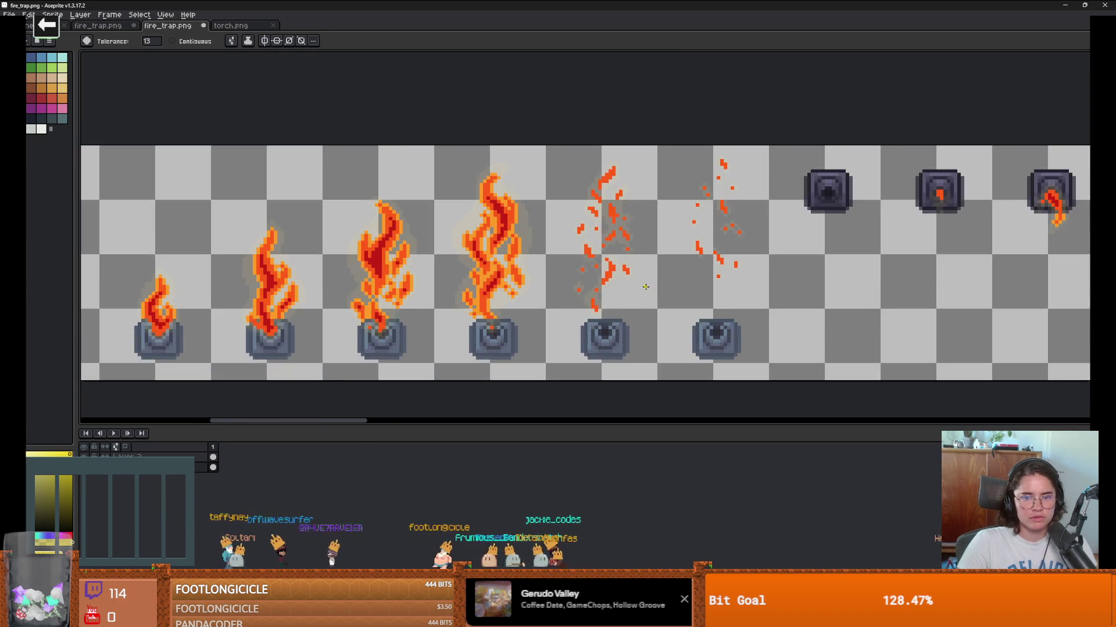
scroll(642, 287, "up", 1)
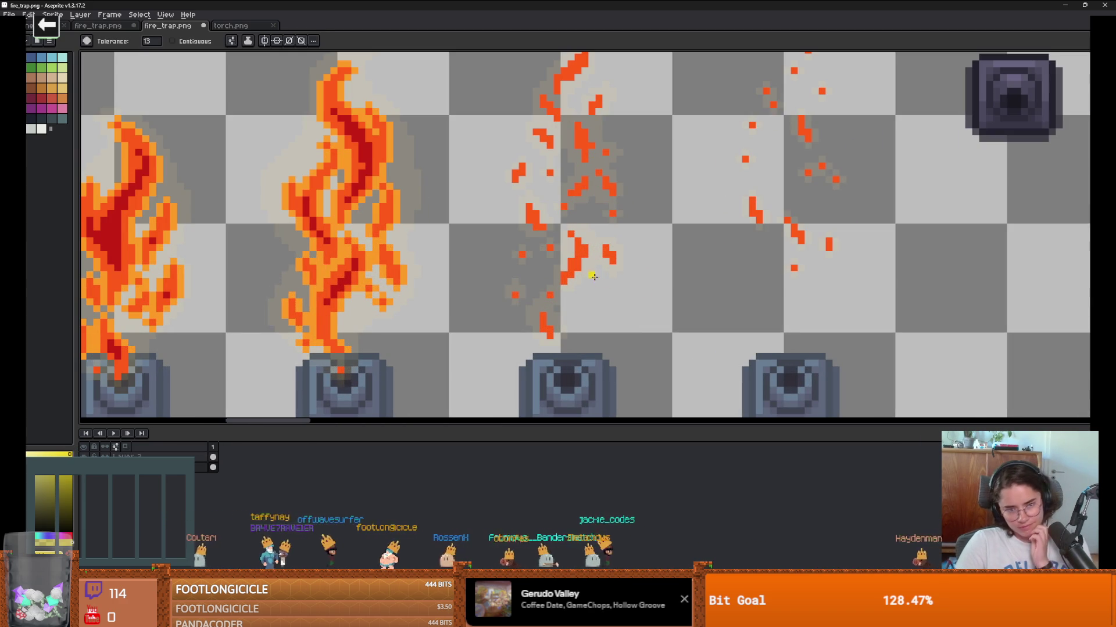
Step: Fill the pale glow around the flames yellow, then revert it to the pale glow
left_click(289, 242)
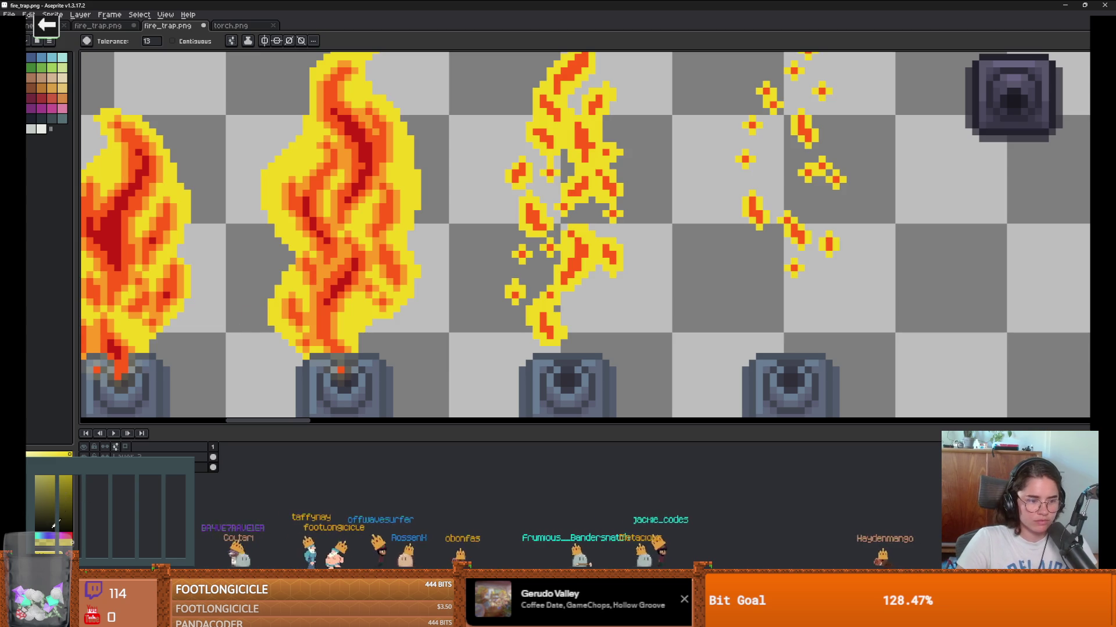
left_click_drag(77, 233, 69, 232)
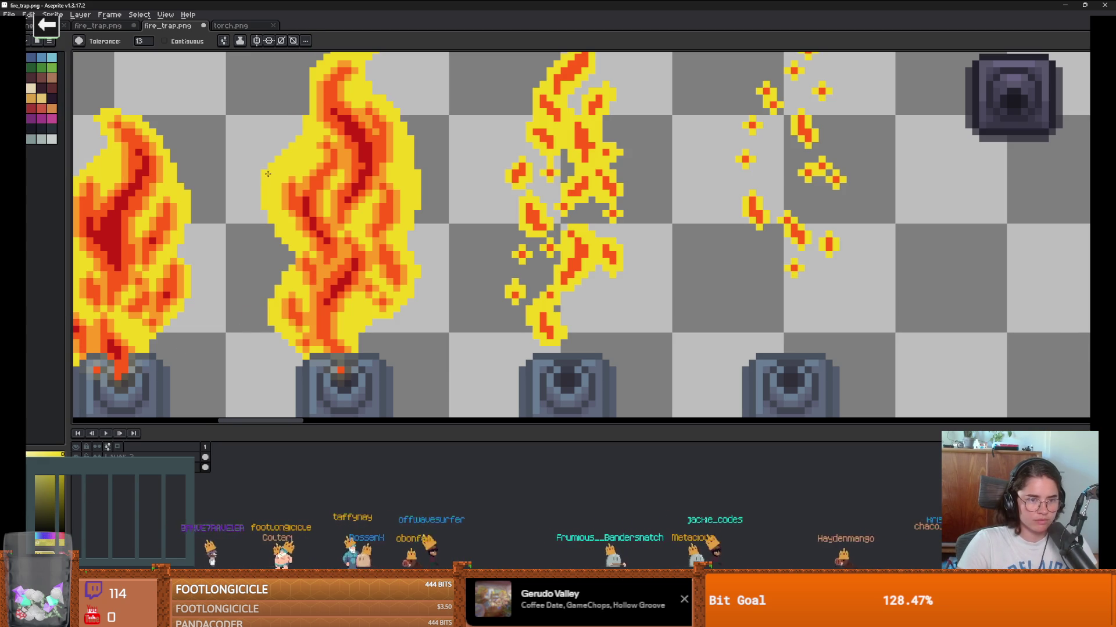
scroll(285, 242, "down", 1)
key("ctrl+z")
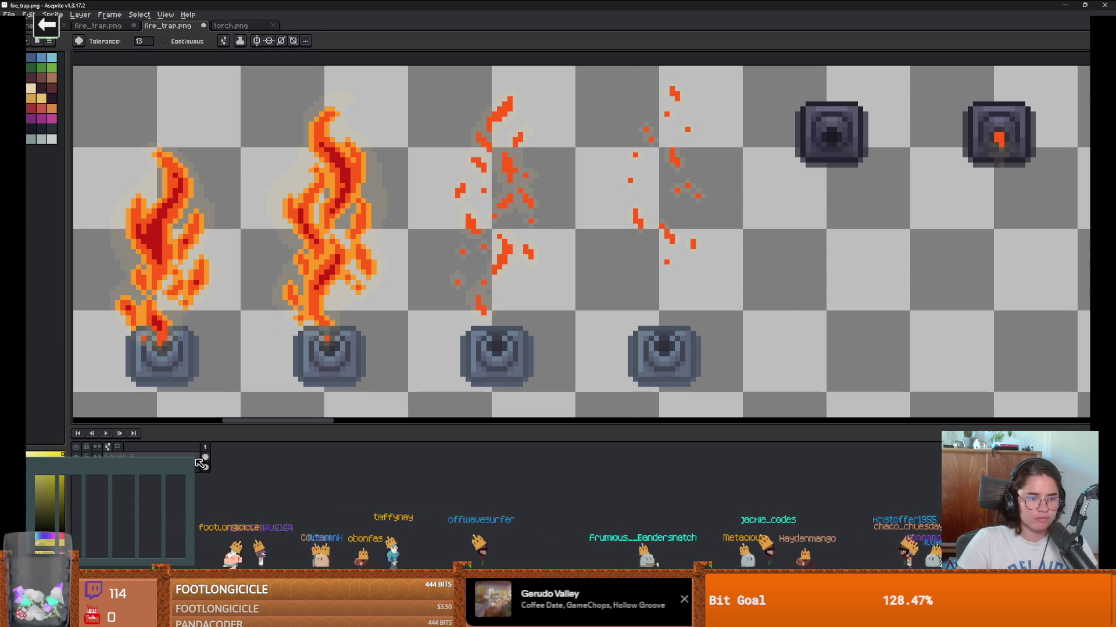
scroll(279, 258, "up", 3)
scroll(347, 338, "down", 2)
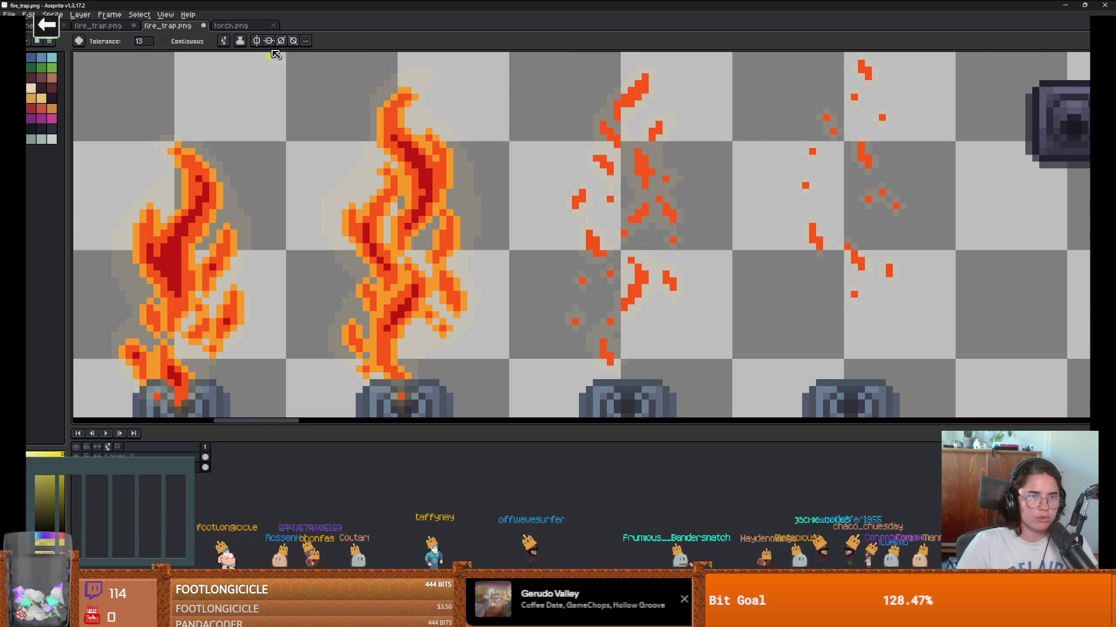
Step: Compare with torch.png, then review the orange flame frames in fire_trap.png
key("ctrl+Tab")
scroll(567, 259, "down", 3)
left_click_drag(567, 259, 514, 208)
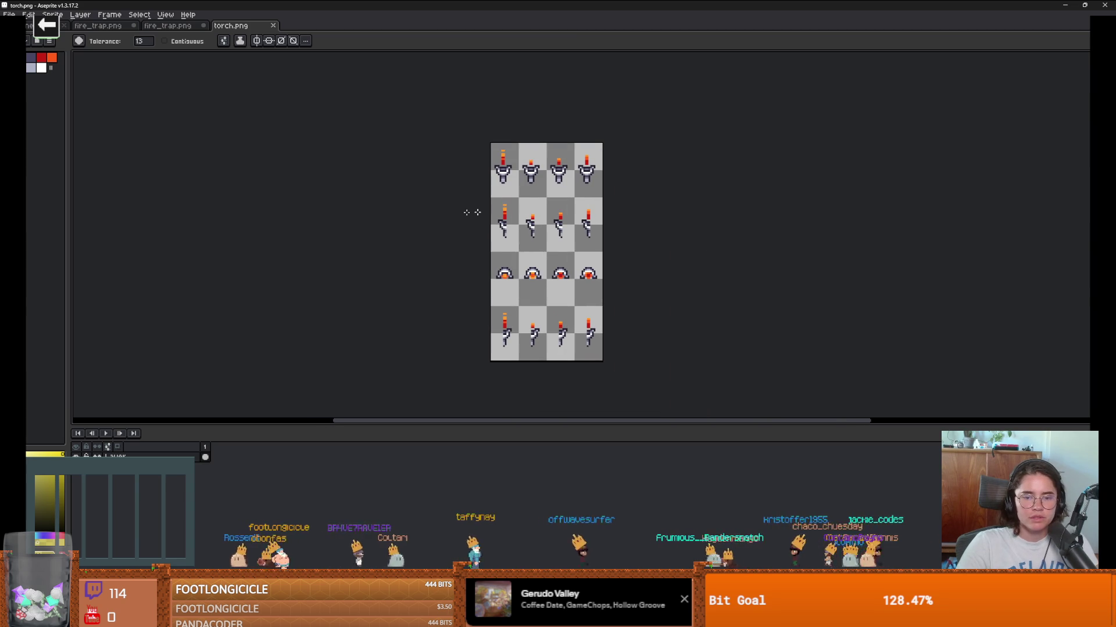
left_click(171, 29)
scroll(300, 244, "up", 3)
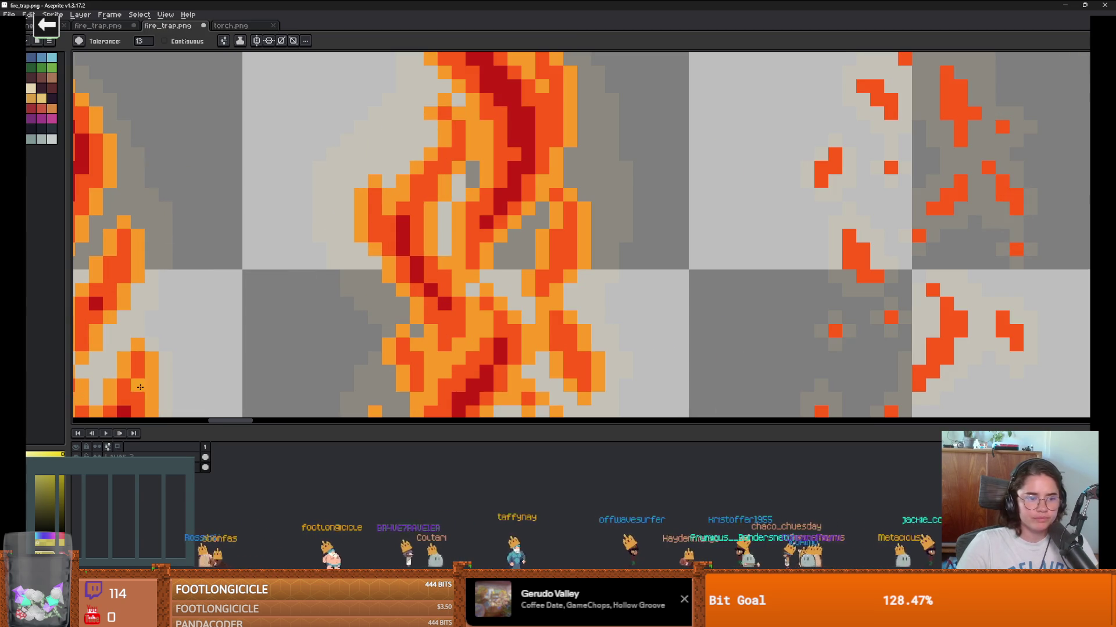
scroll(327, 315, "down", 6)
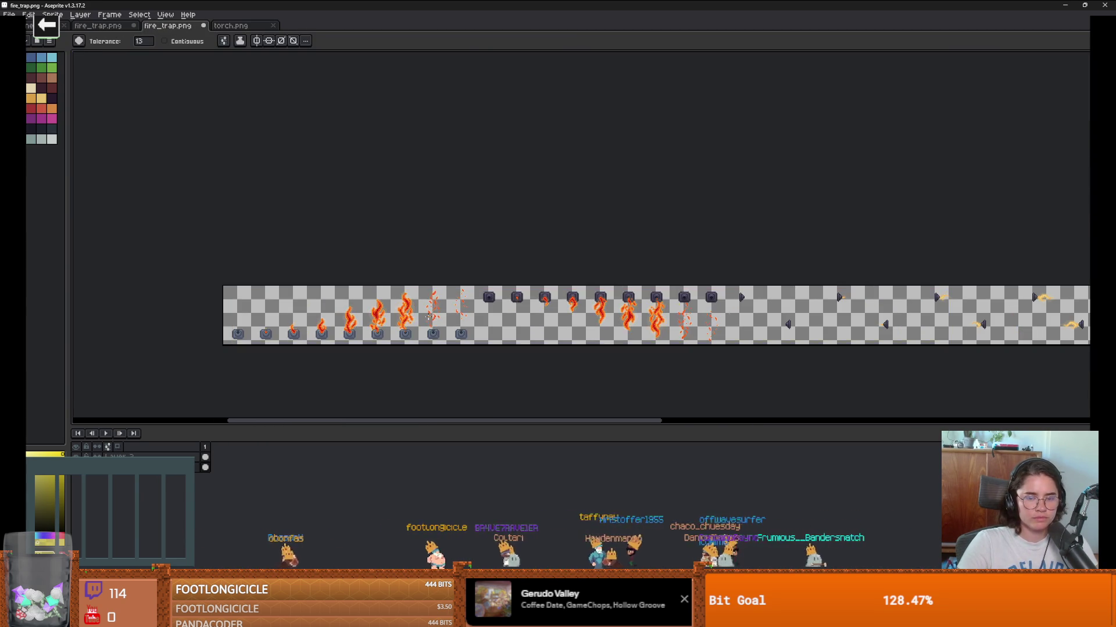
scroll(348, 308, "up", 5)
scroll(329, 286, "down", 3)
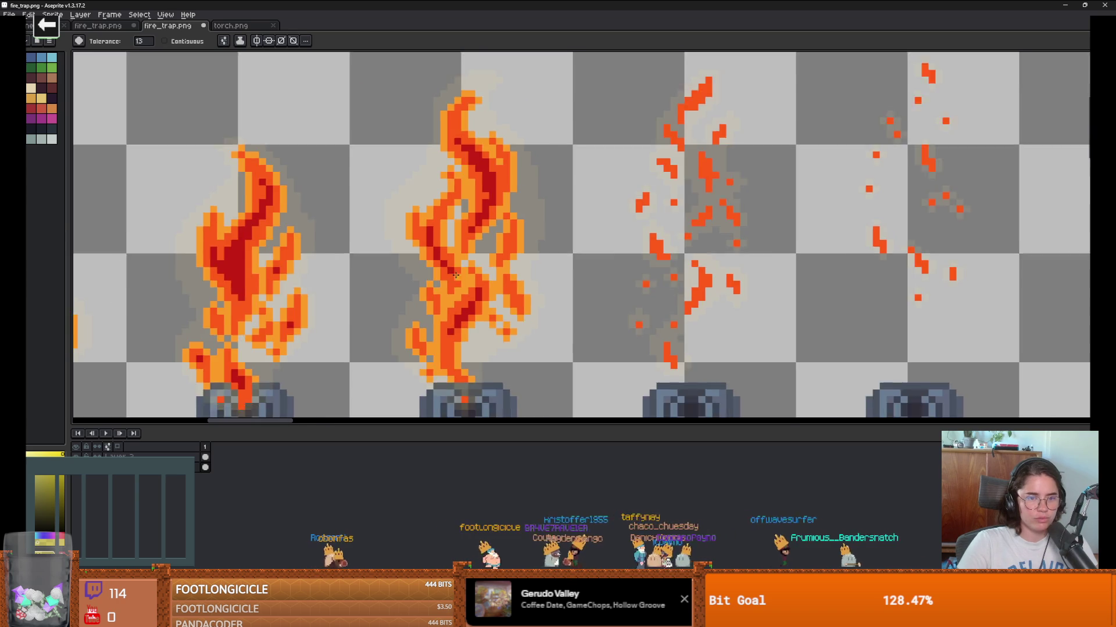
scroll(303, 344, "up", 3)
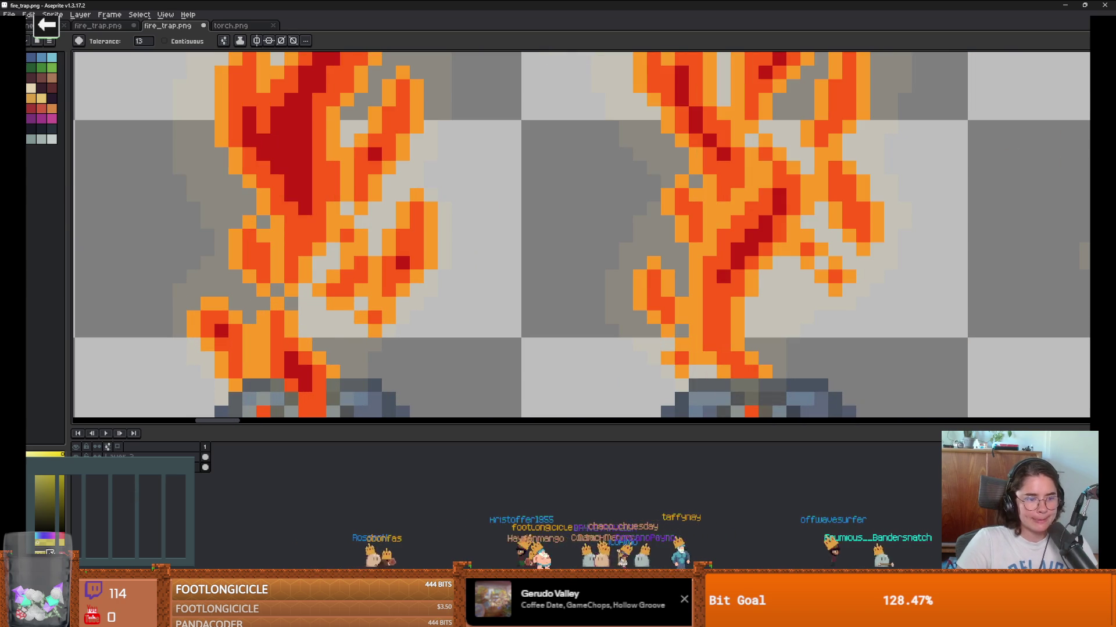
scroll(236, 291, "down", 4)
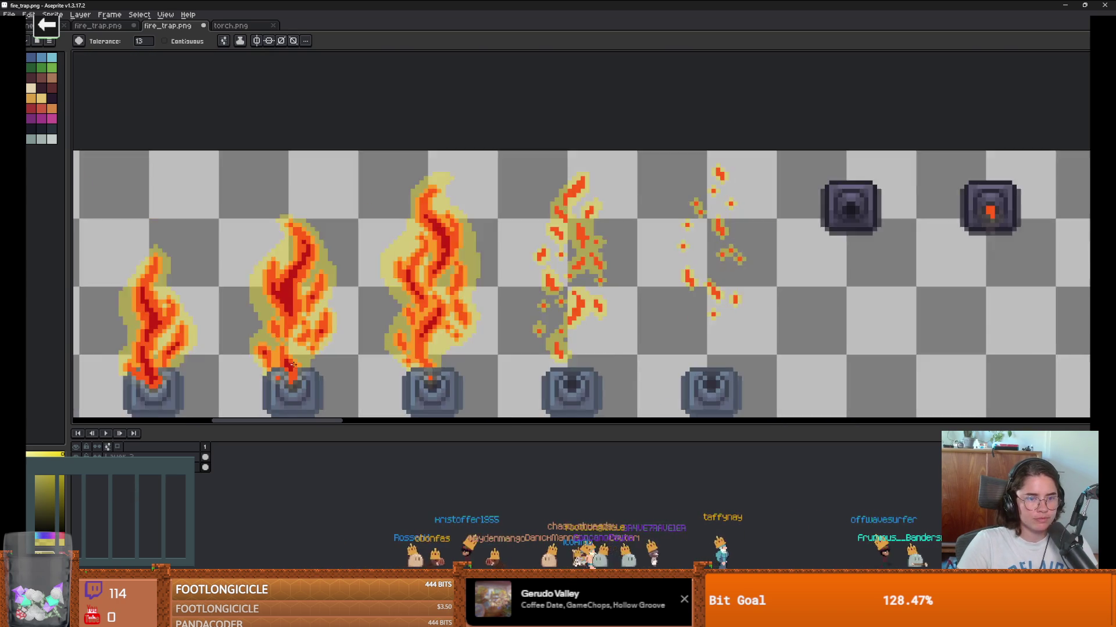
scroll(269, 303, "up", 4)
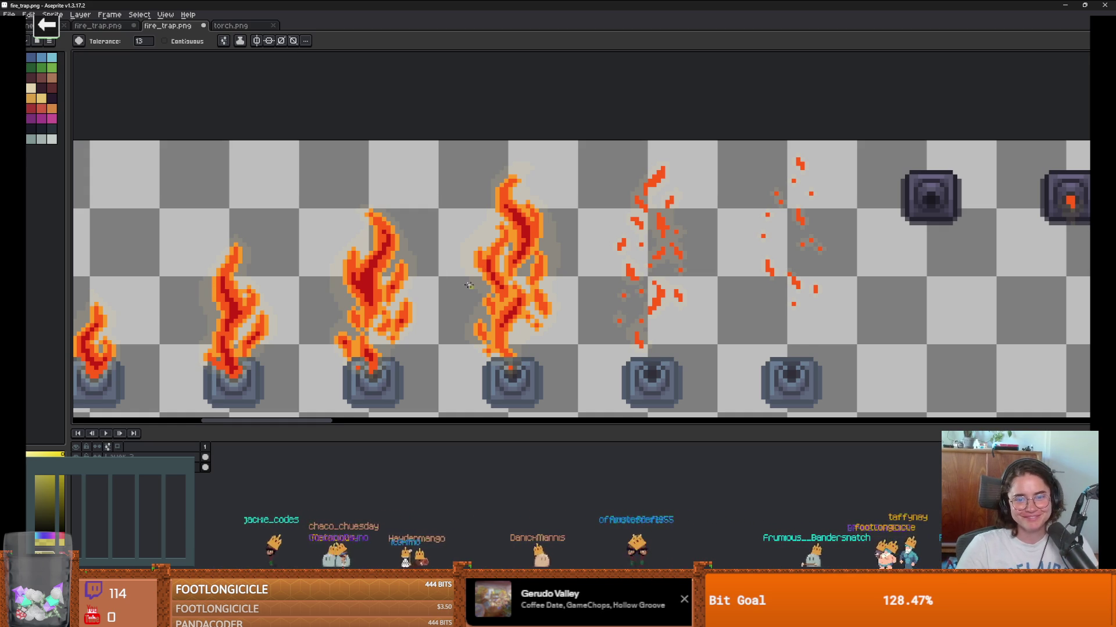
Step: Compare fire_trap.png's flame colours against the torch.png sheet
scroll(468, 285, "up", 2)
scroll(581, 279, "down", 2)
scroll(690, 277, "up", 3)
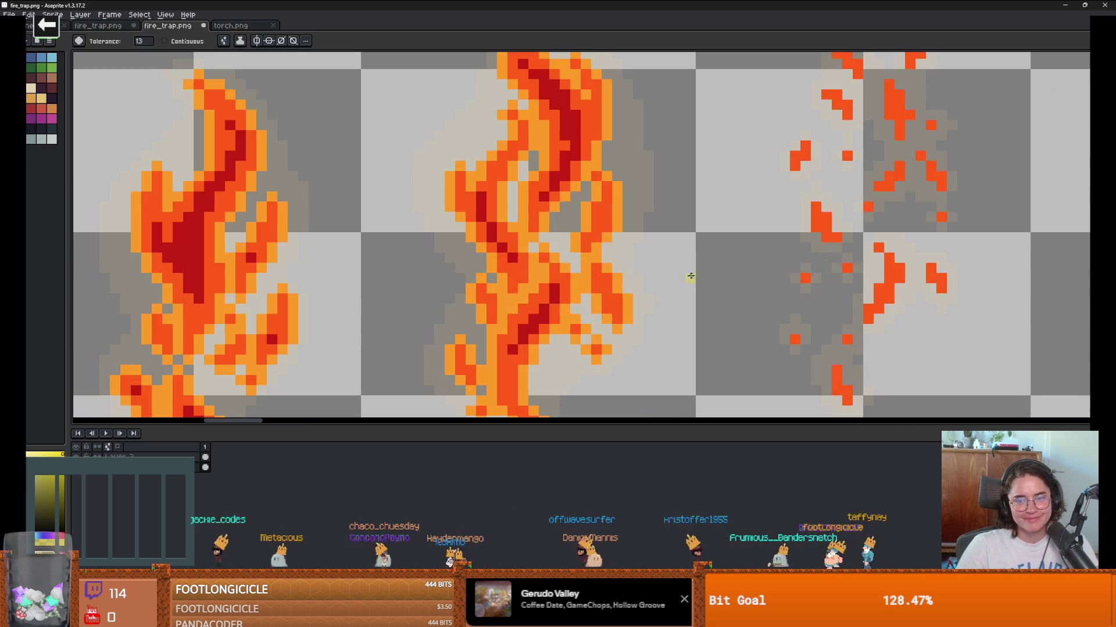
left_click(237, 24)
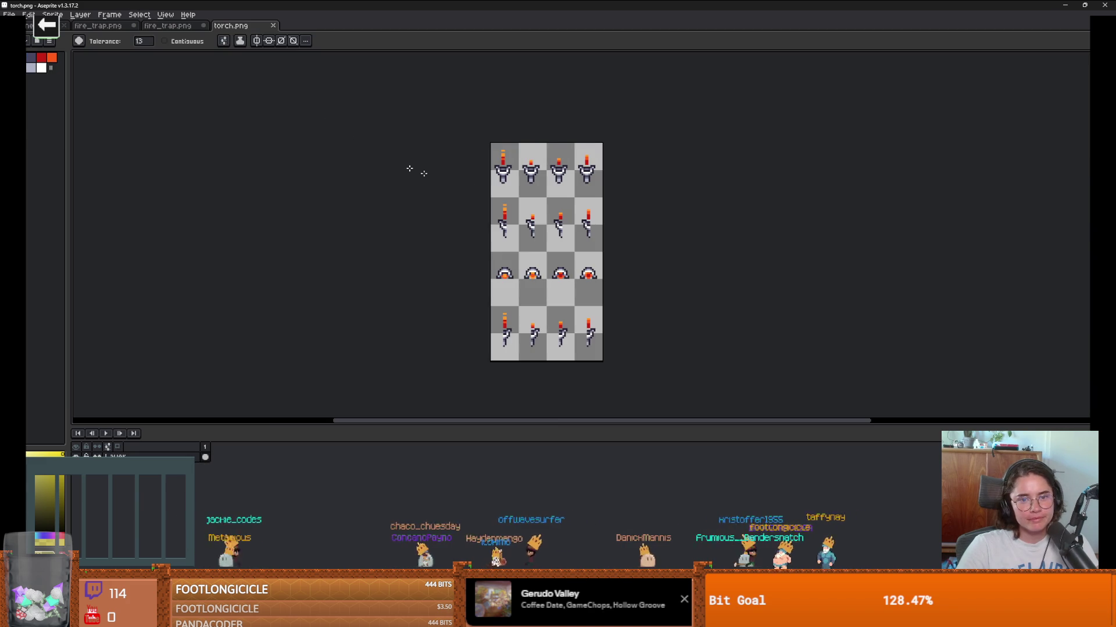
scroll(496, 184, "up", 3)
scroll(493, 244, "down", 3)
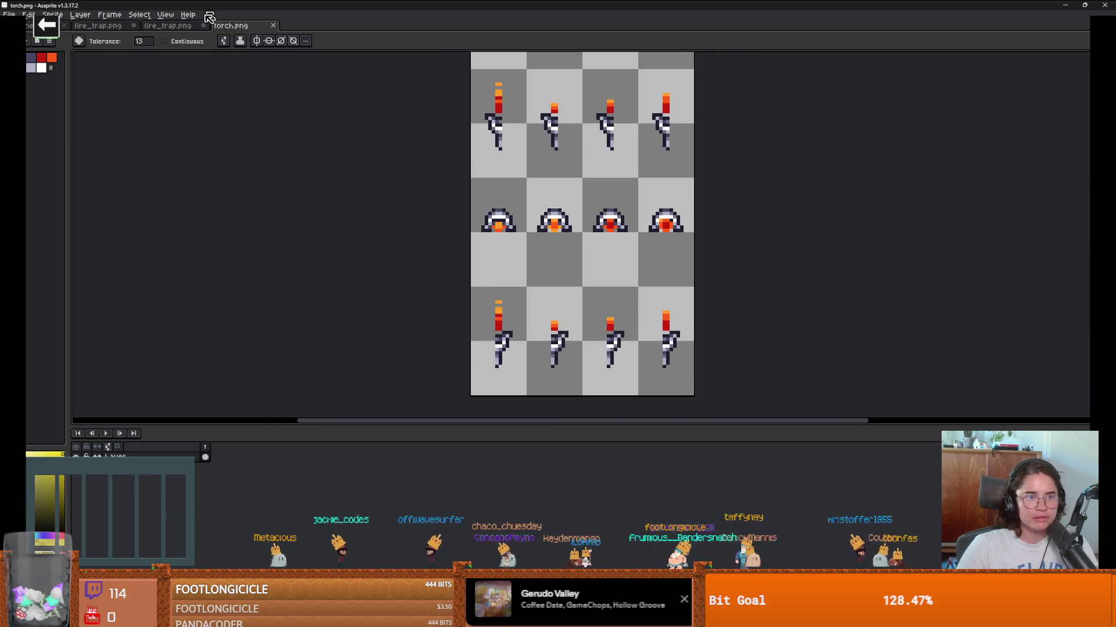
left_click(168, 26)
Step: Eyedrop the flame's dark red, orange and lighter orange, then switch to the Magic Wand
left_click(196, 260, "alt")
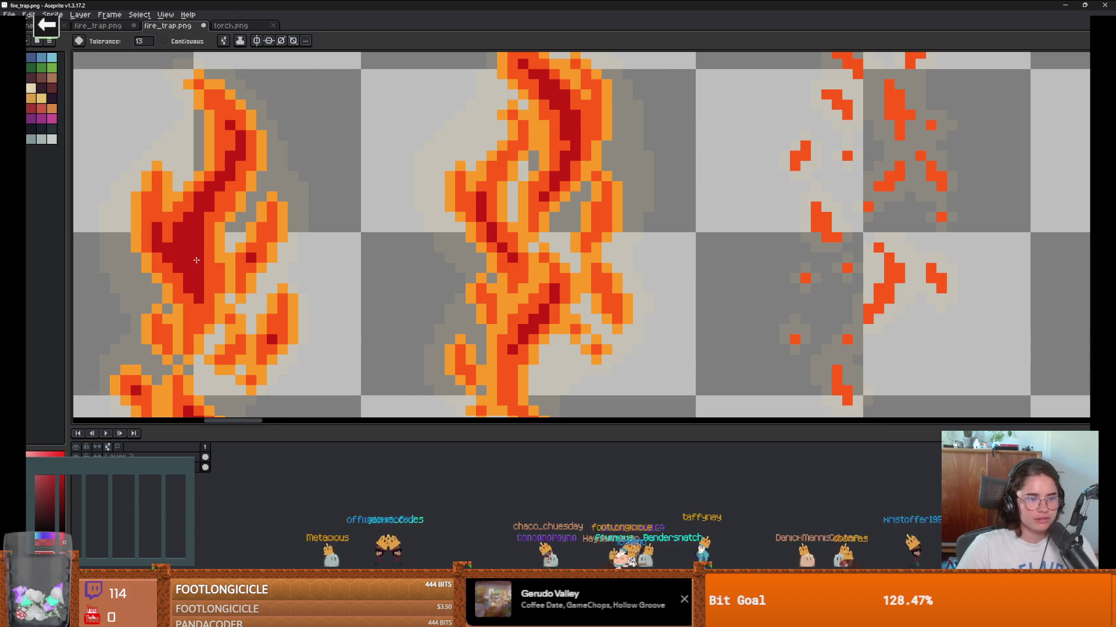
left_click(215, 276, "alt")
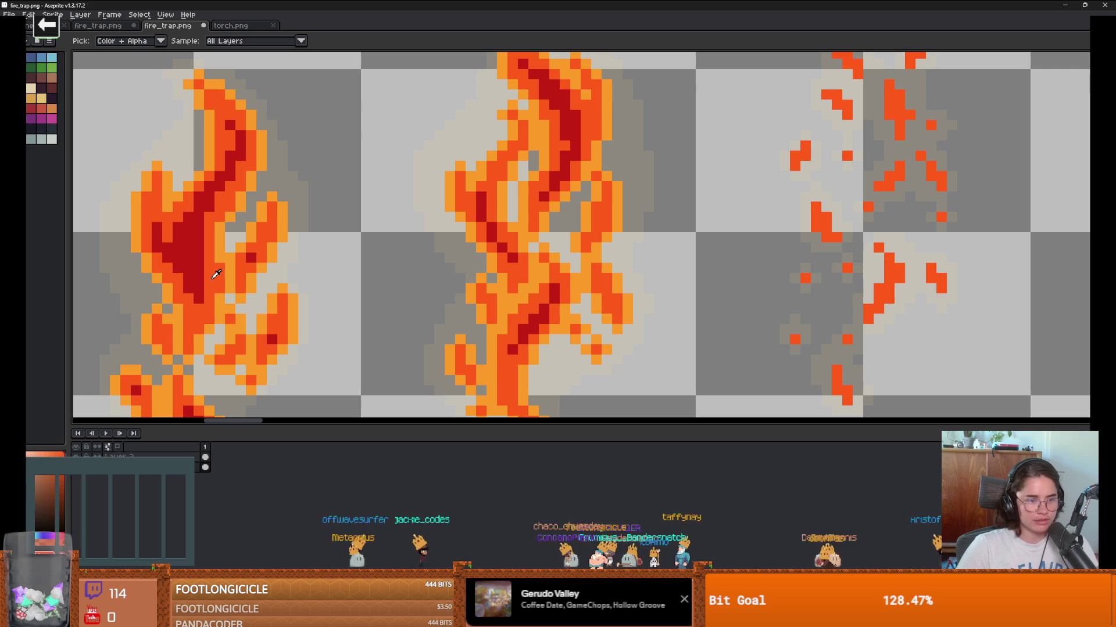
left_click(234, 250, "alt")
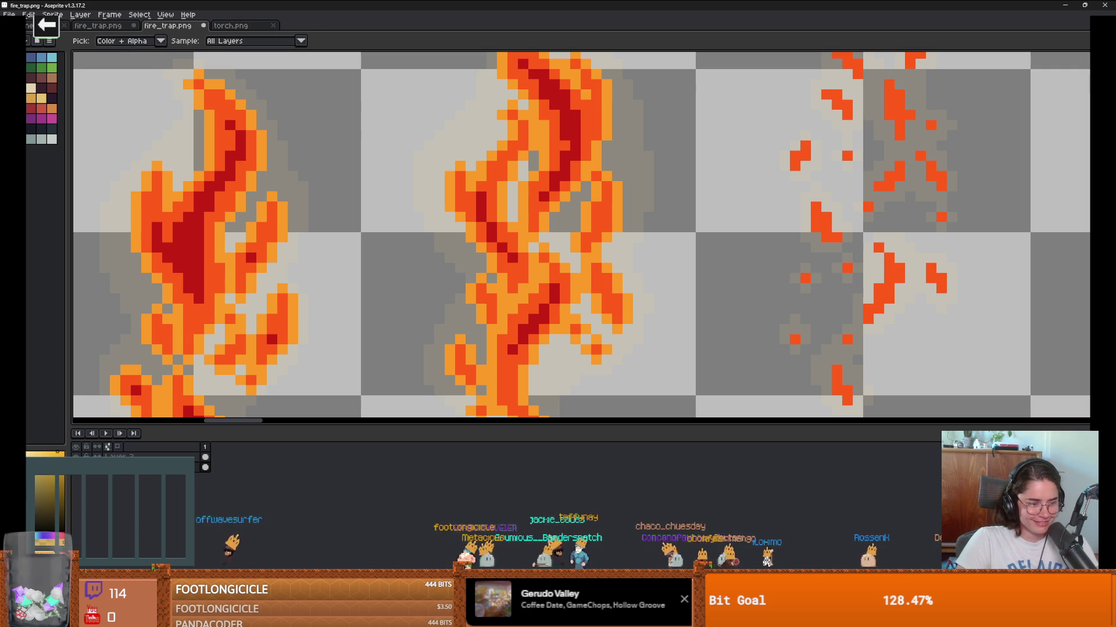
key("w")
scroll(236, 217, "down", 3)
scroll(236, 217, "up", 2)
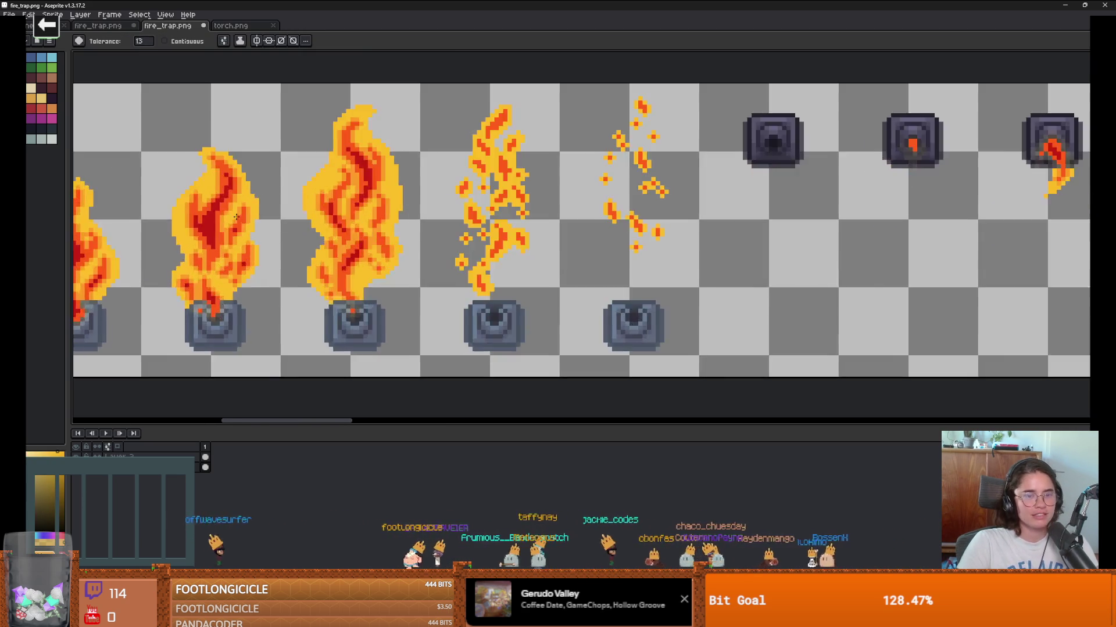
scroll(349, 215, "down", 4)
scroll(436, 212, "up", 3)
scroll(484, 209, "down", 1)
scroll(410, 224, "up", 1)
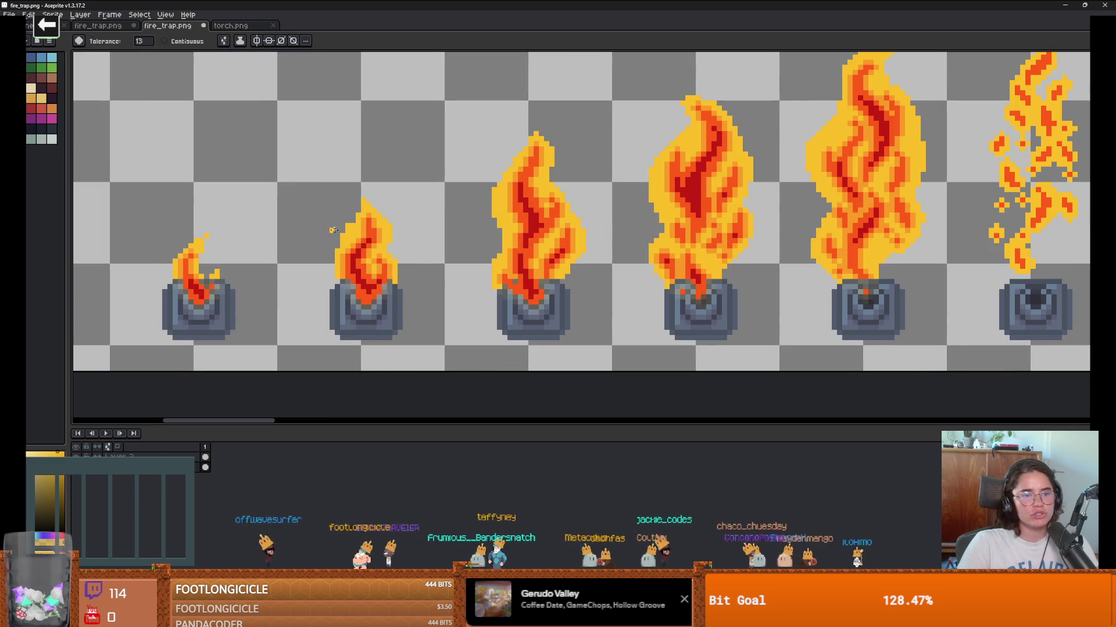
Step: Touch up the bright yellow flame outlines with the Pencil across the frames
key("b")
key("b")
scroll(338, 229, "up", 1)
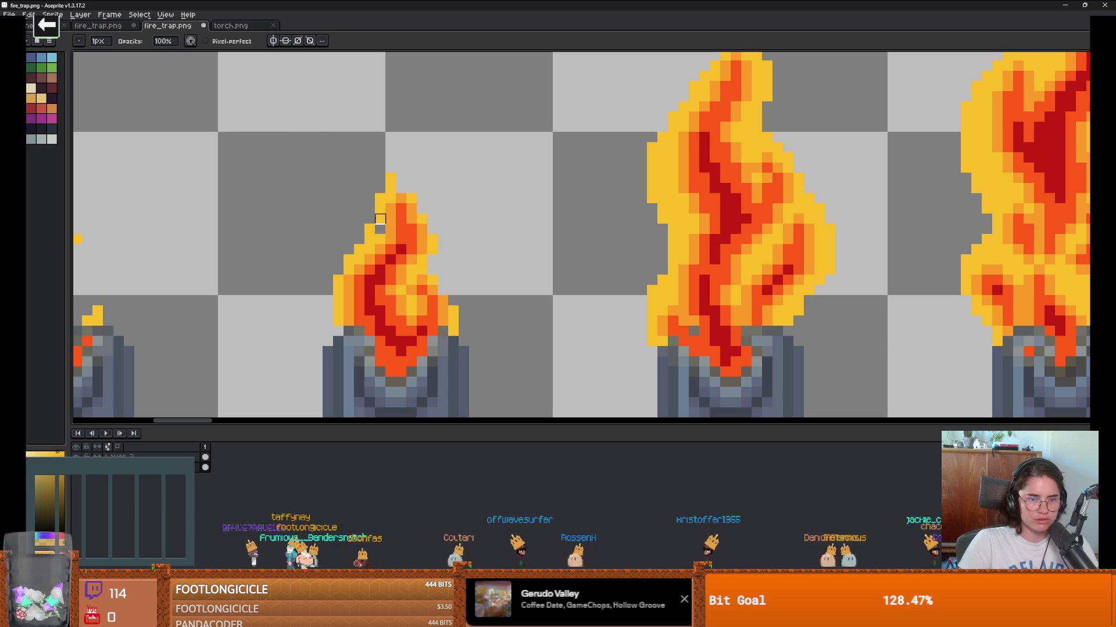
scroll(359, 249, "down", 3)
key("v")
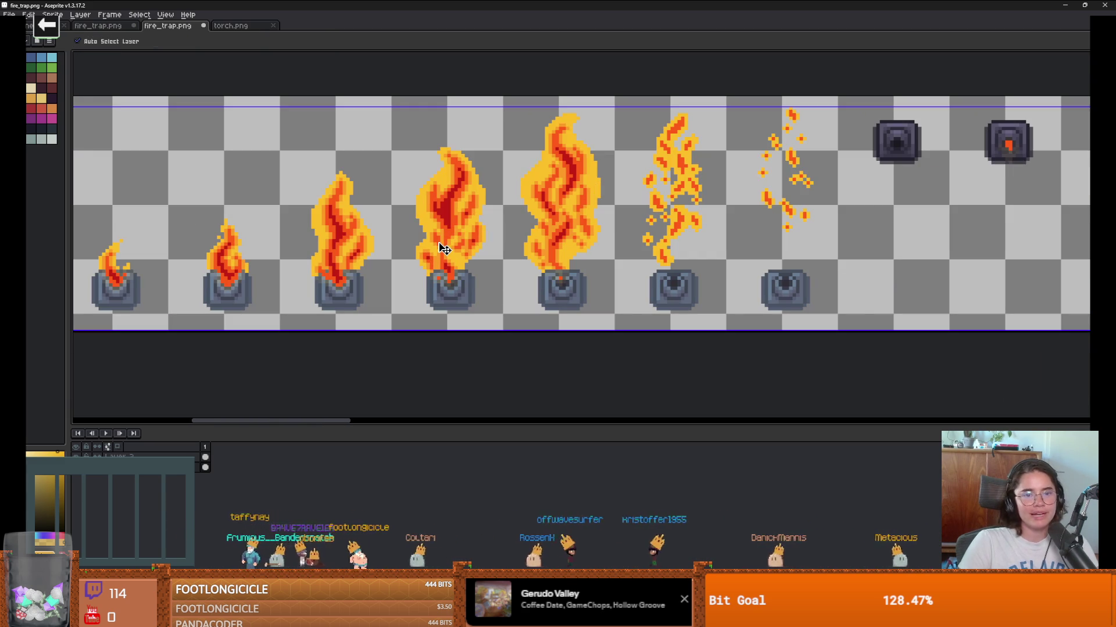
scroll(286, 248, "down", 2)
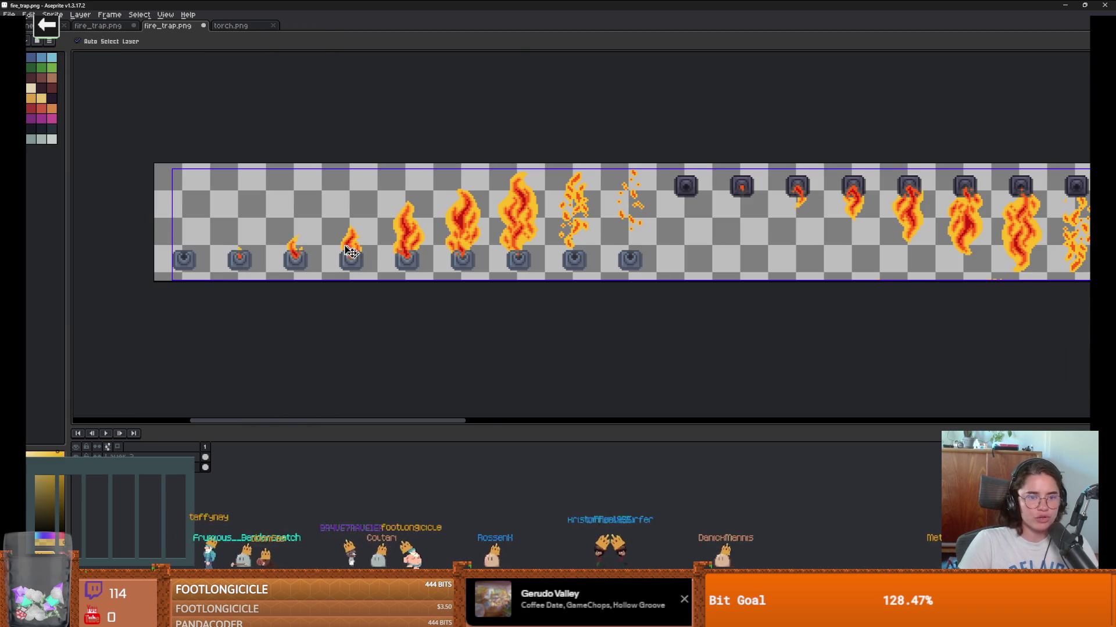
key("b")
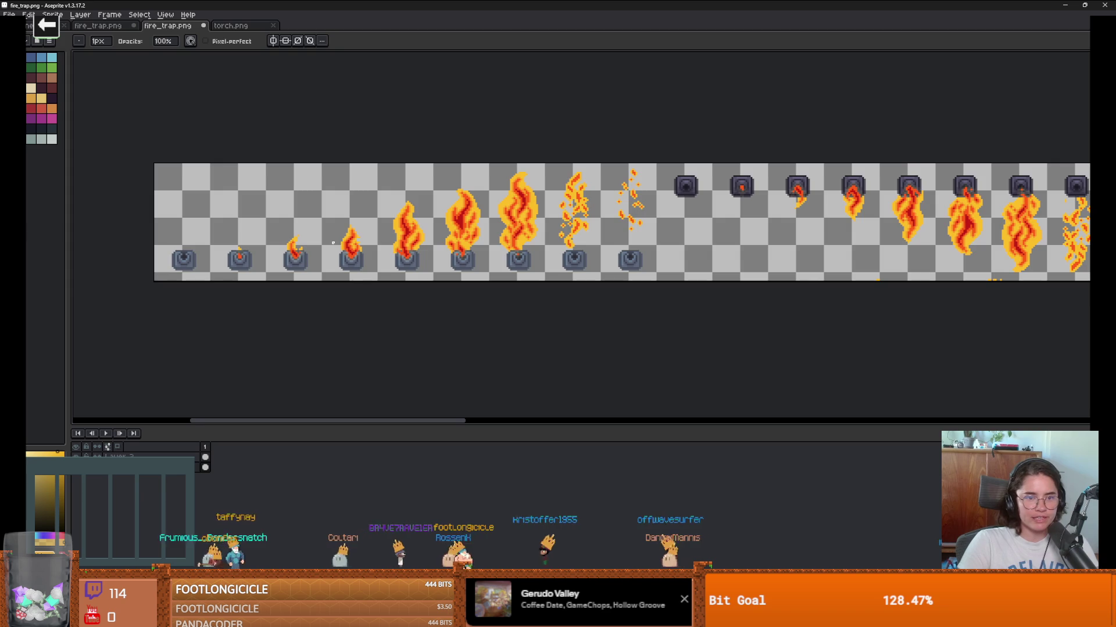
scroll(324, 238, "up", 5)
Step: Magic-wand select the yellow outline pixels and cut them out of the flames
key("w")
left_click(224, 250)
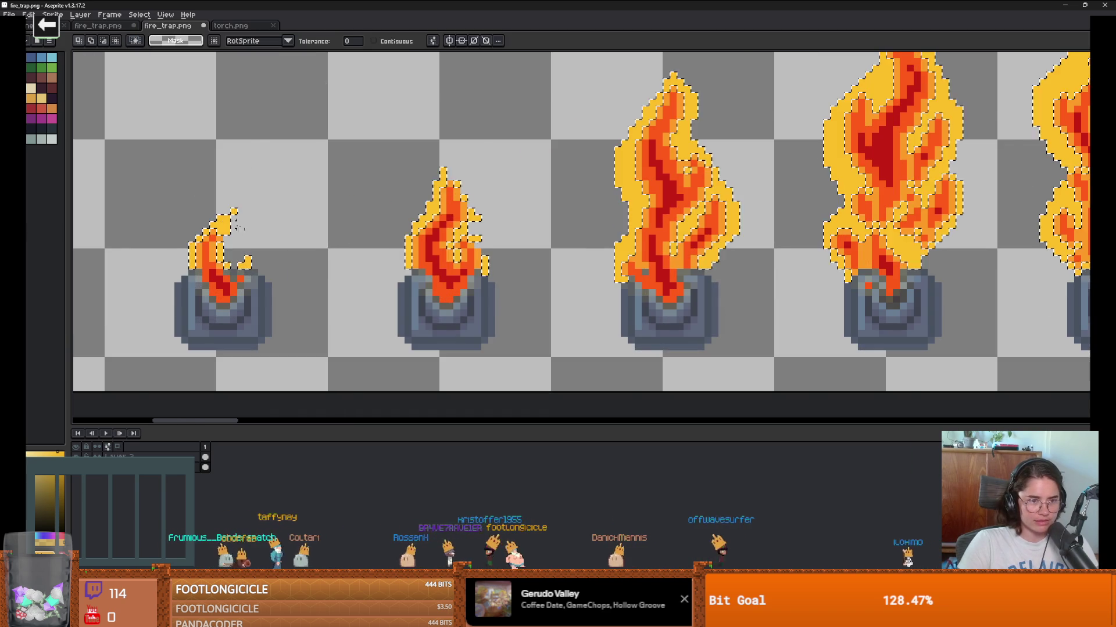
scroll(227, 253, "down", 2)
scroll(419, 264, "right", 2)
key("Delete")
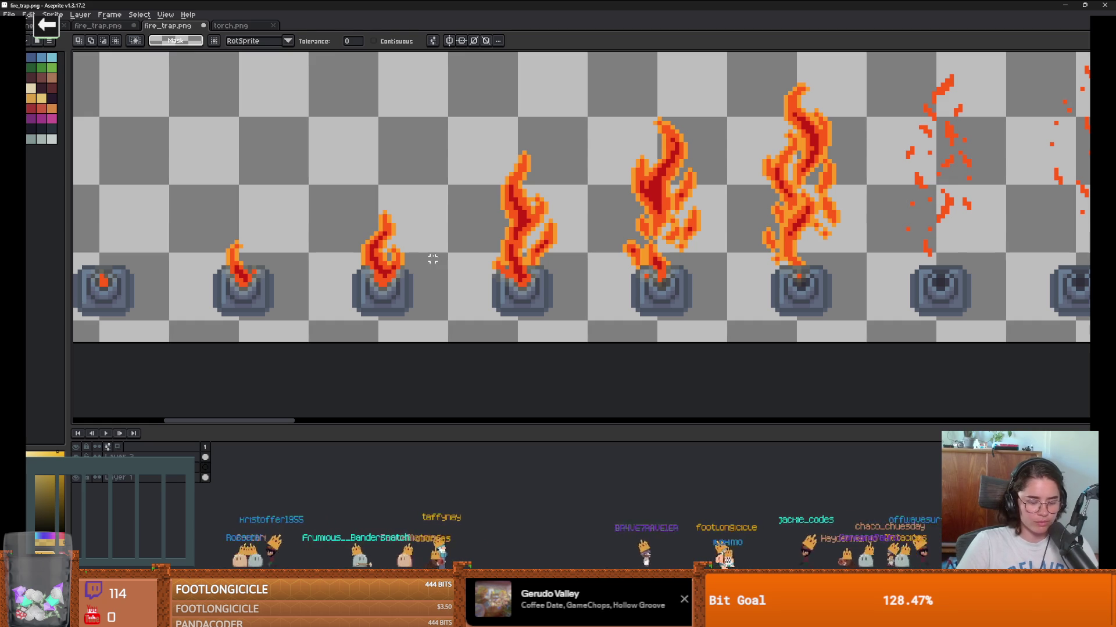
Step: Paste the yellow outline back, align it around every flame frame, and confirm its position
key("ctrl+v")
scroll(433, 259, "down", 3)
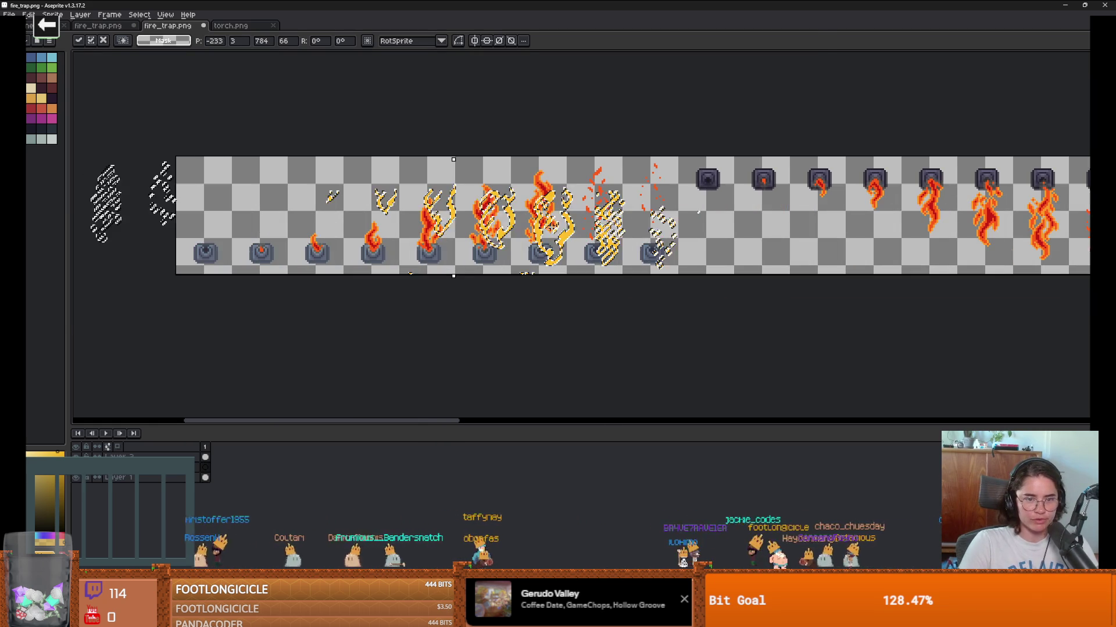
mouse_move(459, 223)
left_mouse_down()
mouse_move(904, 219)
mouse_move(884, 219)
left_mouse_up()
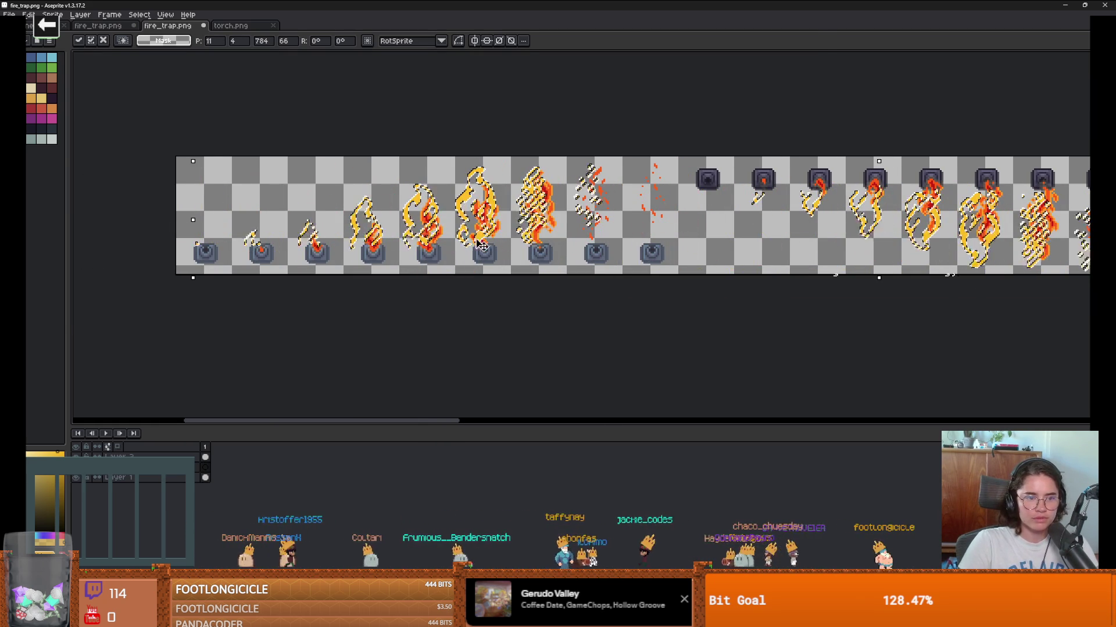
left_click_drag(480, 244, 484, 245)
scroll(325, 244, "up", 3)
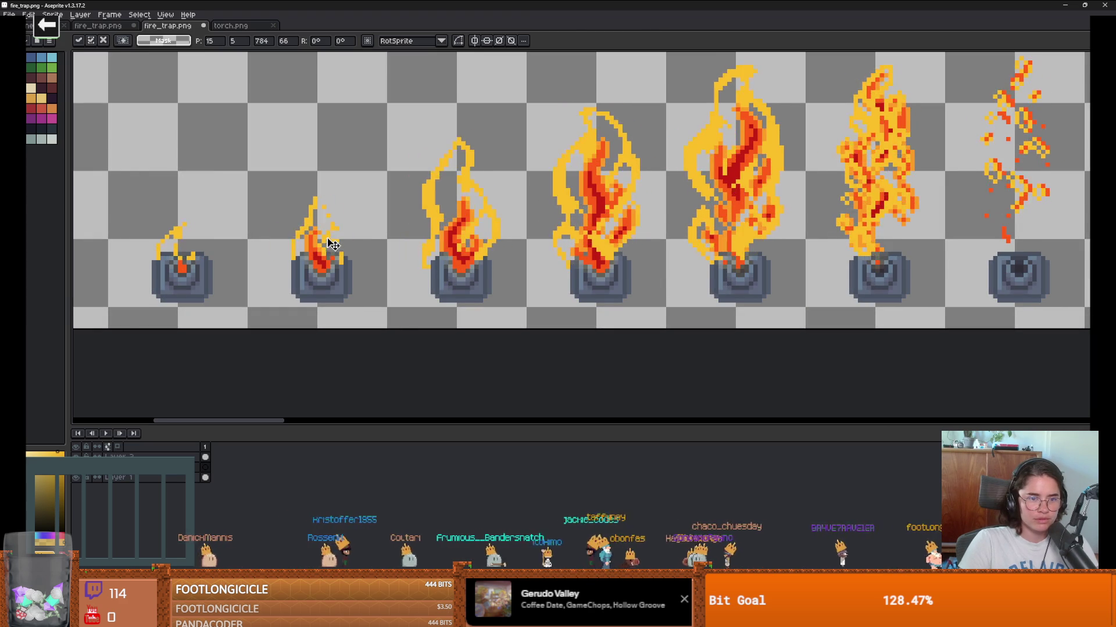
left_click_drag(328, 244, 477, 233)
scroll(476, 232, "down", 2)
scroll(476, 233, "up", 3)
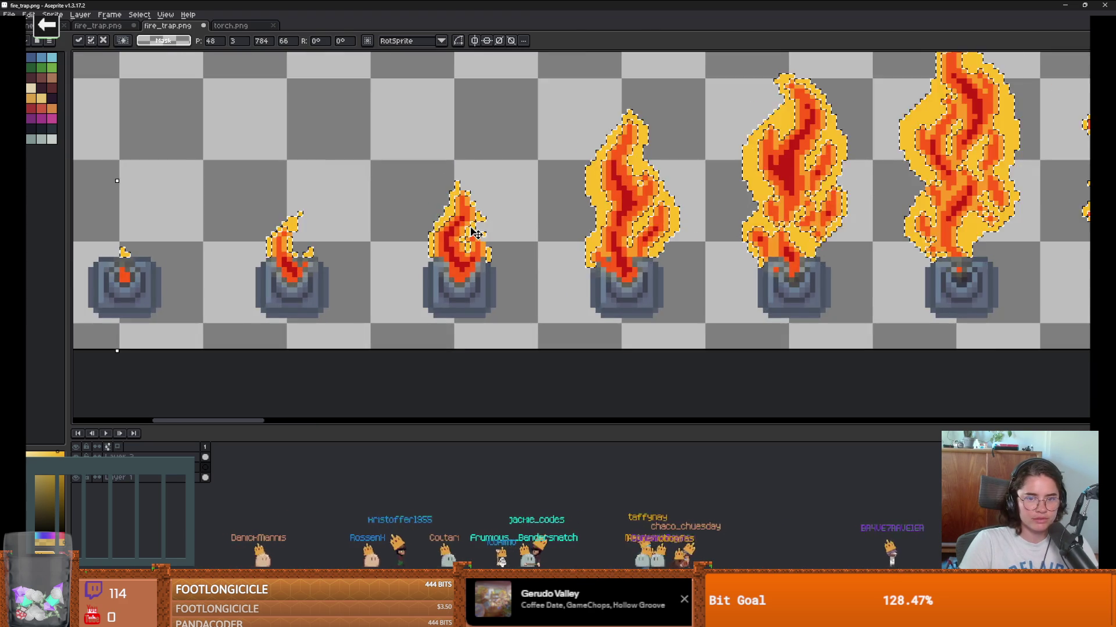
scroll(475, 232, "down", 2)
key("Return")
scroll(732, 287, "down", 2)
scroll(411, 249, "up", 1)
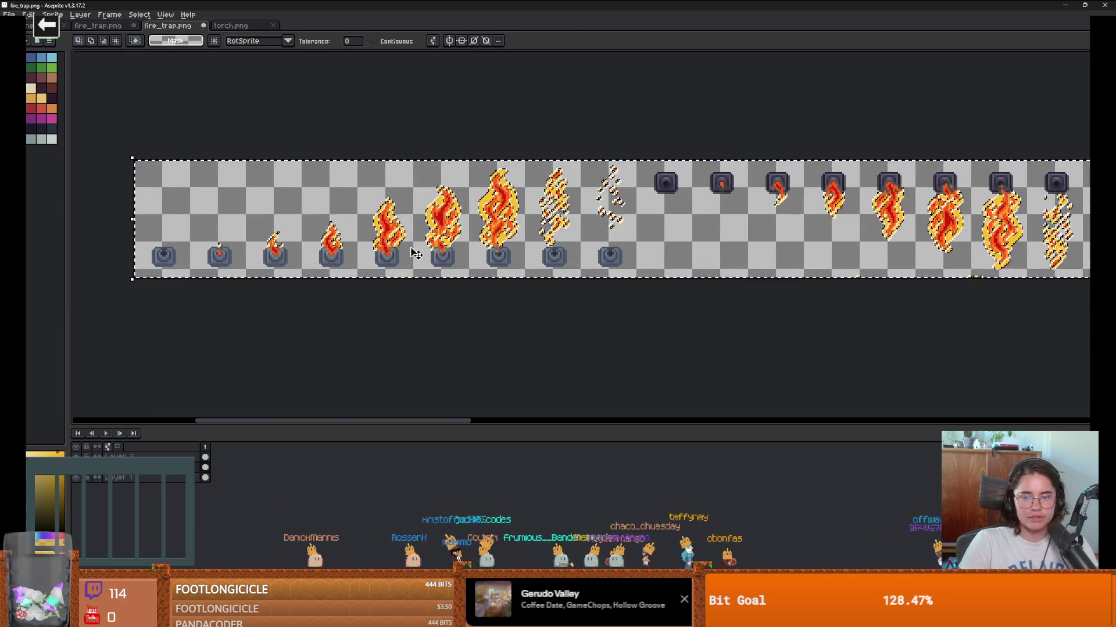
scroll(385, 212, "up", 2)
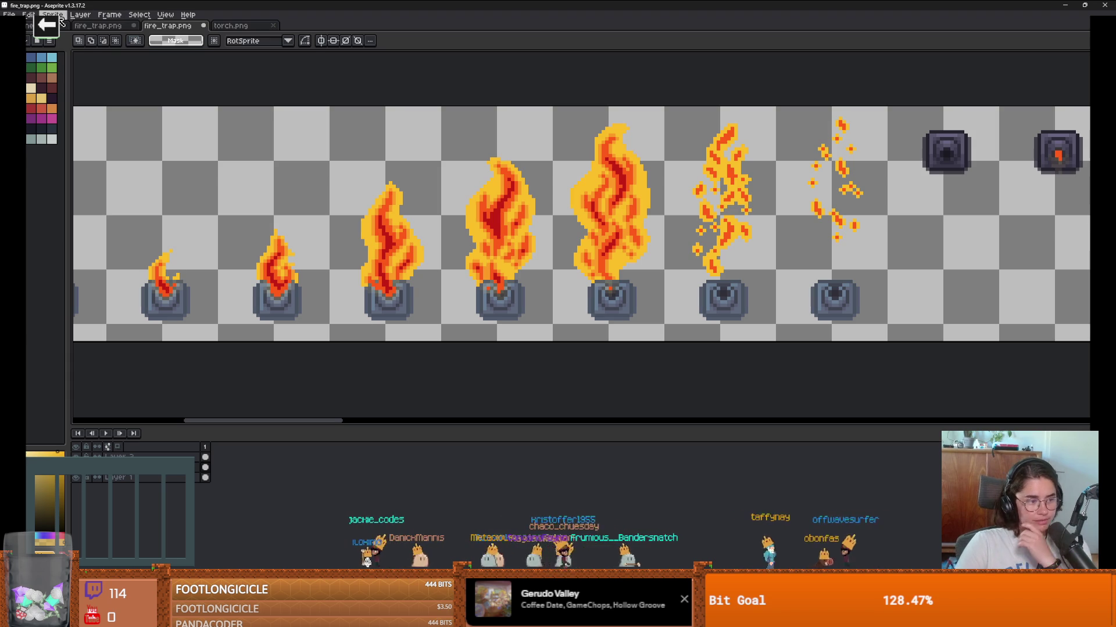
Step: Open the Convolution Matrix filter from Edit > FX
left_click(61, 18)
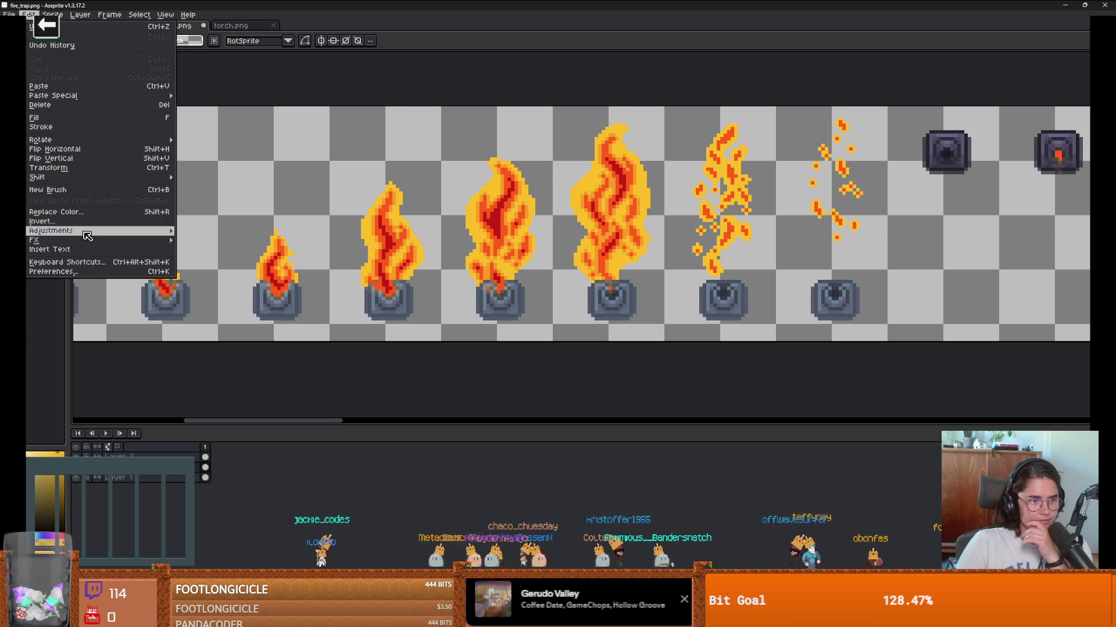
mouse_move(83, 232)
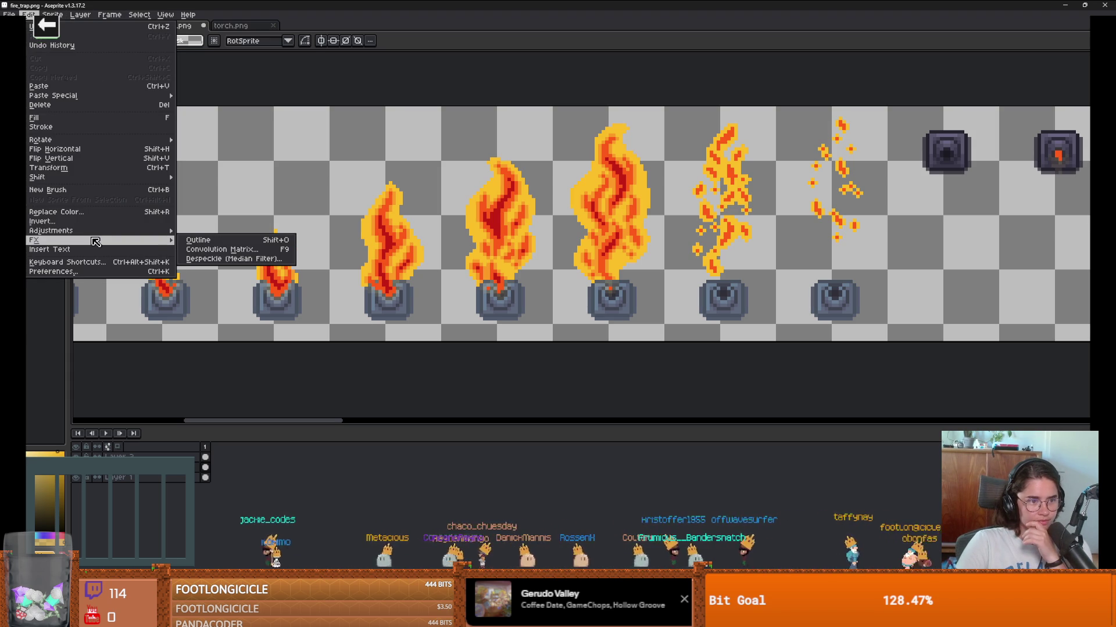
left_click(221, 249)
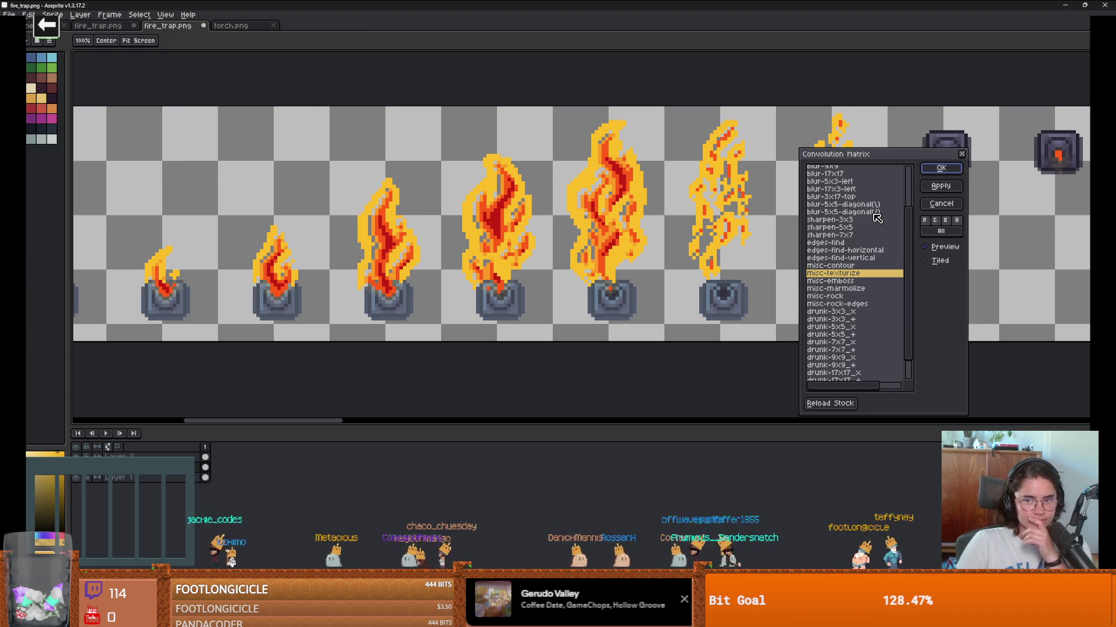
Step: Preview the vertical, horizontal and 3x17 blurs, marmorize, edge detection, texturize and drunk filters on the flames
left_click(859, 256)
left_click(847, 235)
left_click(848, 220)
left_click(848, 197)
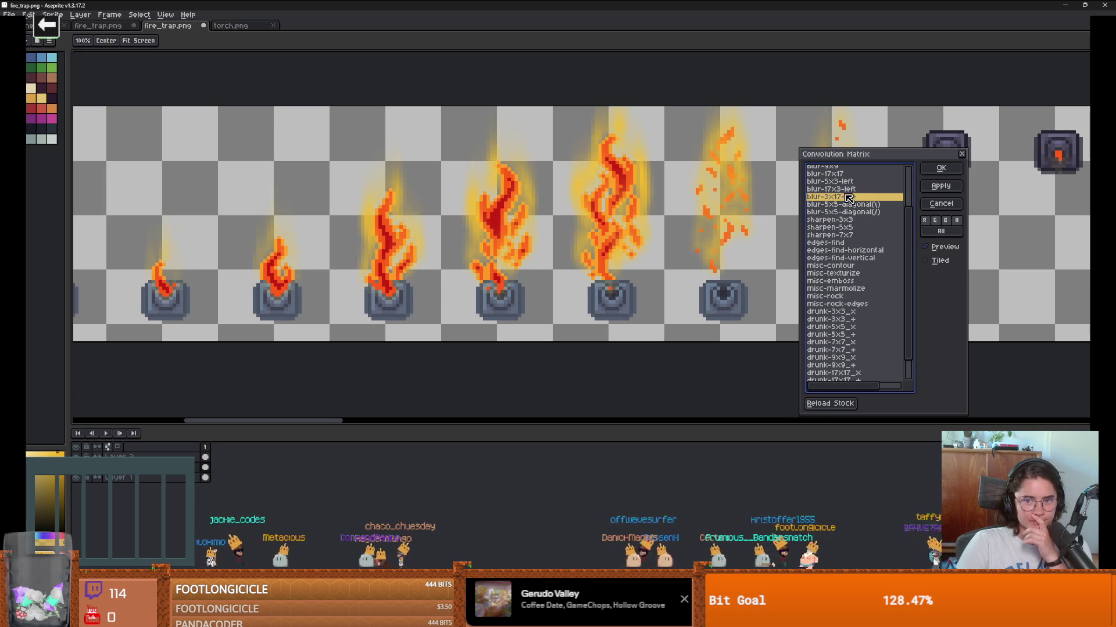
left_click(847, 183)
scroll(564, 268, "down", 3)
scroll(564, 267, "up", 2)
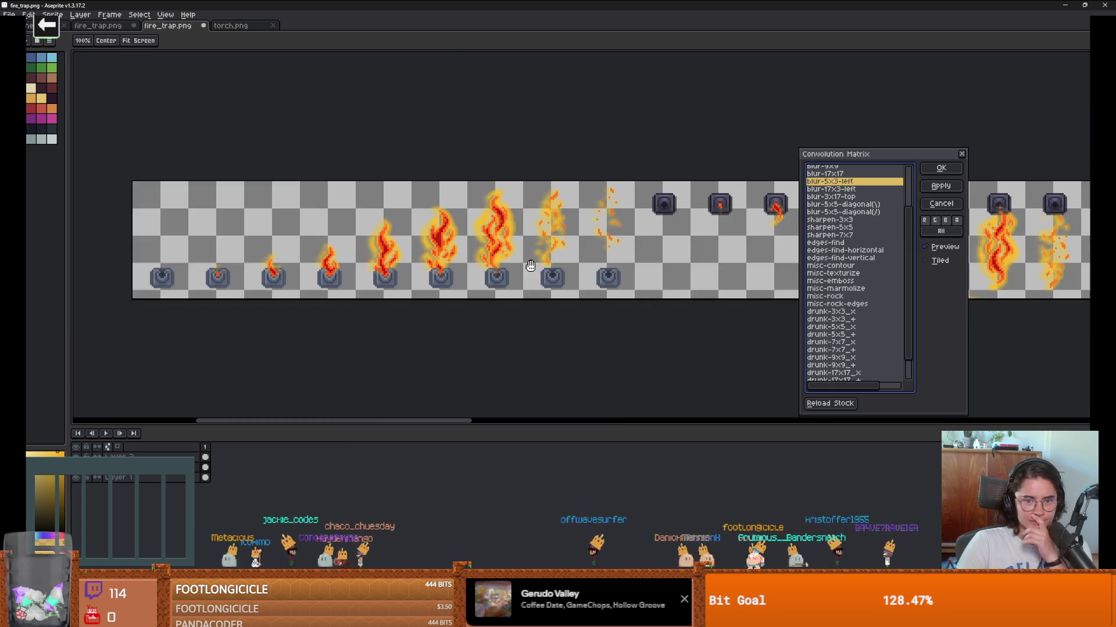
left_click(836, 289)
left_click(838, 259)
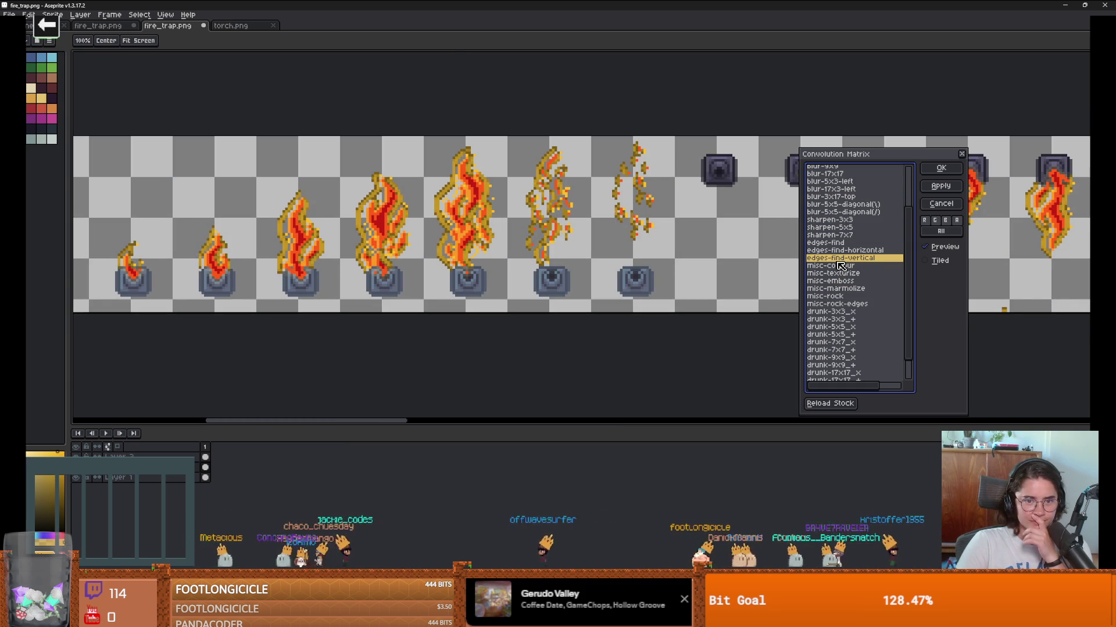
left_click(842, 274)
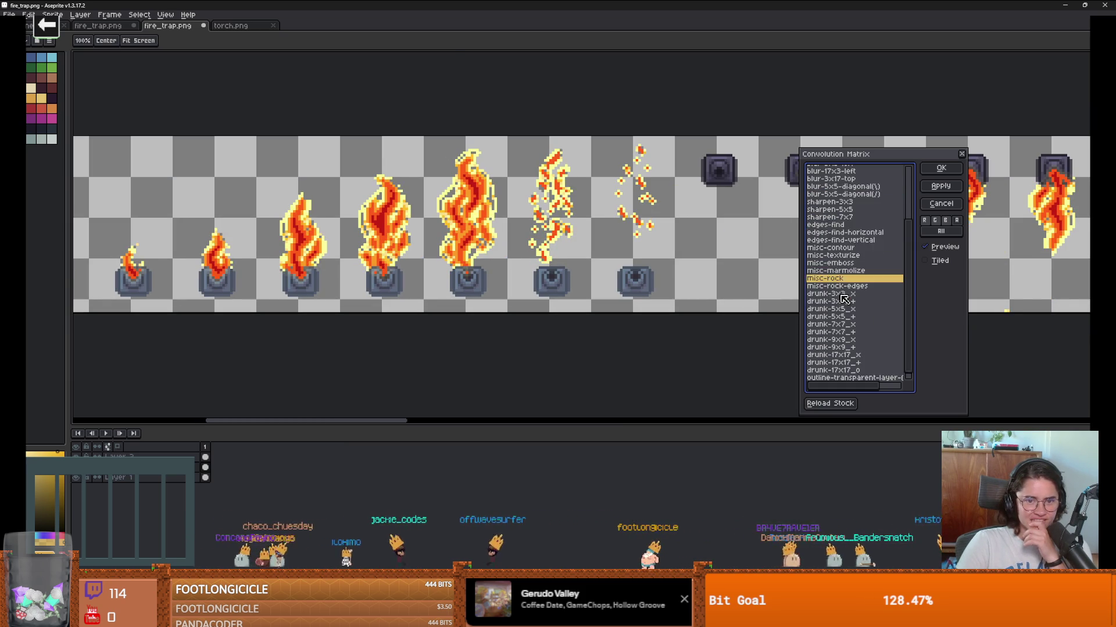
left_click(843, 316)
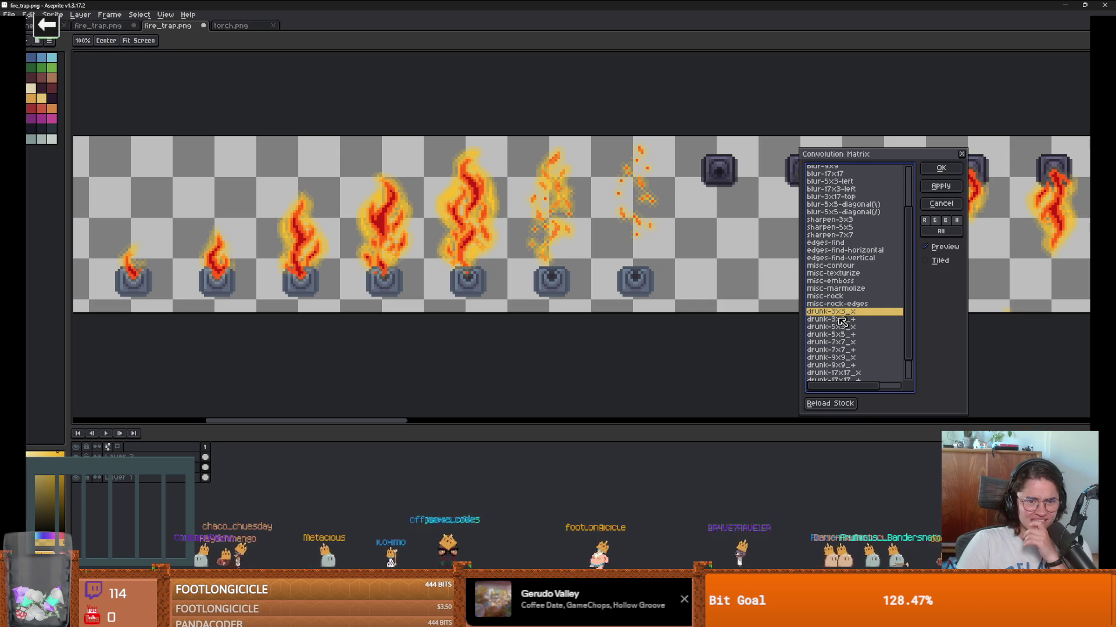
scroll(840, 321, "up", 2)
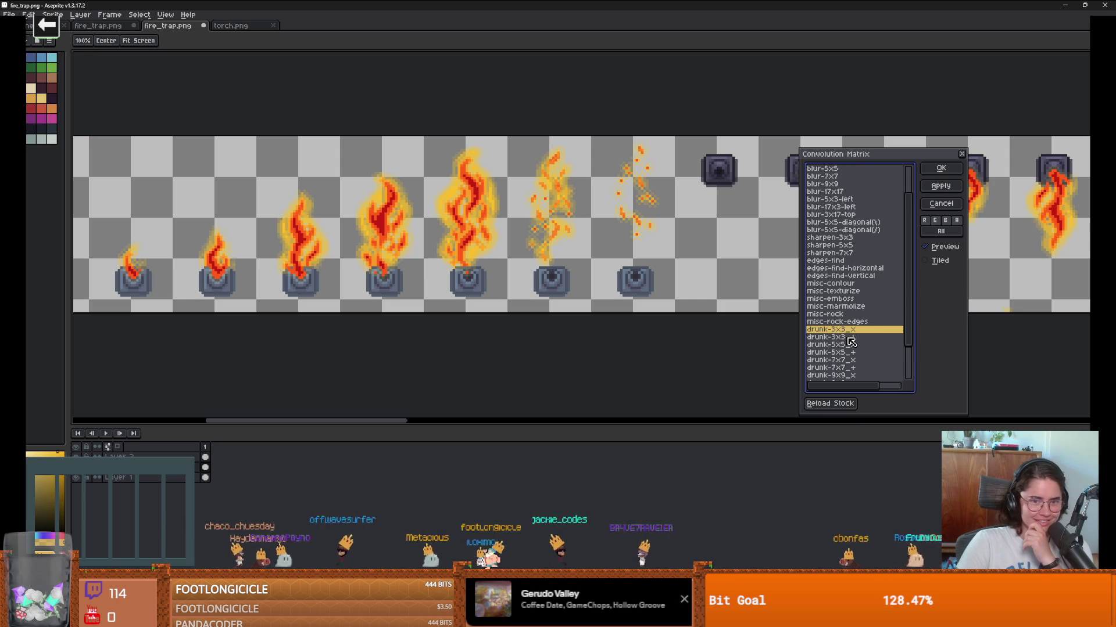
left_click(850, 339)
left_click(848, 355)
left_click(850, 368)
Step: Compare the outline, sharpen-7x7, contrast, negative, 3x3, 9x9 and 3x17 blur filters on the flames
scroll(408, 273, "up", 3)
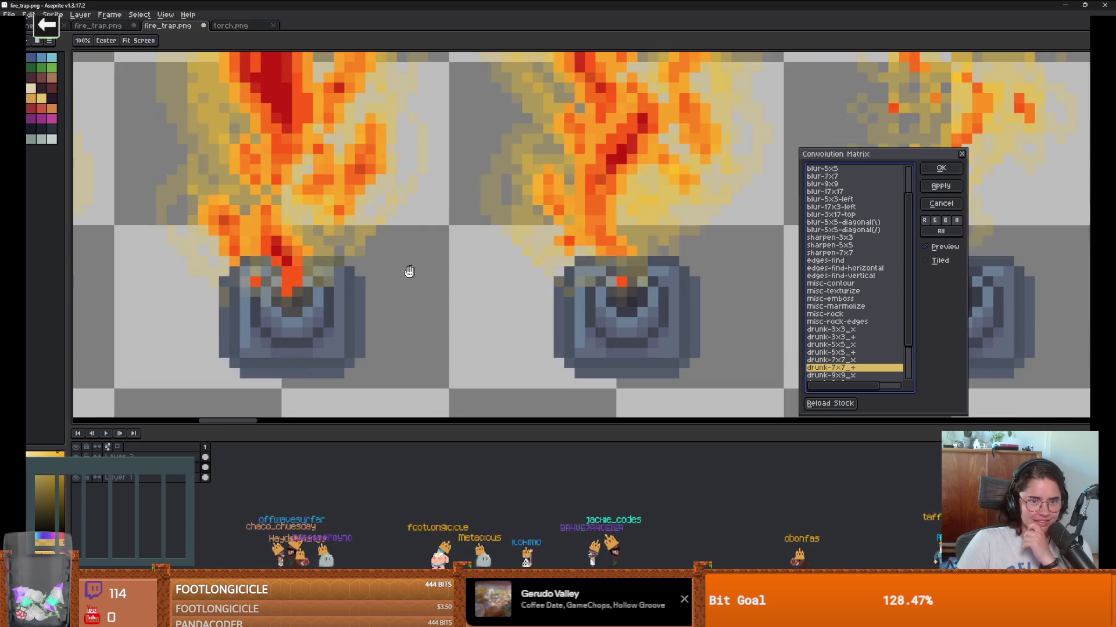
scroll(451, 259, "down", 2)
scroll(456, 261, "down", 2)
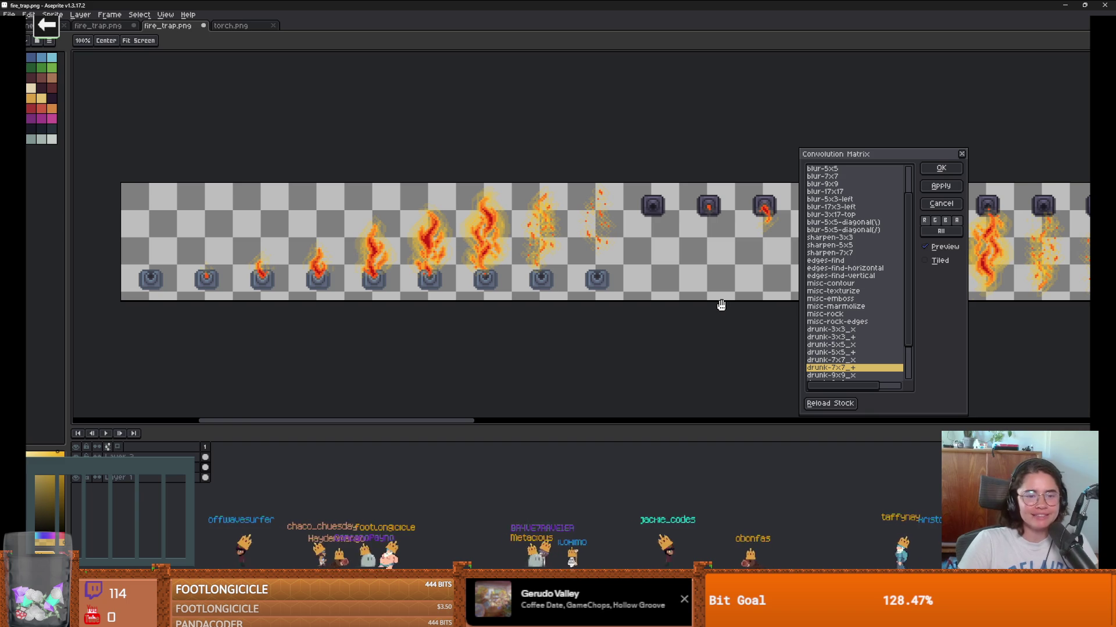
scroll(854, 334, "down", 2)
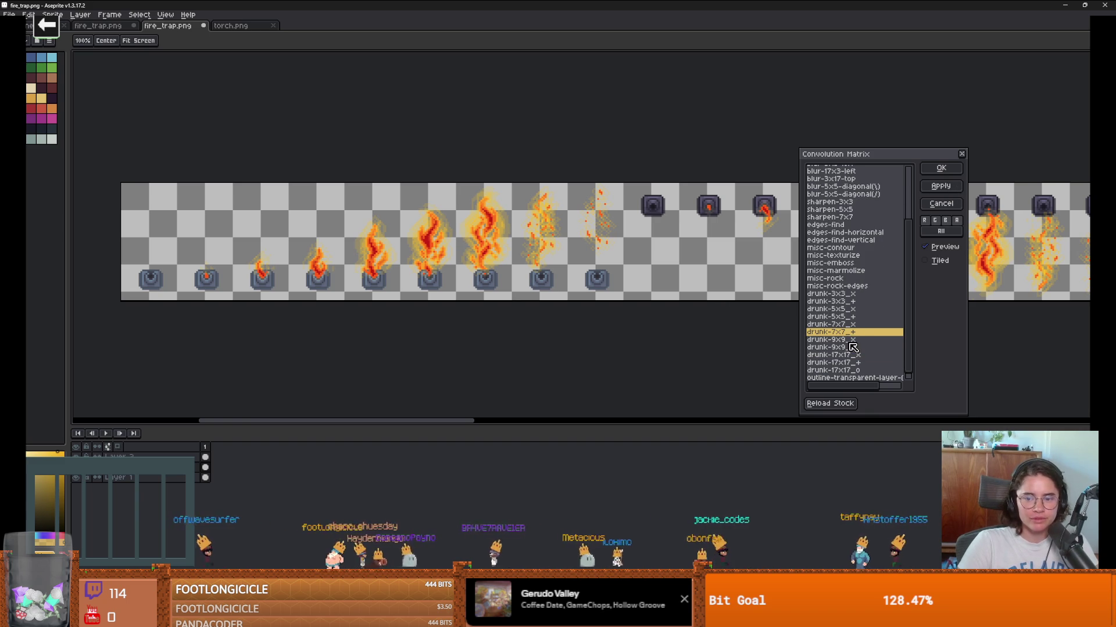
scroll(441, 264, "up", 2)
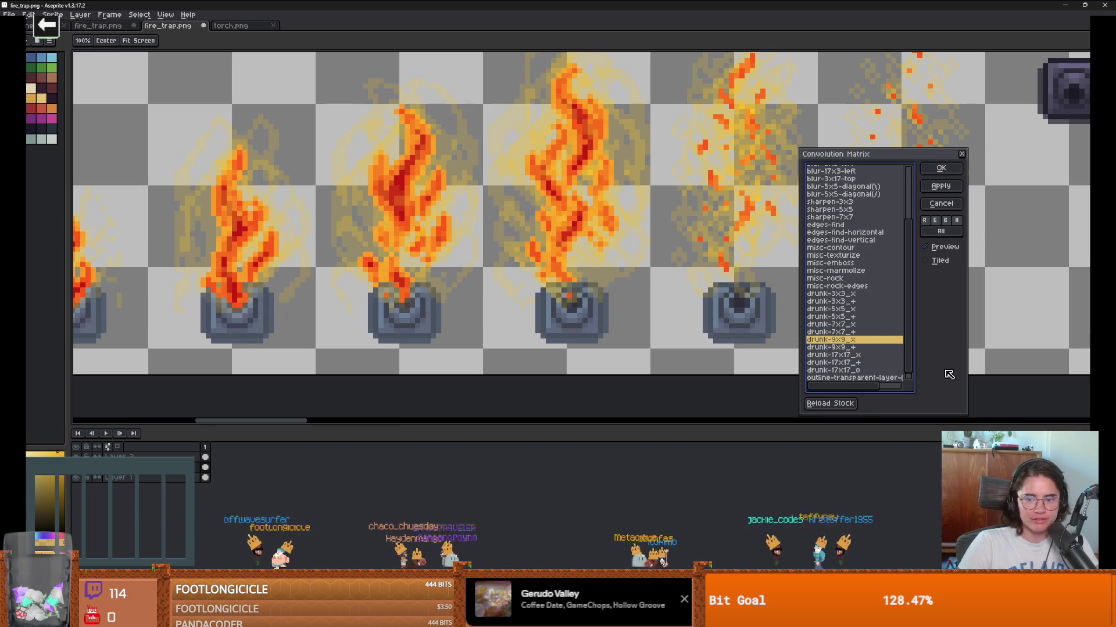
scroll(593, 259, "down", 4)
scroll(593, 259, "up", 2)
scroll(593, 259, "down", 1)
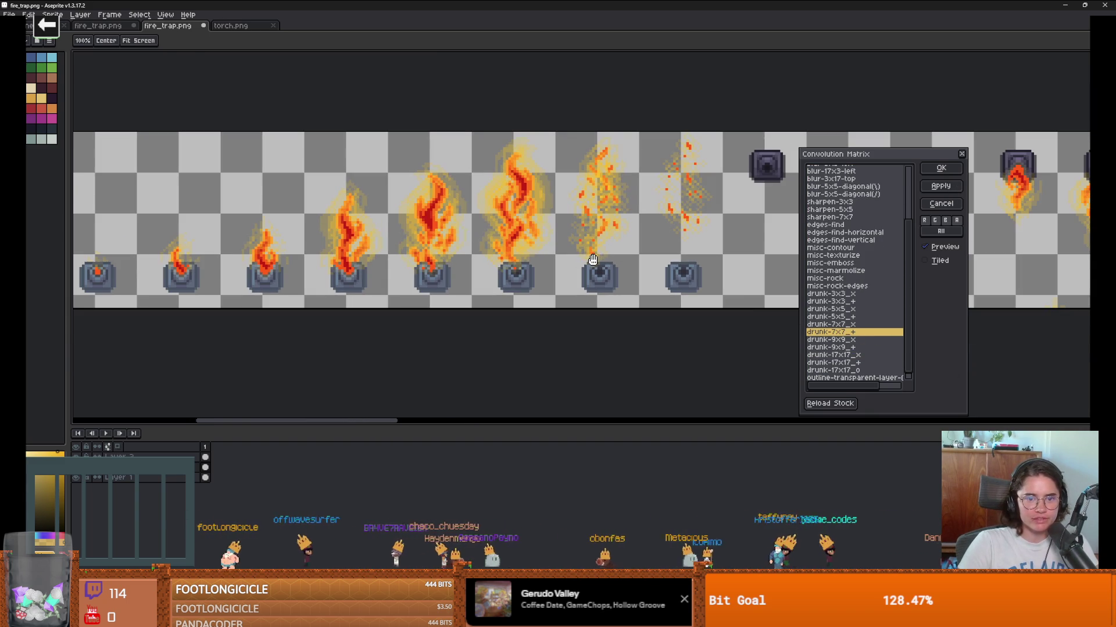
scroll(868, 364, "down", 1)
left_click(866, 372)
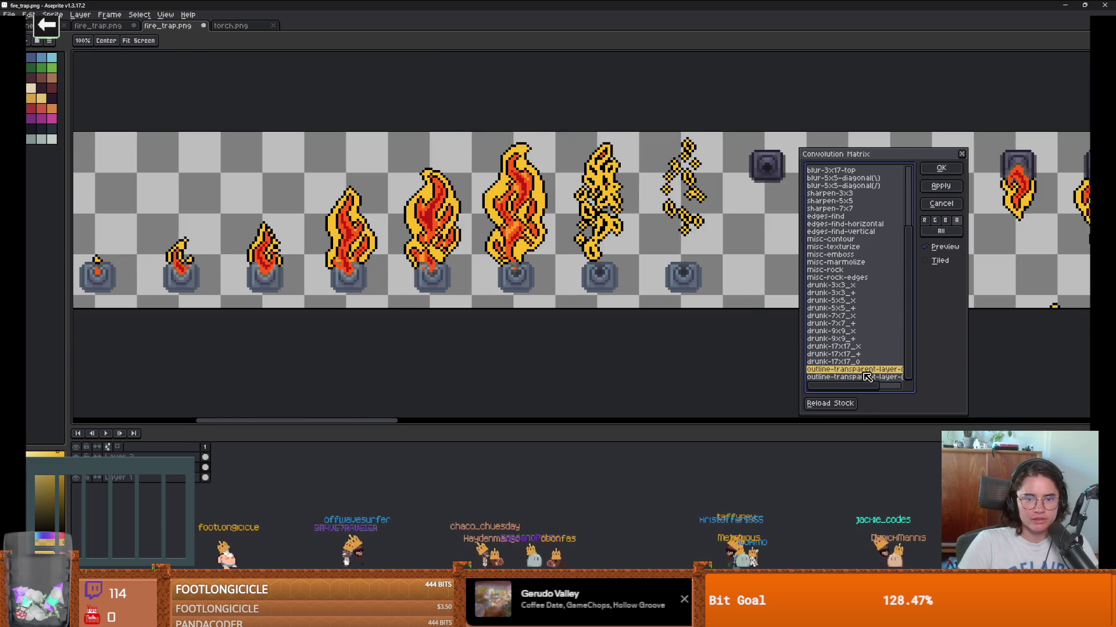
scroll(839, 344, "up", 3)
left_click(839, 281)
scroll(837, 265, "up", 1)
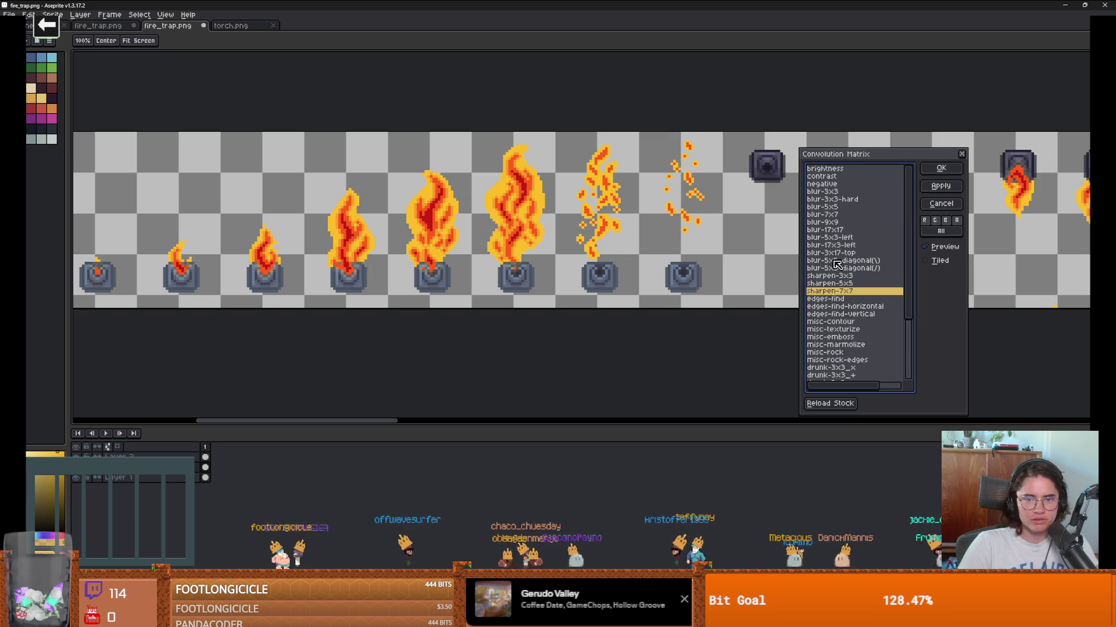
left_click(837, 176)
left_click(837, 184)
left_click(835, 199)
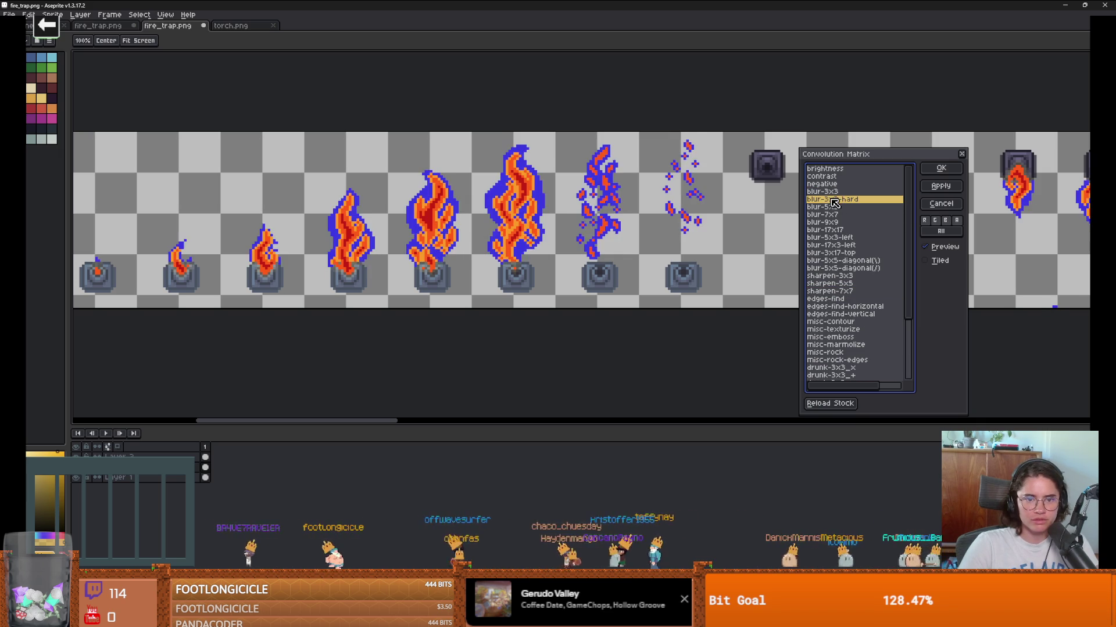
left_click(836, 223)
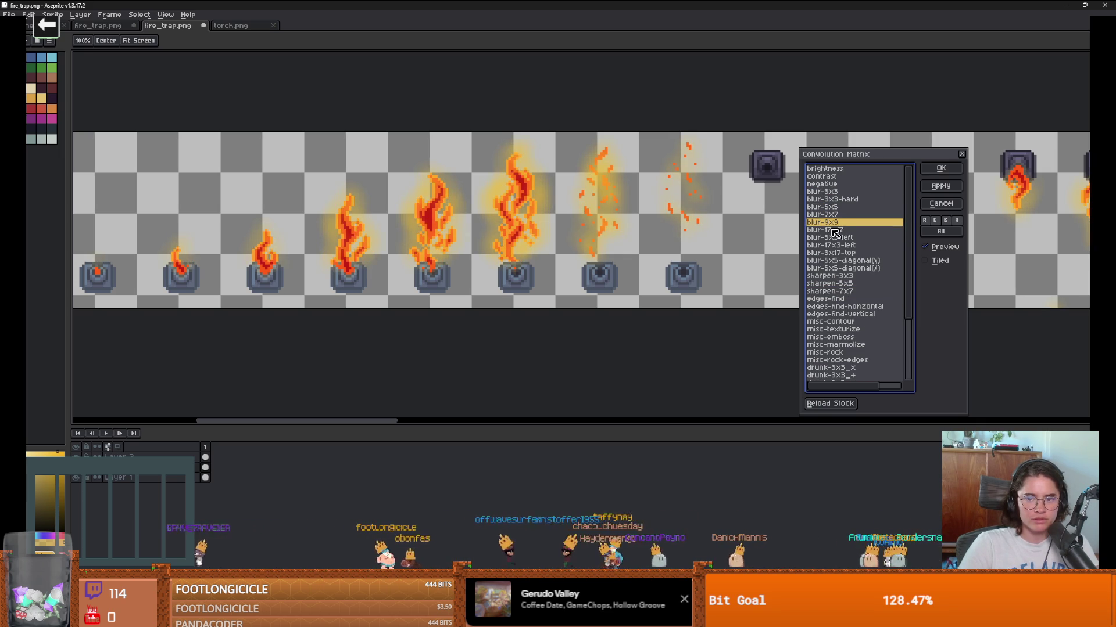
left_click(834, 246)
left_click(835, 254)
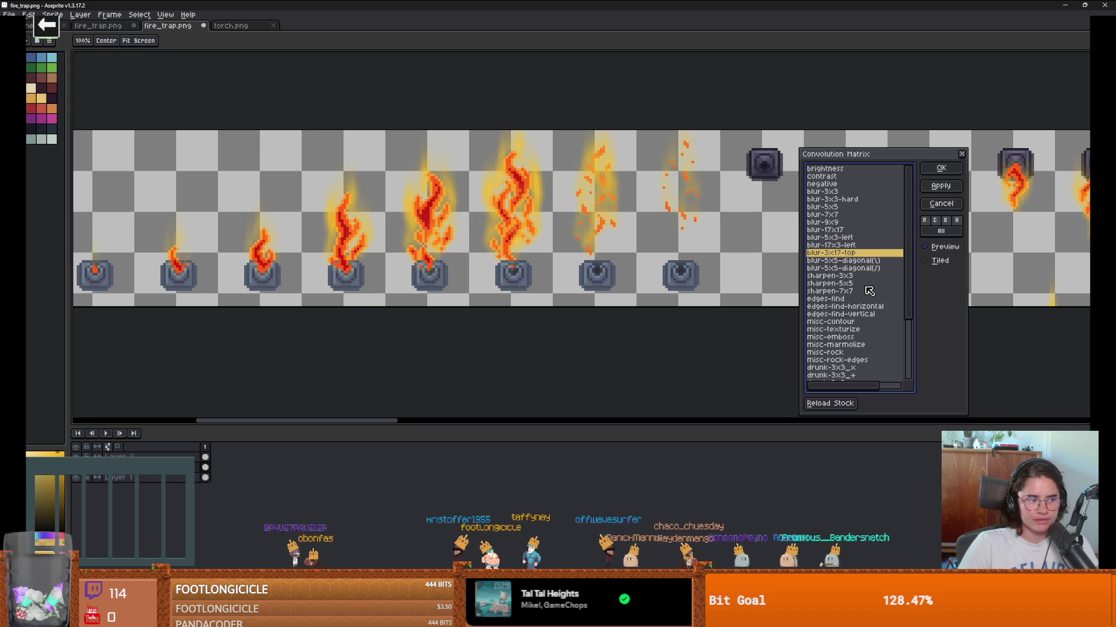
Step: Review the sharpen, contour, marmorize and drunk filters, then apply drunk-7x7_+ to the flames
left_click(843, 261)
left_click(842, 268)
left_click(840, 276)
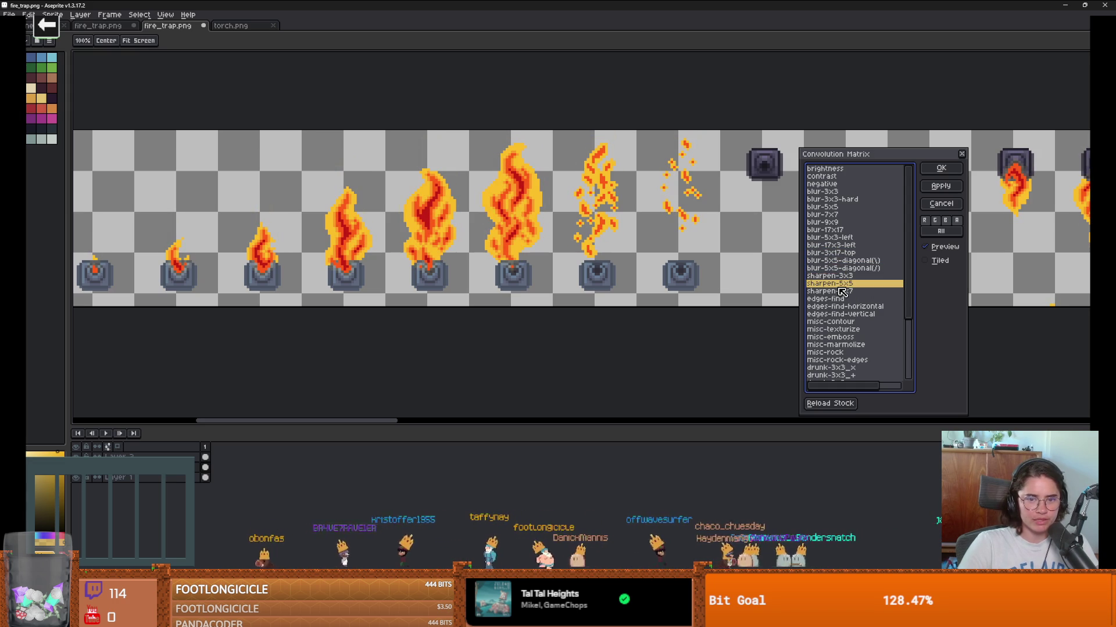
left_click(838, 291)
left_click(839, 299)
left_click(846, 322)
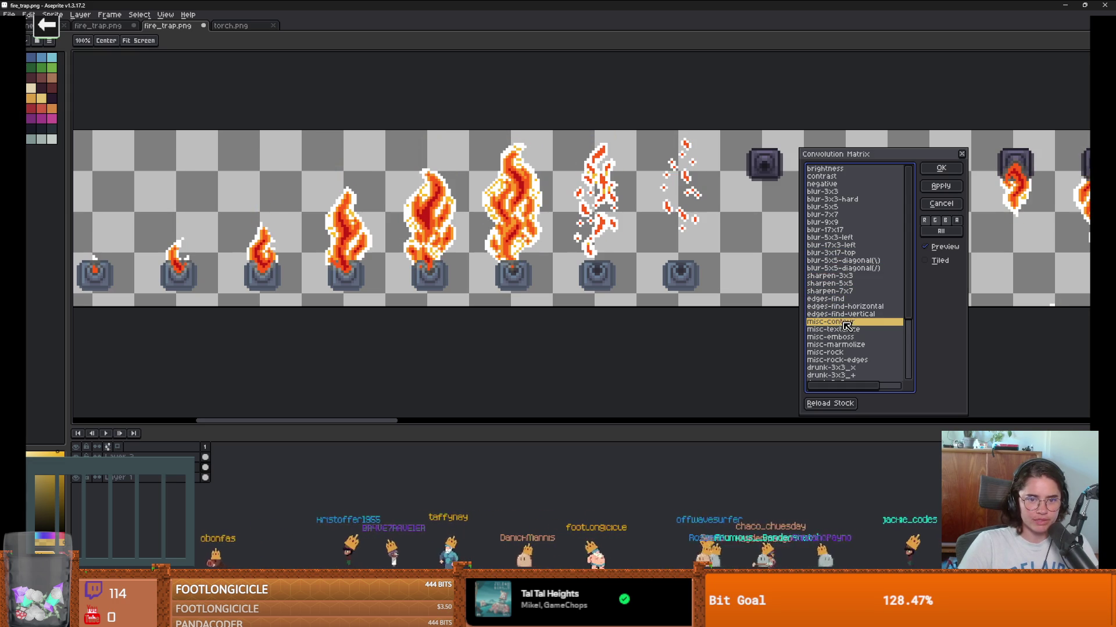
left_click(844, 337)
left_click(848, 345)
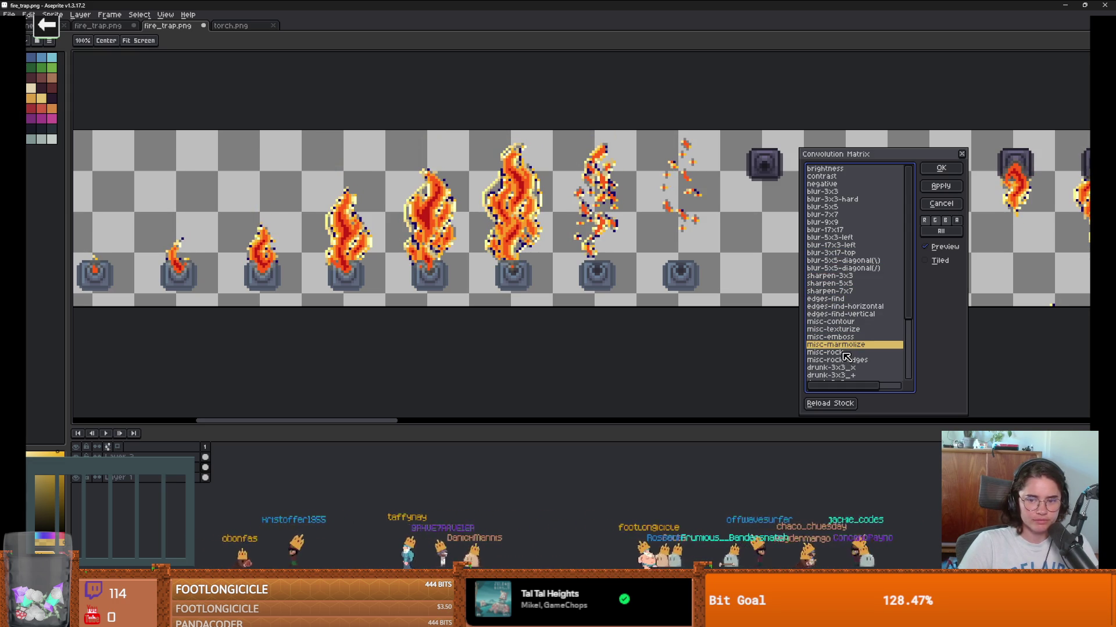
left_click(848, 367)
scroll(850, 373, "down", 3)
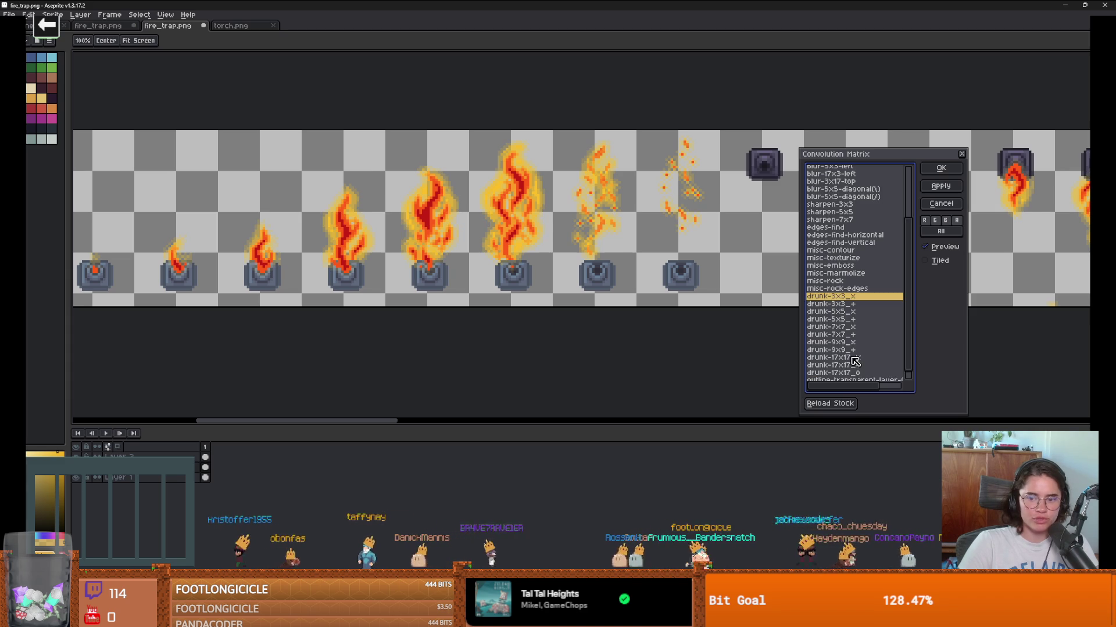
left_click(849, 358)
left_click(846, 335)
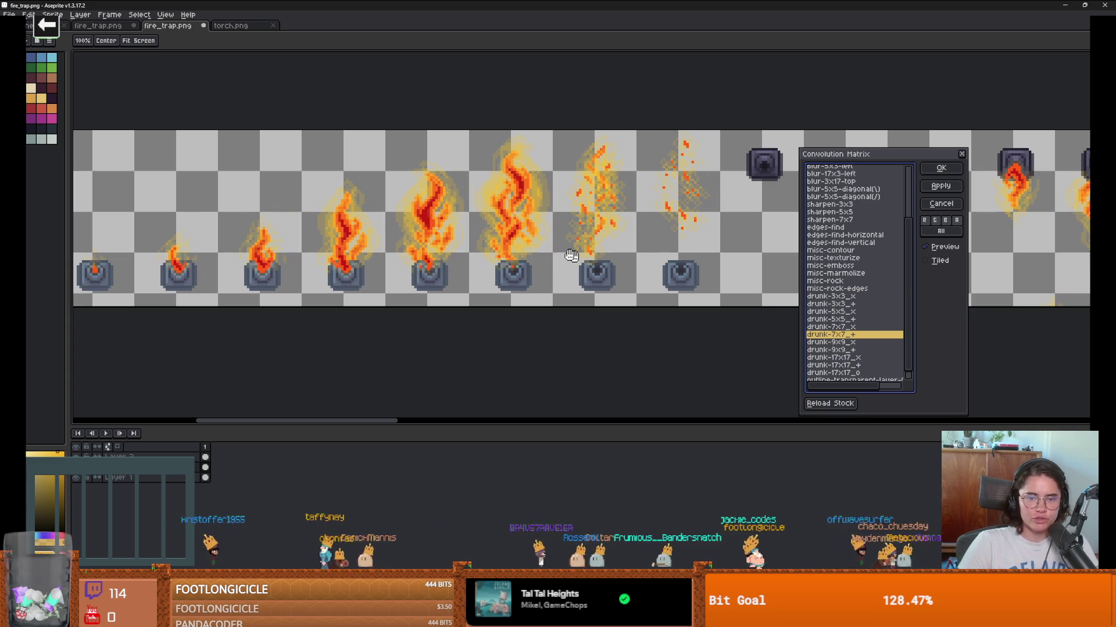
left_click(941, 168)
scroll(642, 217, "down", 2)
Step: Undo the drunk filter on the flames and hide Layer 1 to isolate the yellow outlines
scroll(641, 217, "up", 3)
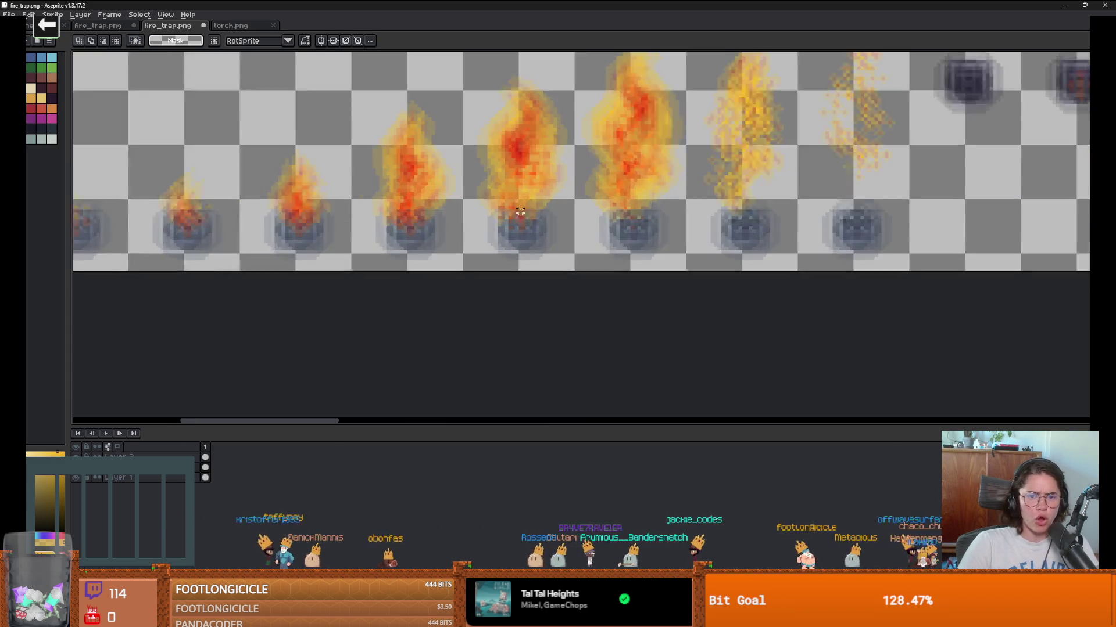
key("ctrl+z")
scroll(605, 256, "down", 1)
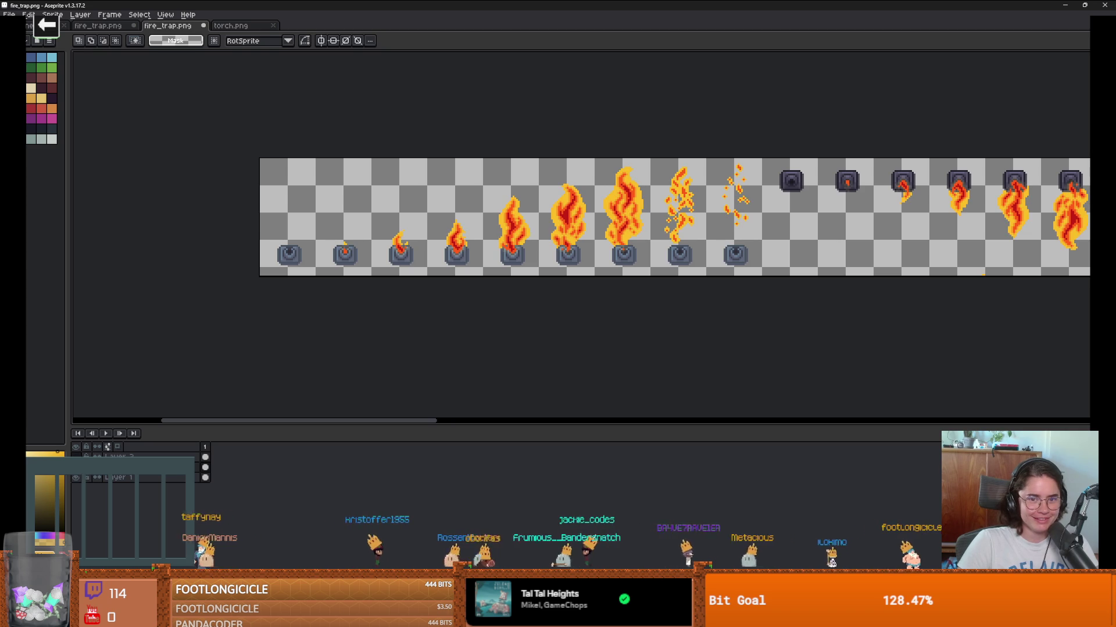
left_click(77, 478)
Step: Blur the yellow outline layer with the drunk-7x7_+ convolution filter, then switch to Godot
left_click(28, 14)
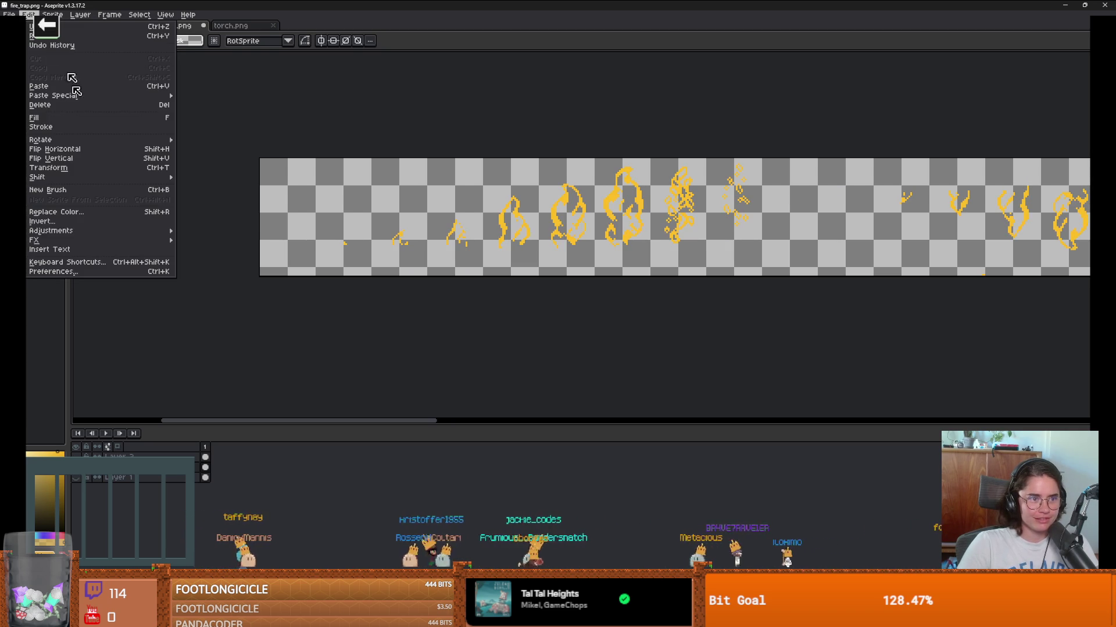
mouse_move(90, 231)
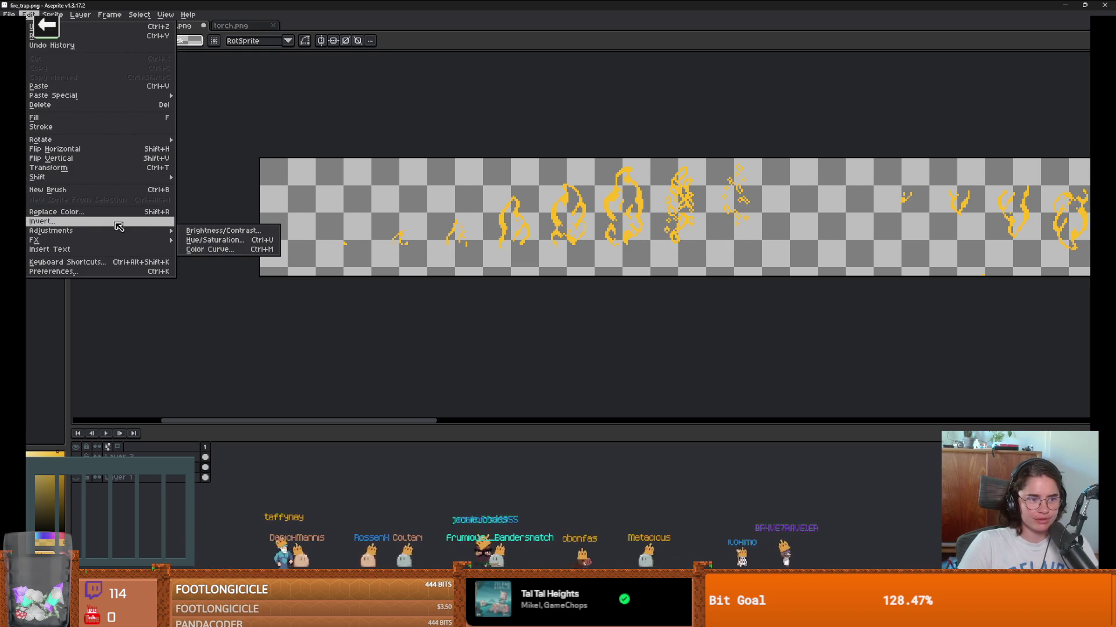
mouse_move(35, 240)
left_click(215, 249)
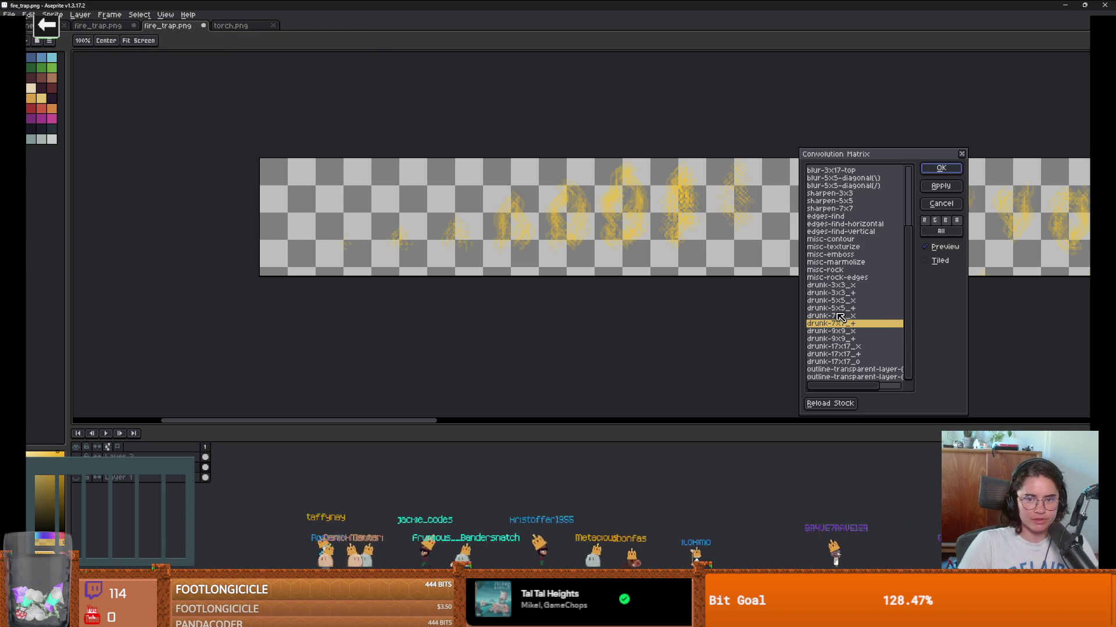
left_click(944, 169)
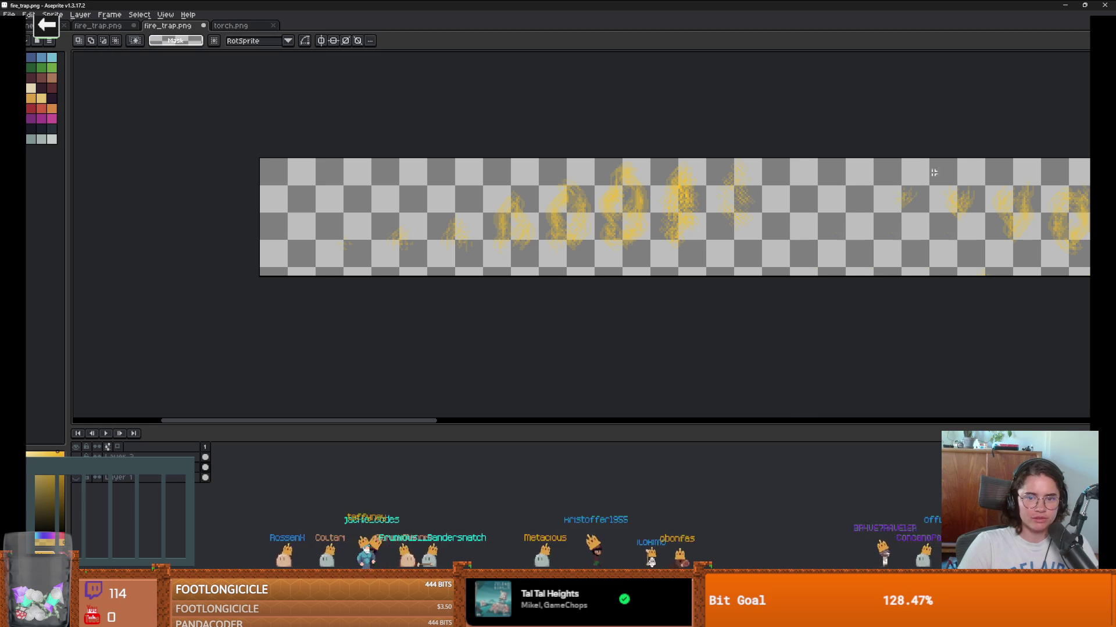
scroll(612, 338, "down", 3)
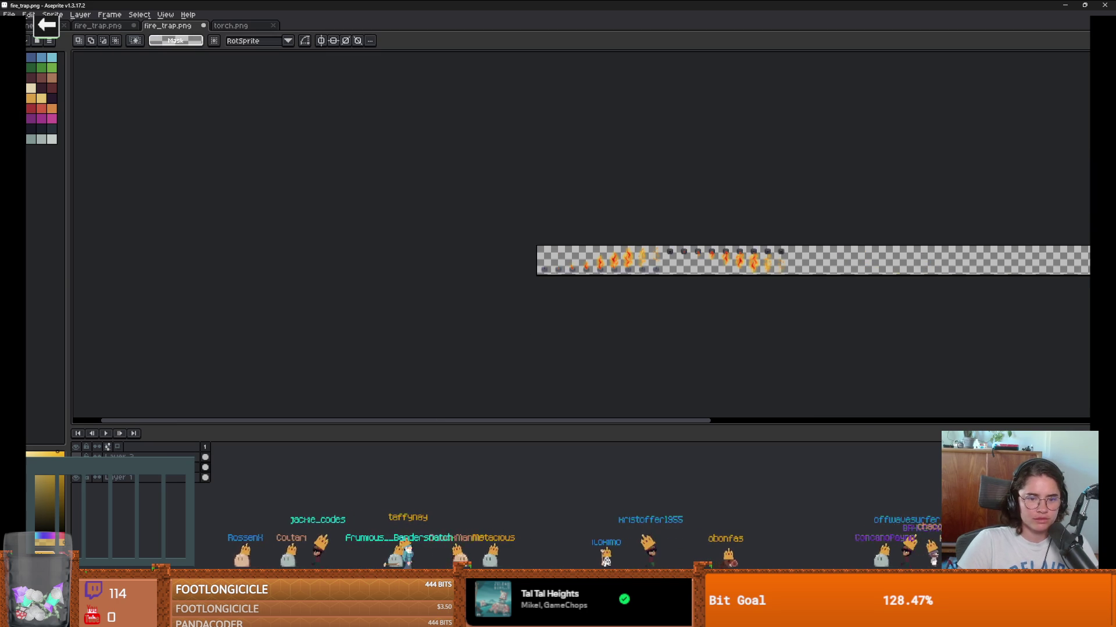
scroll(494, 255, "up", 3)
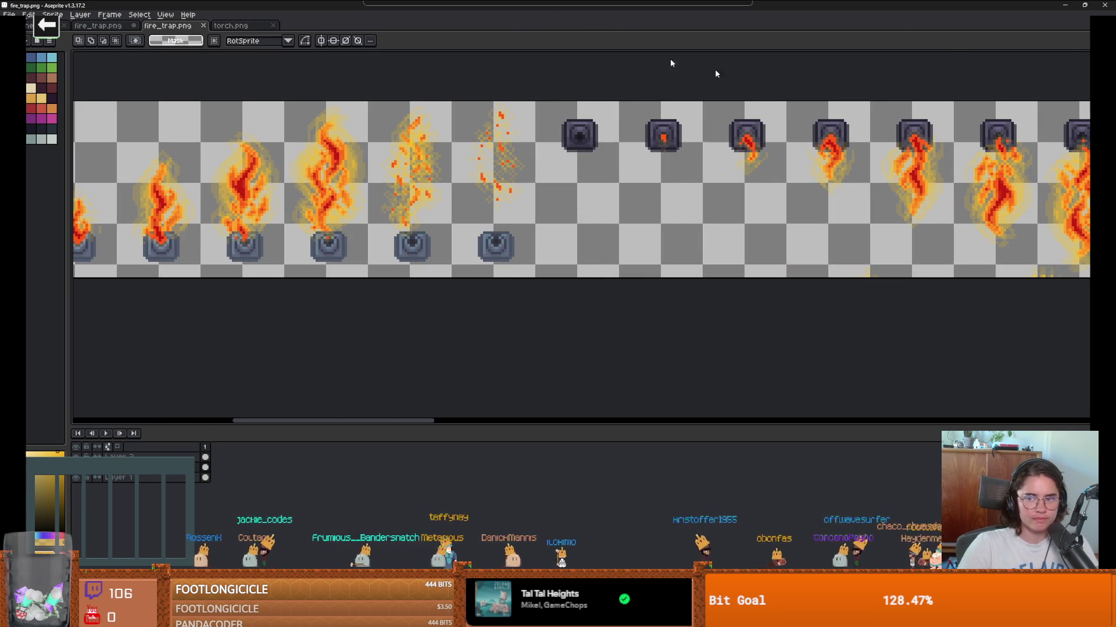
key("alt+Tab")
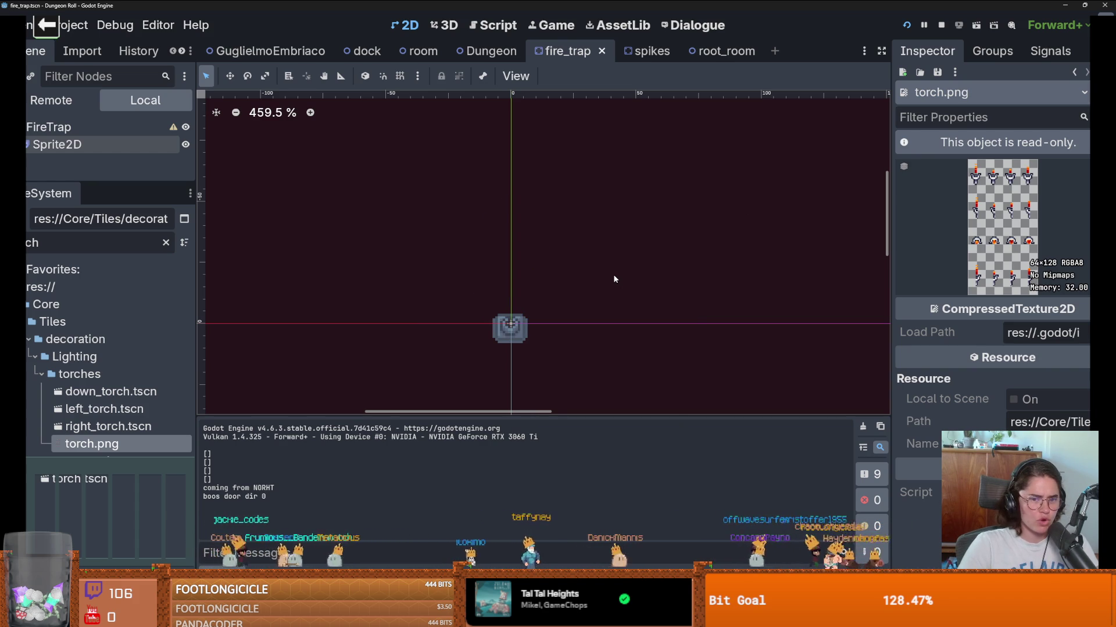
Step: Zoom out to watch the reimported fire-trap sprite in Godot, then return to Aseprite
scroll(615, 279, "down", 1)
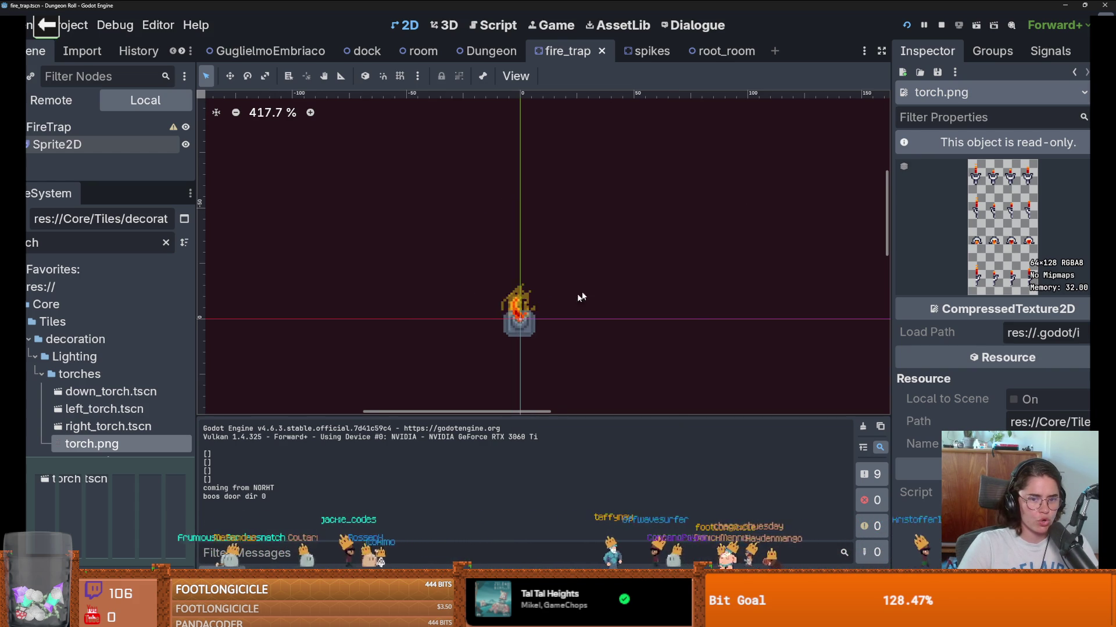
key("alt+Tab")
scroll(397, 276, "up", 6)
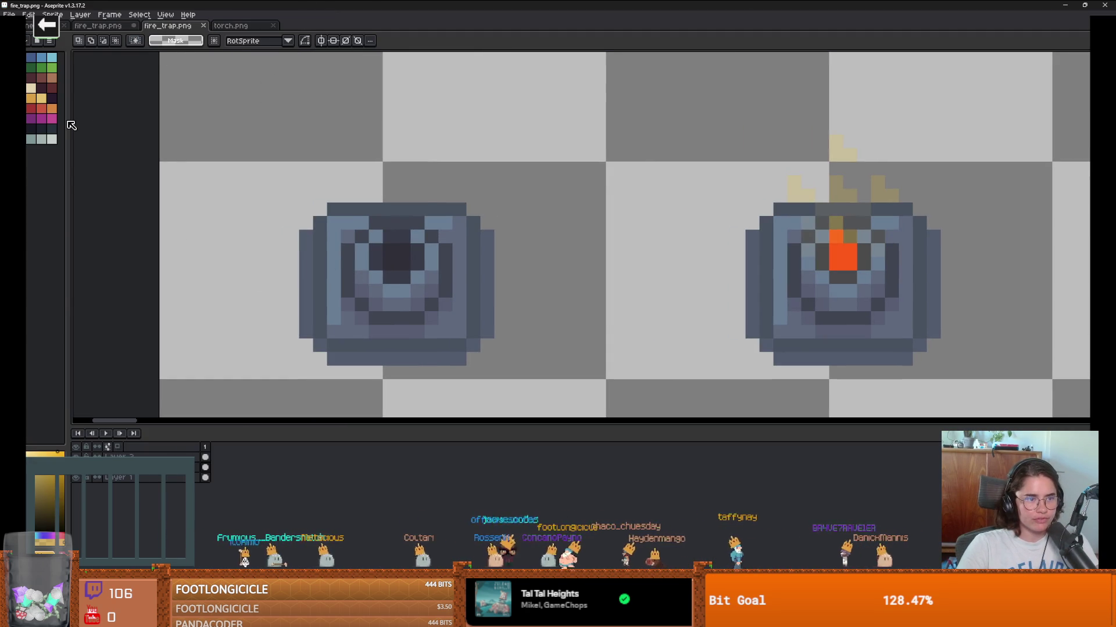
Step: Widen the colour palette panel so it shows four columns
mouse_move(69, 120)
left_mouse_down()
mouse_move(129, 132)
mouse_move(42, 125)
left_mouse_up()
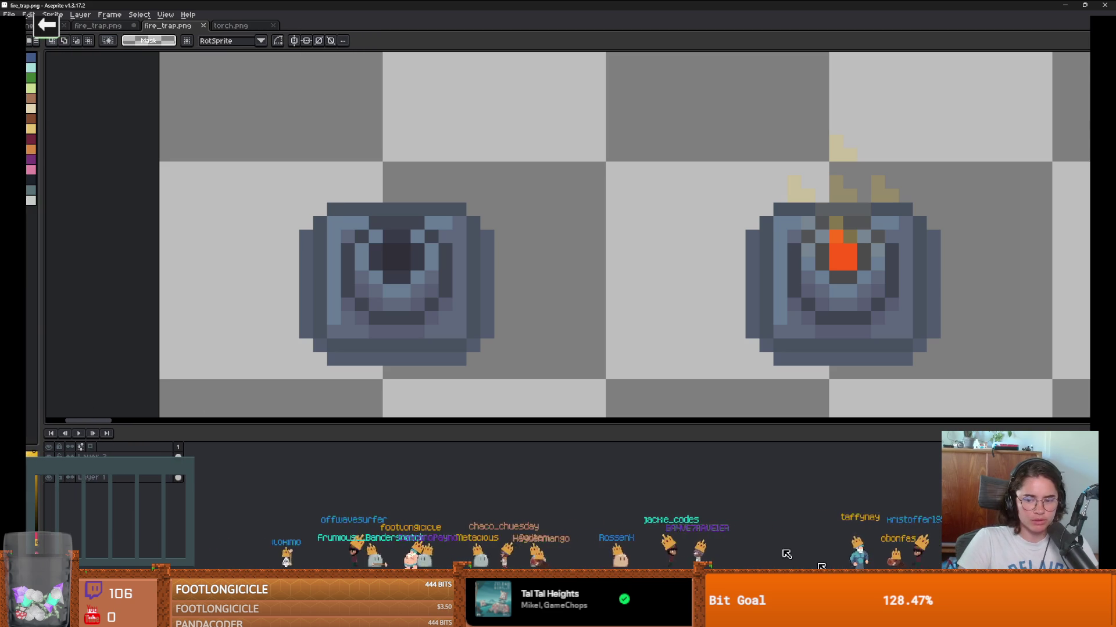
scroll(347, 262, "down", 2)
scroll(347, 263, "up", 2)
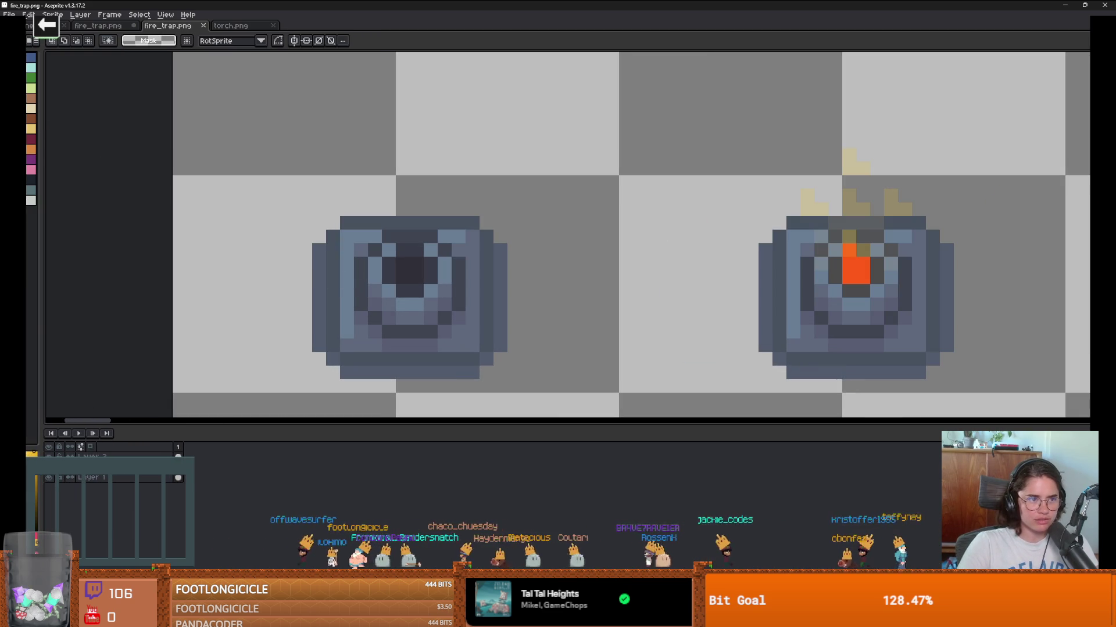
mouse_move(42, 92)
left_mouse_down()
mouse_move(107, 93)
mouse_move(82, 93)
left_mouse_up()
scroll(331, 264, "down", 2)
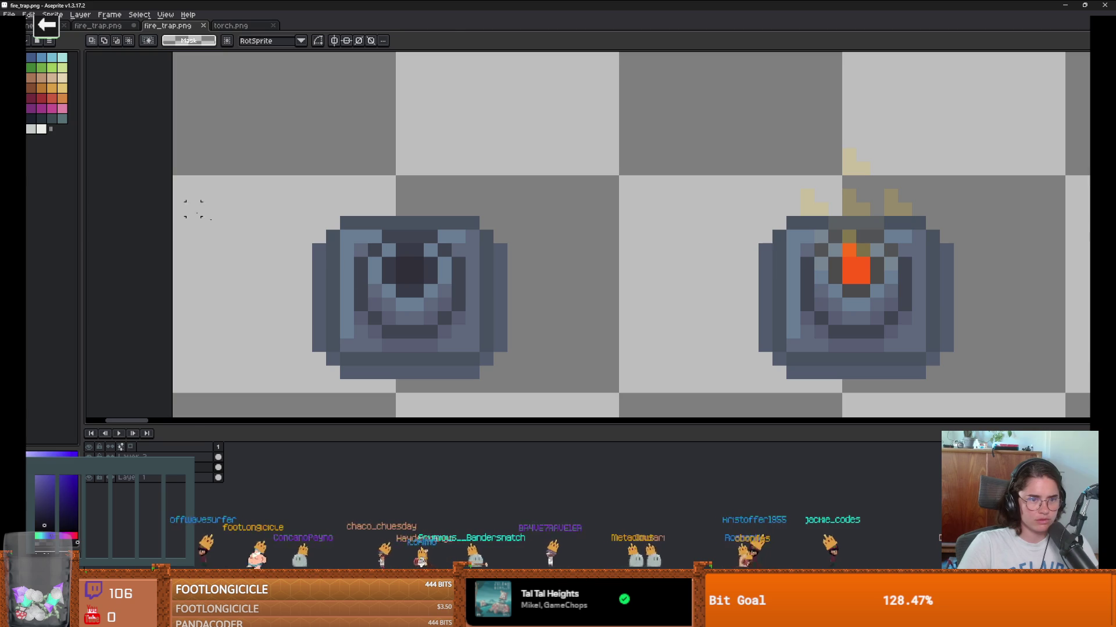
Step: Magic-wand select the transparent area around the traps
key("w")
scroll(343, 314, "up", 2)
key("v")
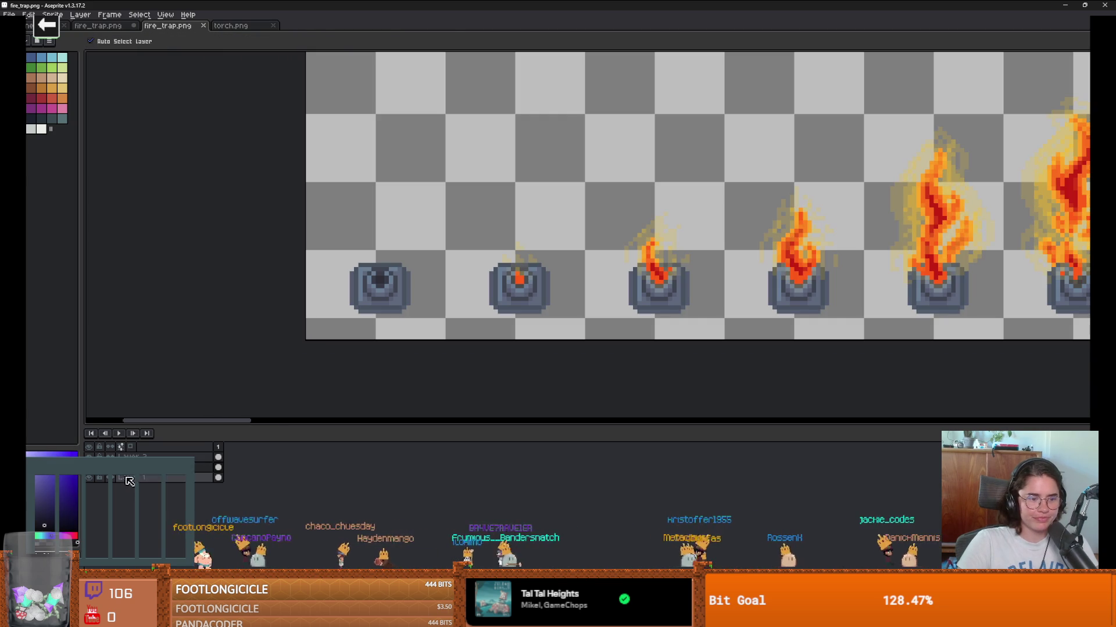
key("w")
left_click(337, 286)
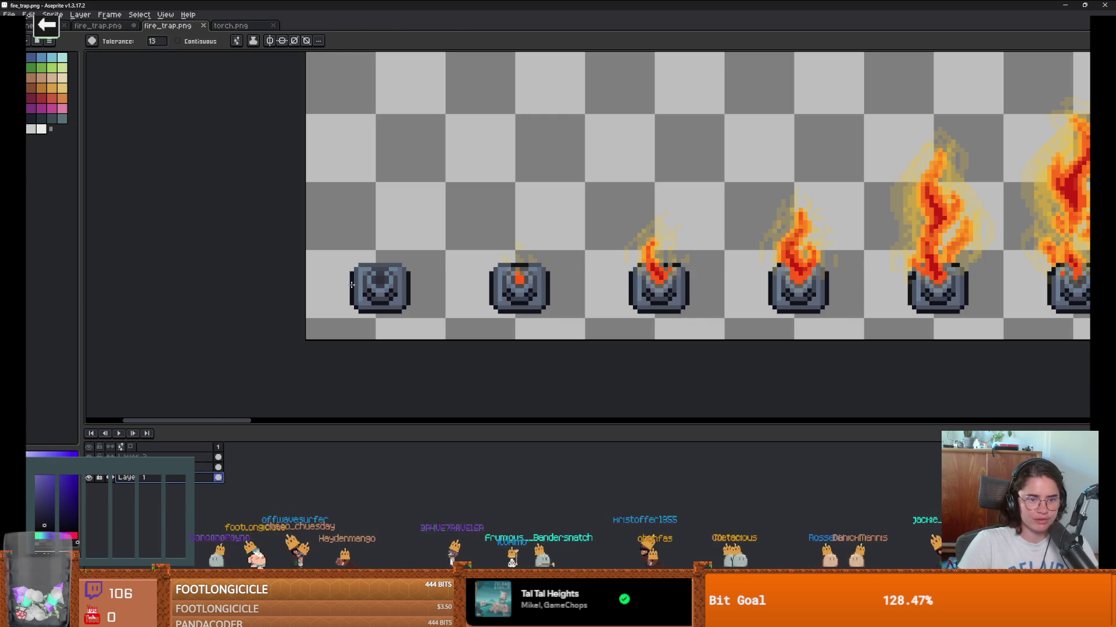
scroll(360, 300, "down", 2)
scroll(386, 309, "up", 2)
scroll(386, 309, "down", 2)
scroll(443, 304, "up", 7)
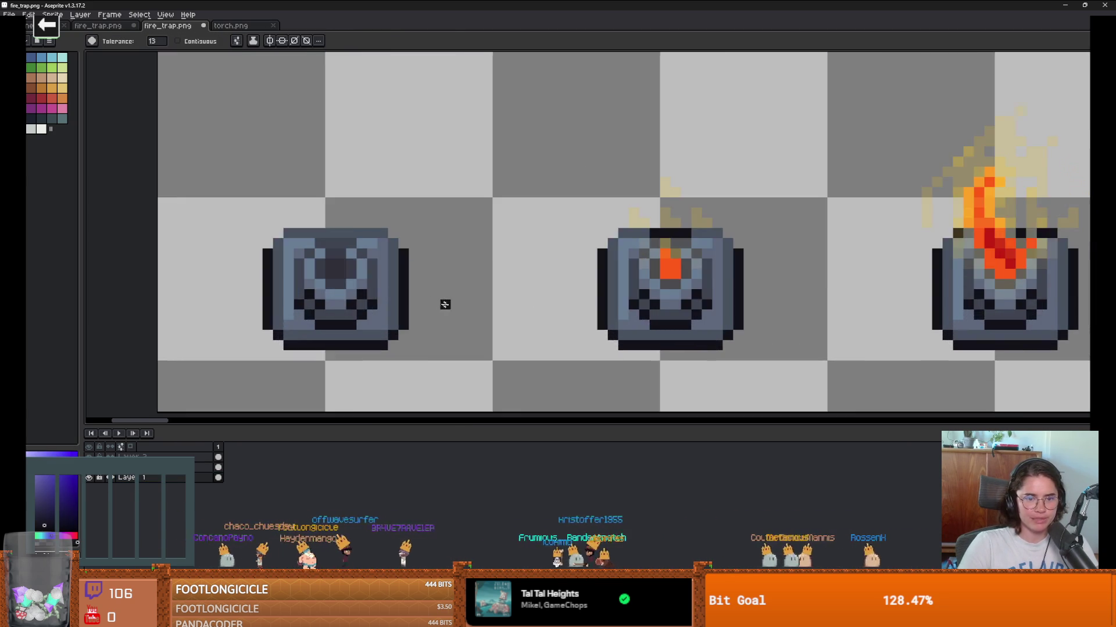
scroll(419, 290, "up", 1)
Step: Pick black from the trap and pencil the first trap's centre and top row, undoing a misstroke
key("i")
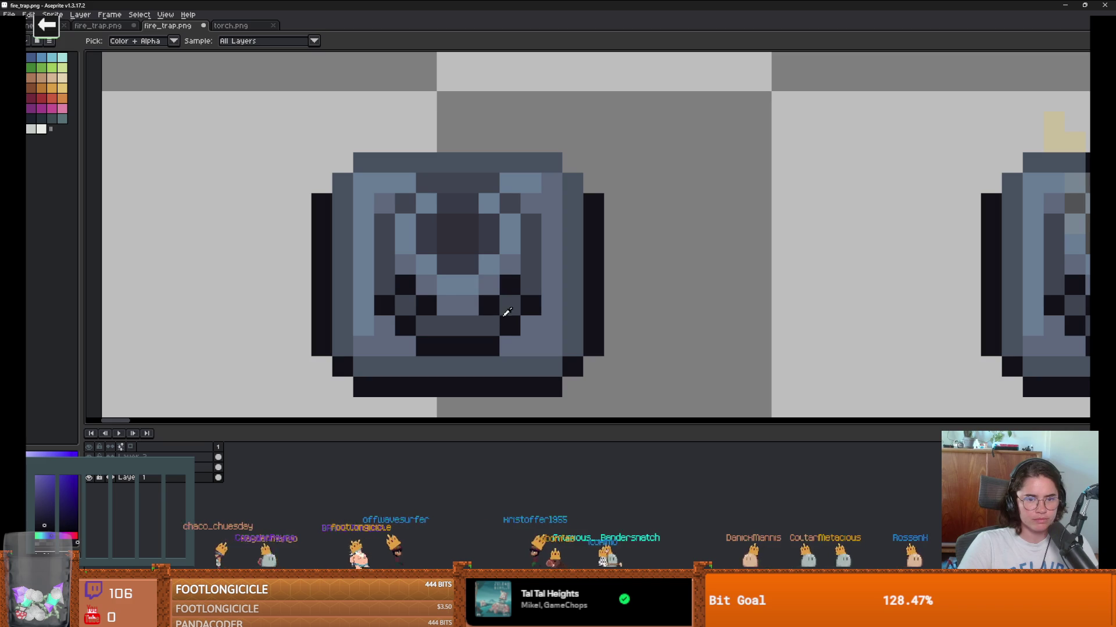
left_click(505, 304)
key("b")
left_click_drag(468, 224, 469, 240)
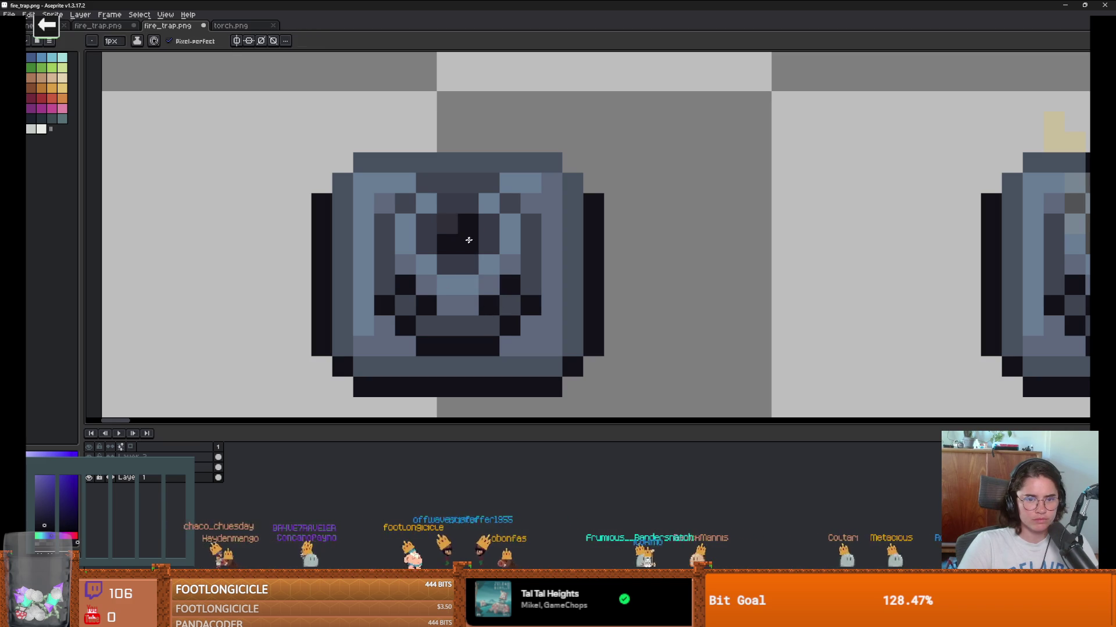
left_click(467, 244)
scroll(468, 244, "down", 3)
scroll(465, 233, "up", 3)
key("ctrl+z")
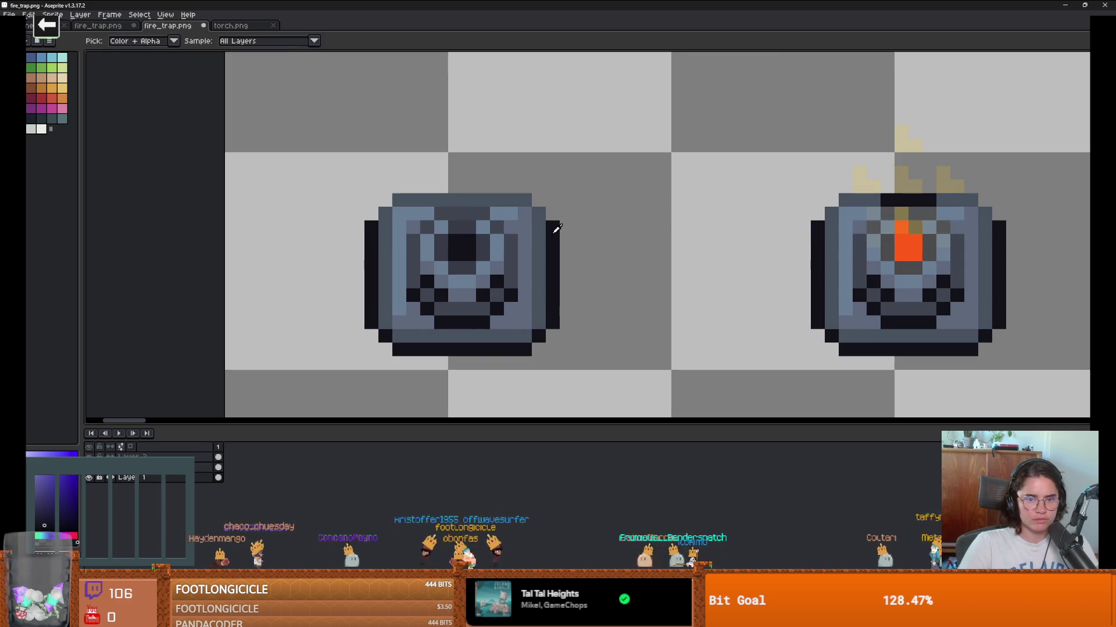
left_click(519, 201)
left_click_drag(519, 201, 405, 197)
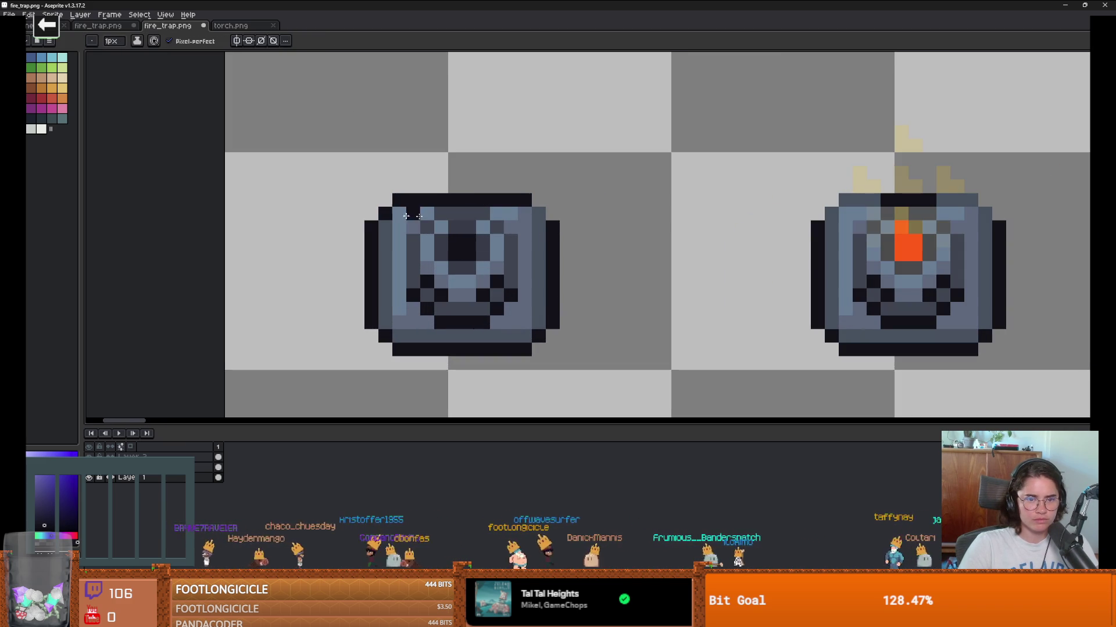
scroll(539, 214, "down", 3)
scroll(620, 291, "up", 3)
Step: Zoom in and out over the fire-trap sheet to review the edited frames
scroll(643, 309, "down", 3)
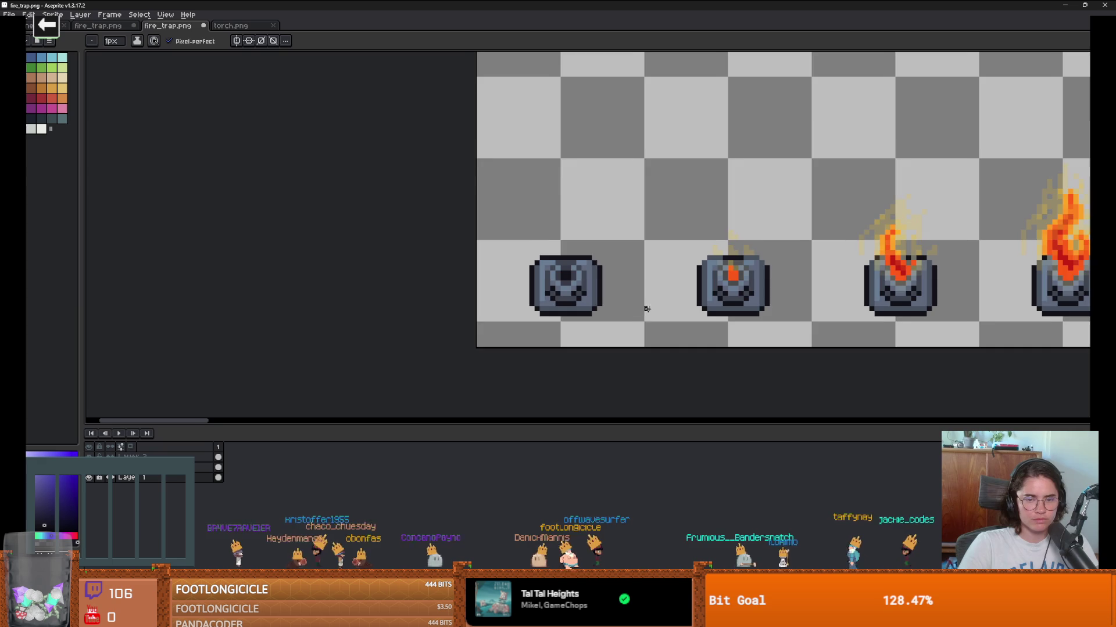
scroll(469, 290, "up", 2)
scroll(469, 289, "down", 2)
scroll(447, 328, "down", 2)
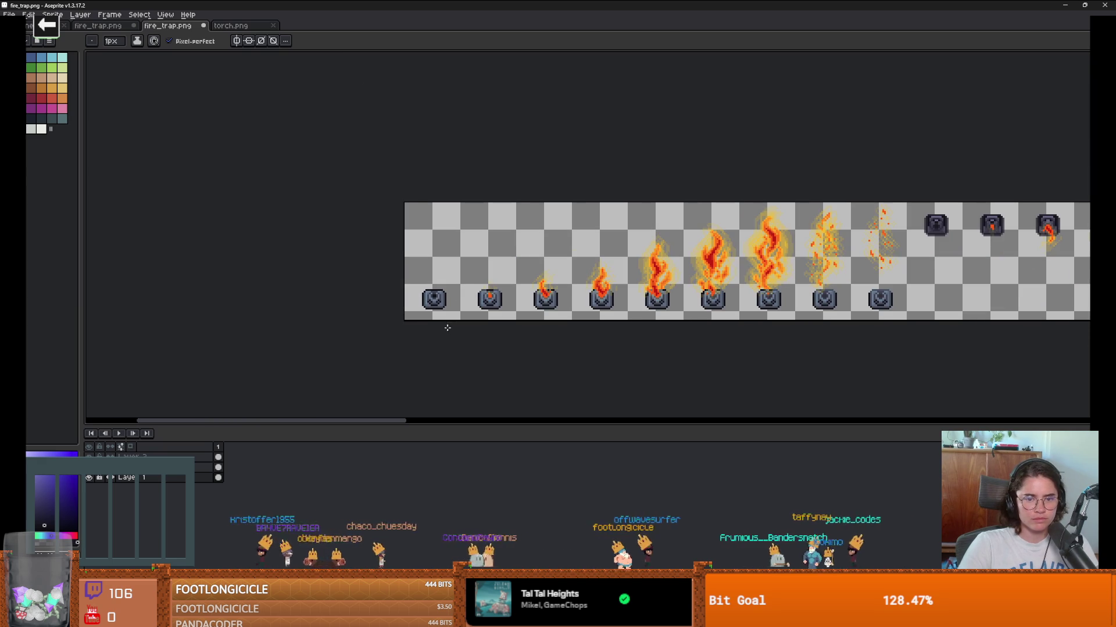
scroll(465, 314, "down", 1)
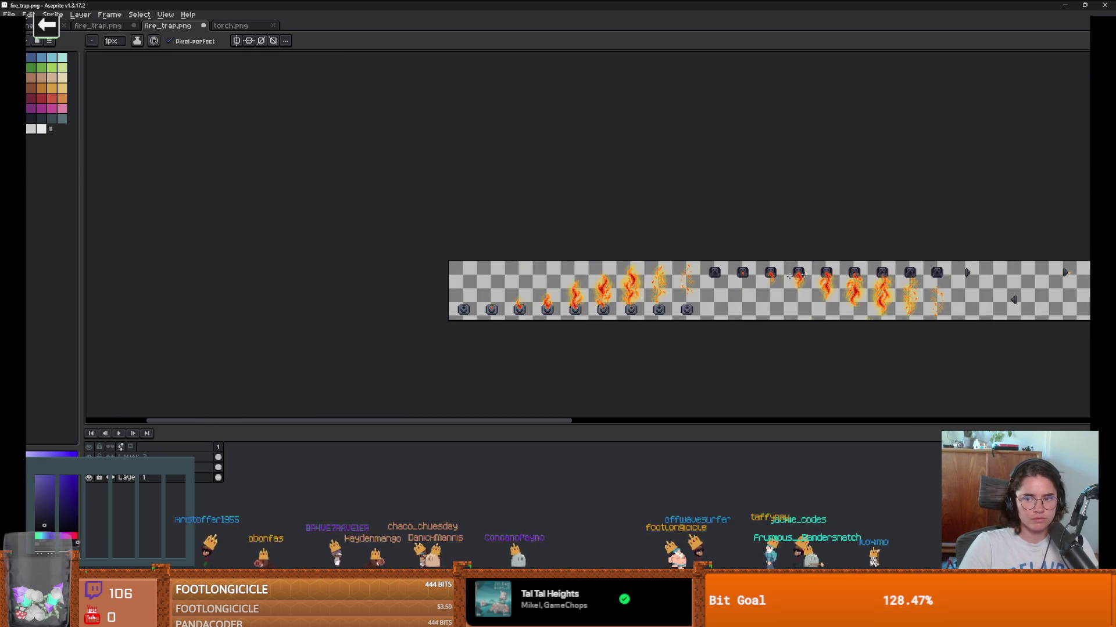
scroll(522, 291, "up", 1)
scroll(622, 264, "up", 2)
scroll(622, 265, "down", 1)
scroll(623, 264, "up", 3)
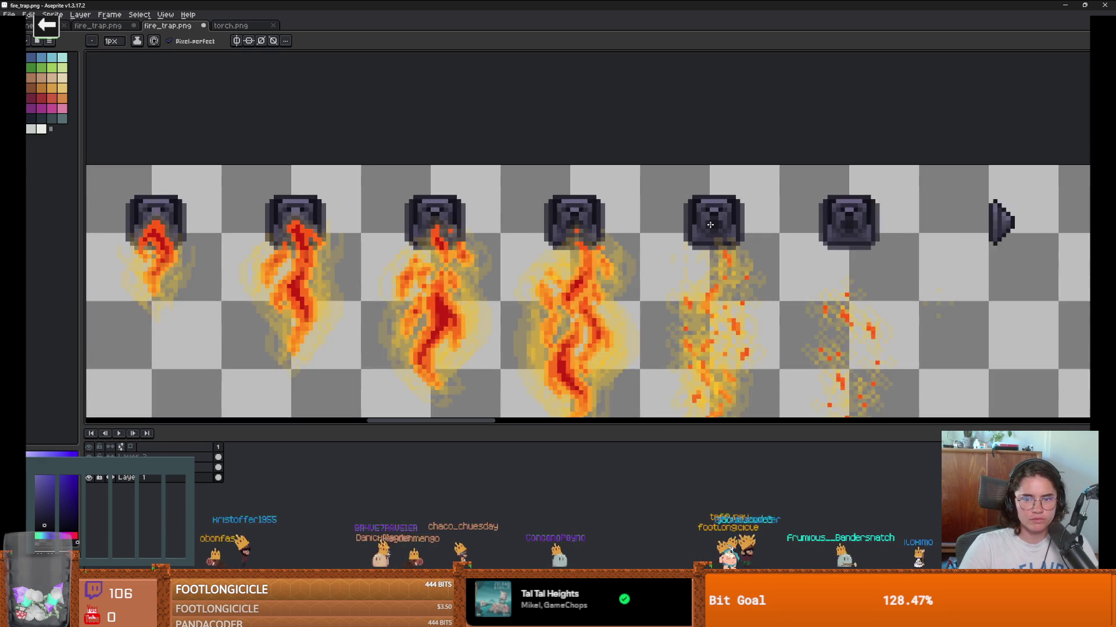
key("g")
scroll(686, 216, "down", 2)
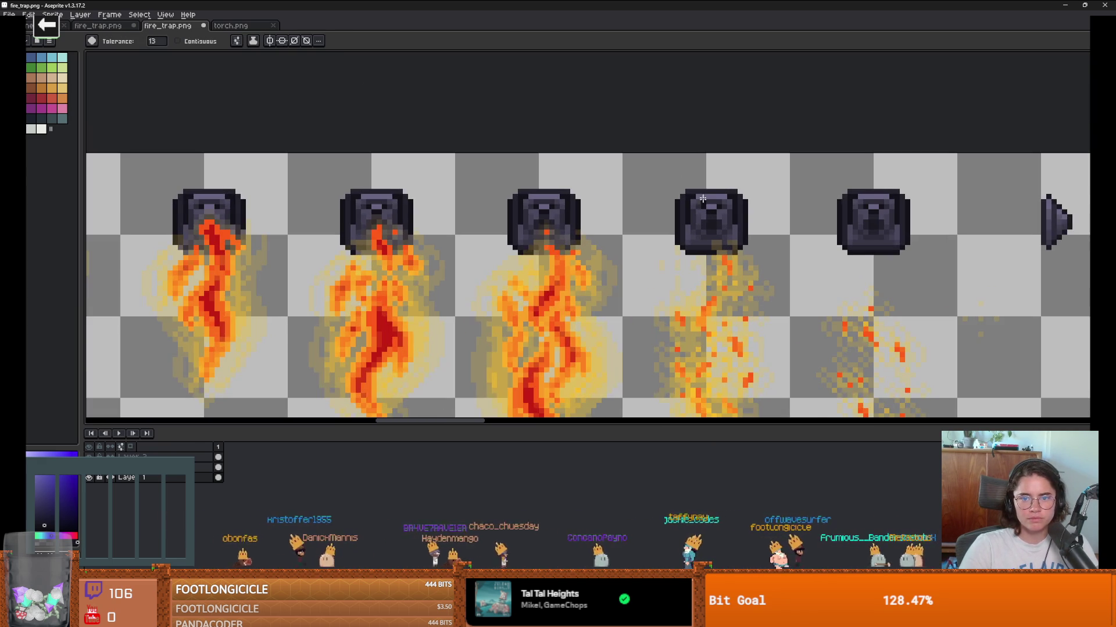
scroll(686, 217, "up", 2)
key("b")
Step: Finish reviewing the sheet's frames and bring the Godot editor to the front
scroll(310, 256, "down", 3)
scroll(310, 256, "down", 1)
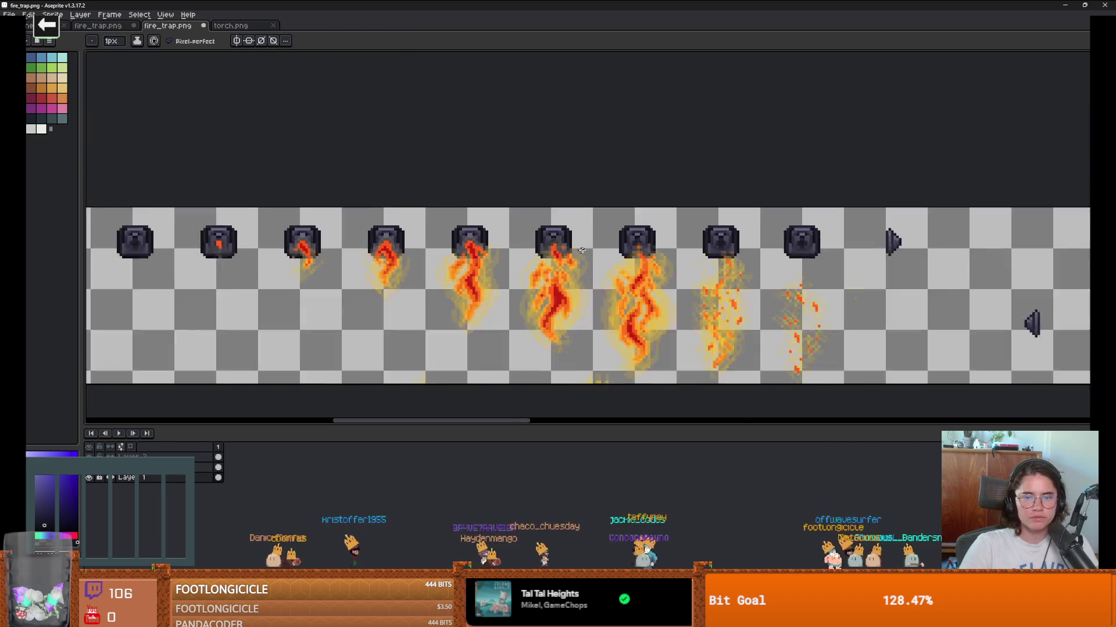
scroll(348, 291, "down", 1)
scroll(382, 318, "up", 3)
scroll(382, 318, "down", 2)
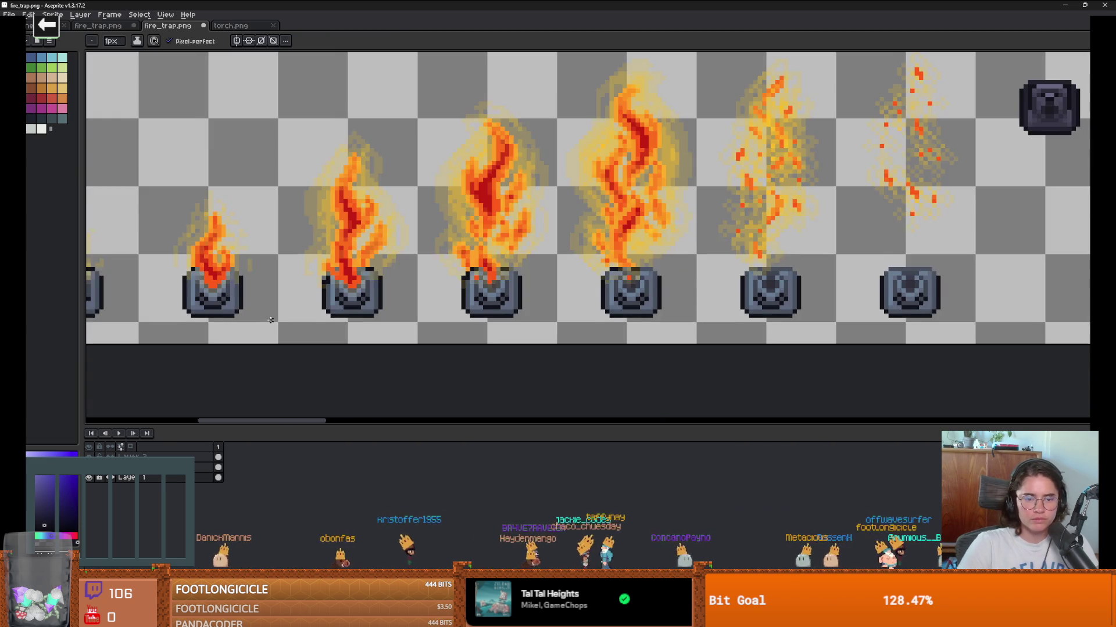
scroll(430, 308, "up", 2)
scroll(477, 301, "down", 1)
scroll(326, 287, "up", 2)
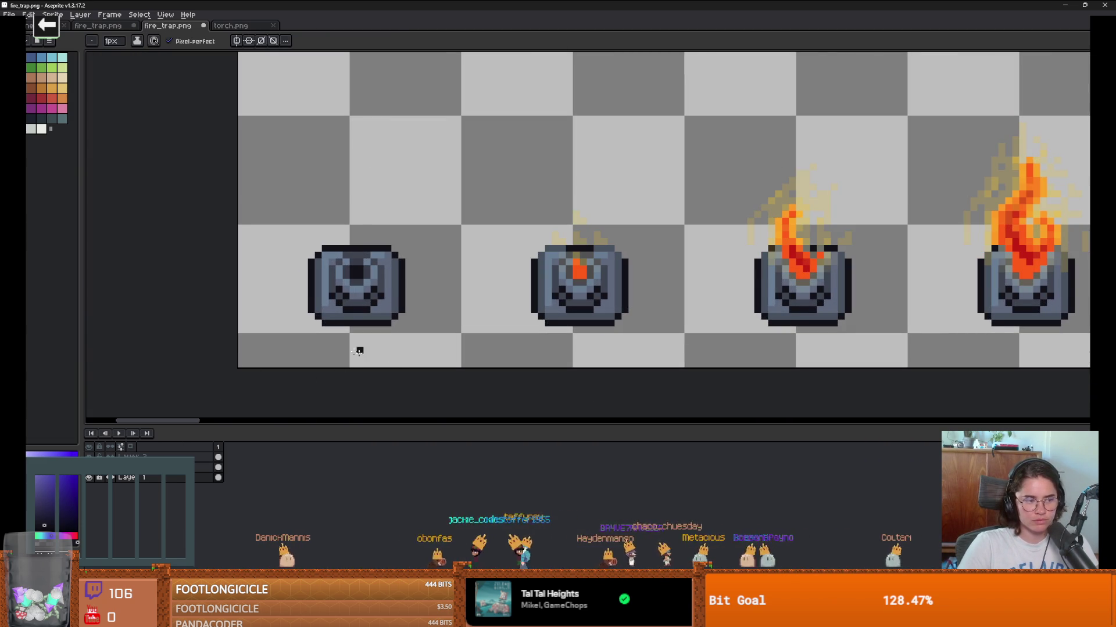
scroll(360, 351, "up", 1)
scroll(360, 351, "down", 3)
scroll(407, 291, "right", 2)
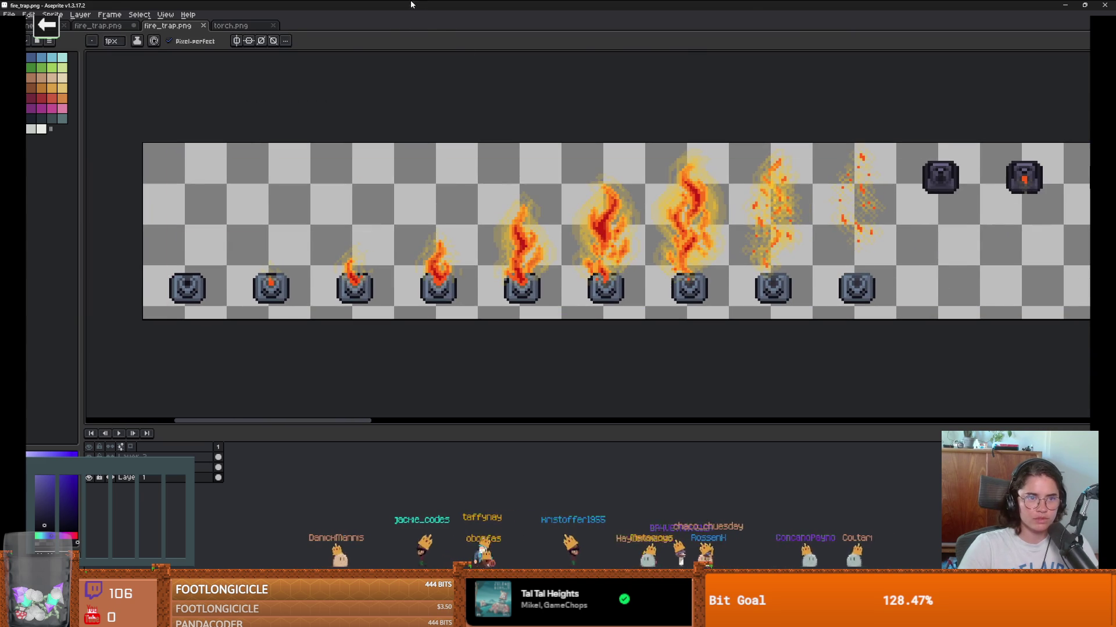
key("alt+Tab")
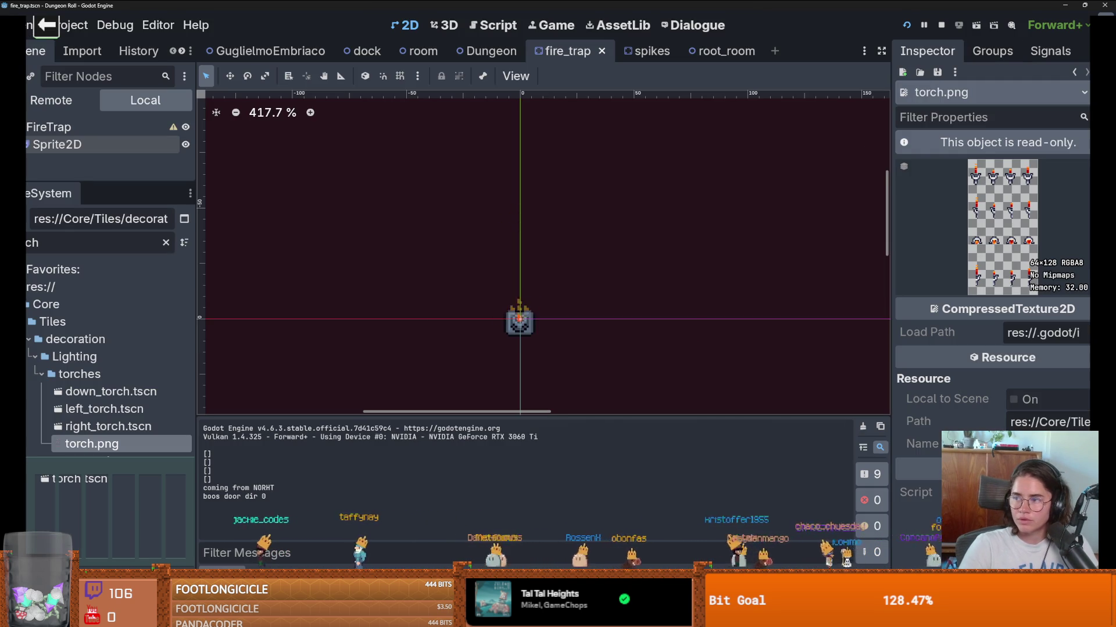
Step: Run the game in Godot, walk the player beside the fire trap, then return to Aseprite
left_click(906, 25)
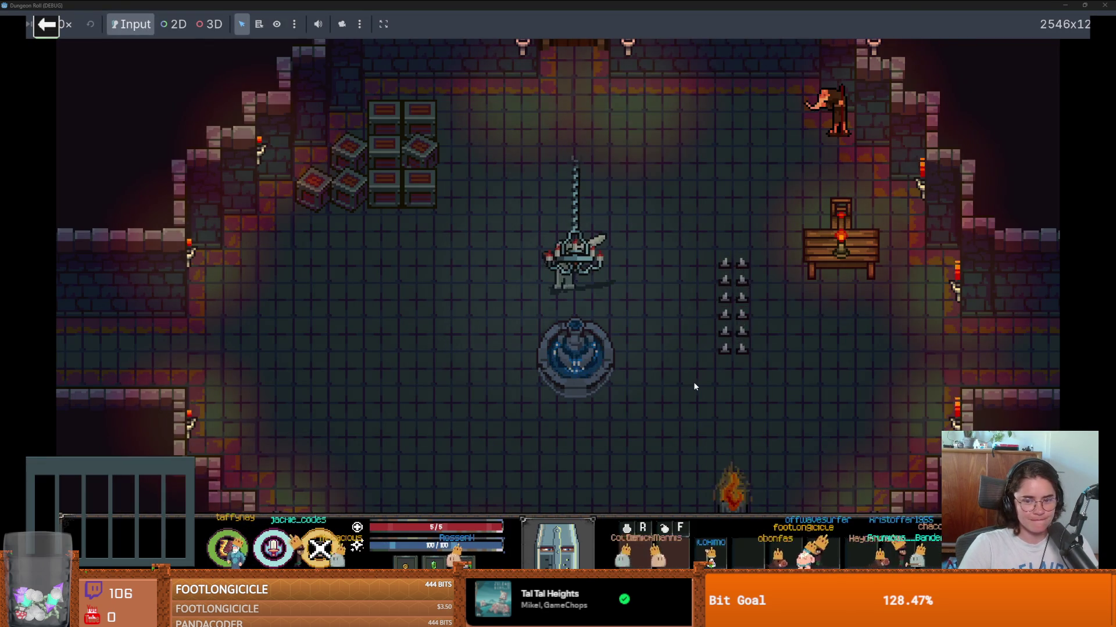
key("a")
key("s")
key("d")
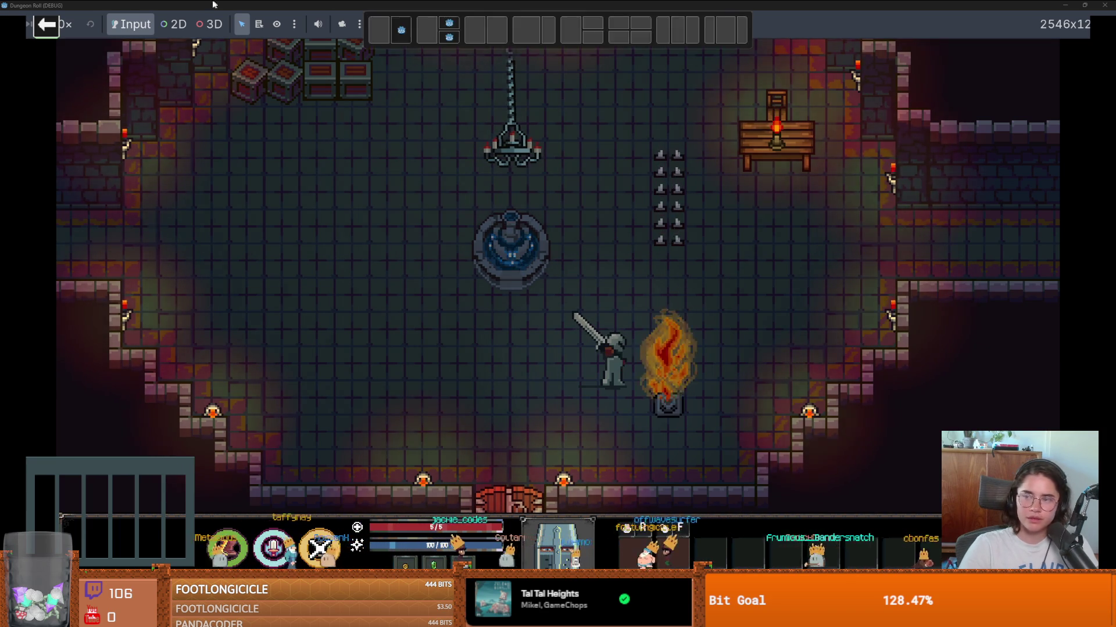
key("alt+Tab")
scroll(468, 291, "down", 1)
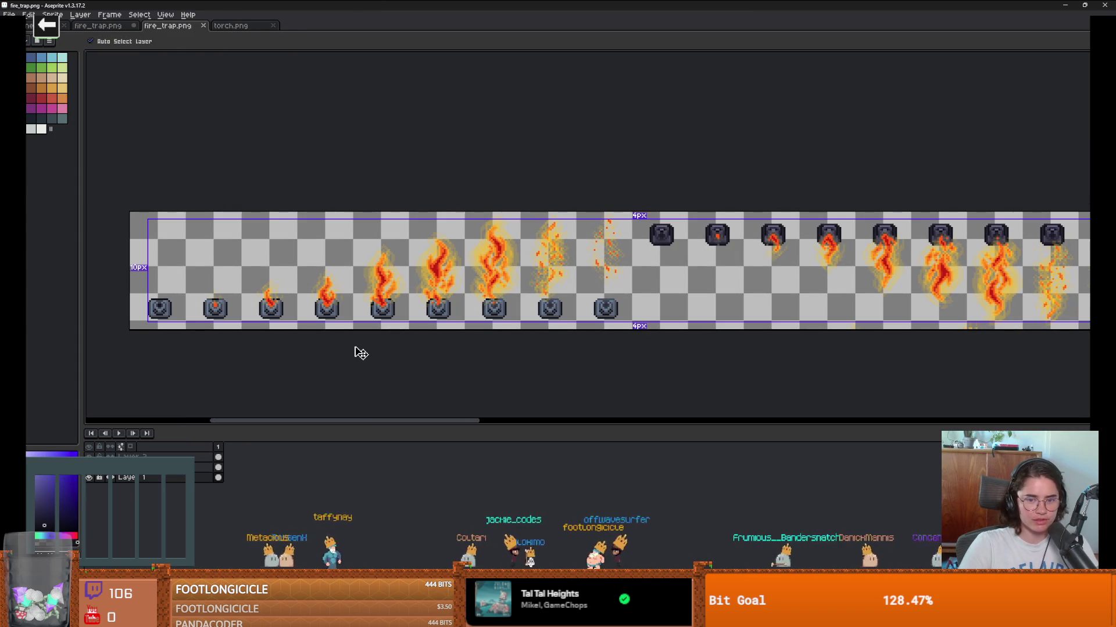
scroll(284, 314, "up", 2)
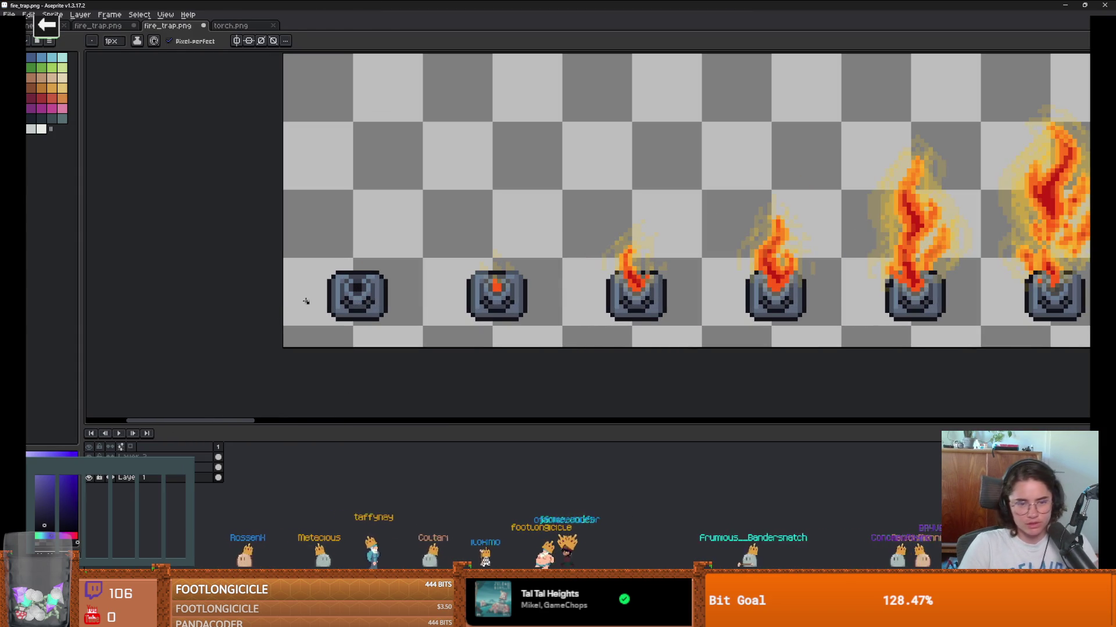
key("m")
left_click_drag(285, 246, 285, 246)
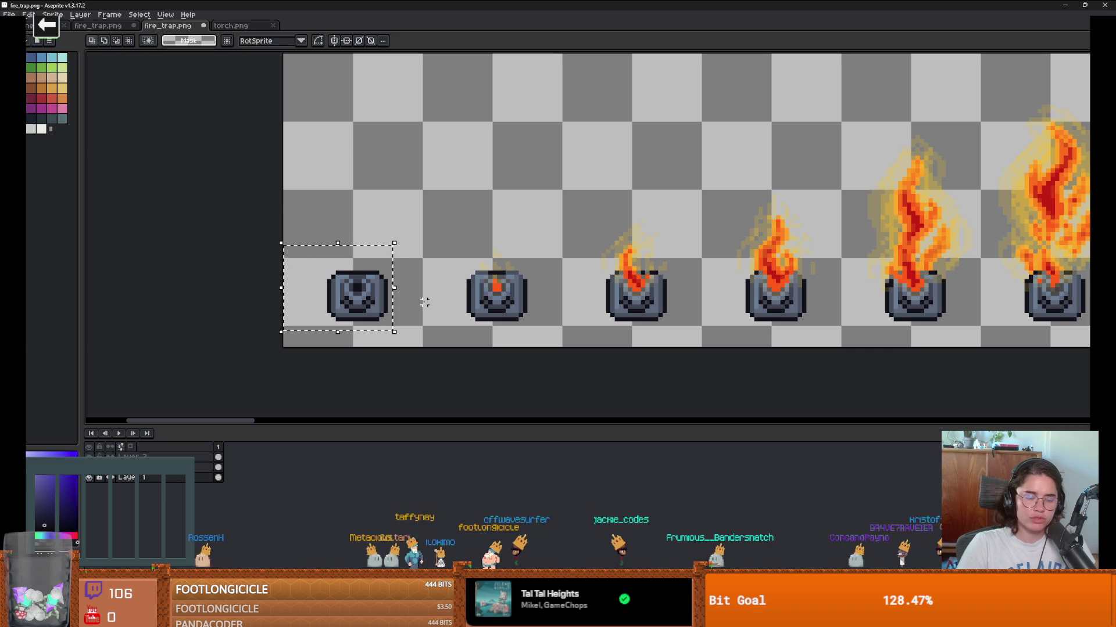
key("shift+n")
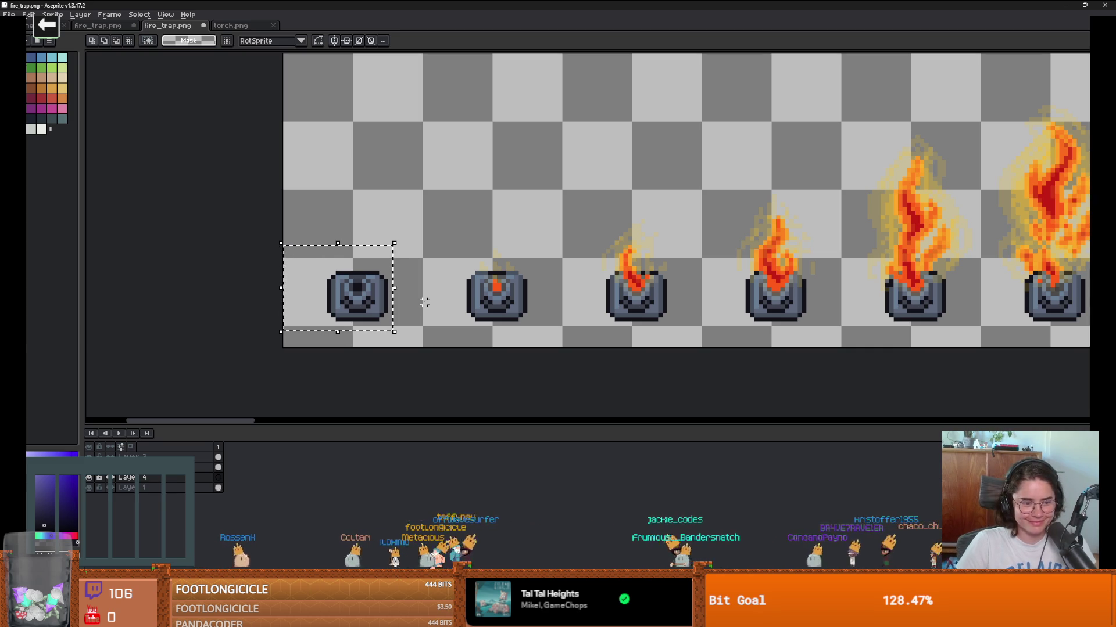
key("ctrl+v")
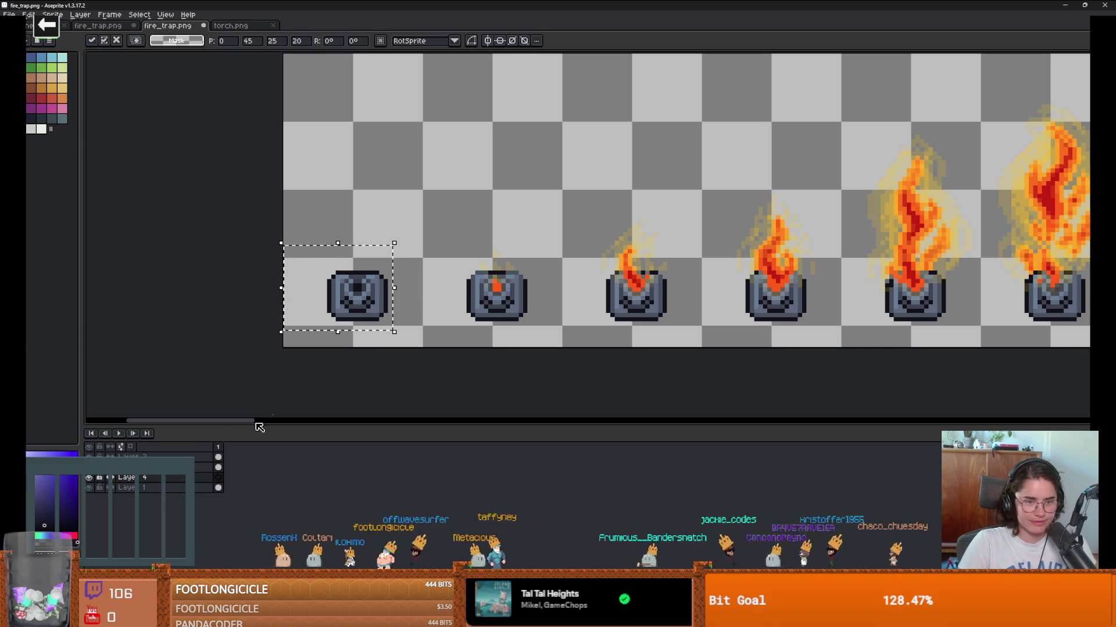
key("Return")
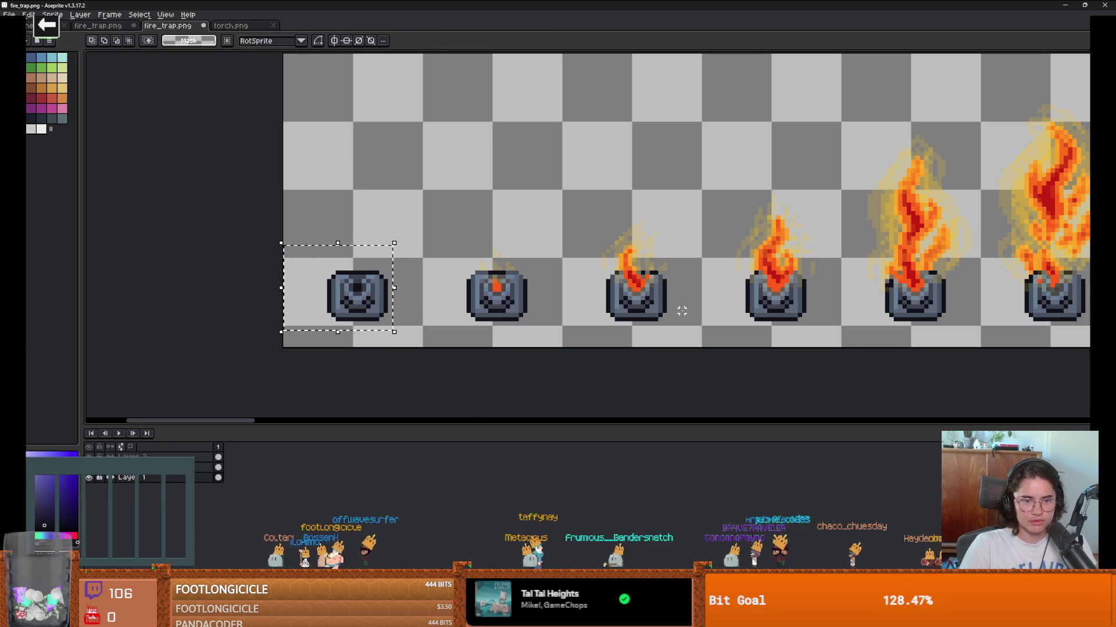
key("ctrl+z")
key("ctrl+z")
left_click_drag(684, 311, 480, 319)
scroll(479, 319, "down", 3)
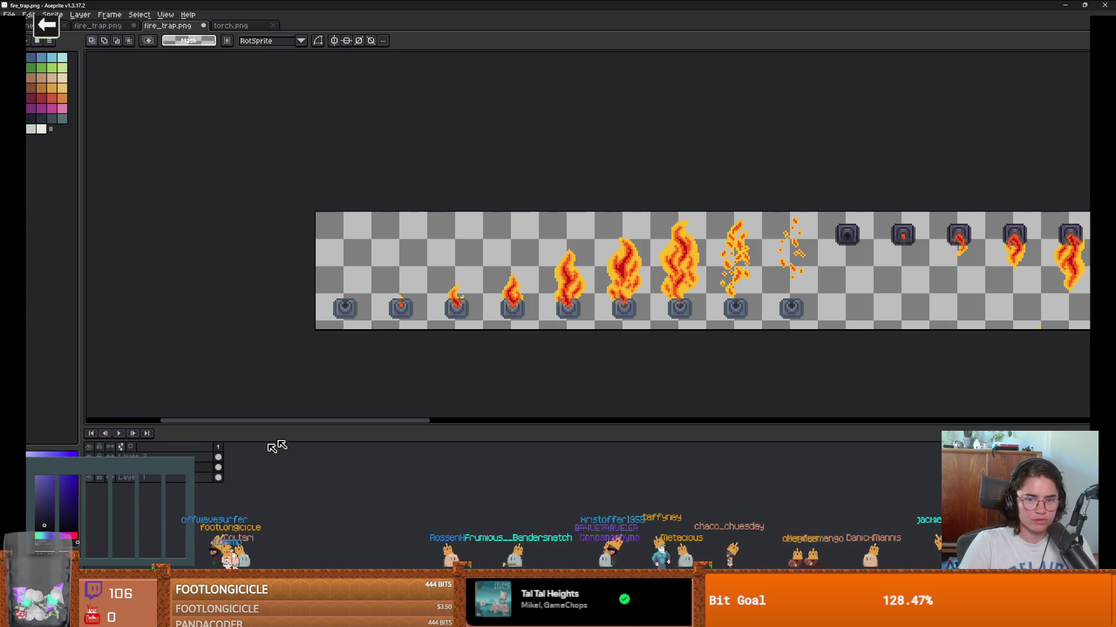
left_click(89, 478)
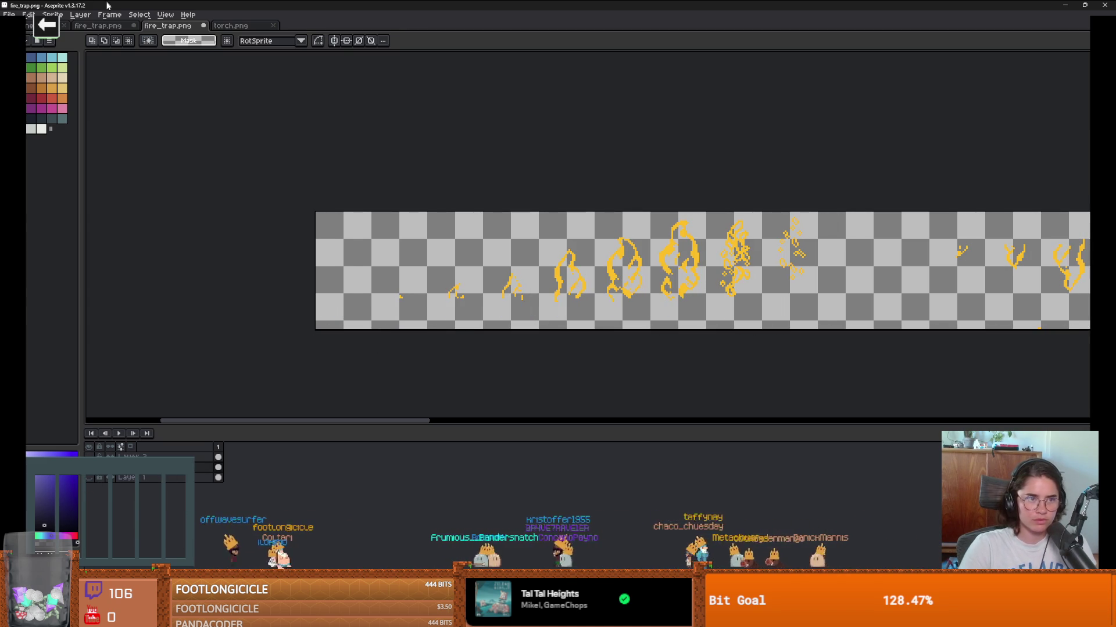
left_click(53, 15)
mouse_move(9, 15)
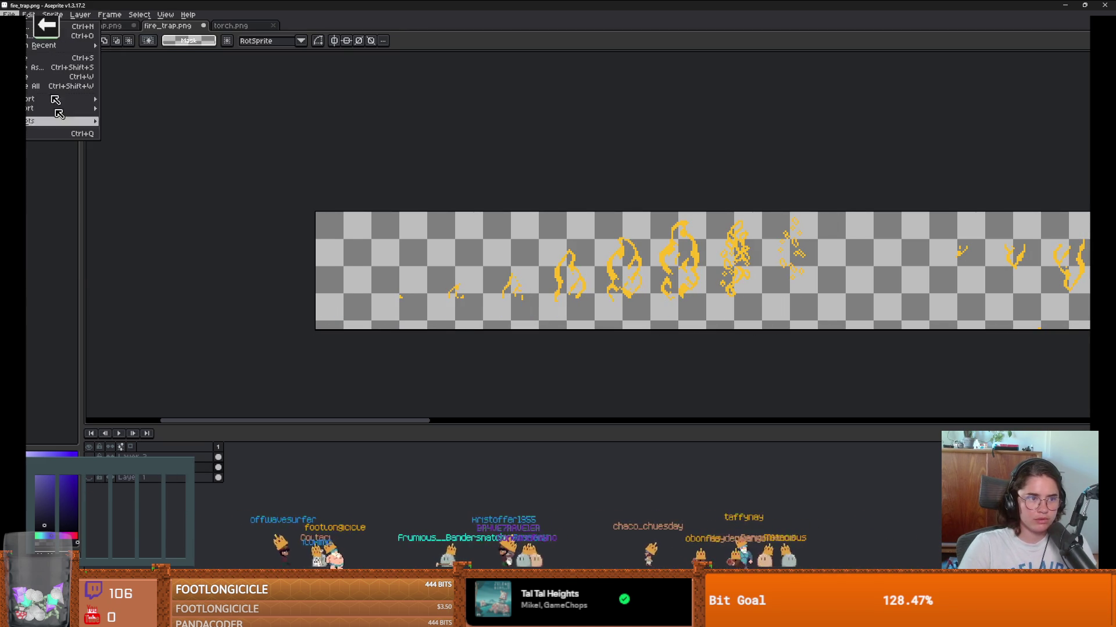
mouse_move(103, 232)
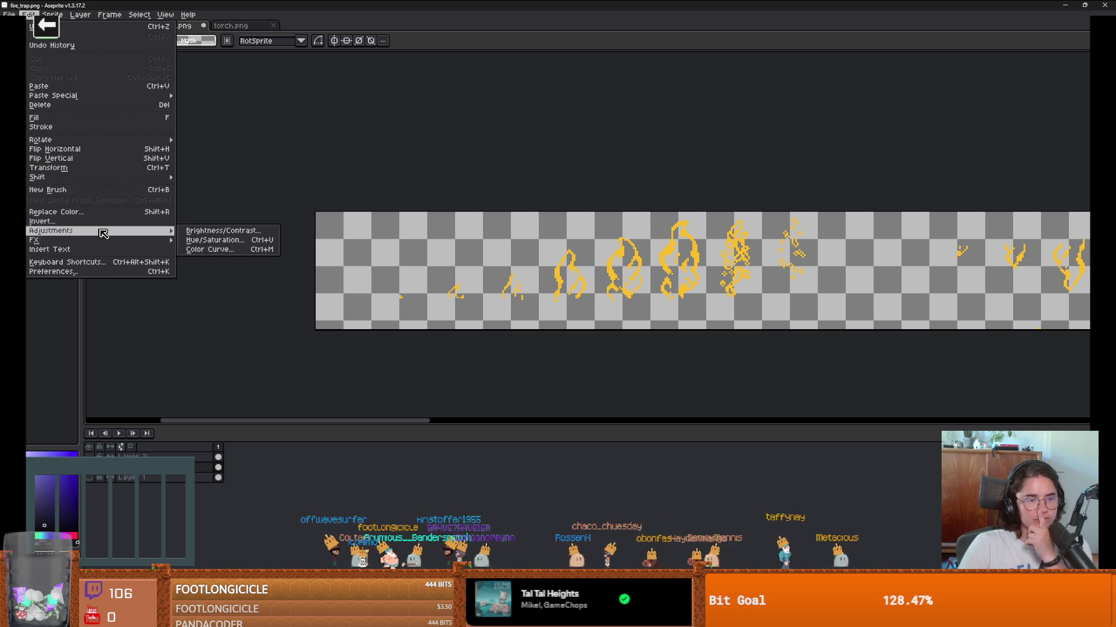
left_click(232, 259)
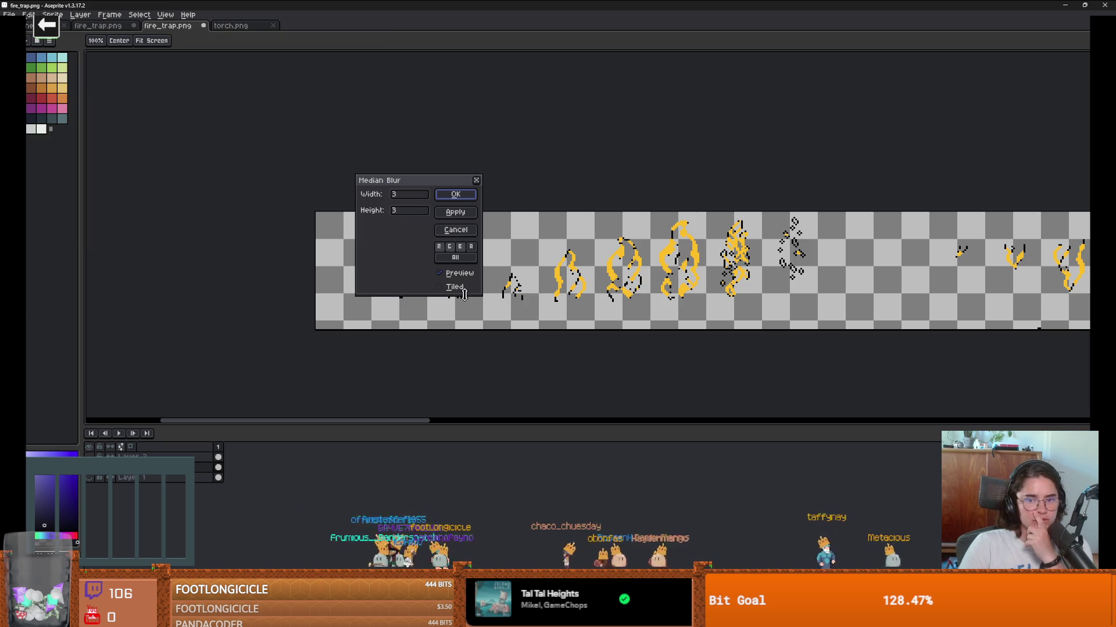
left_click(409, 199)
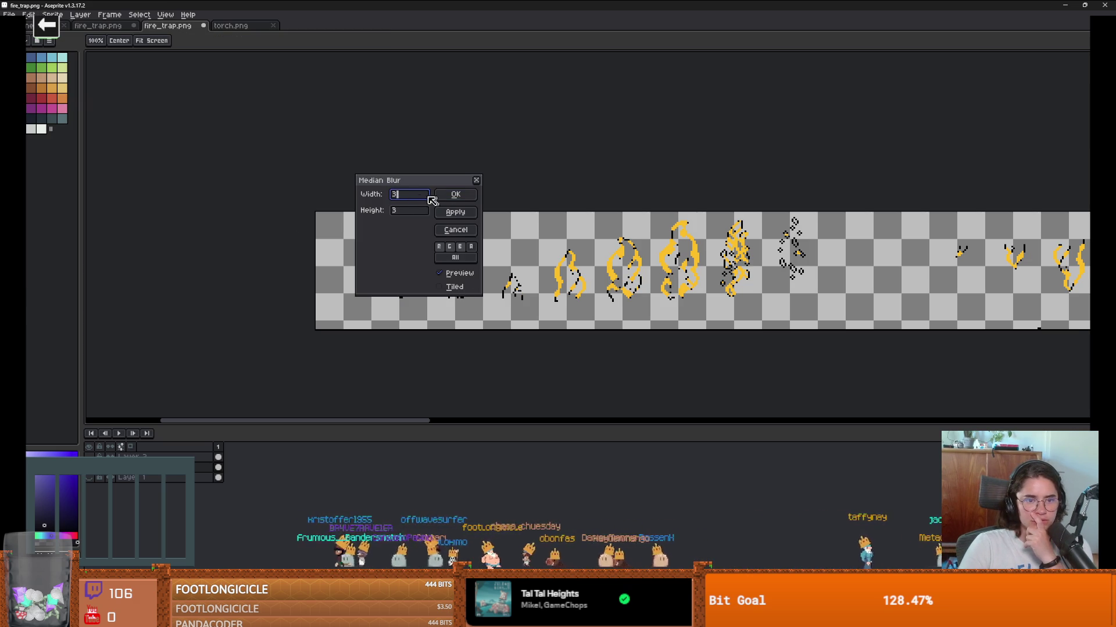
left_click(476, 180)
left_click(29, 15)
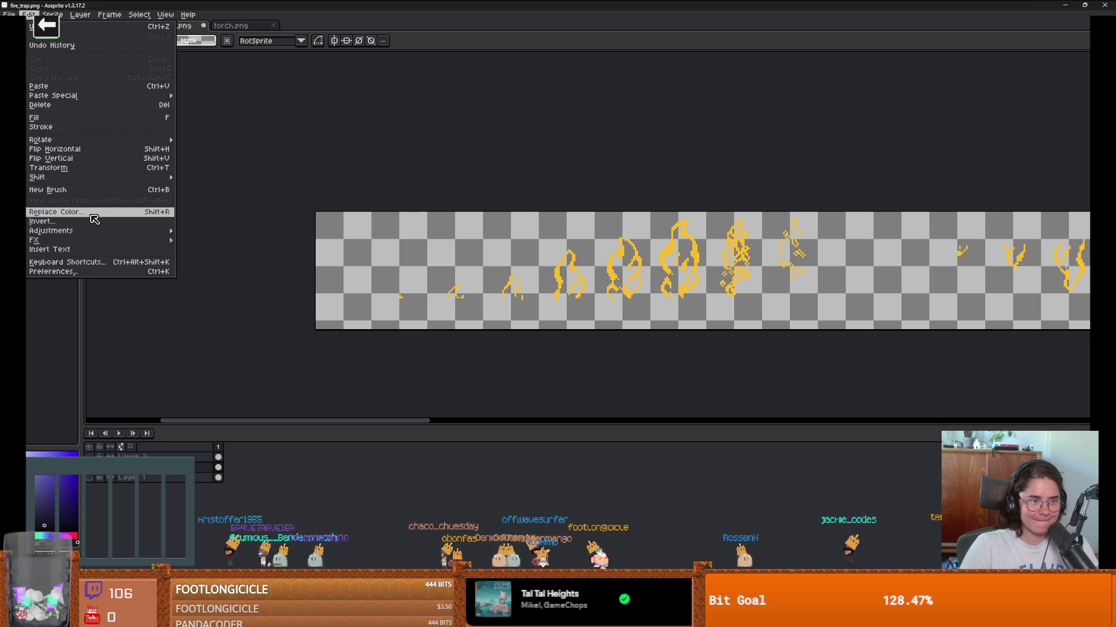
mouse_move(89, 232)
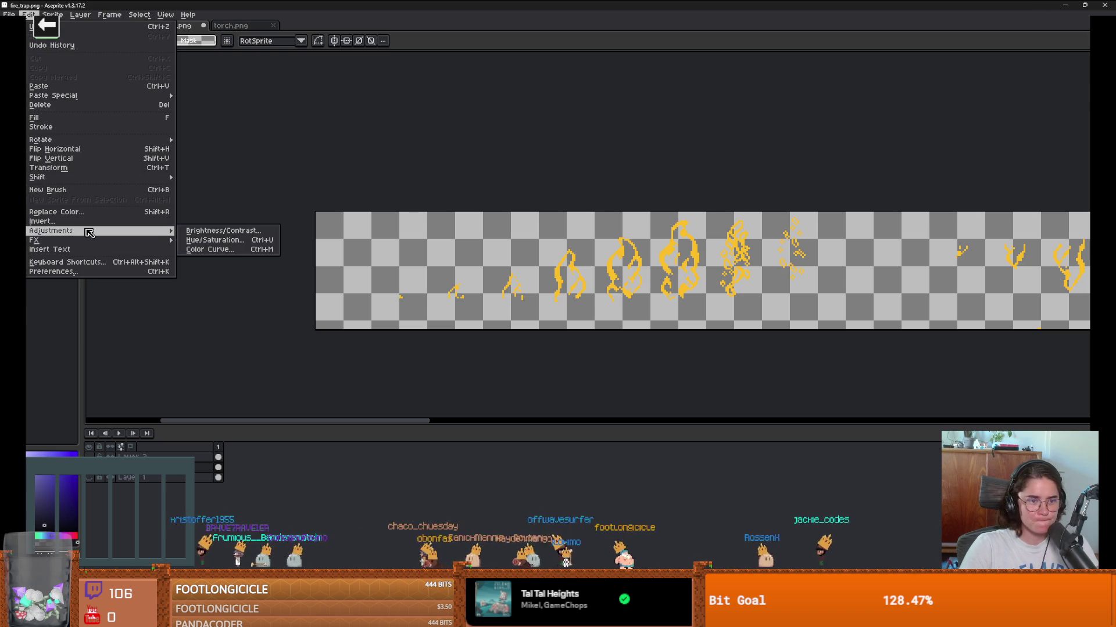
left_click(203, 249)
left_click(858, 232)
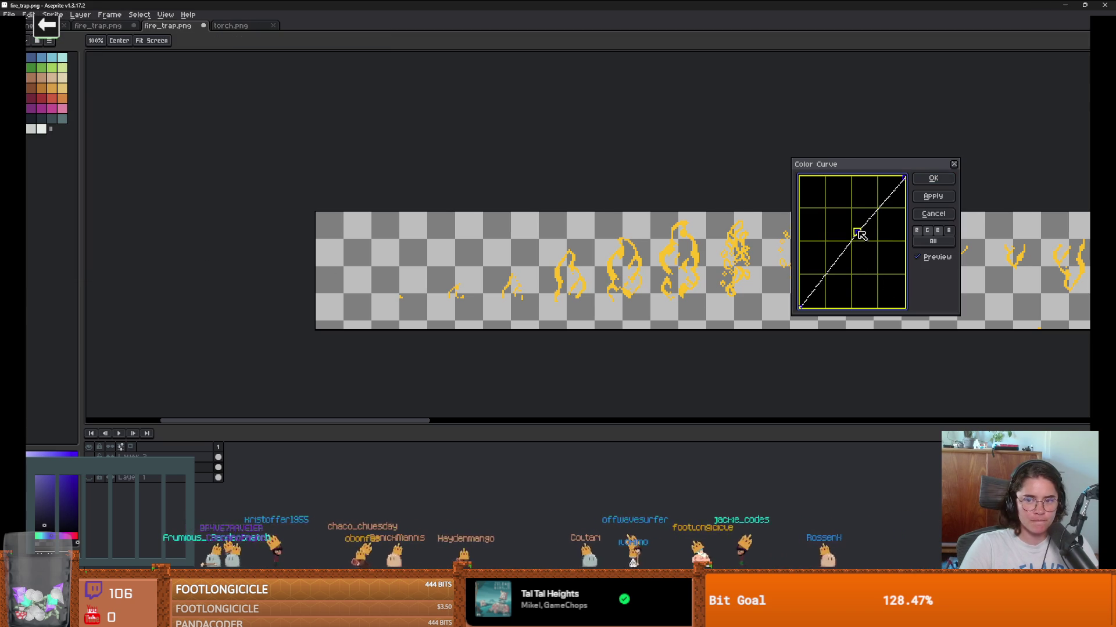
mouse_move(860, 234)
left_mouse_down()
mouse_move(884, 266)
mouse_move(794, 278)
mouse_move(818, 221)
mouse_move(853, 194)
mouse_move(816, 194)
mouse_move(791, 240)
mouse_move(854, 281)
left_mouse_up()
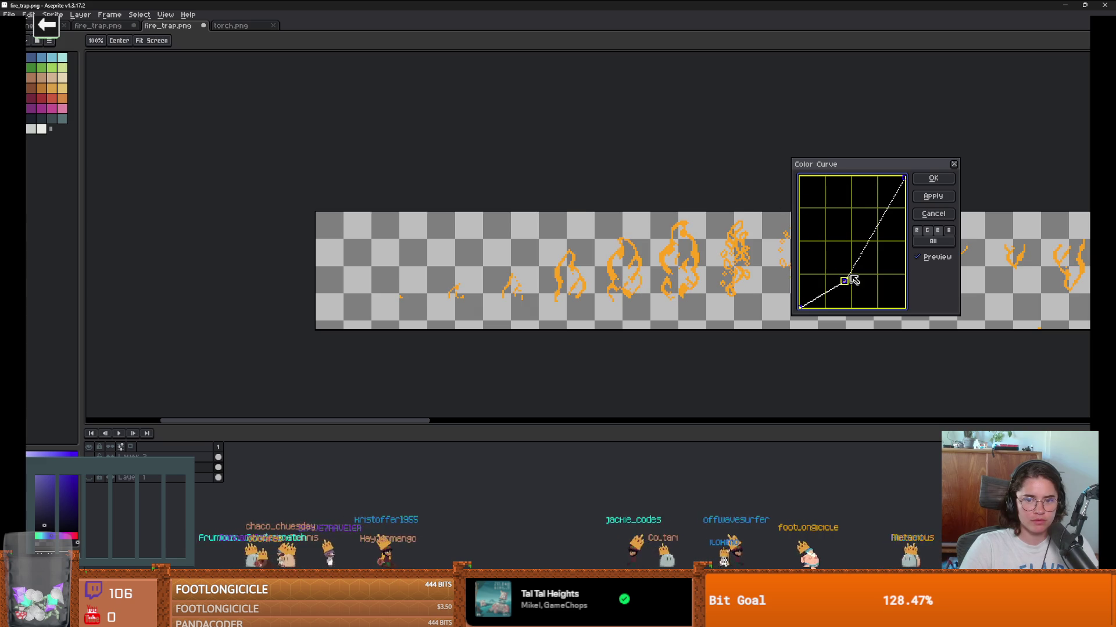
left_click(956, 165)
scroll(590, 297, "down", 5)
Step: Switch to the pencil and make Layer 1's traps and flames visible again
scroll(590, 298, "up", 5)
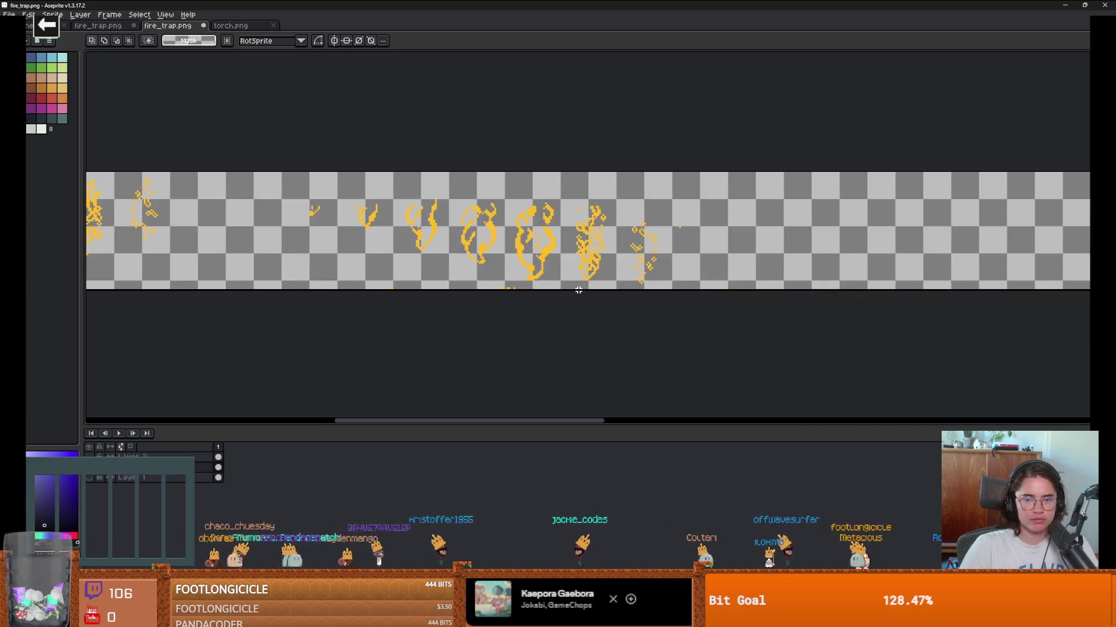
scroll(590, 297, "down", 4)
scroll(590, 297, "up", 4)
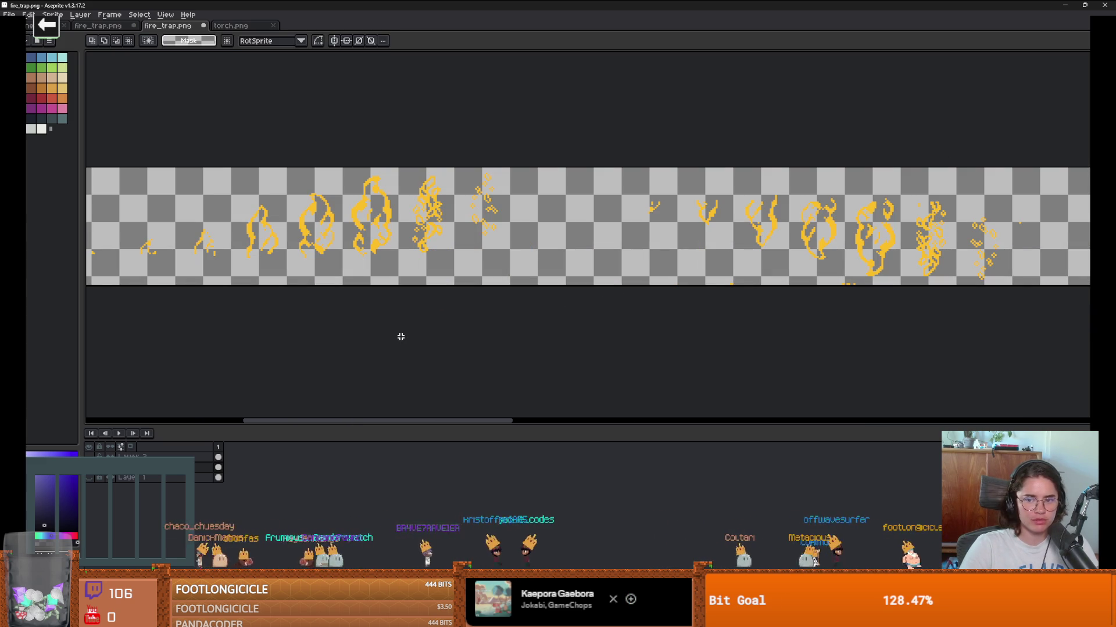
key("b")
scroll(848, 283, "up", 2)
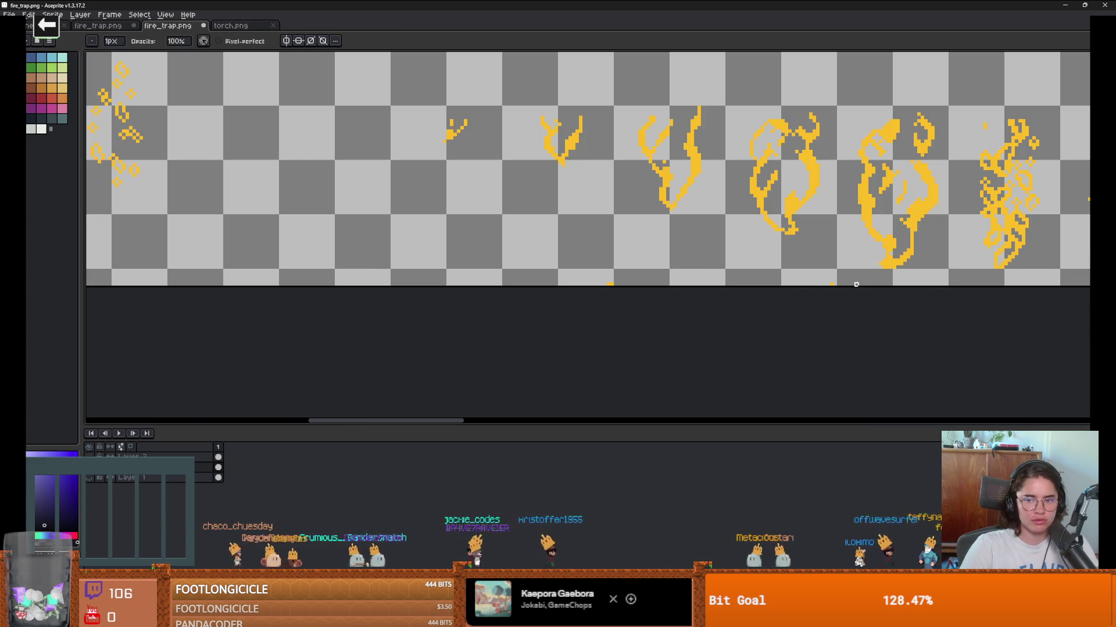
left_click(91, 477, "alt")
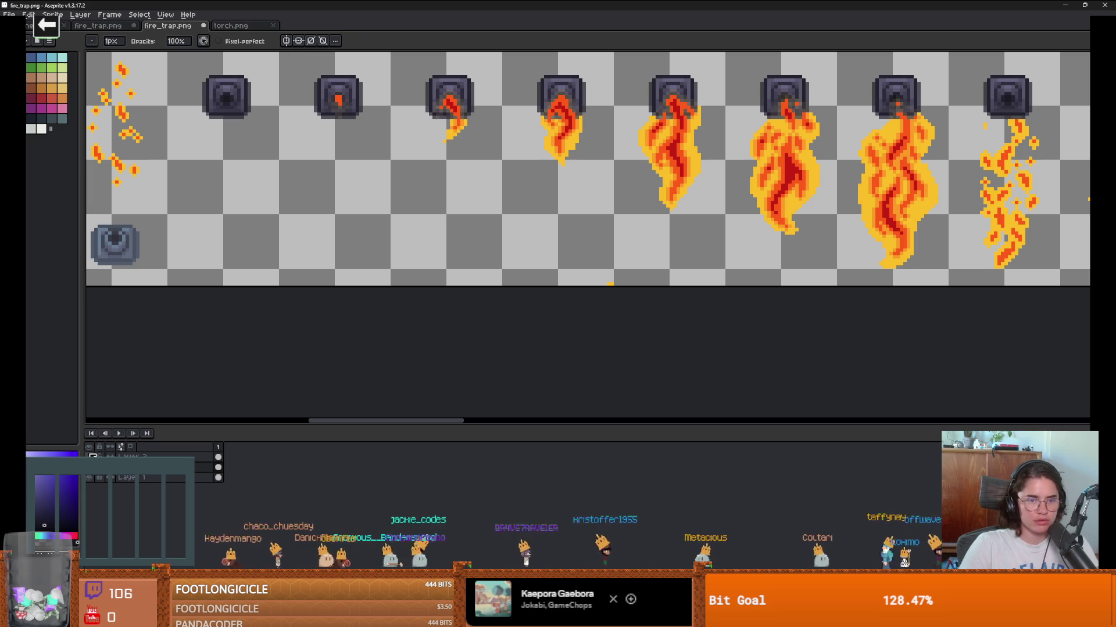
Step: Marquee-select the first fire-trap frame, then clear the selection
scroll(385, 306, "down", 3)
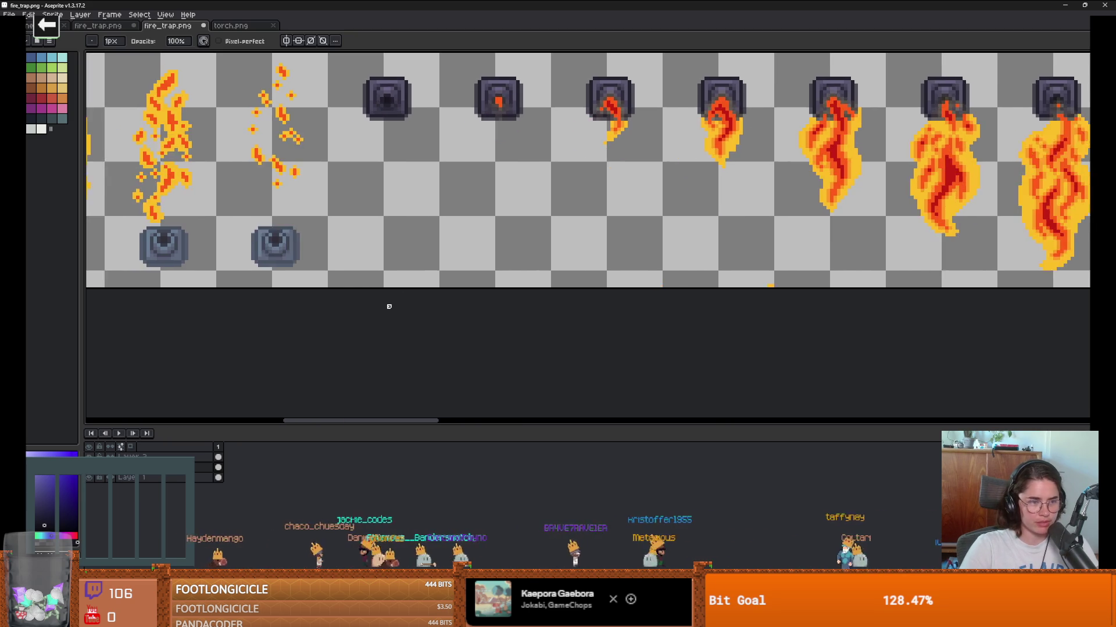
scroll(645, 338, "up", 2)
scroll(315, 280, "up", 1)
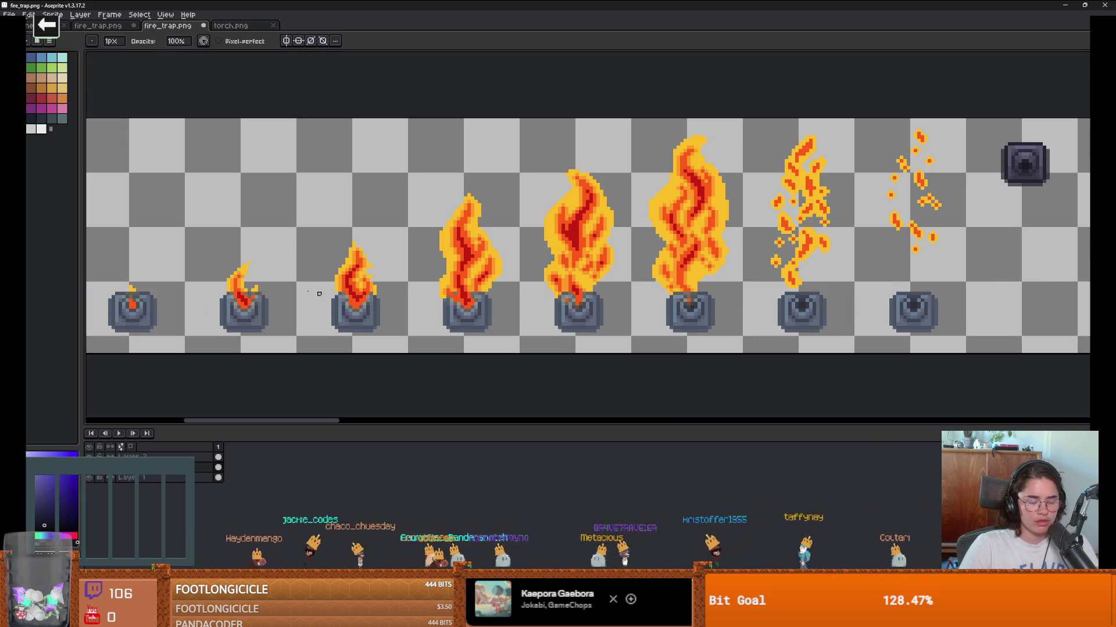
scroll(308, 284, "left", 2)
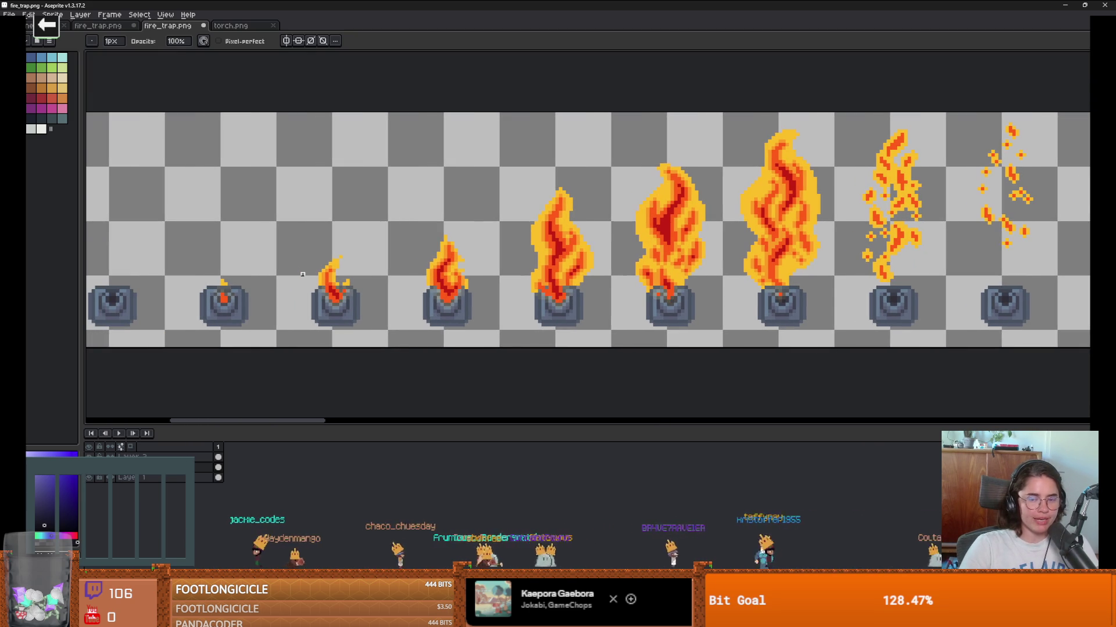
scroll(299, 274, "up", 1)
scroll(532, 306, "down", 1)
scroll(525, 307, "up", 1)
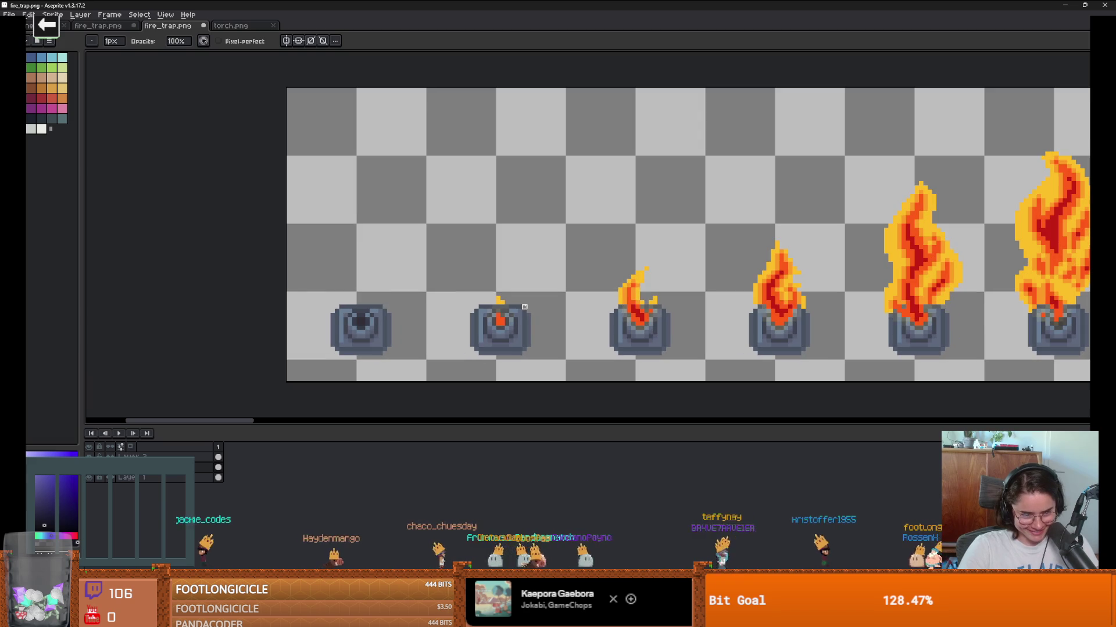
left_click_drag(285, 366, 397, 278)
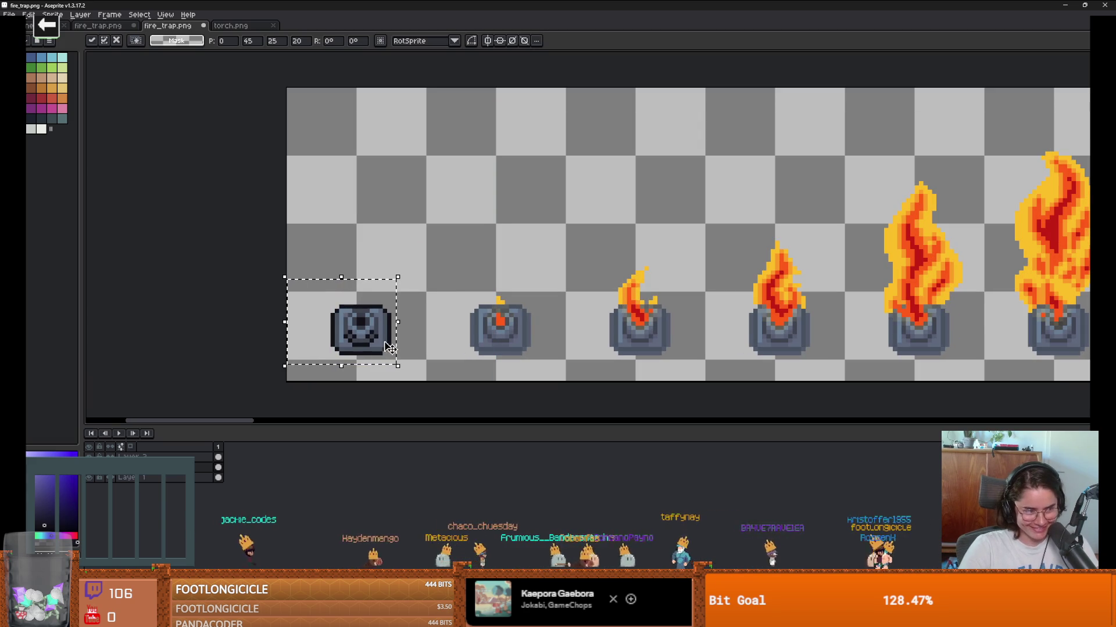
key("ctrl+d")
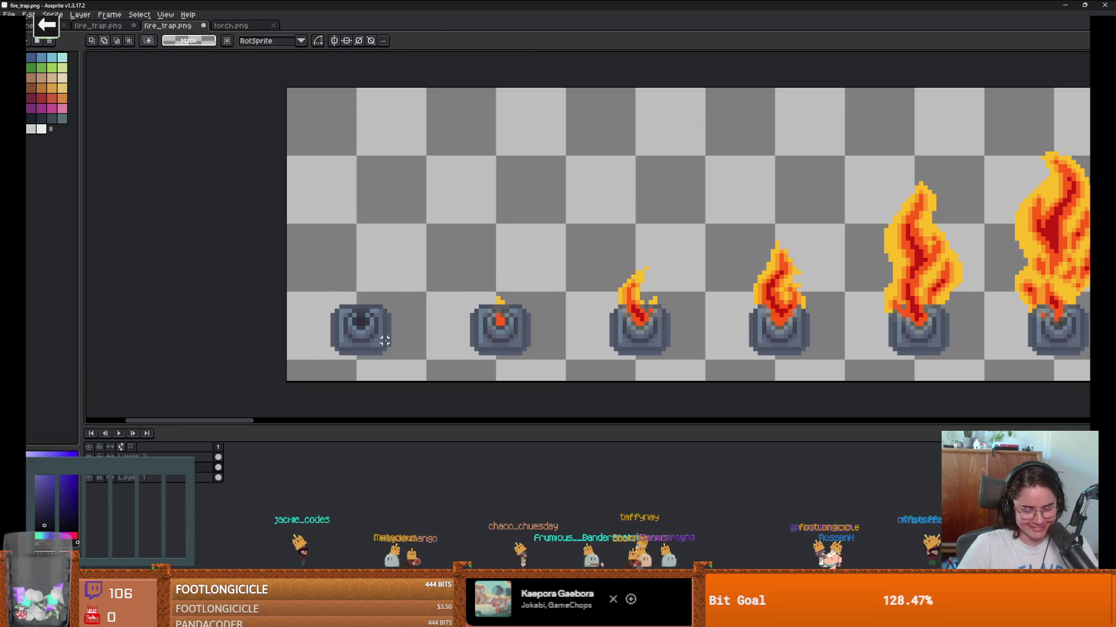
key("ctrl+z")
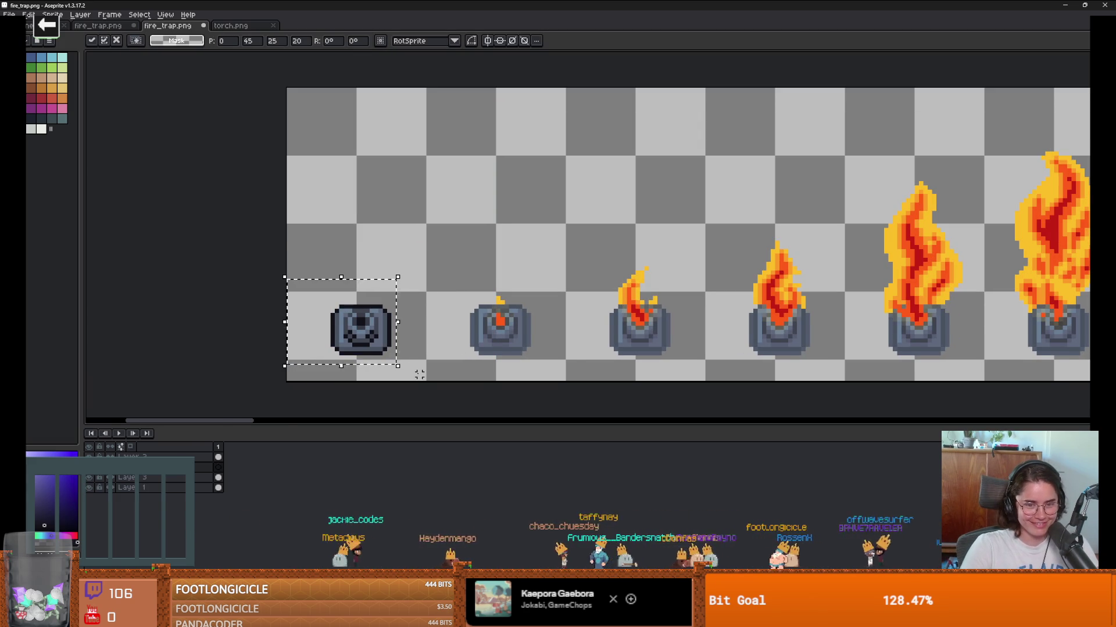
scroll(460, 370, "down", 1)
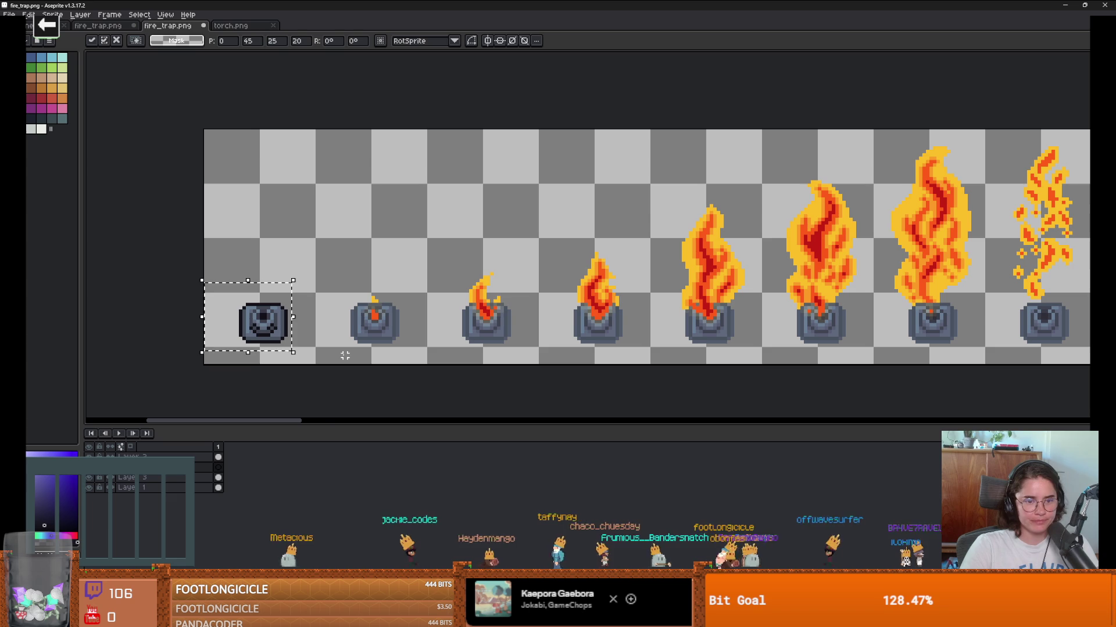
left_click(348, 343)
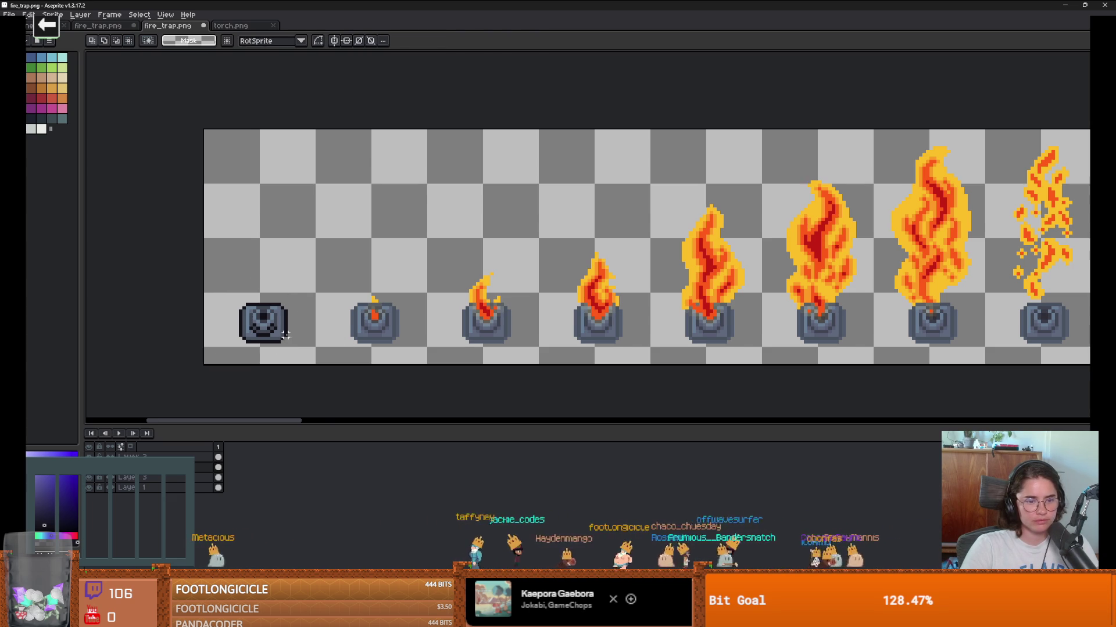
Step: Toggle Layer 3's yellow flame outlines off and back on
scroll(285, 335, "up", 1)
scroll(323, 334, "down", 2)
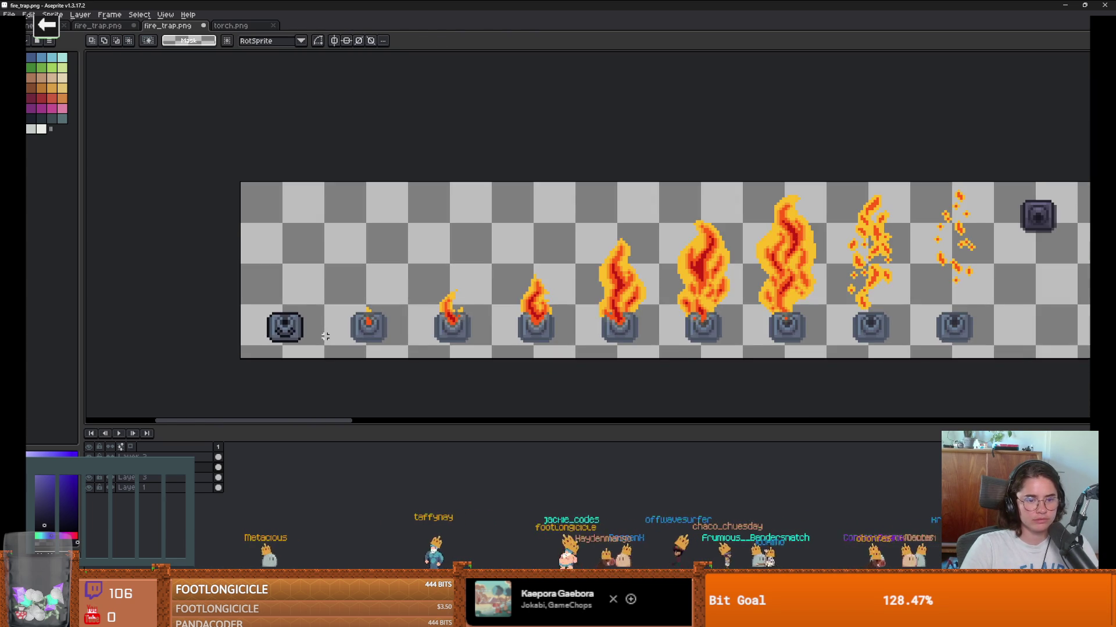
scroll(326, 336, "down", 1)
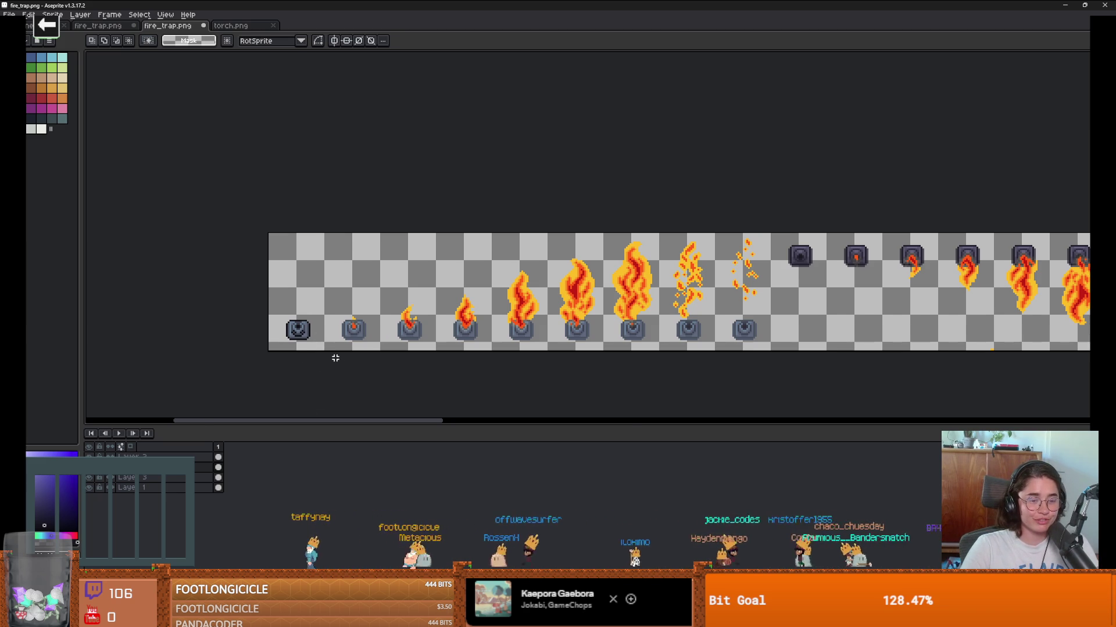
scroll(336, 358, "down", 1)
scroll(213, 329, "up", 4)
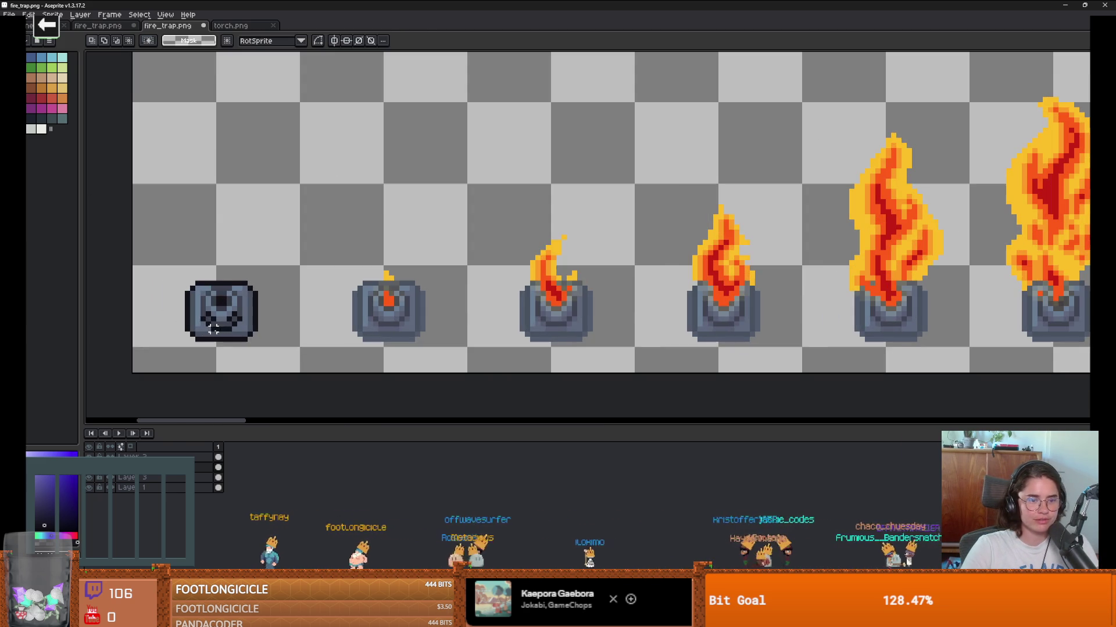
scroll(307, 334, "down", 4)
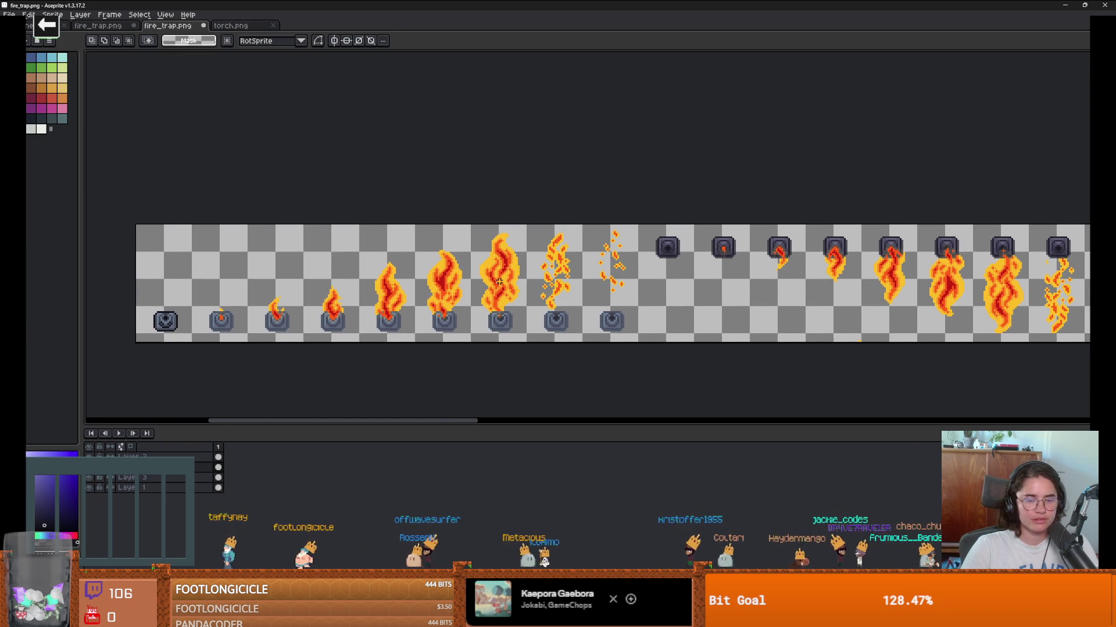
scroll(499, 281, "up", 2)
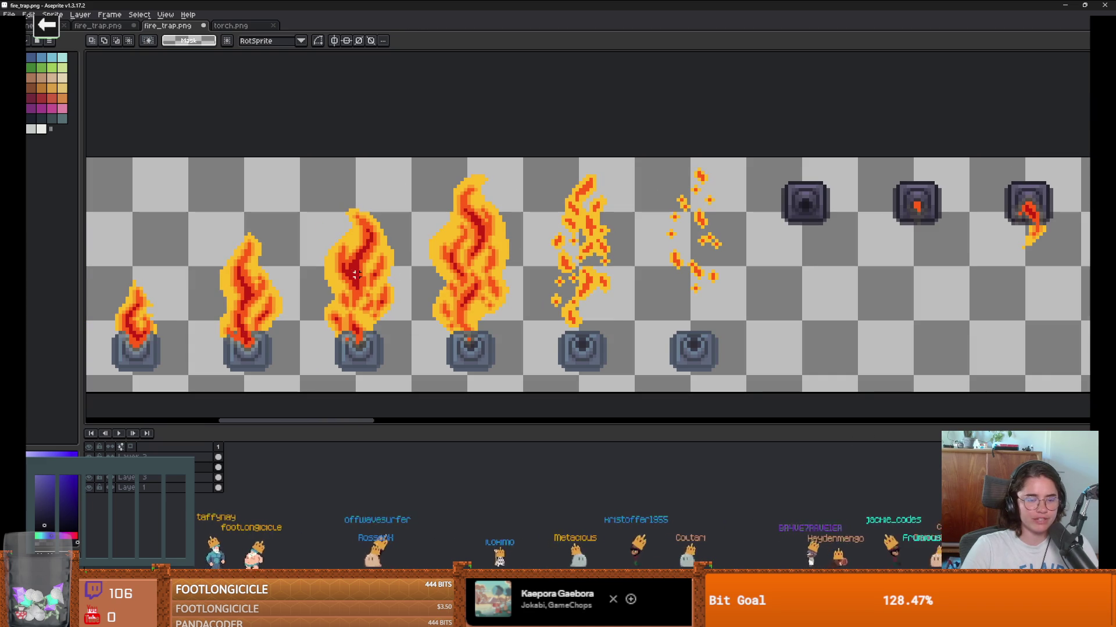
left_click(90, 477)
left_click(90, 478)
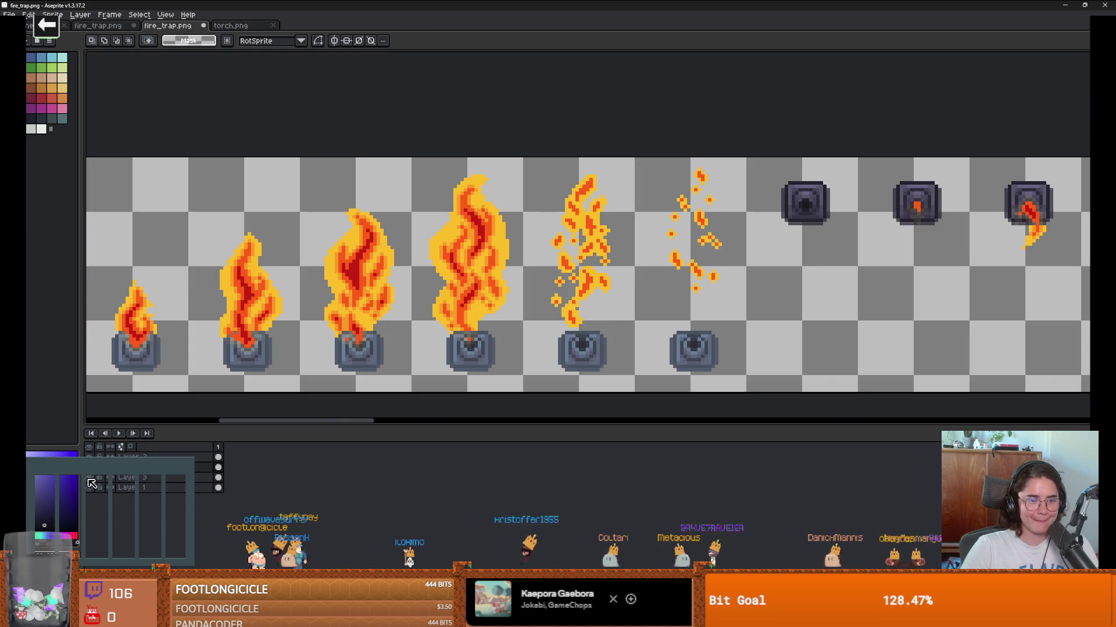
Step: Hide Layer 1 and check Brightness/Contrast, closing it without changes
left_click(89, 487)
scroll(119, 79, "left", 5)
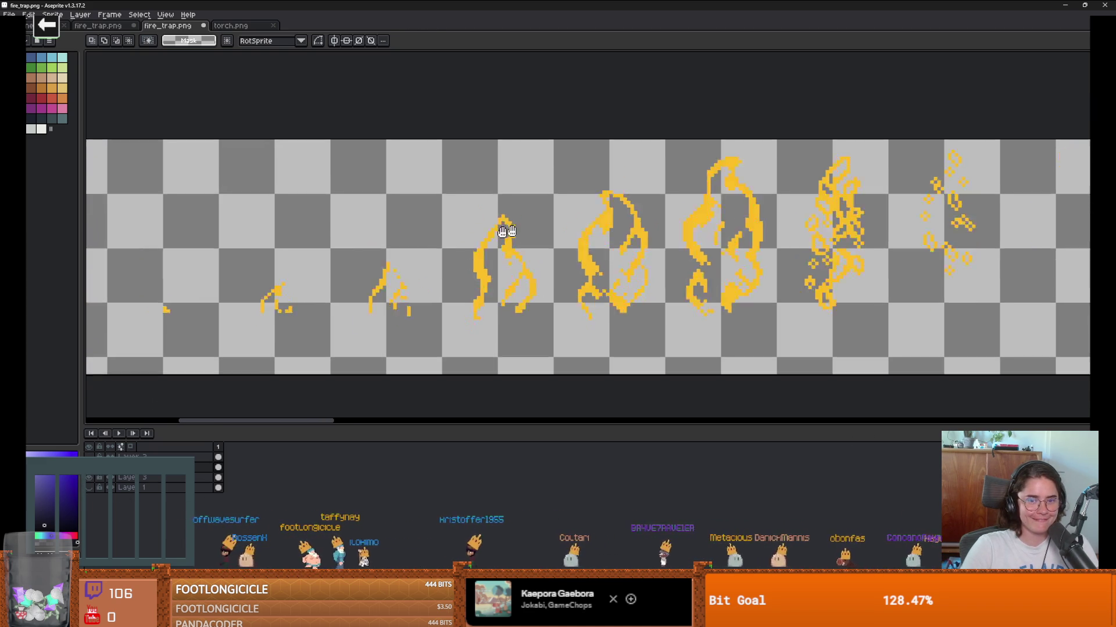
left_click(29, 15)
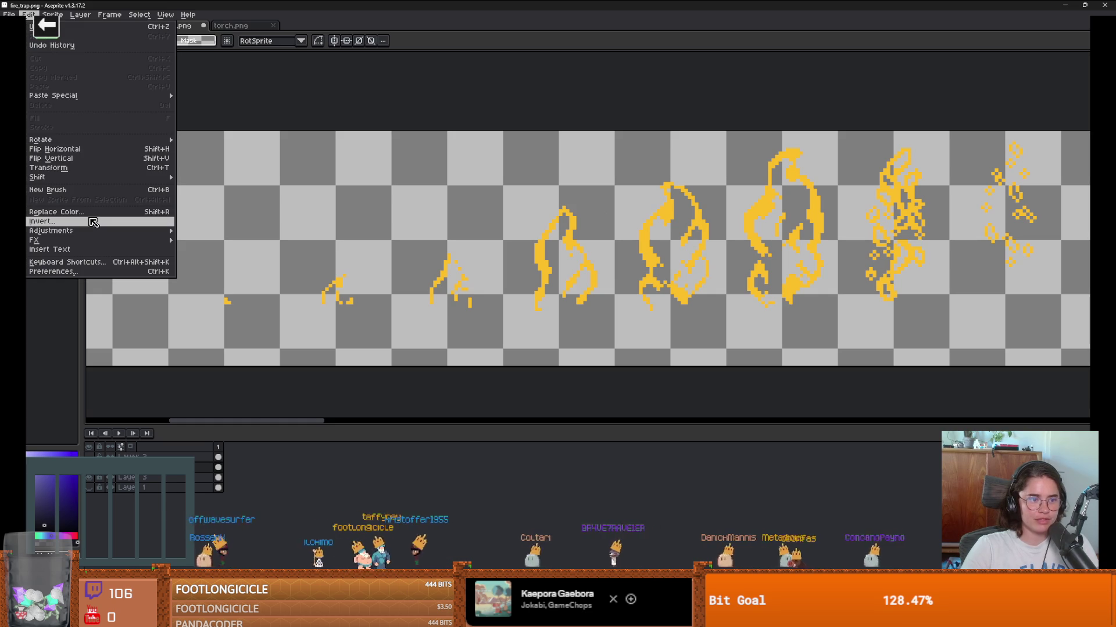
mouse_move(123, 236)
left_click(232, 230)
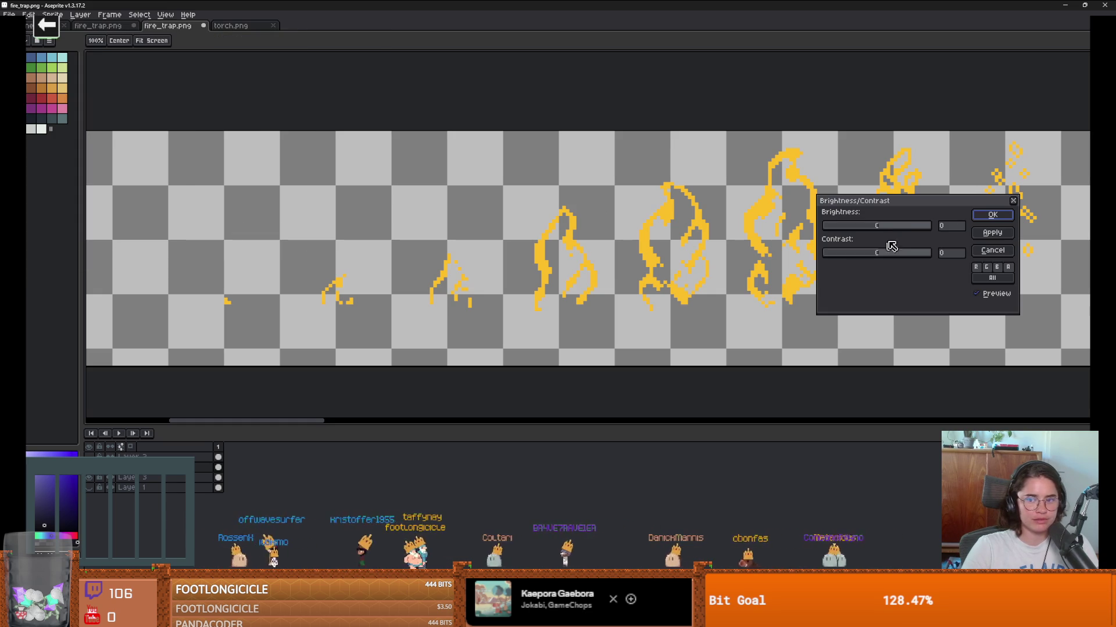
left_click(1014, 201)
Step: Apply the drunk-5x5_x convolution matrix to the glow layer
left_click(29, 15)
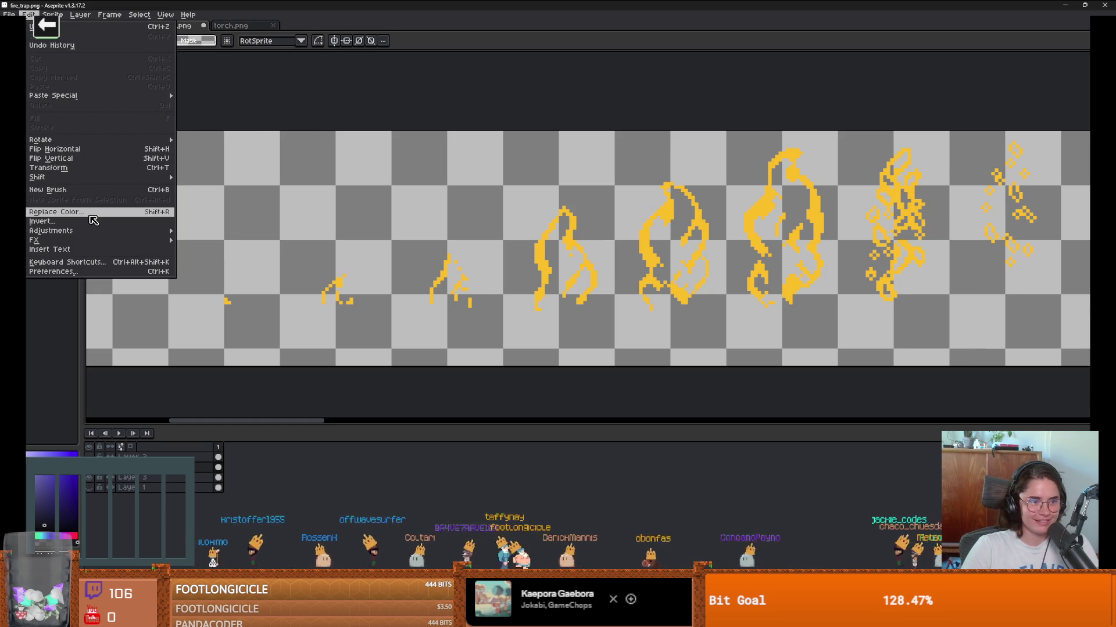
mouse_move(94, 232)
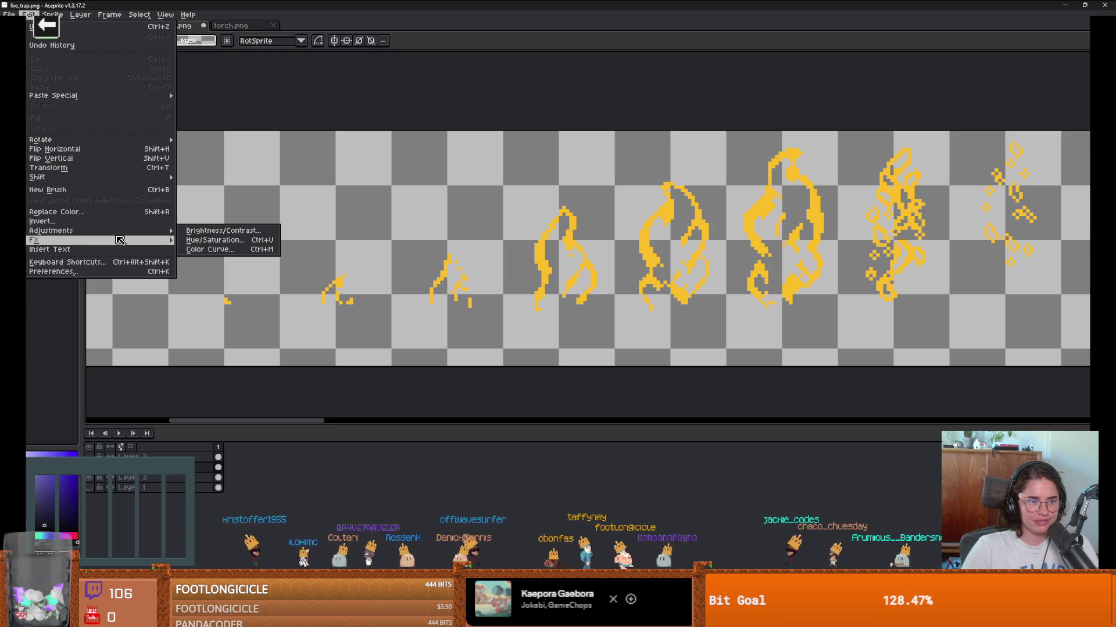
mouse_move(157, 244)
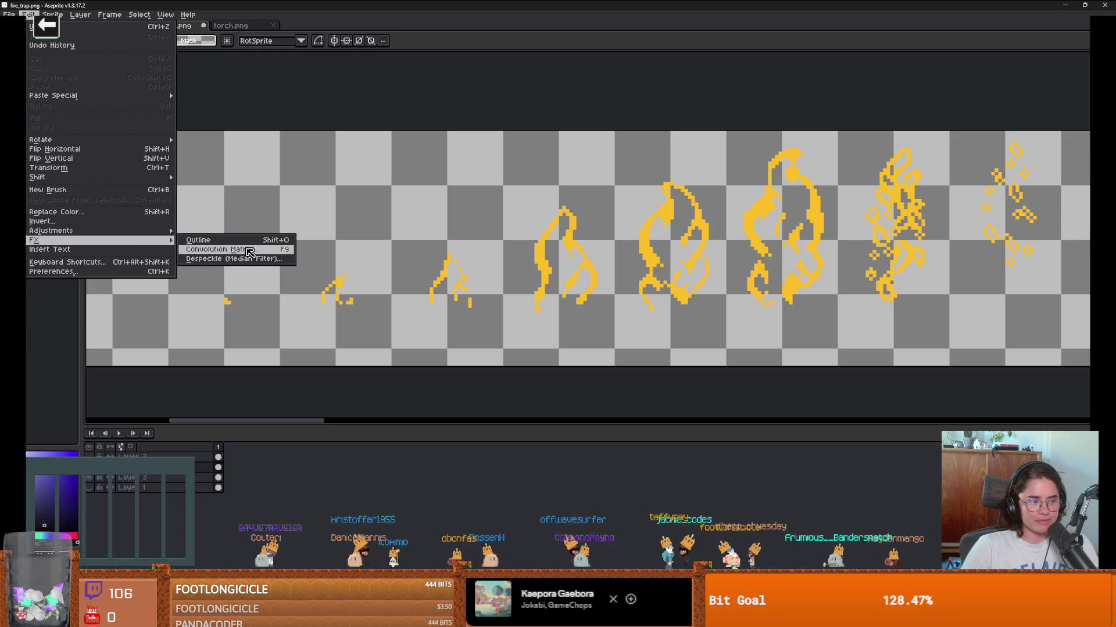
left_click(249, 252)
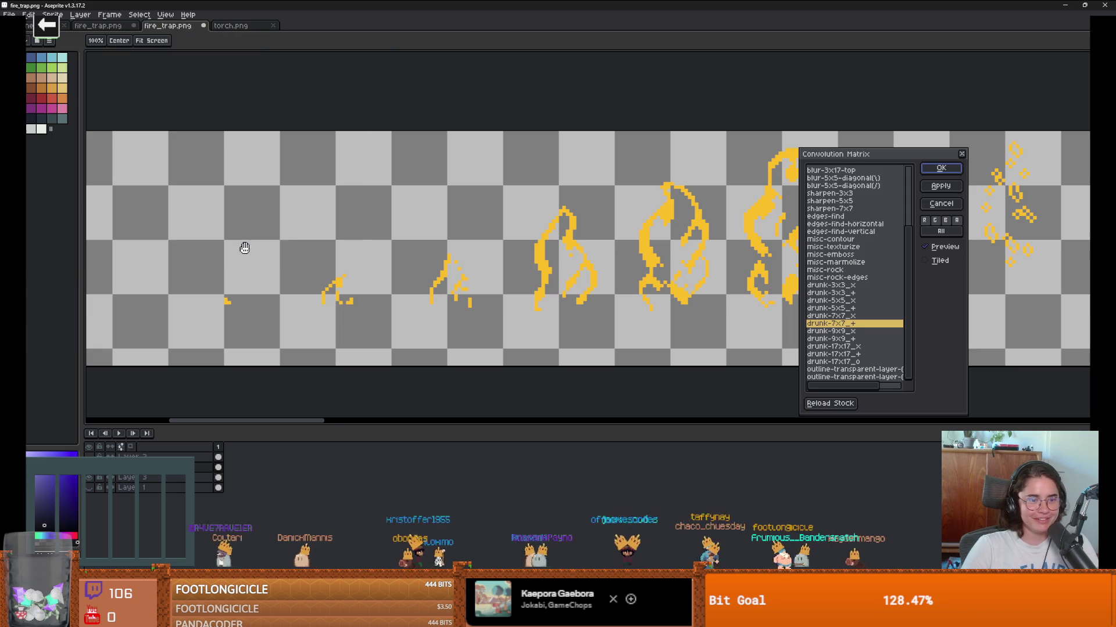
left_click(842, 302)
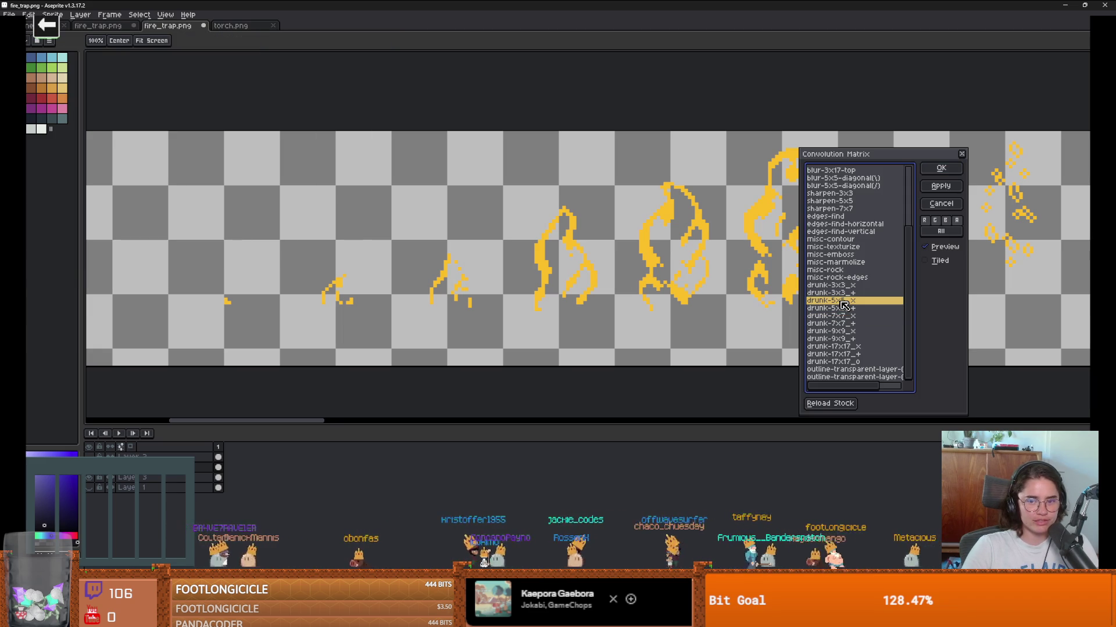
left_click(955, 169)
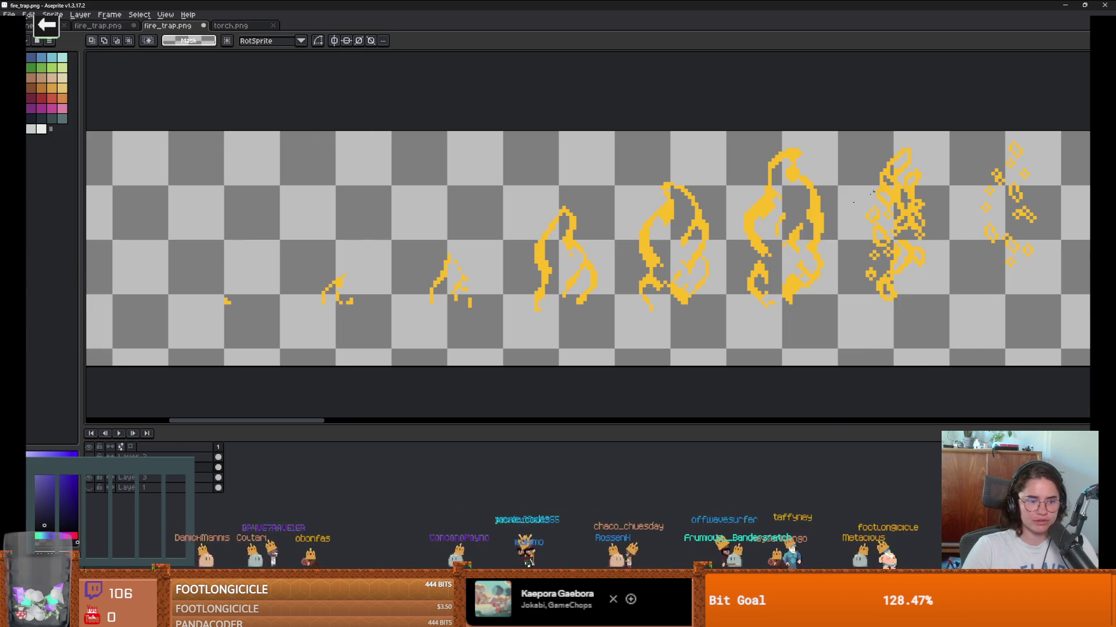
Step: Reopen Convolution Matrix and preview drunk-3x3_+, misc-rock-edges, edges-find-horizontal and sharpen-7x7
left_click(28, 15)
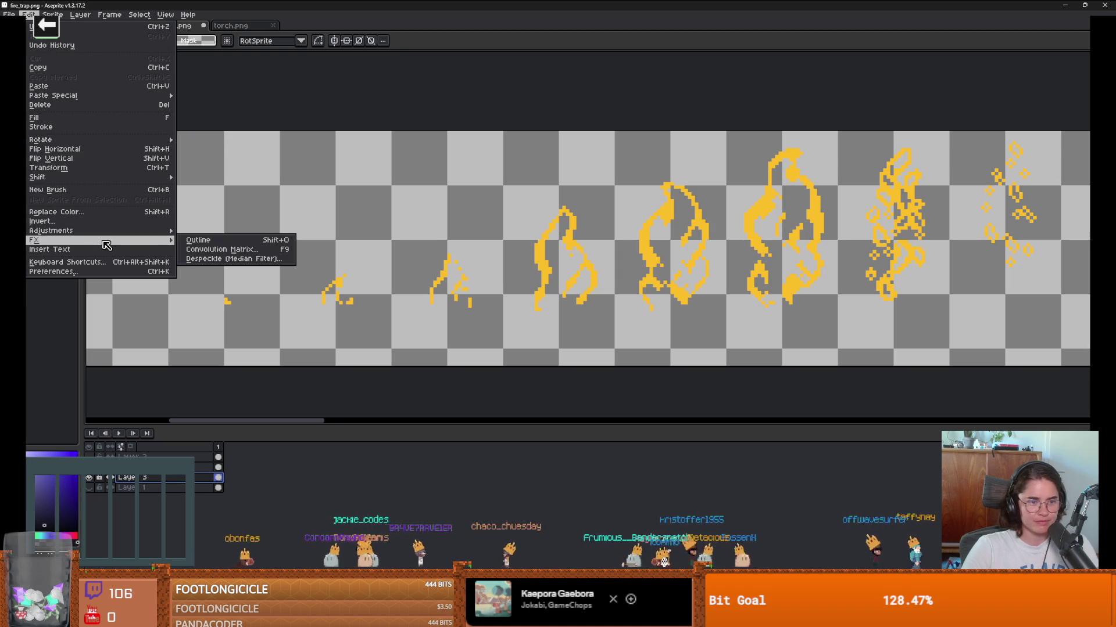
left_click(230, 250)
left_click(851, 308)
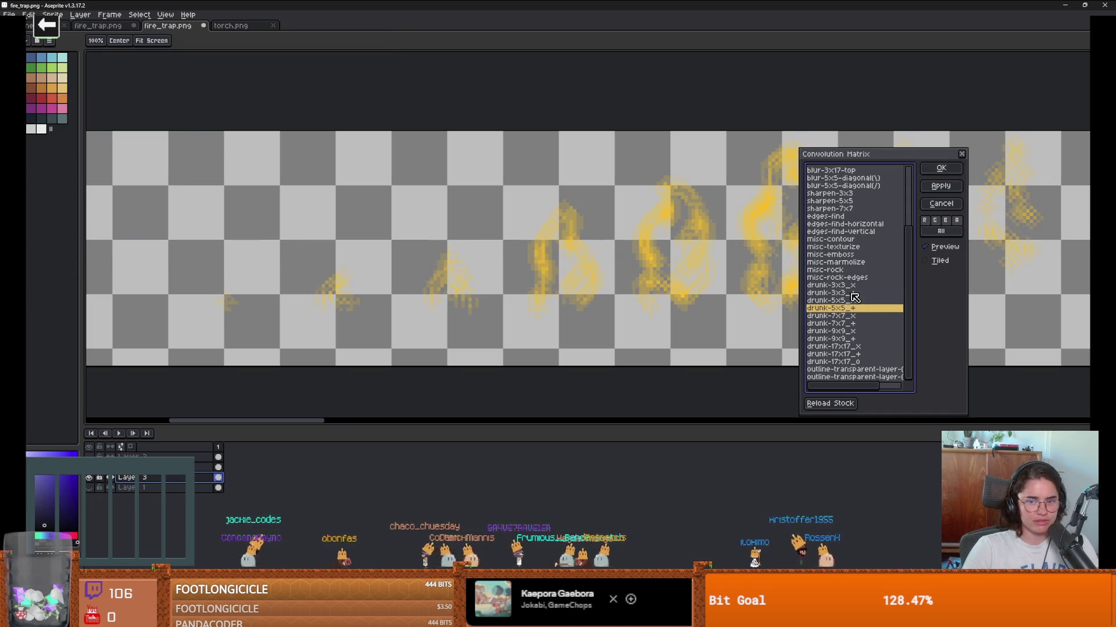
left_click(853, 294)
left_click(837, 285)
left_click(831, 277)
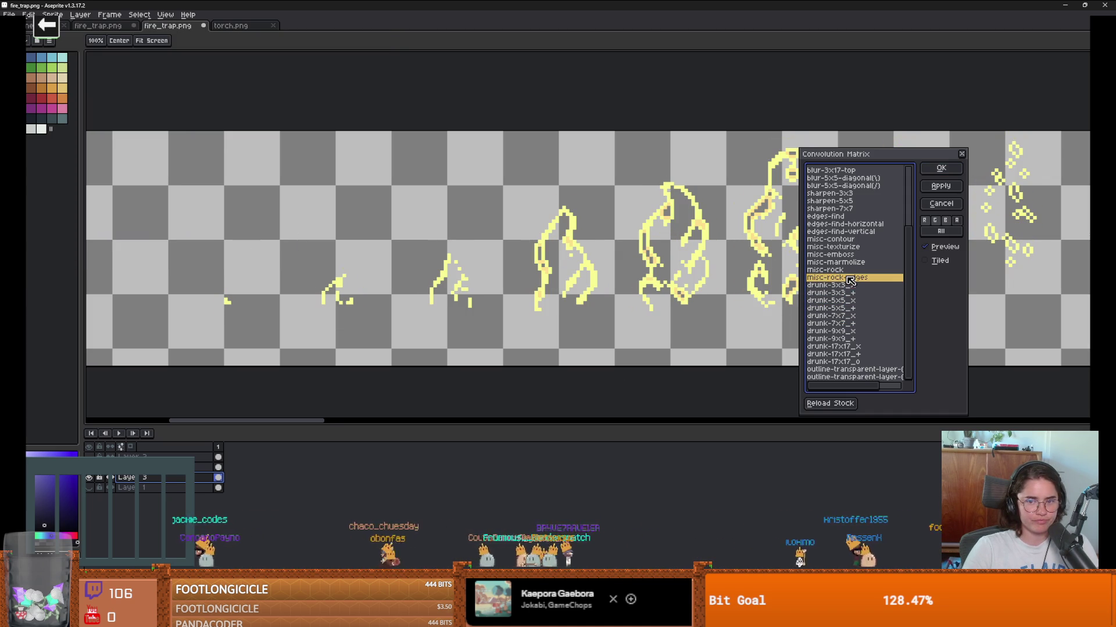
scroll(813, 293, "up", 2)
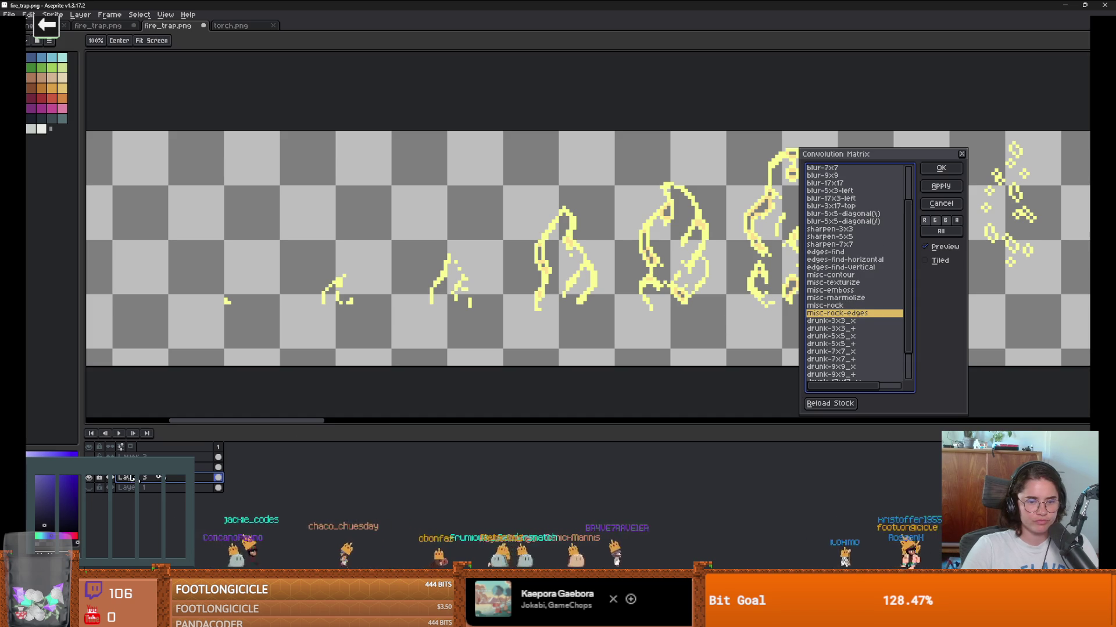
left_click(842, 244)
left_click(839, 260)
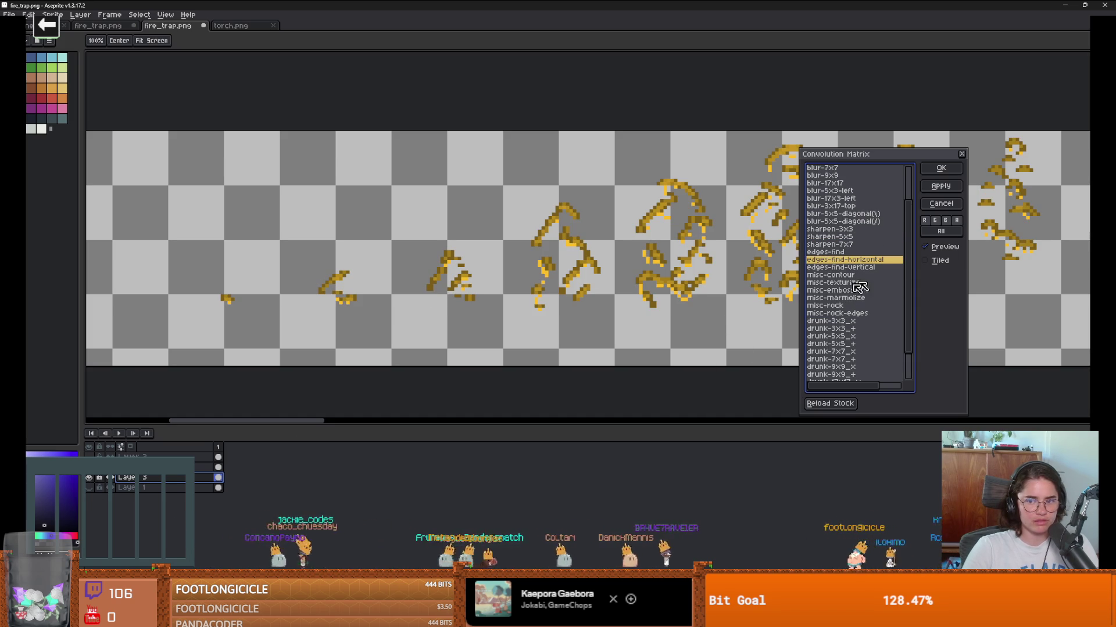
left_click(841, 291)
left_click(840, 275)
left_click(838, 244)
scroll(838, 256, "up", 2)
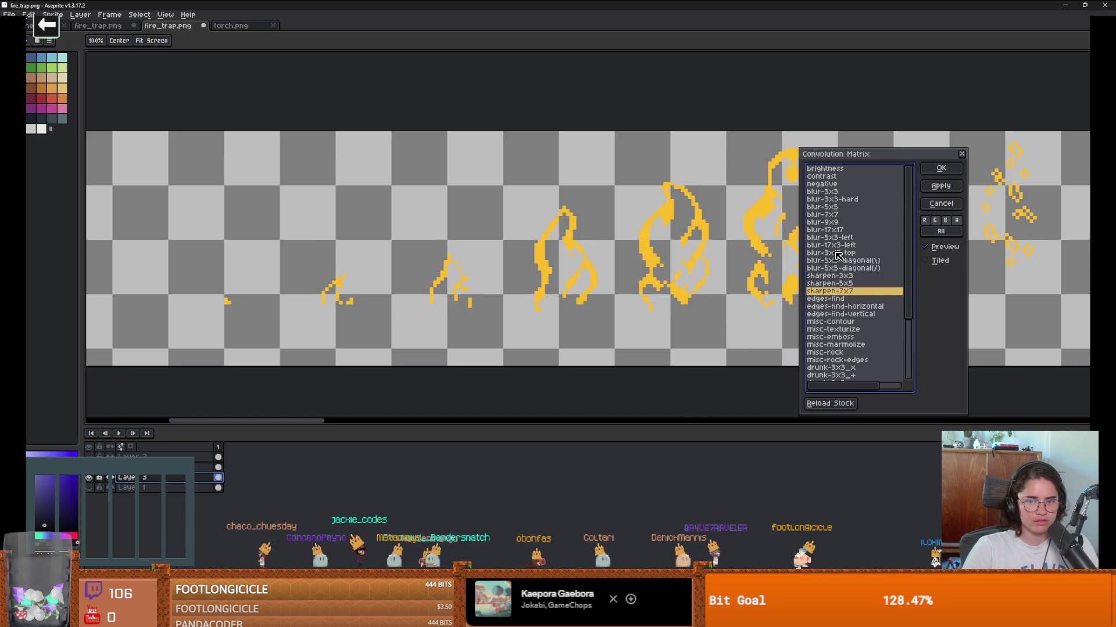
Step: Preview blur-5x3-left, blur-3x3-hard and blur-3x3, then apply blur-5x5 to the glow
left_click(836, 253)
left_click(839, 239)
left_click(836, 230)
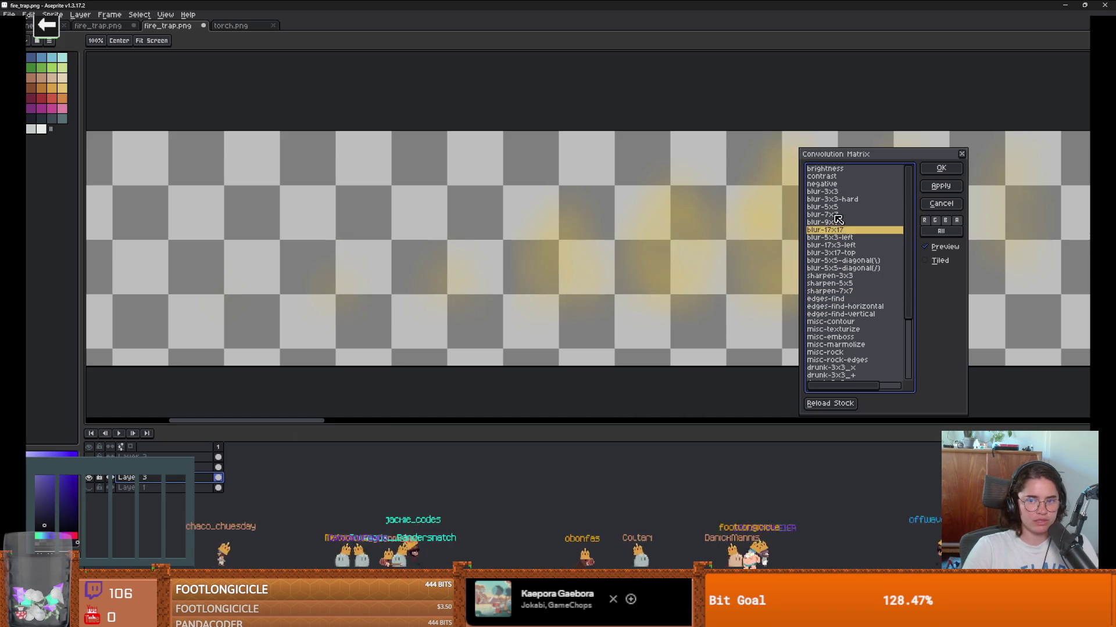
left_click(836, 214)
left_click(836, 201)
left_click(836, 191)
left_click(837, 200)
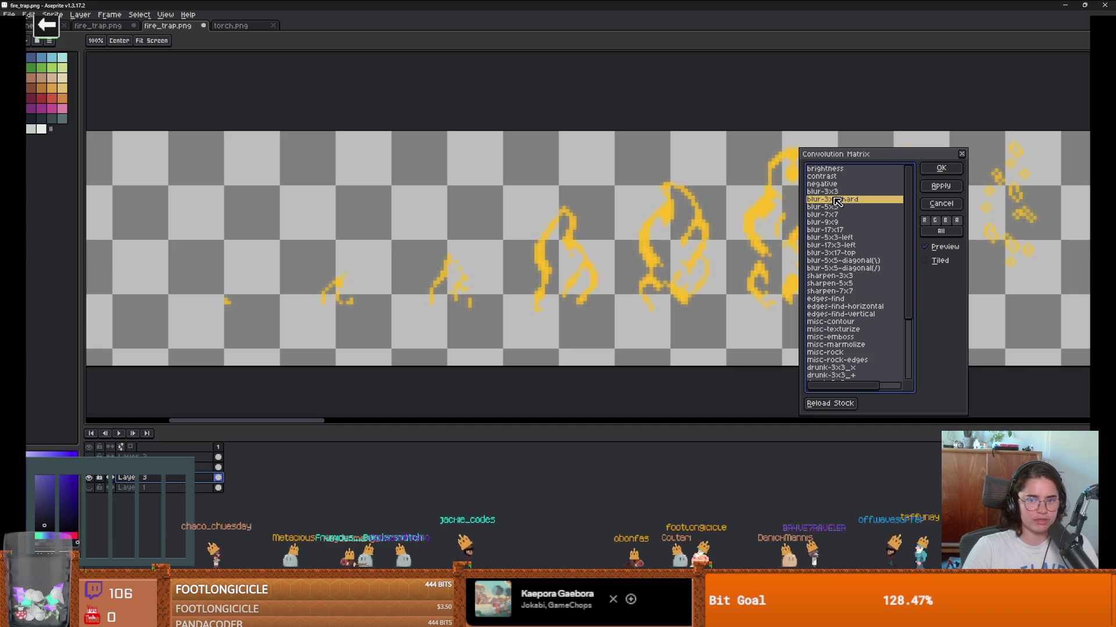
left_click(834, 208)
left_click(940, 168)
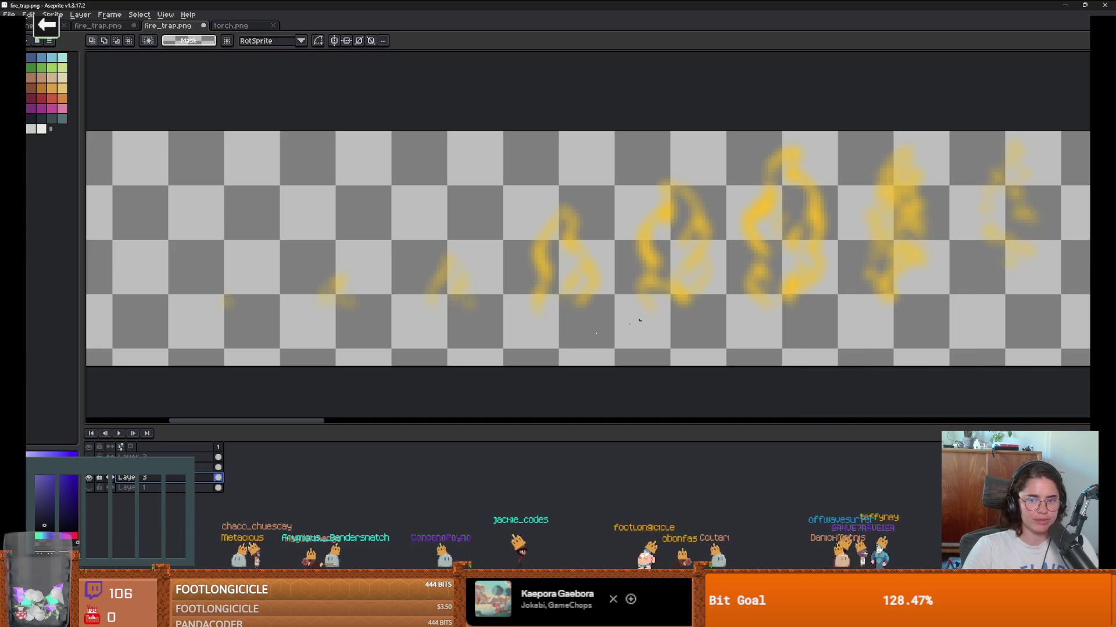
Step: Show the crisp flame and pedestal layers again beneath the blurred glow
left_click(90, 488)
left_click(91, 478)
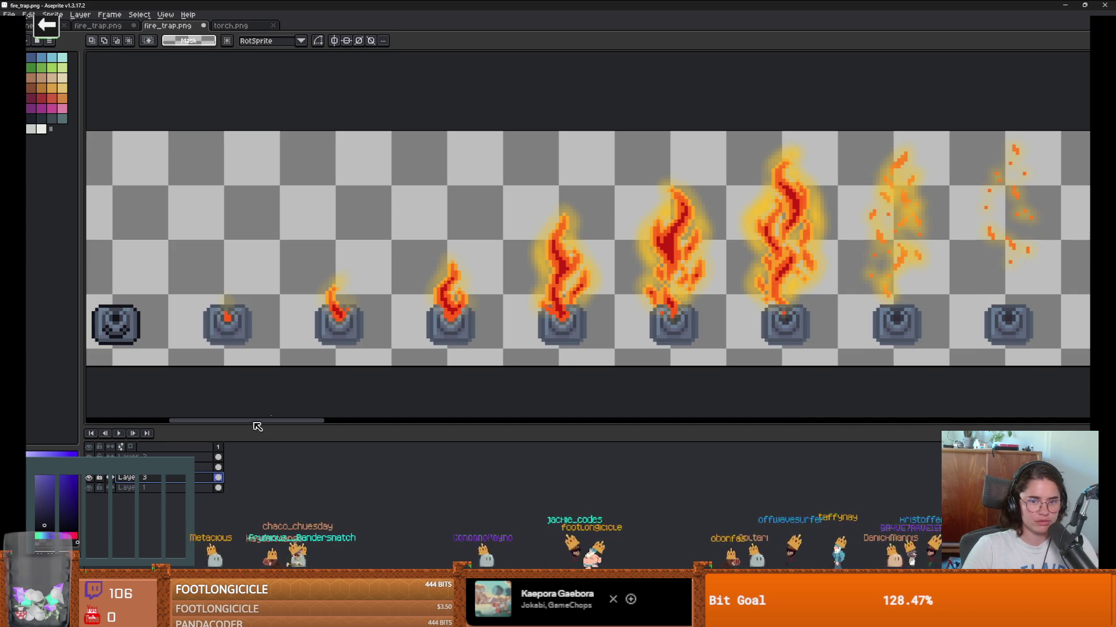
scroll(258, 412, "down", 2)
scroll(257, 413, "up", 1)
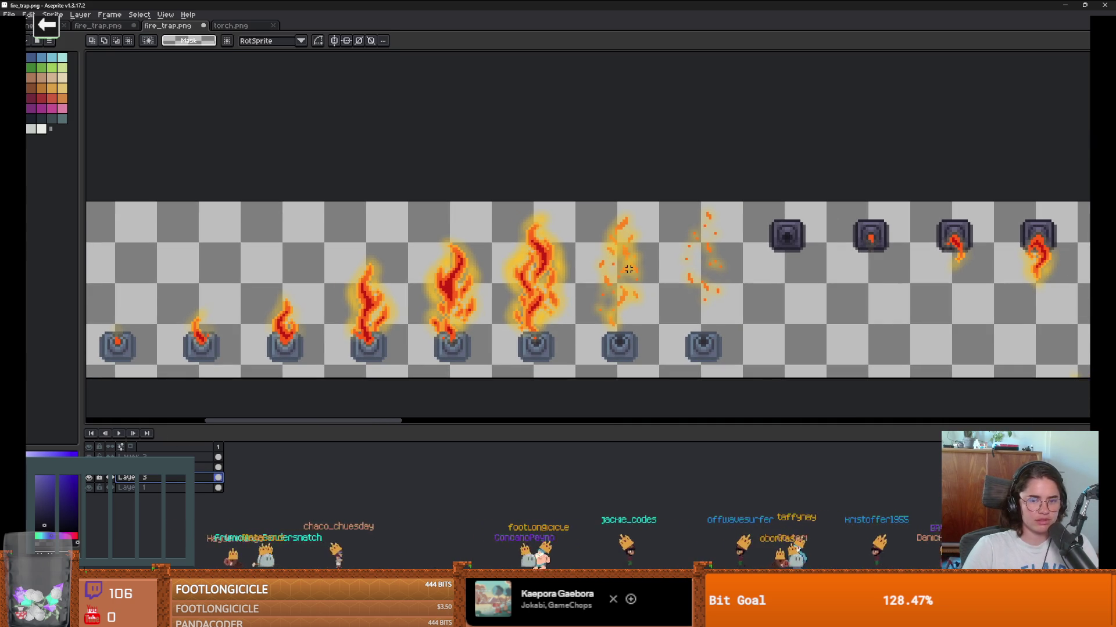
Step: Restart the Godot game to view the glowing trap, then return to Aseprite
key("alt+Tab")
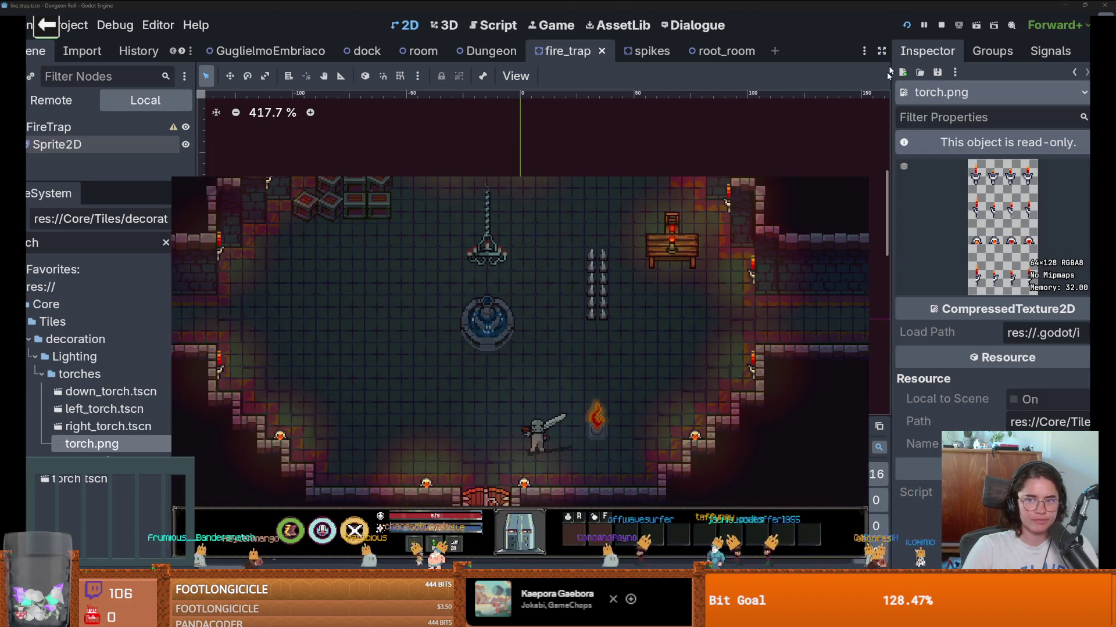
left_click(906, 25)
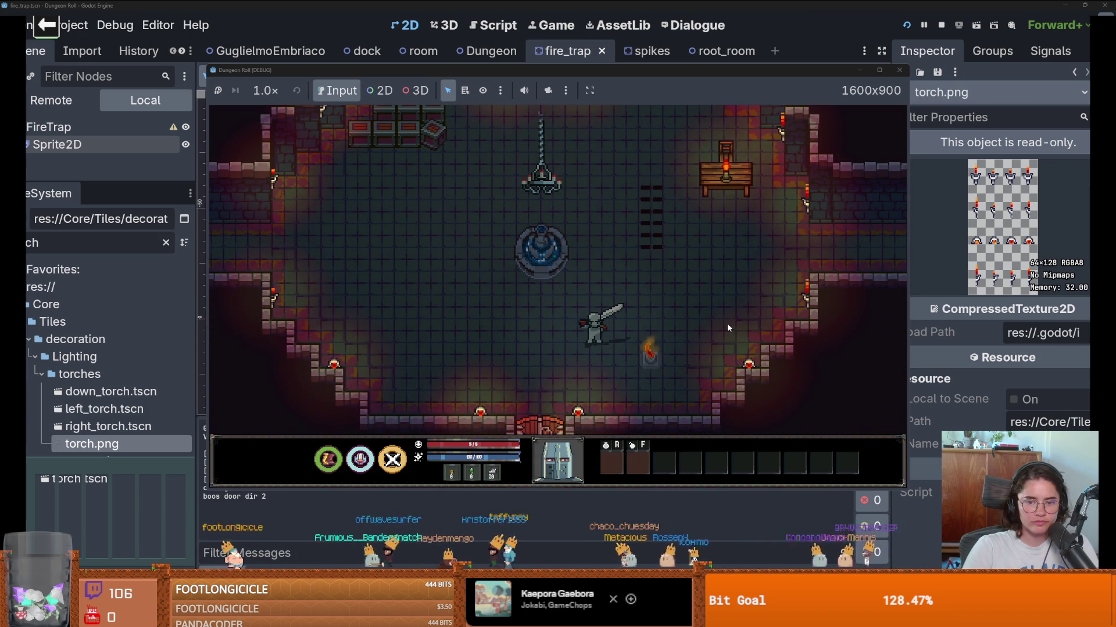
key("alt+Tab")
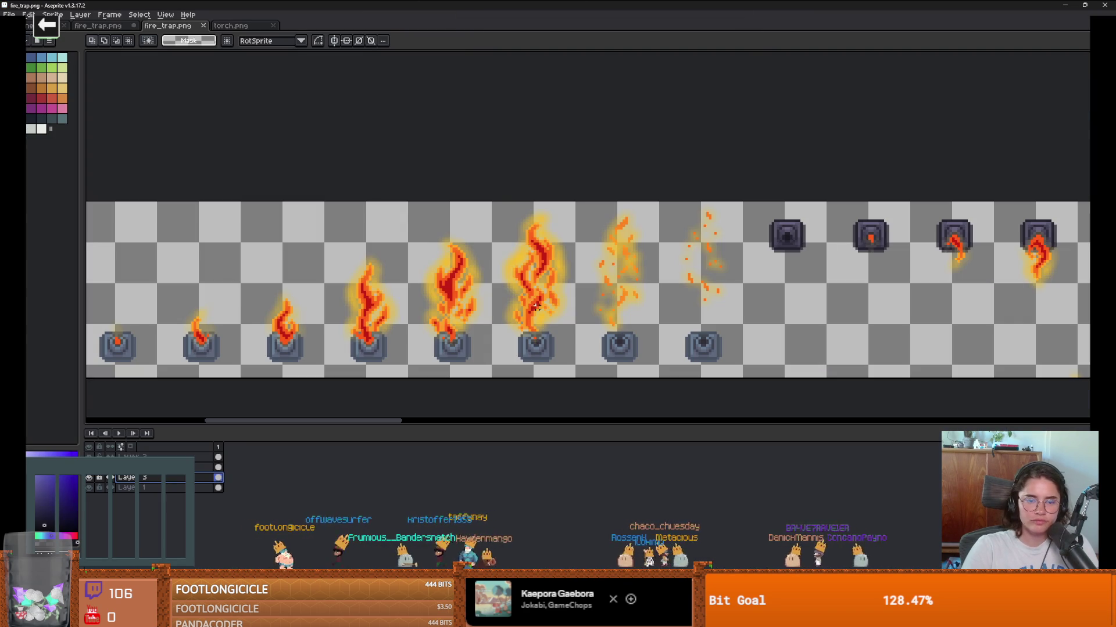
Step: Magic-wand the flames and lower the glow layer's opacity to about 51
scroll(475, 291, "up", 3)
key("w")
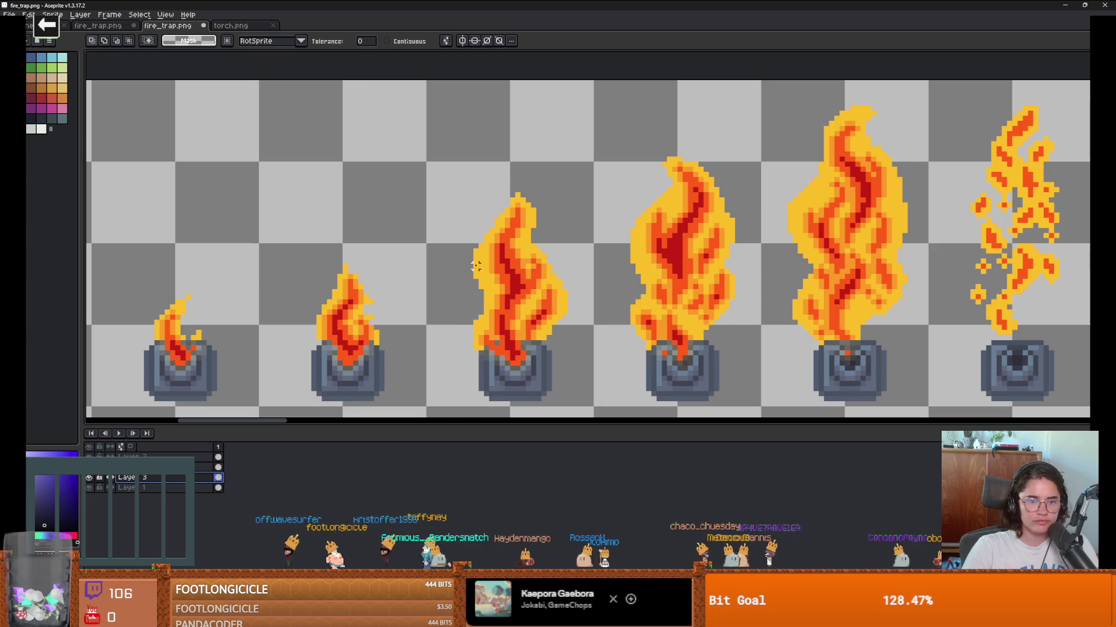
left_click(475, 266)
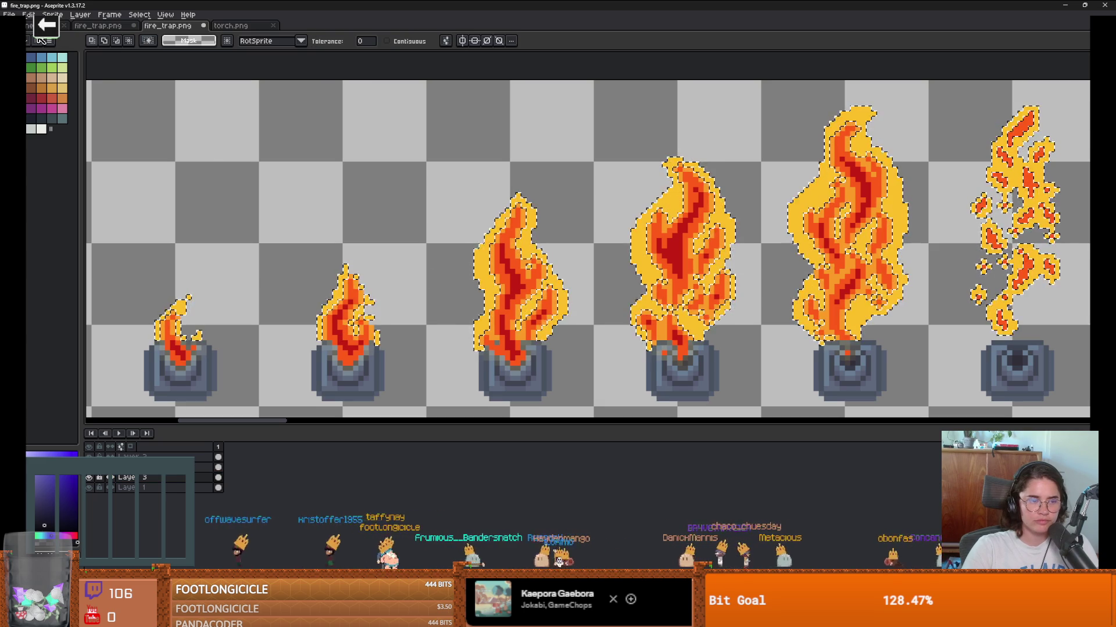
key("shift+p")
mouse_move(264, 179)
left_mouse_down()
mouse_move(282, 179)
mouse_move(261, 179)
left_mouse_up()
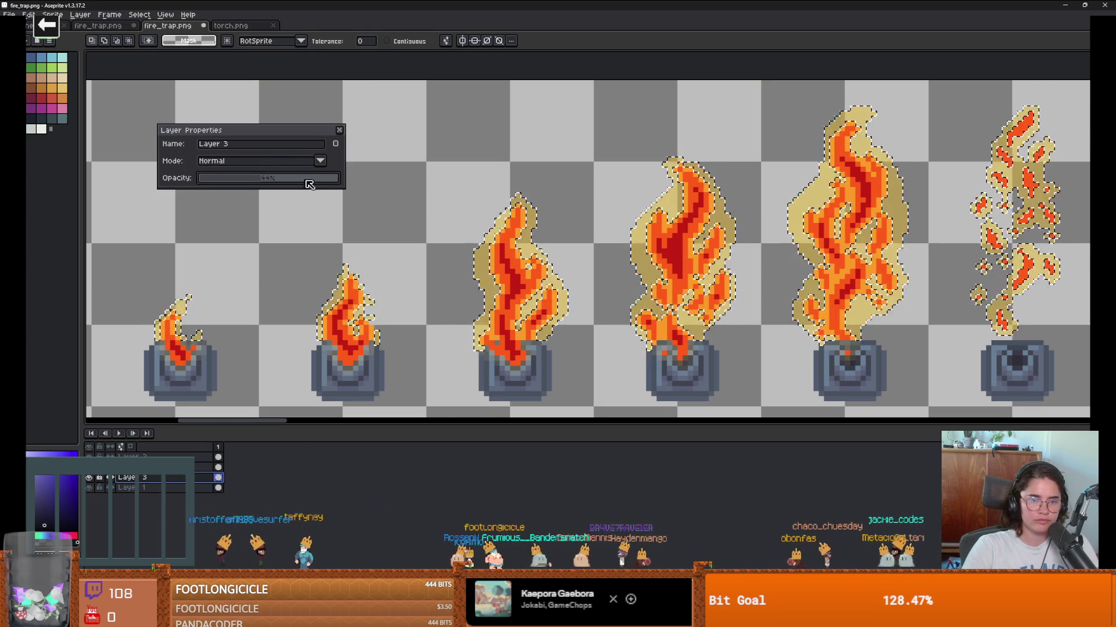
left_click(339, 130)
Step: Pencil extra tan glow along the third flame's left edge
key("b")
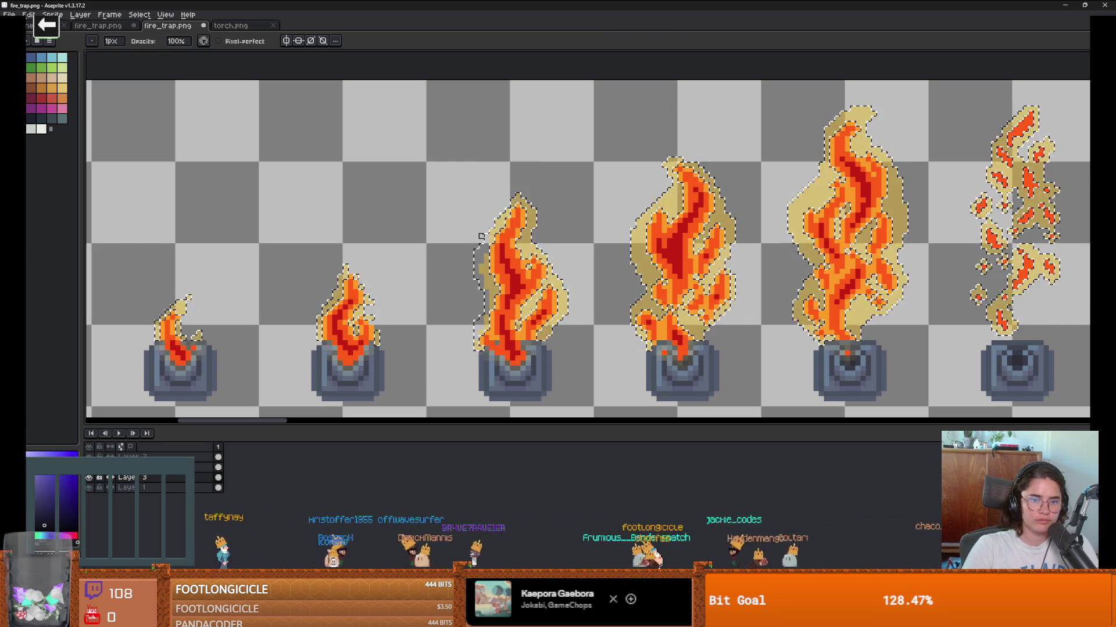
mouse_move(481, 237)
left_mouse_down()
mouse_move(475, 340)
mouse_move(482, 241)
left_mouse_up()
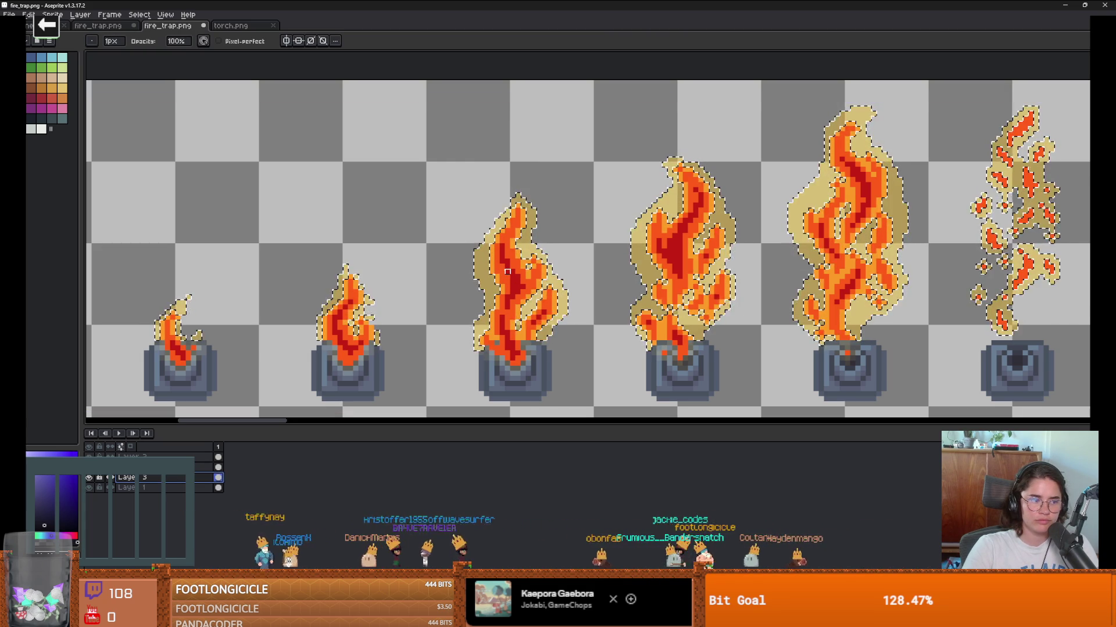
scroll(435, 268, "down", 1)
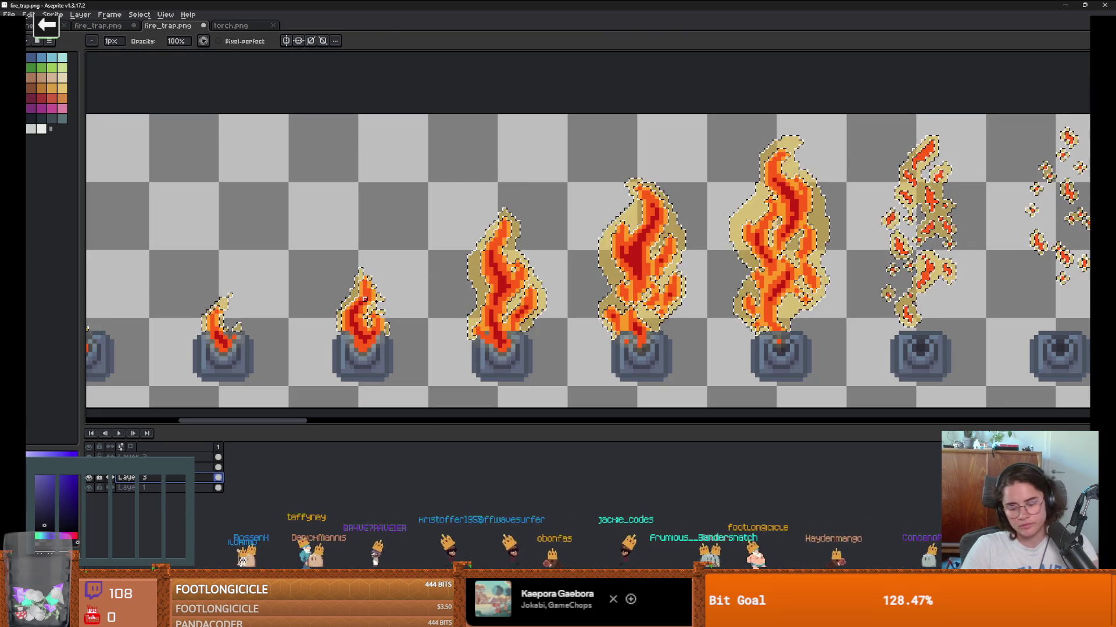
Step: Drop the selection, magic-wand all the flame shapes again, and switch to Godot
key("m")
key("ctrl+d")
scroll(308, 229, "down", 3)
scroll(335, 284, "up", 3)
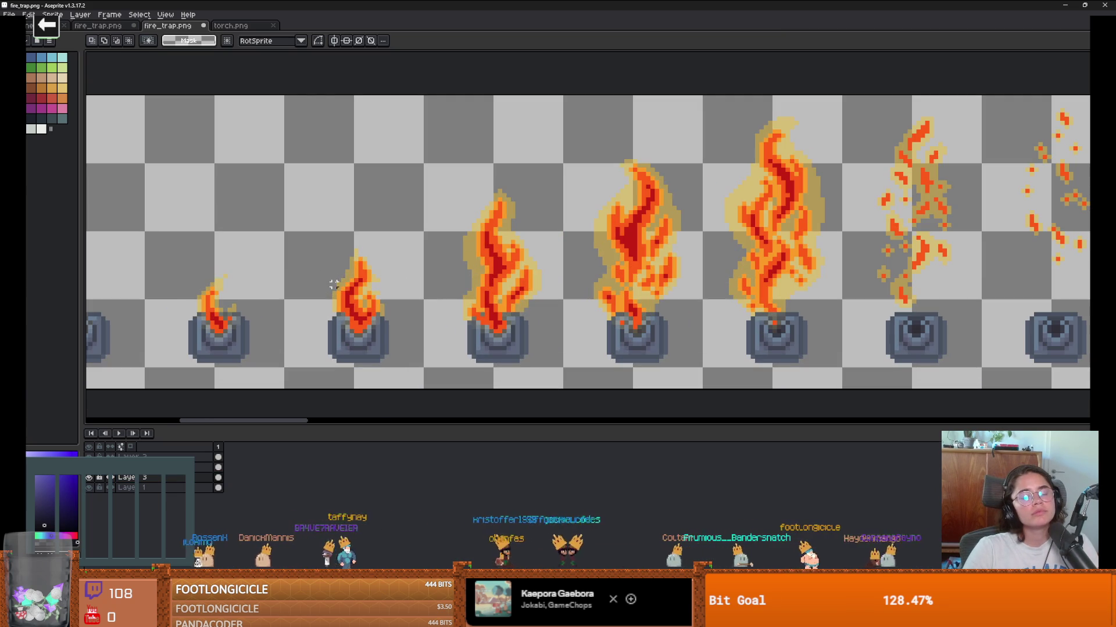
key("w")
left_click(337, 284)
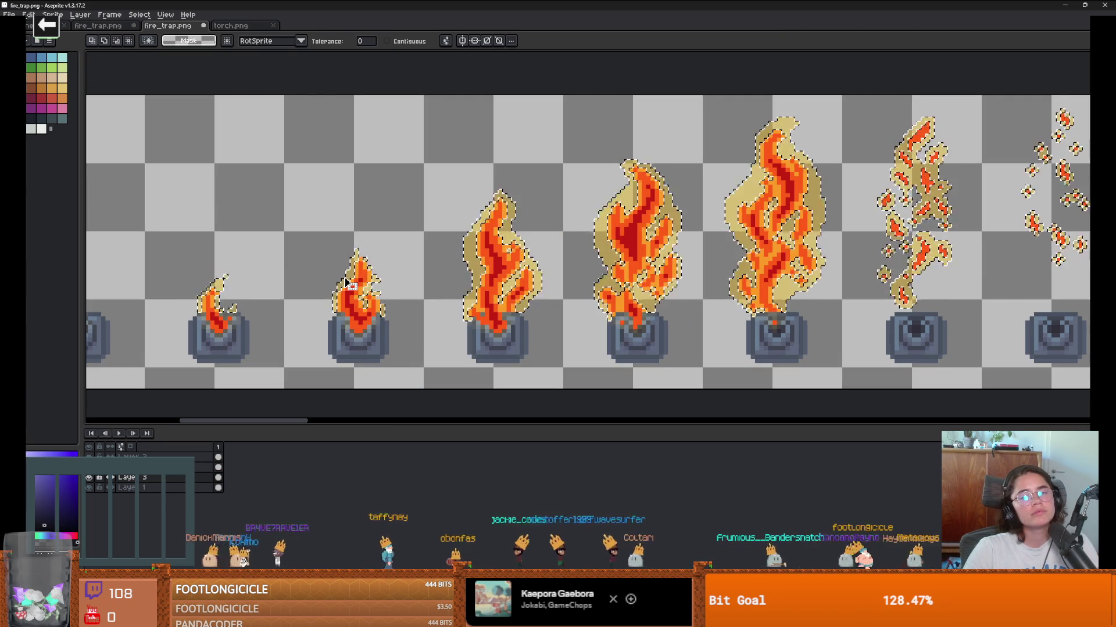
key("alt+Tab")
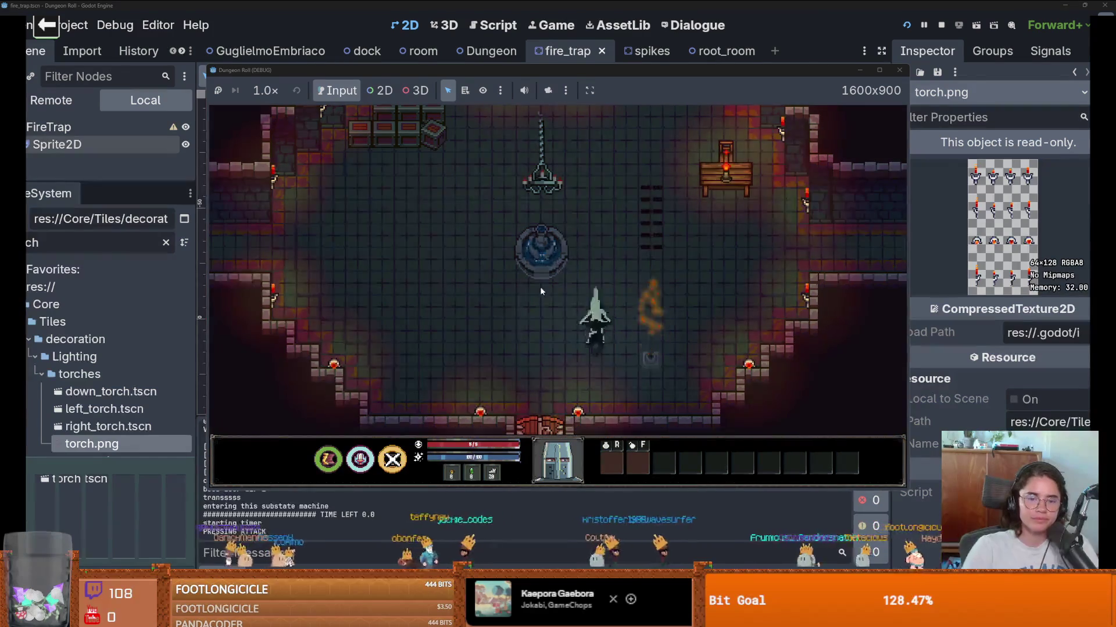
Step: Close the game, rerun it with F5, and walk the player onto the fainter-glow trap
left_click(824, 130)
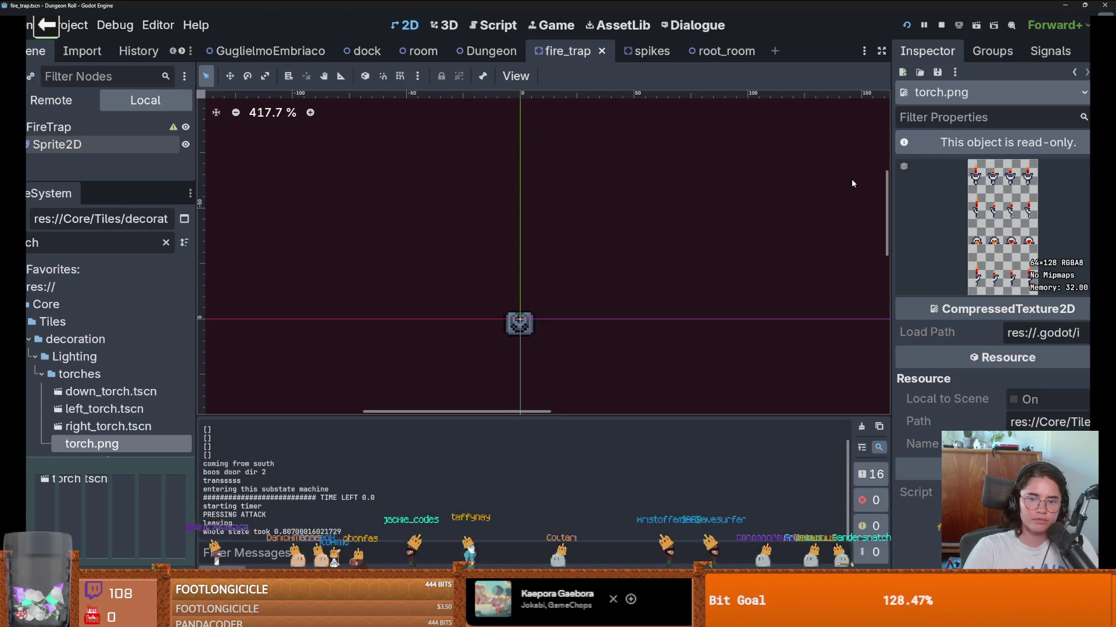
key("F5")
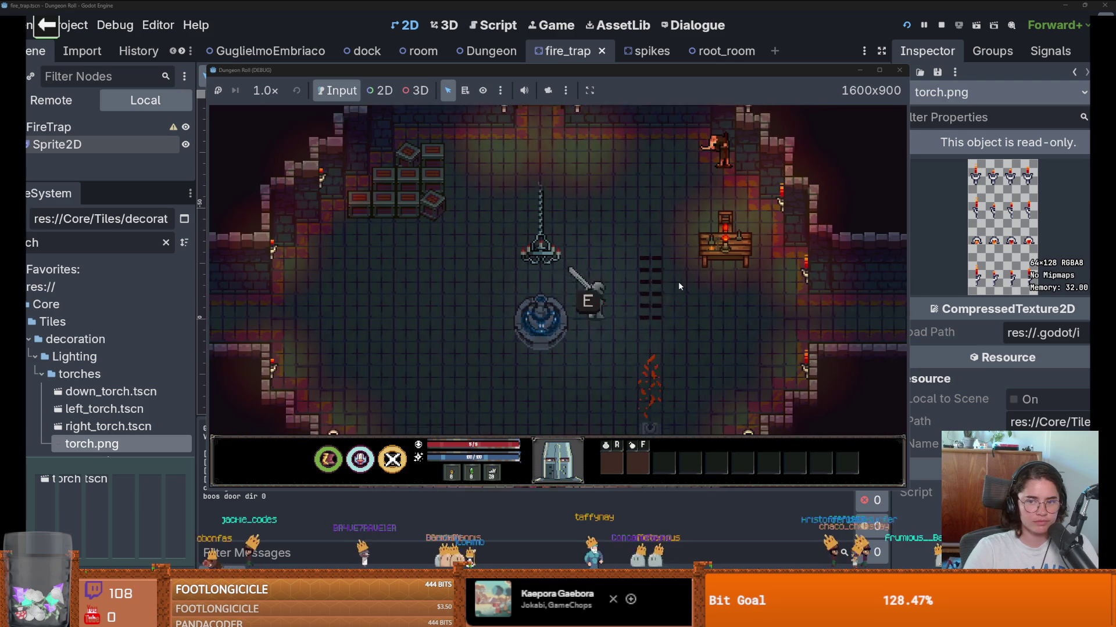
key("s")
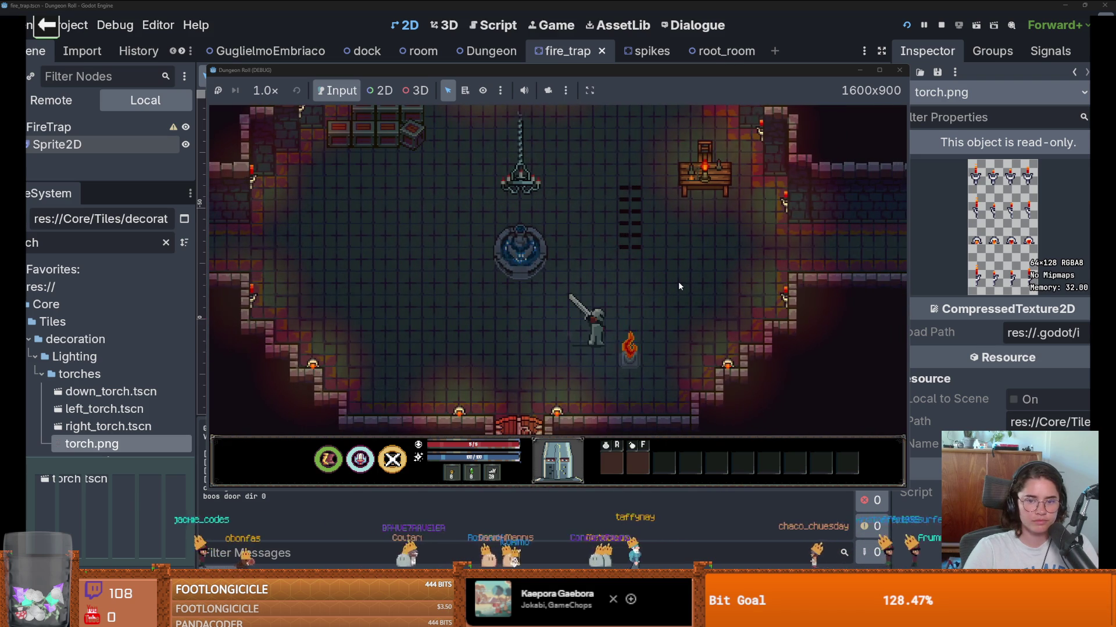
key("d")
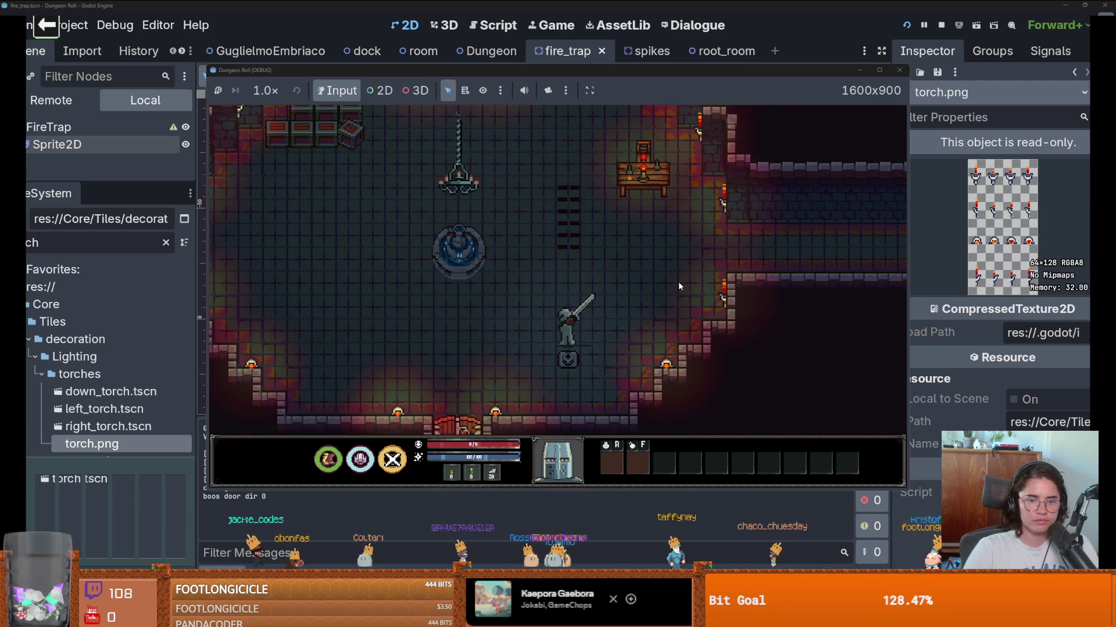
key("alt+Tab")
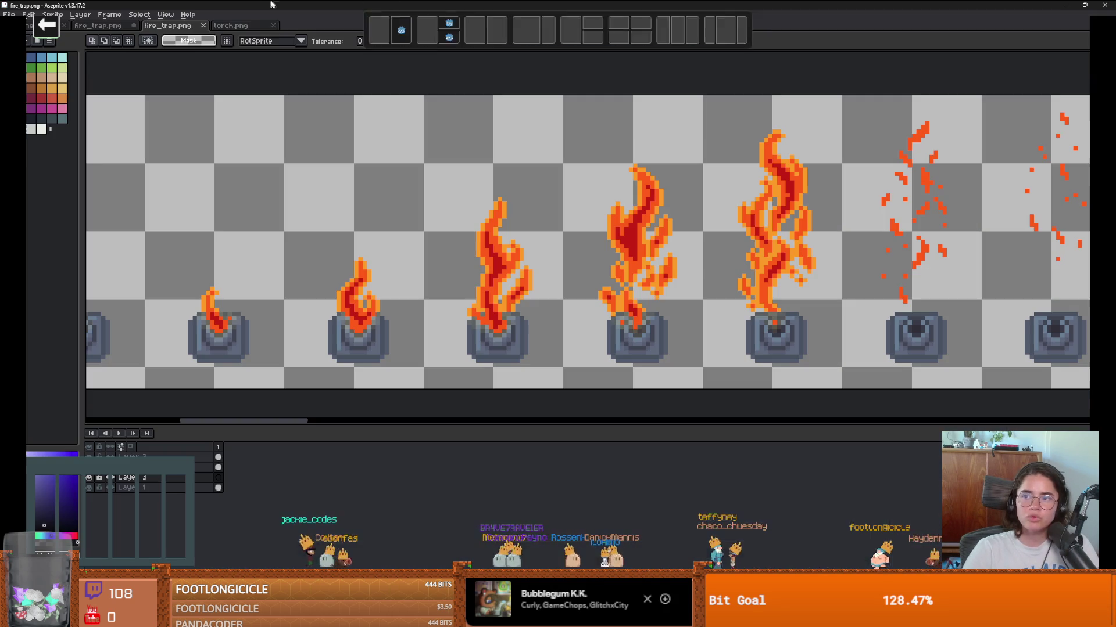
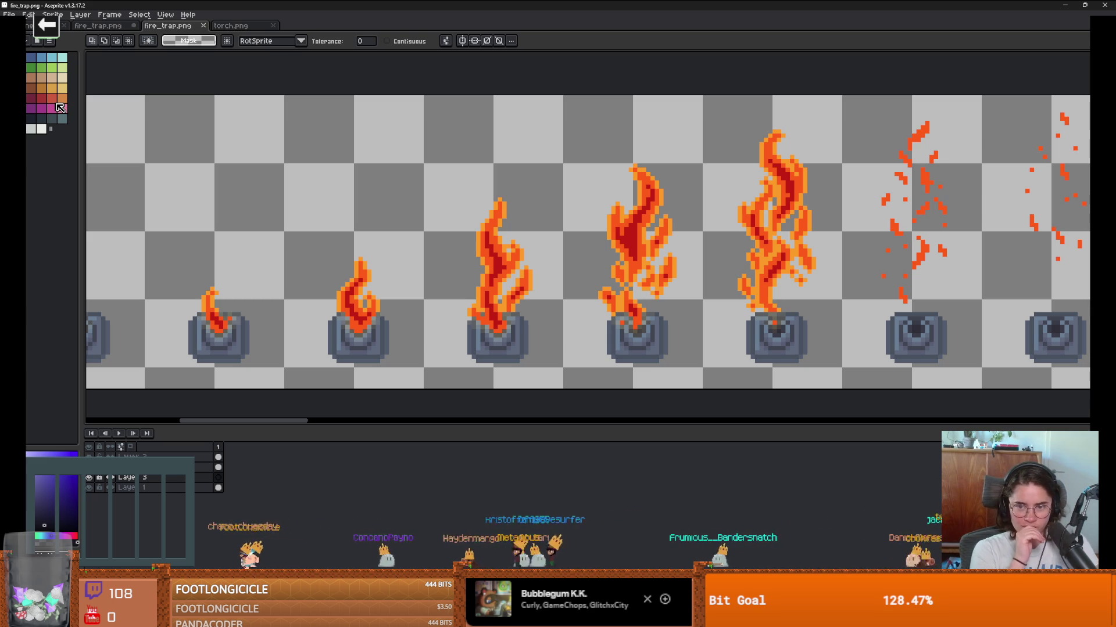
Step: Inspect the fire trap frames, briefly hiding and re-showing a layer to compare them
scroll(178, 191, "down", 1)
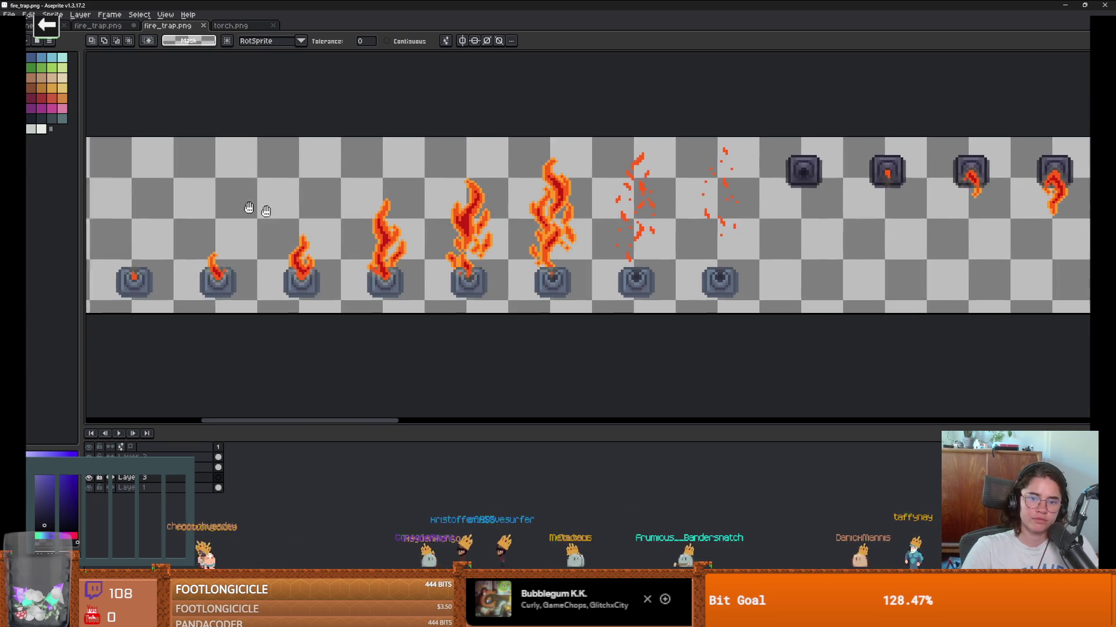
scroll(385, 237, "down", 1)
scroll(406, 237, "down", 1)
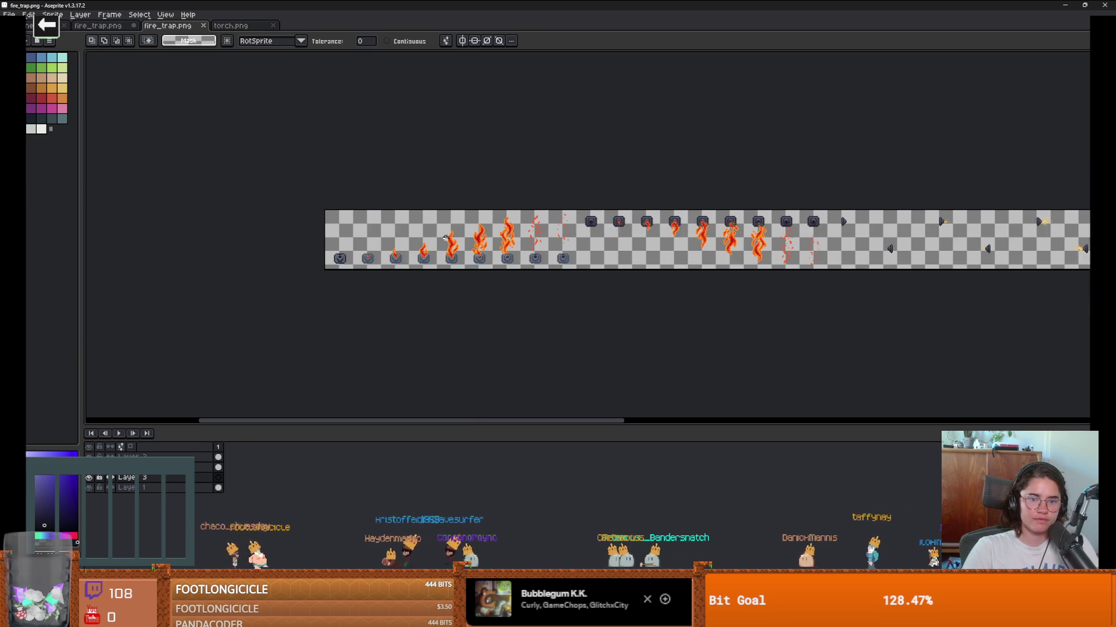
scroll(418, 237, "up", 1)
scroll(445, 237, "up", 1)
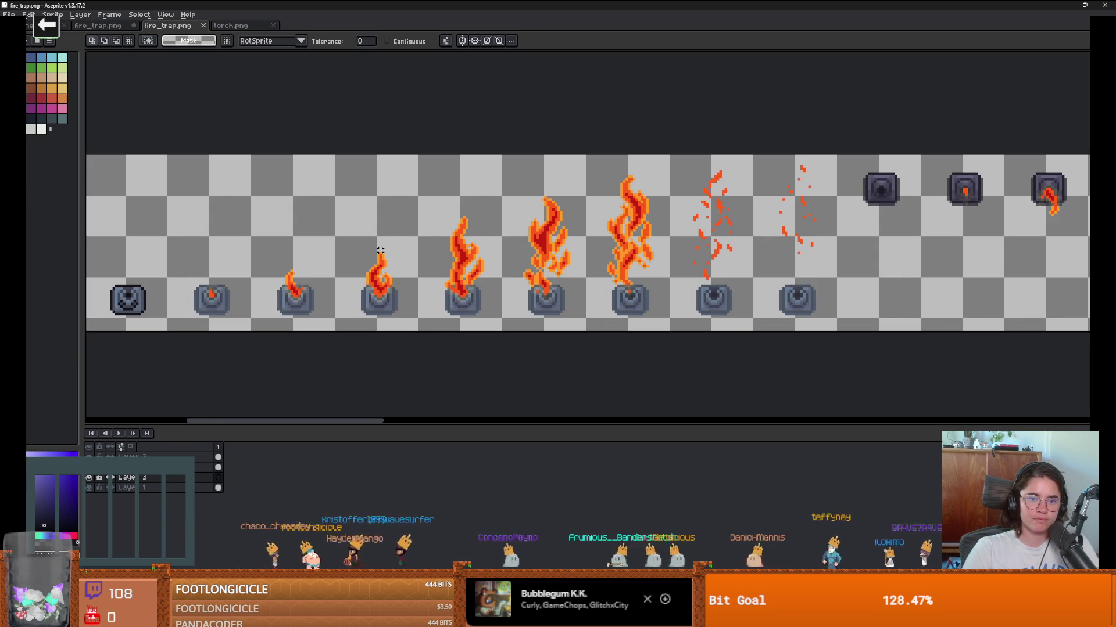
scroll(240, 206, "left", 2)
scroll(239, 206, "down", 1)
scroll(240, 205, "up", 3)
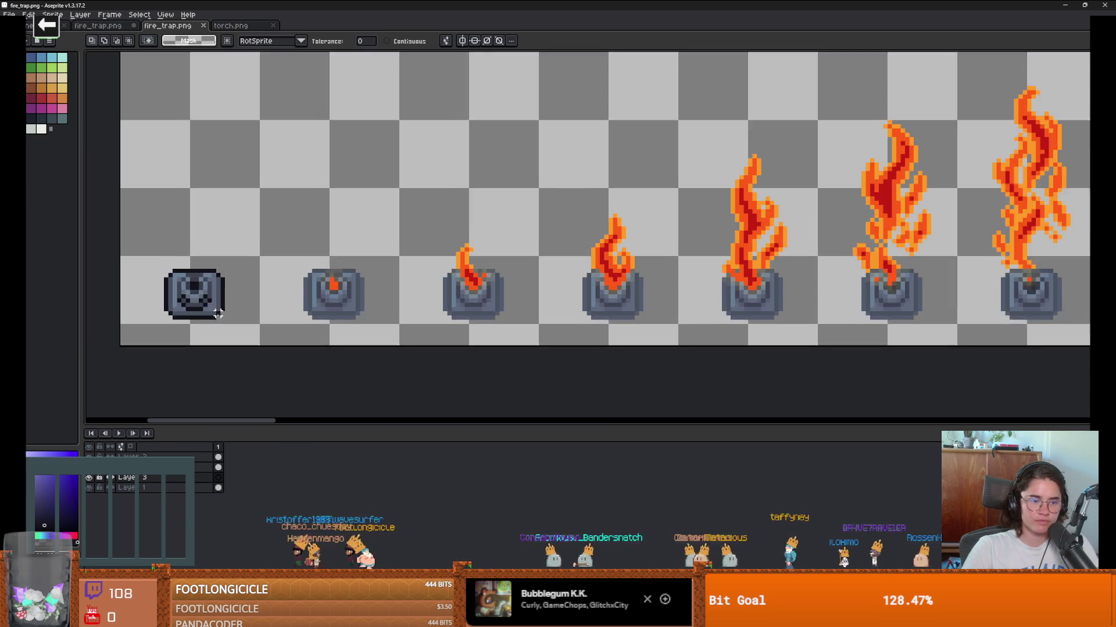
scroll(240, 205, "left", 2)
left_click(92, 491)
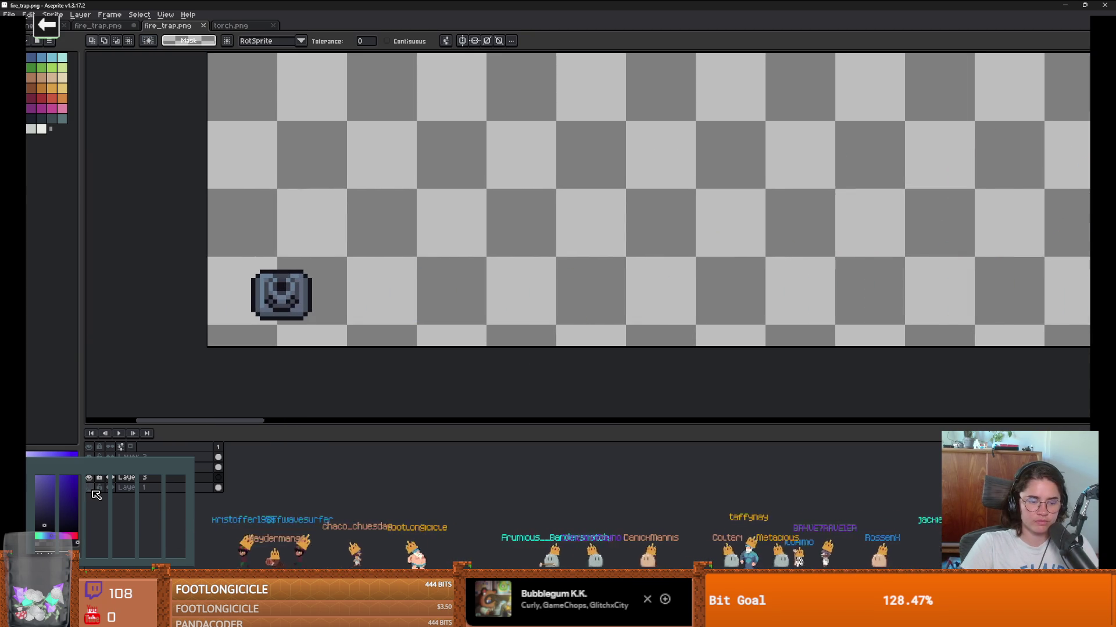
left_click(92, 491)
scroll(386, 290, "down", 1)
scroll(386, 291, "up", 1)
scroll(386, 290, "up", 1)
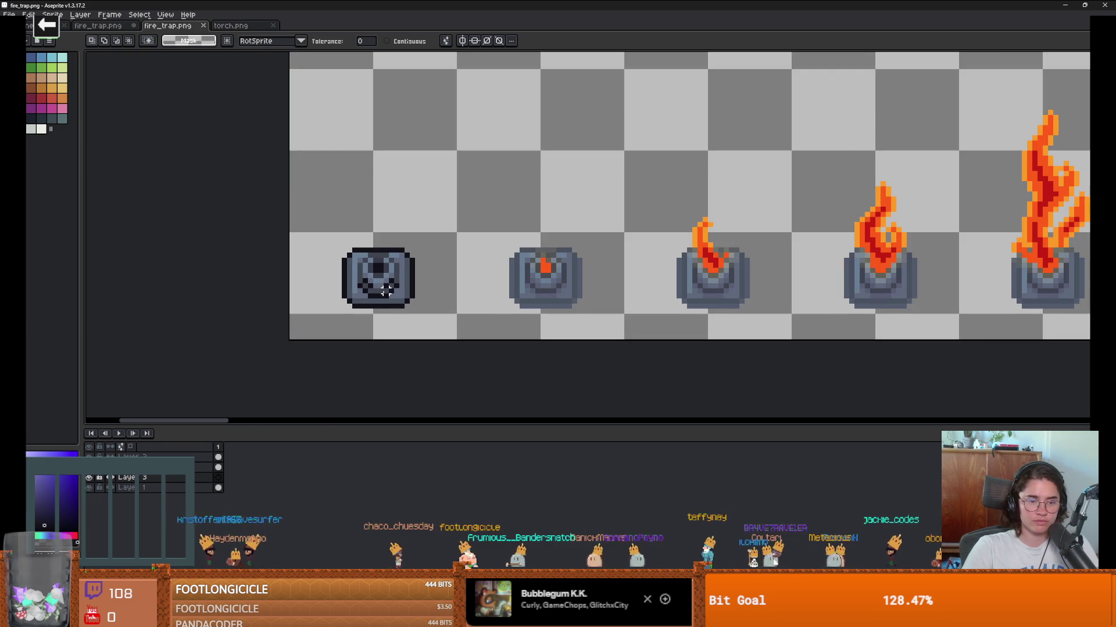
scroll(430, 305, "down", 3)
scroll(446, 314, "up", 2)
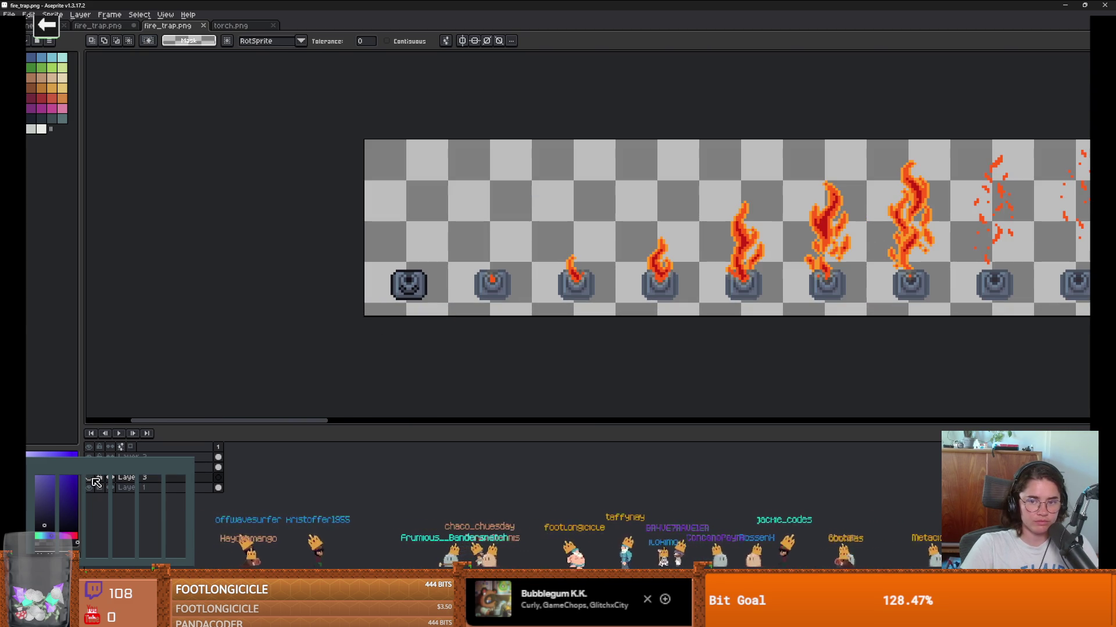
Step: Set Layer 3's opacity to 100% in Layer Properties so the outer glow shows solid yellow
double_click(128, 478)
key("ctrl+a")
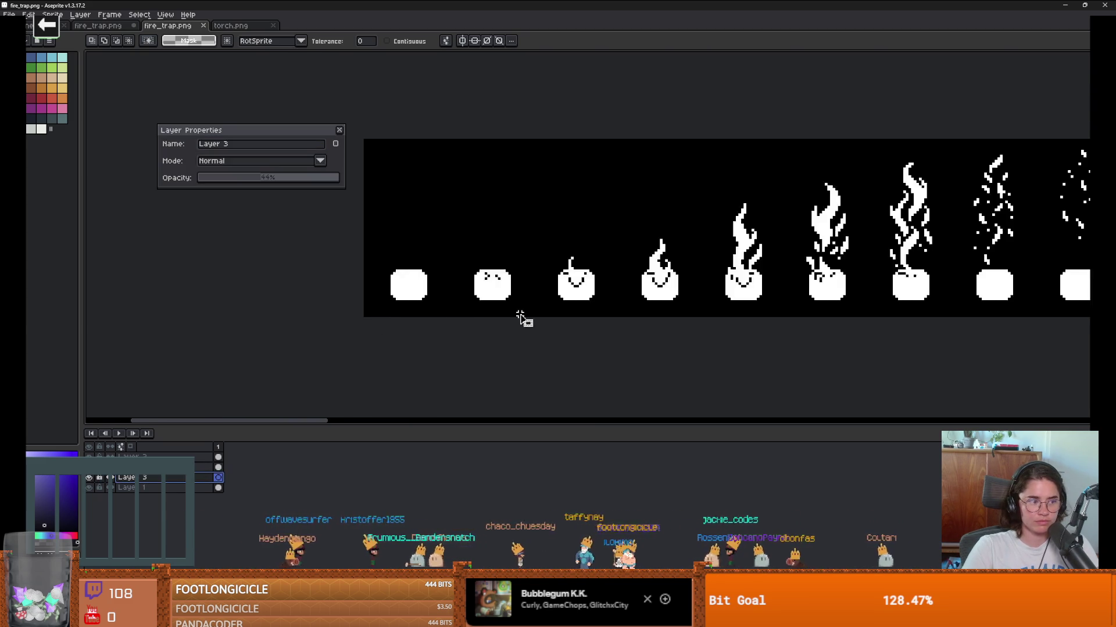
scroll(462, 282, "down", 1)
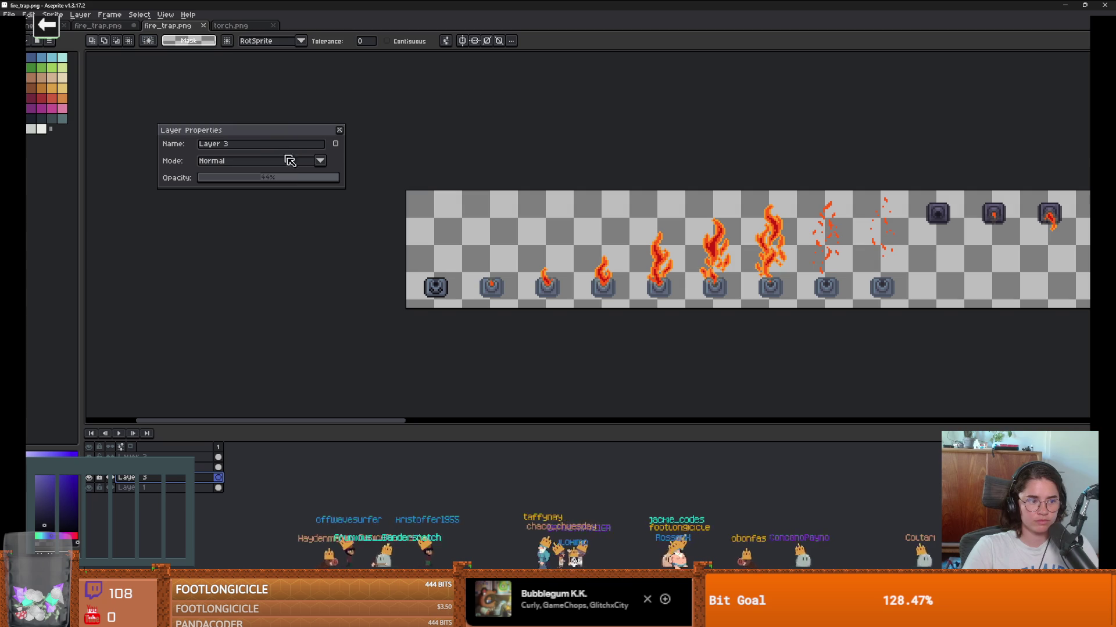
left_click(339, 130)
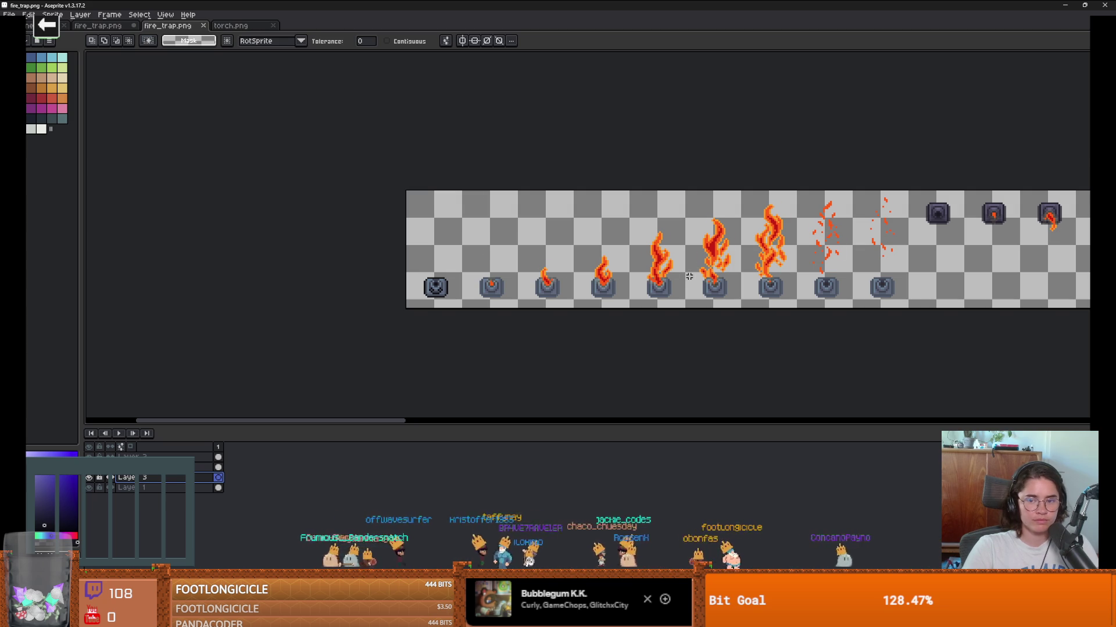
scroll(689, 277, "down", 1)
scroll(667, 206, "up", 1)
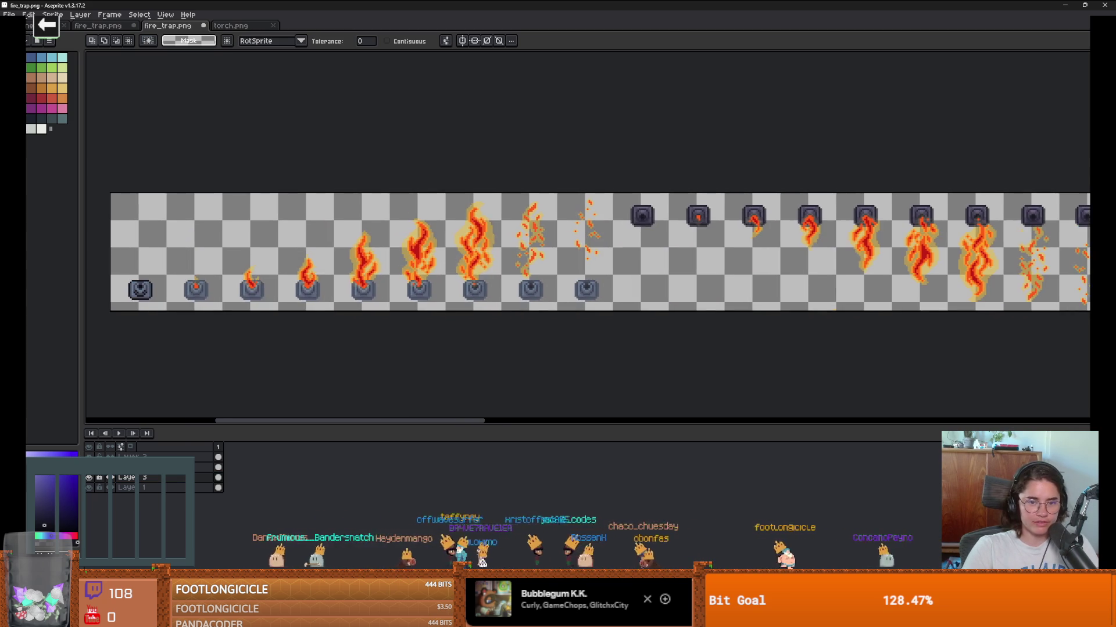
scroll(529, 283, "up", 1)
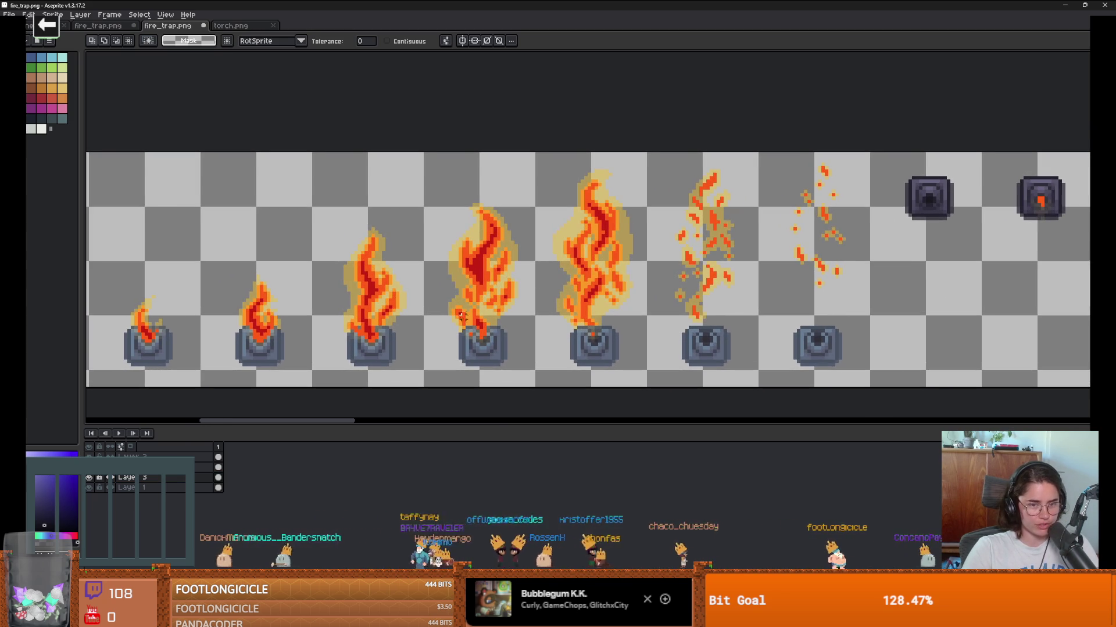
scroll(462, 317, "up", 3)
scroll(650, 269, "down", 3)
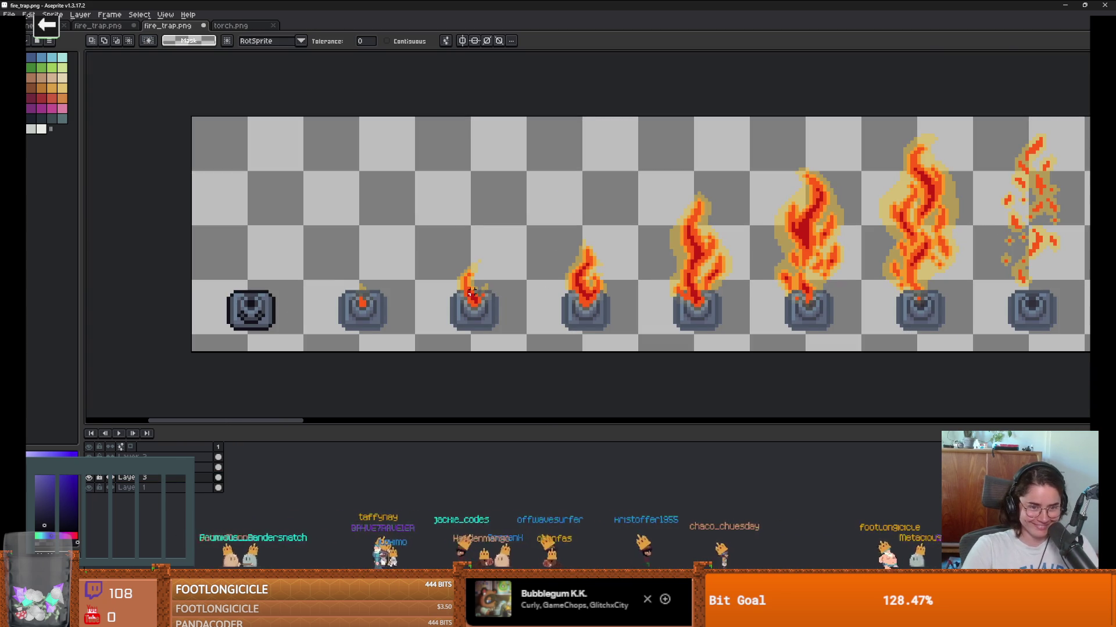
scroll(416, 282, "up", 1)
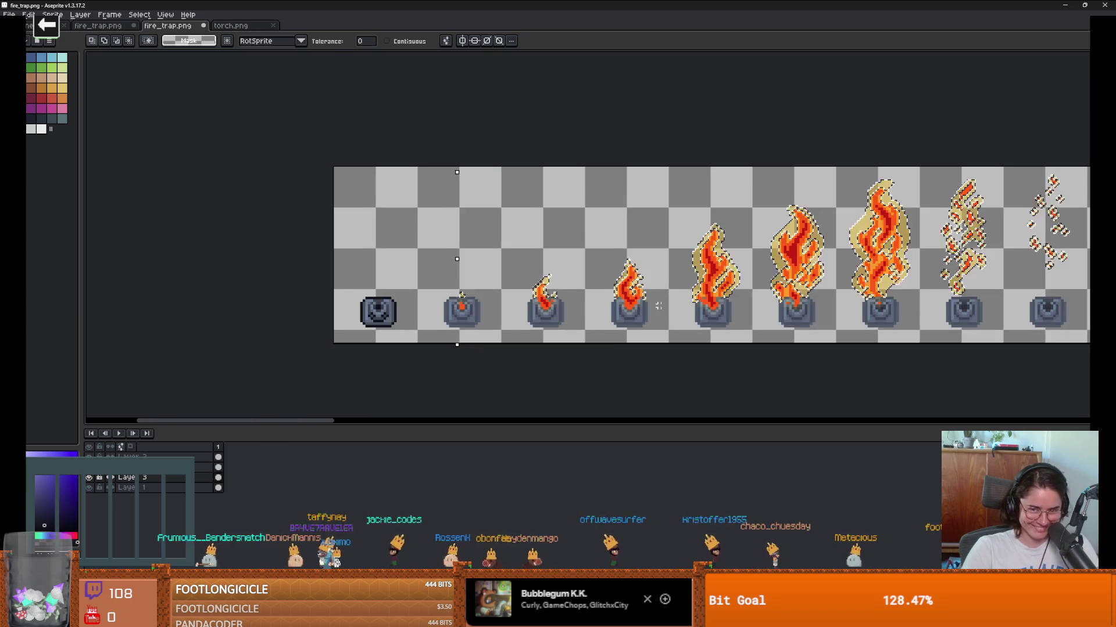
scroll(347, 285, "down", 2)
scroll(581, 244, "right", 3)
Step: Choose the gold palette swatch and the Pencil tool, then reopen Layer 3's properties
left_click(62, 88)
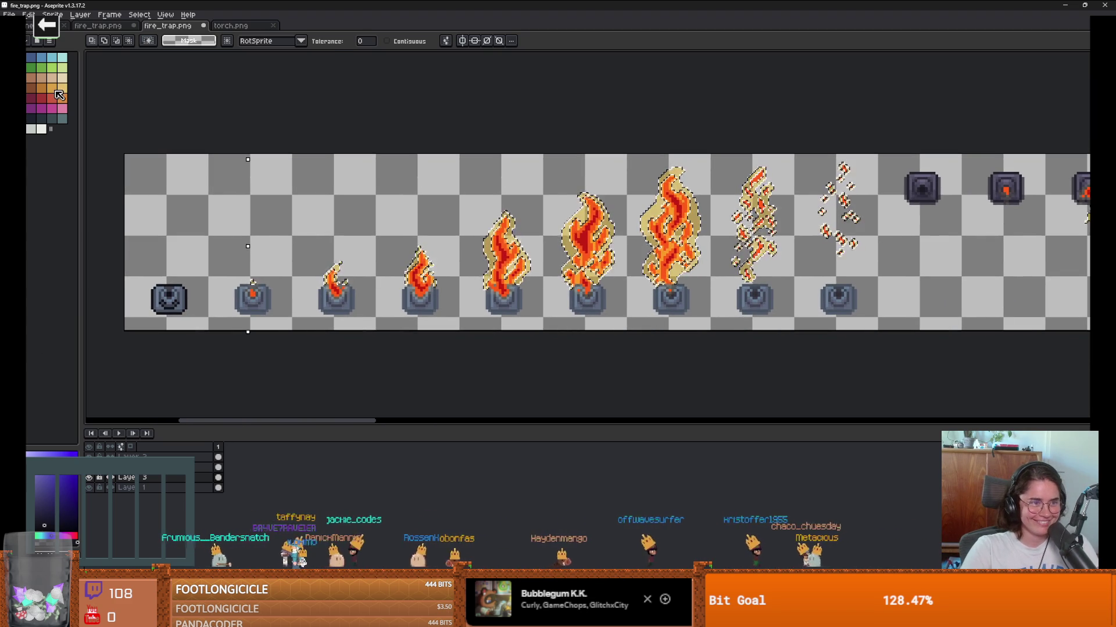
key("b")
scroll(286, 286, "up", 2)
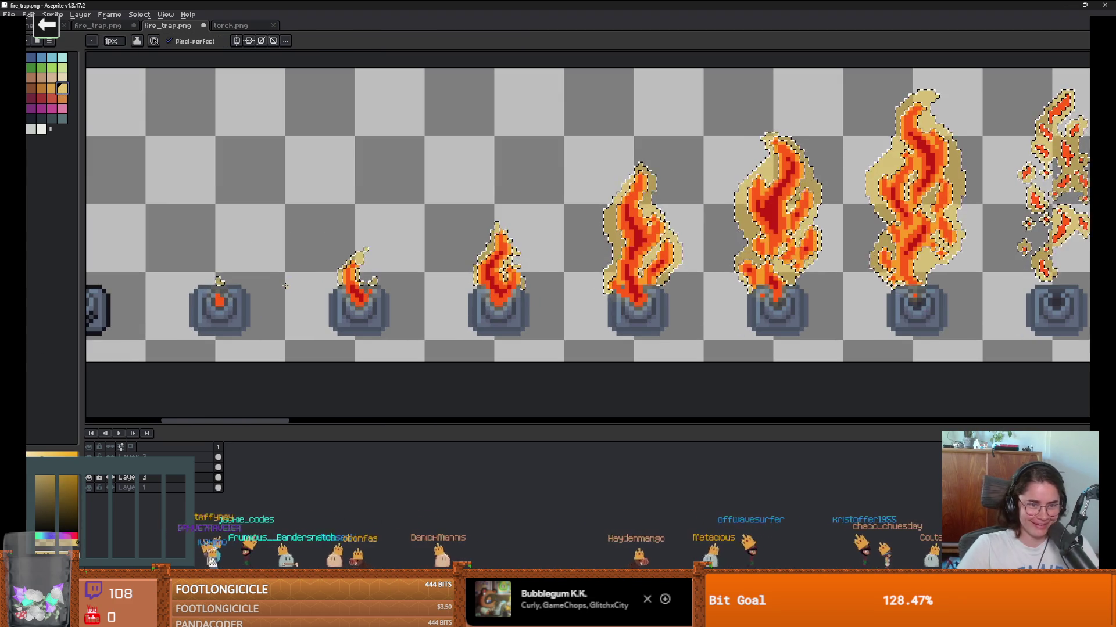
scroll(337, 285, "up", 2)
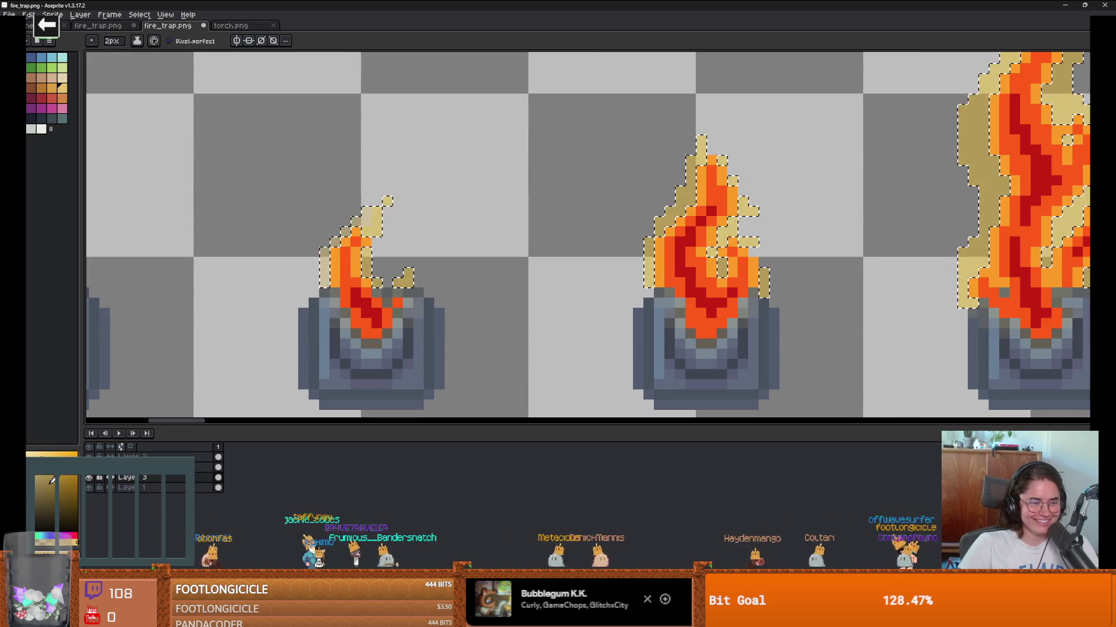
double_click(146, 480)
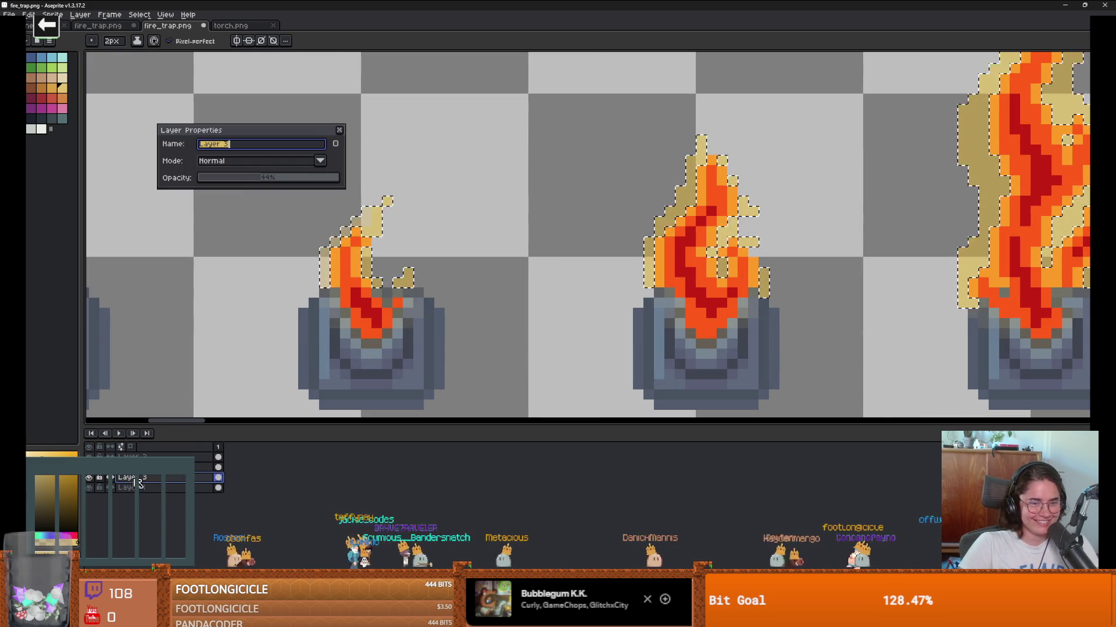
Step: Add a light-tan pixel block atop the left small flame
left_click(339, 130)
left_click_drag(436, 224, 465, 229)
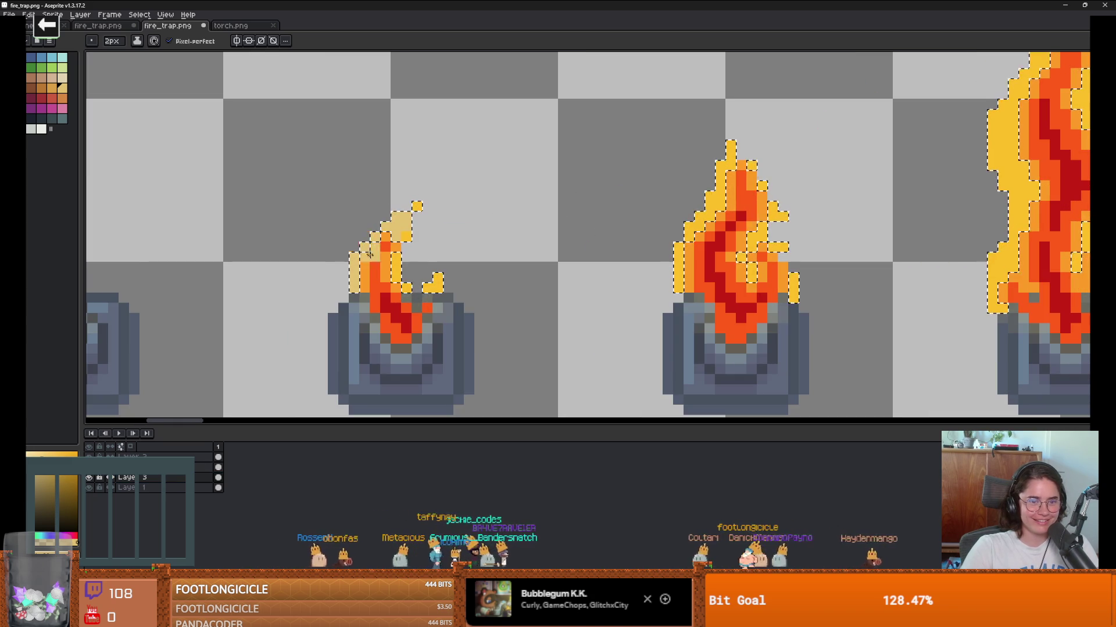
left_click(402, 204)
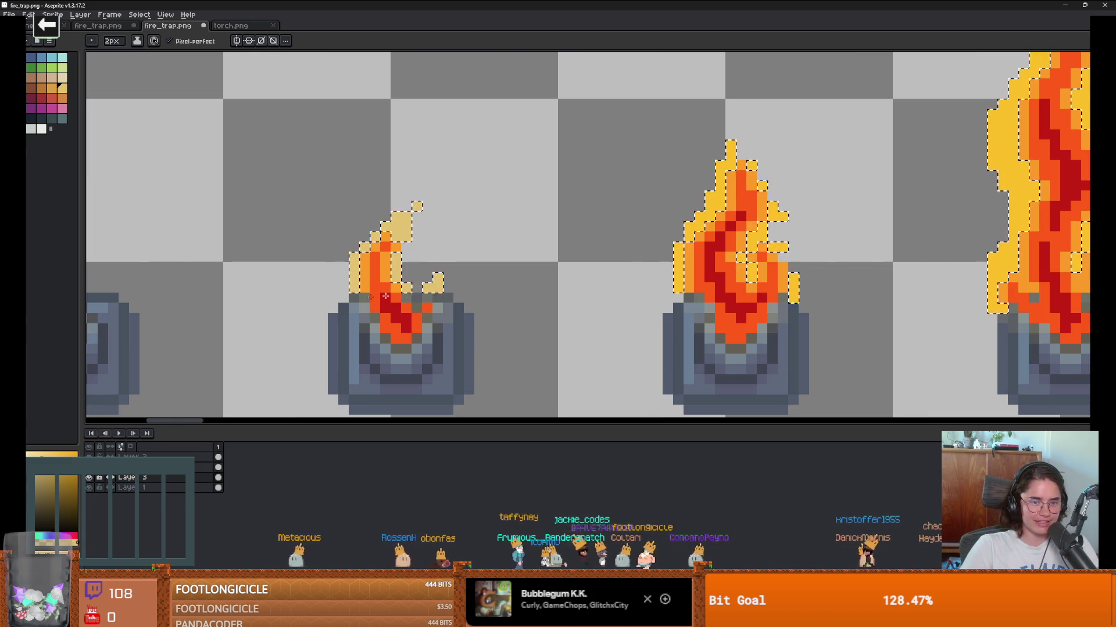
scroll(385, 296, "down", 5)
scroll(407, 279, "up", 3)
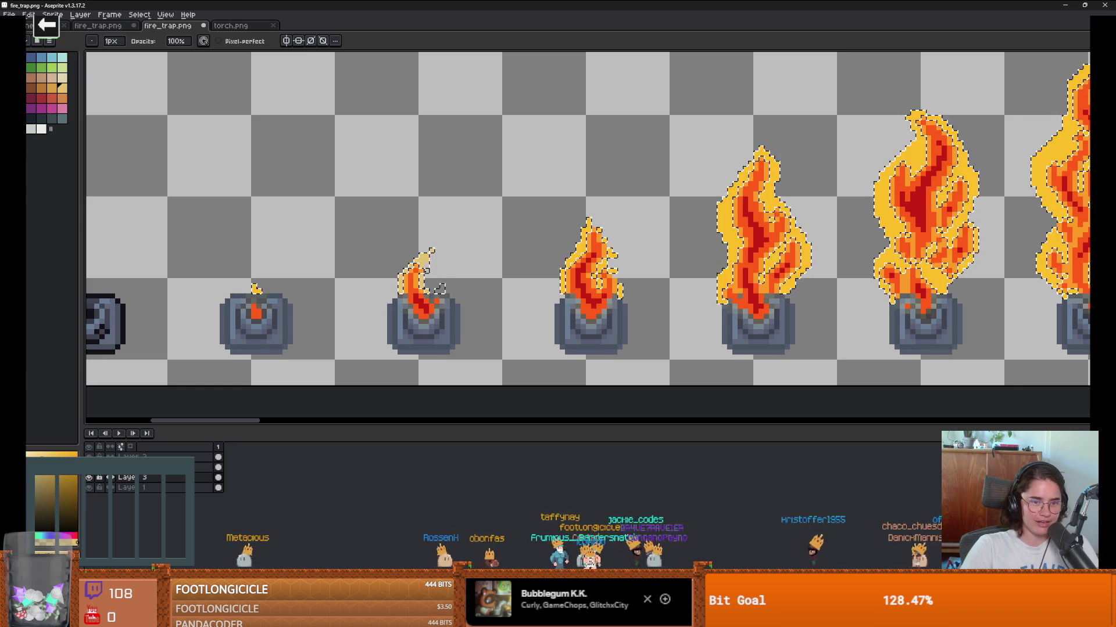
scroll(428, 256, "up", 2)
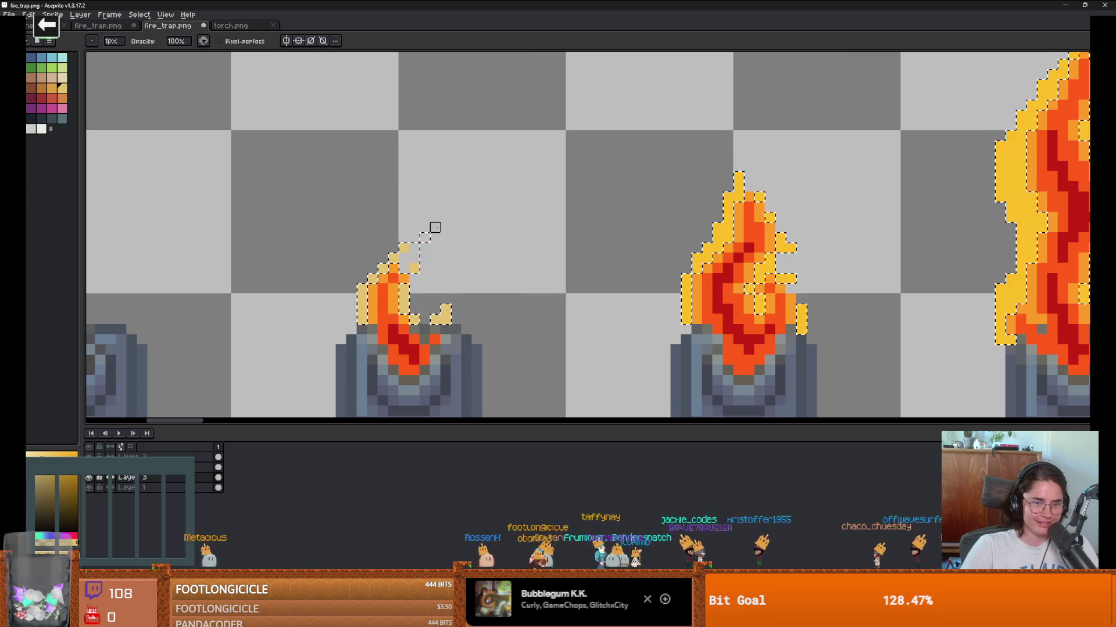
scroll(511, 266, "left", 1)
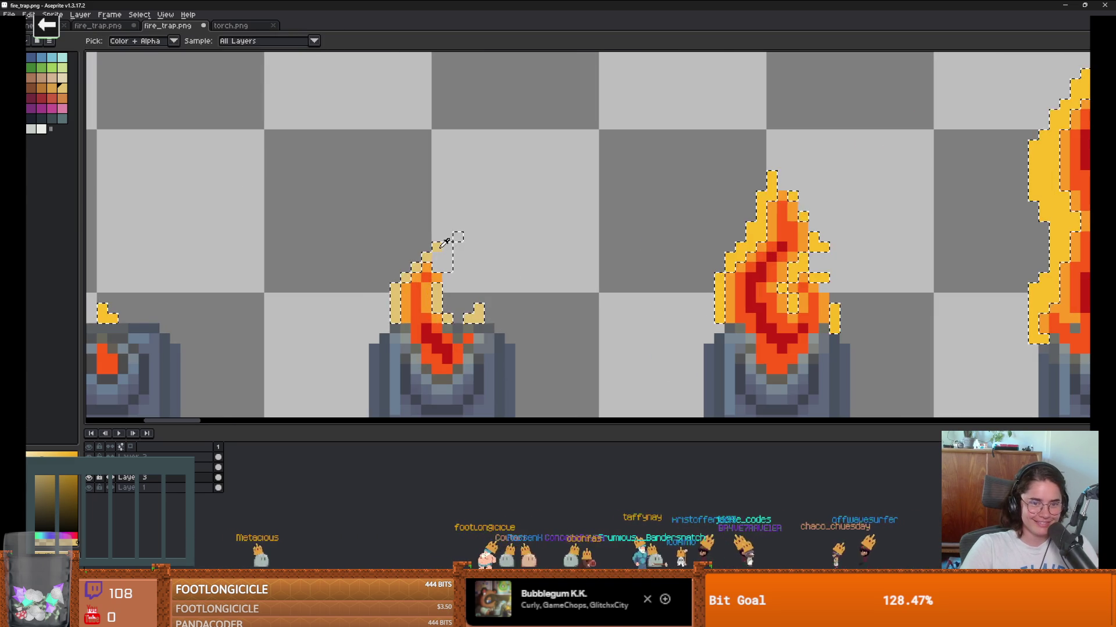
Step: Inspect the flame frames with the Eyedropper and Rectangular Marquee tools
key("e")
scroll(406, 279, "down", 2)
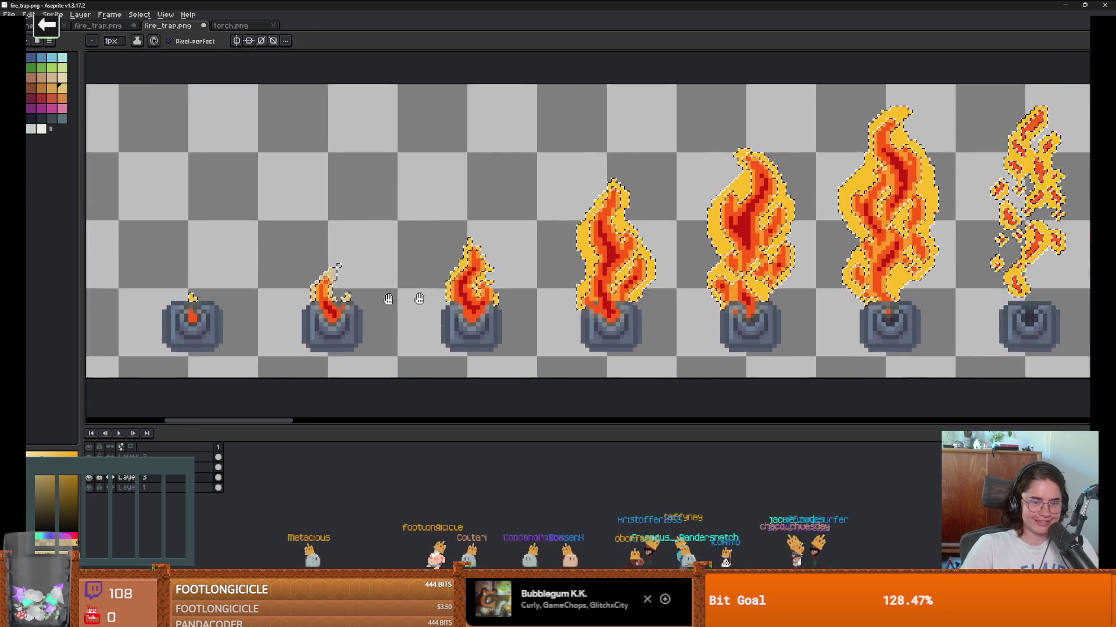
scroll(311, 267, "up", 3)
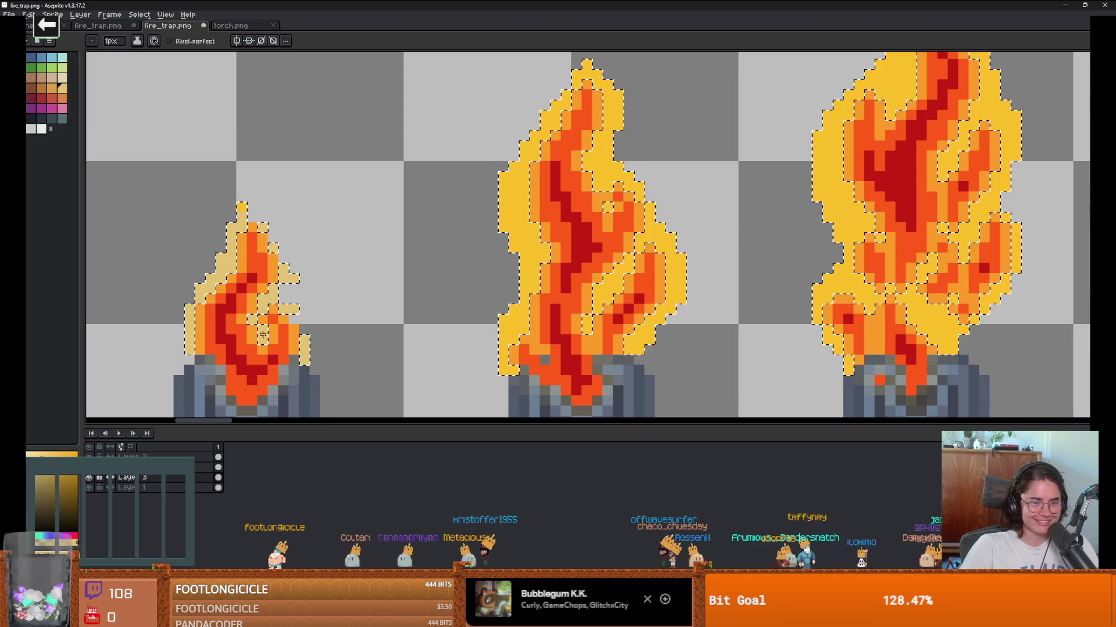
scroll(232, 293, "down", 3)
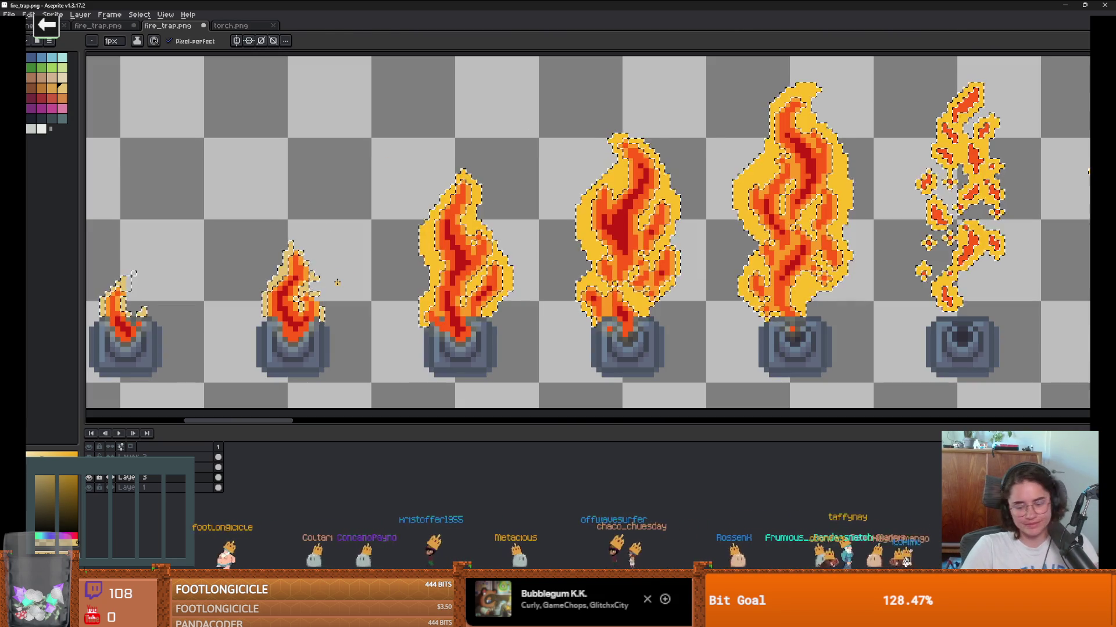
key("m")
scroll(328, 304, "up", 2)
scroll(406, 291, "down", 1)
scroll(523, 294, "up", 4)
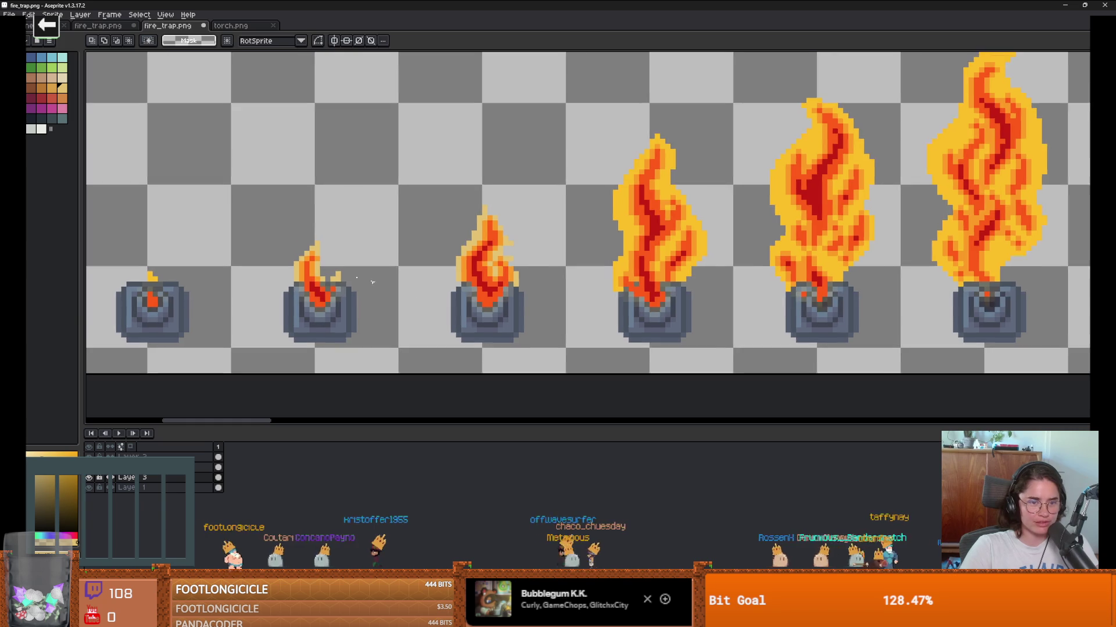
scroll(552, 295, "down", 1)
scroll(552, 295, "down", 2)
scroll(372, 297, "up", 2)
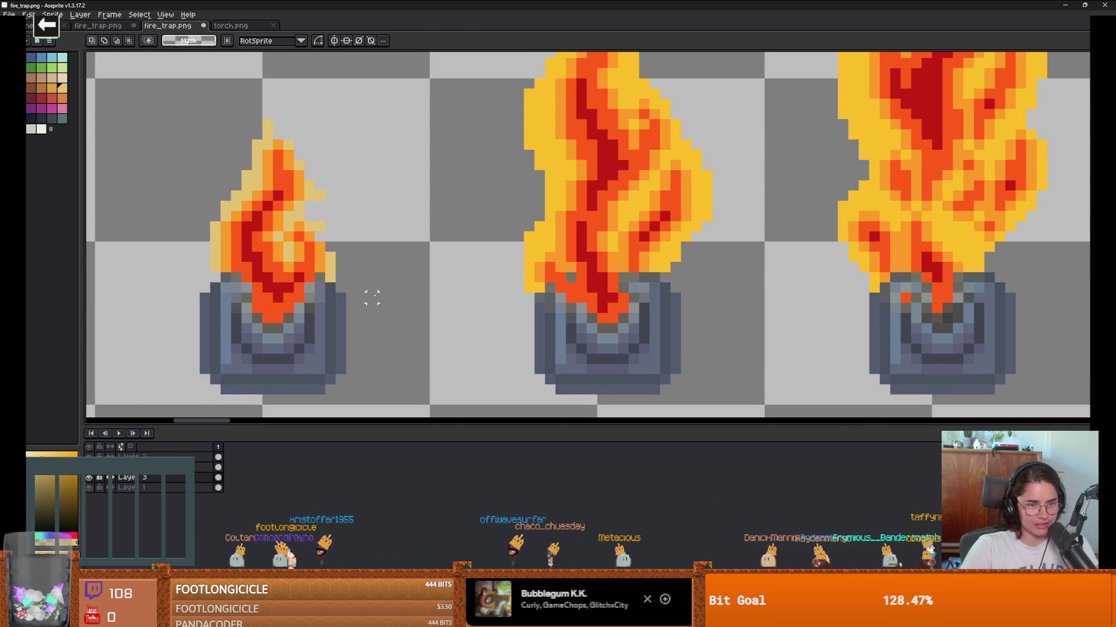
scroll(350, 277, "down", 1)
scroll(337, 267, "down", 1)
scroll(306, 248, "up", 1)
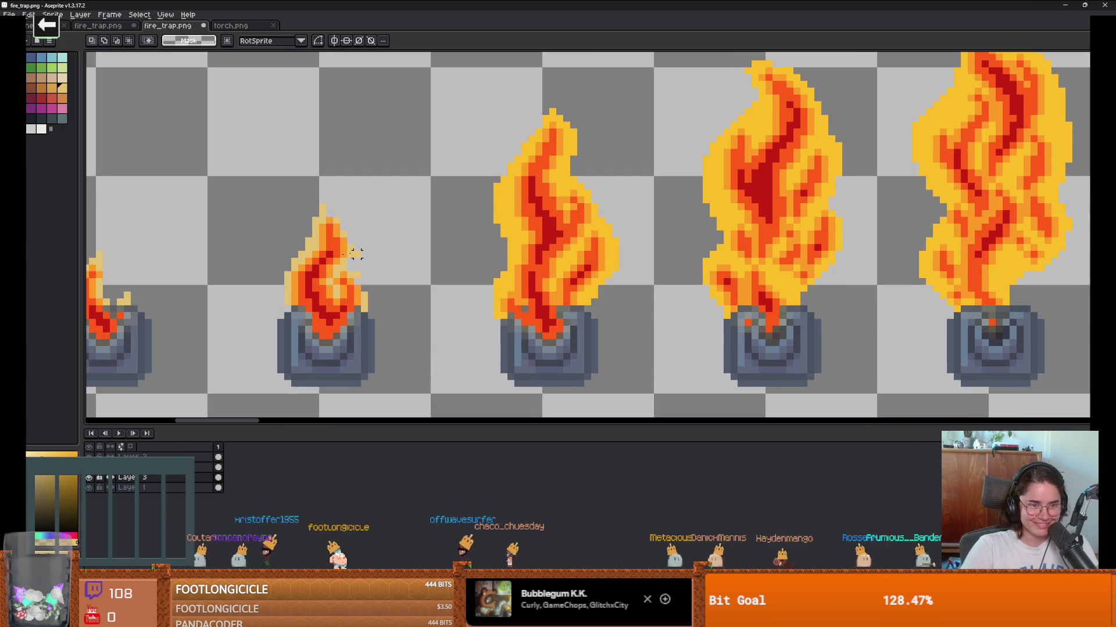
Step: Continue checking the yellow-rimmed flames using the Eyedropper, Magic Wand and Pencil tools
key("i")
key("w")
scroll(337, 238, "down", 4)
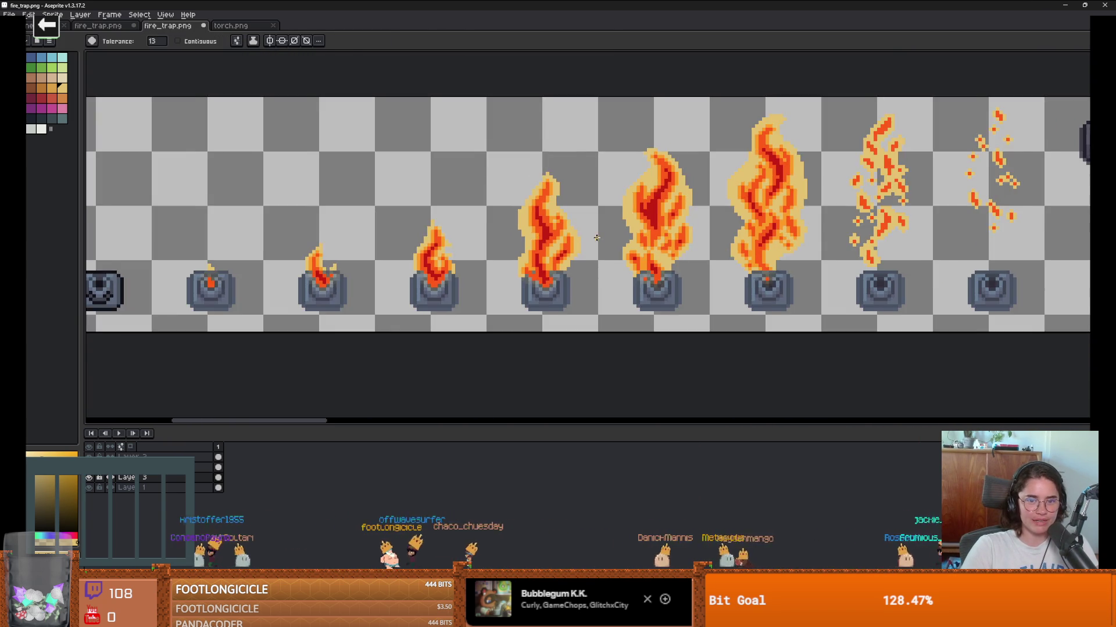
scroll(337, 238, "up", 4)
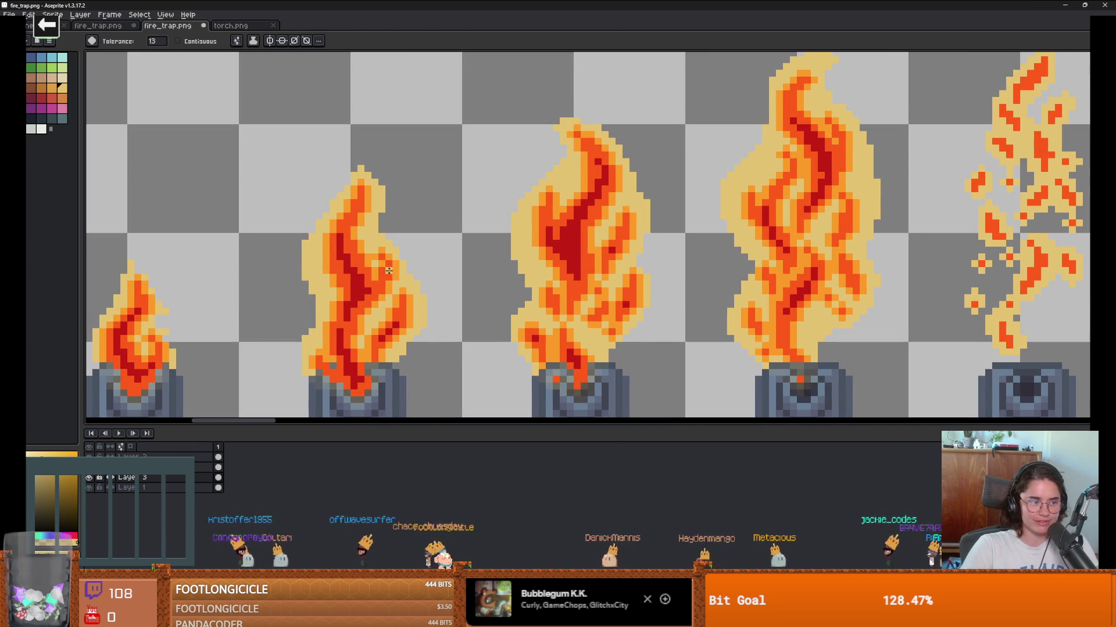
scroll(371, 275, "left", 2)
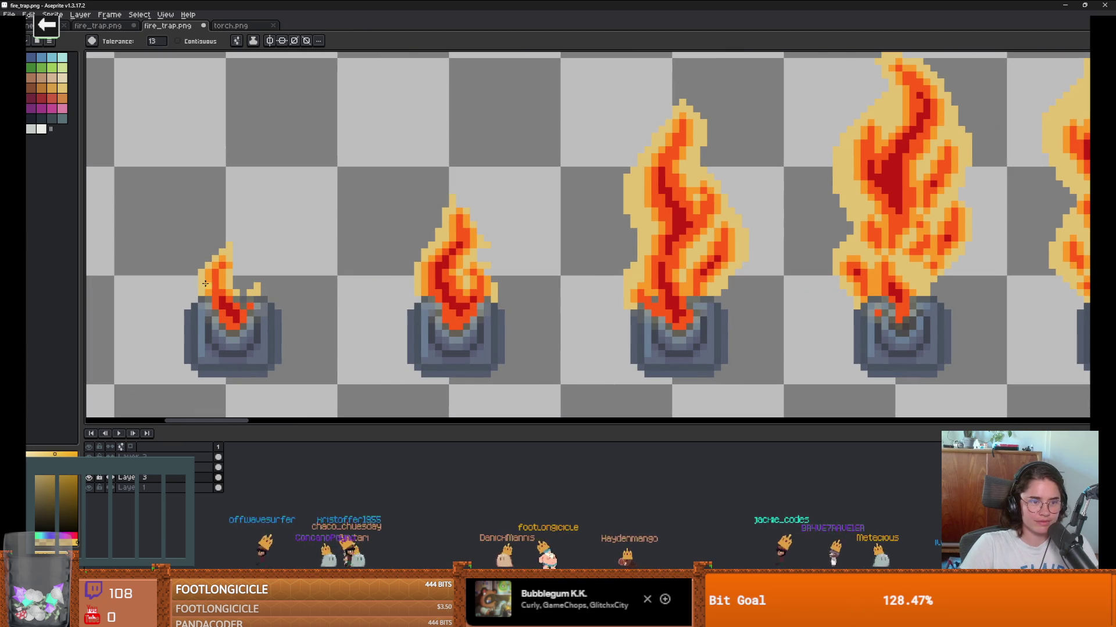
scroll(226, 292, "down", 2)
scroll(395, 261, "up", 2)
key("b")
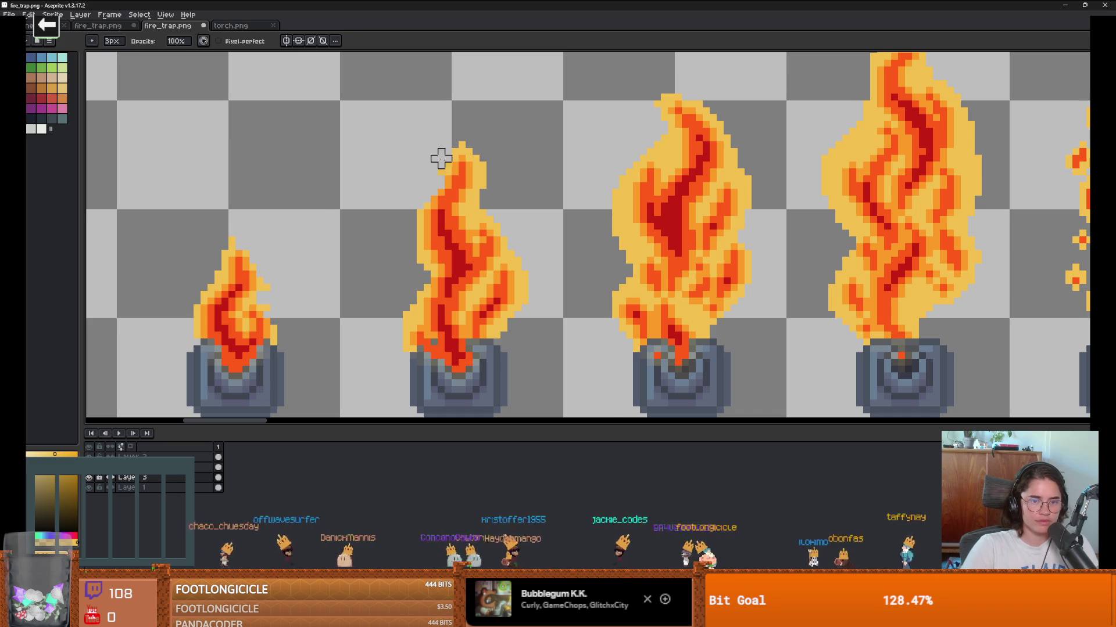
scroll(496, 192, "up", 2)
scroll(511, 215, "down", 4)
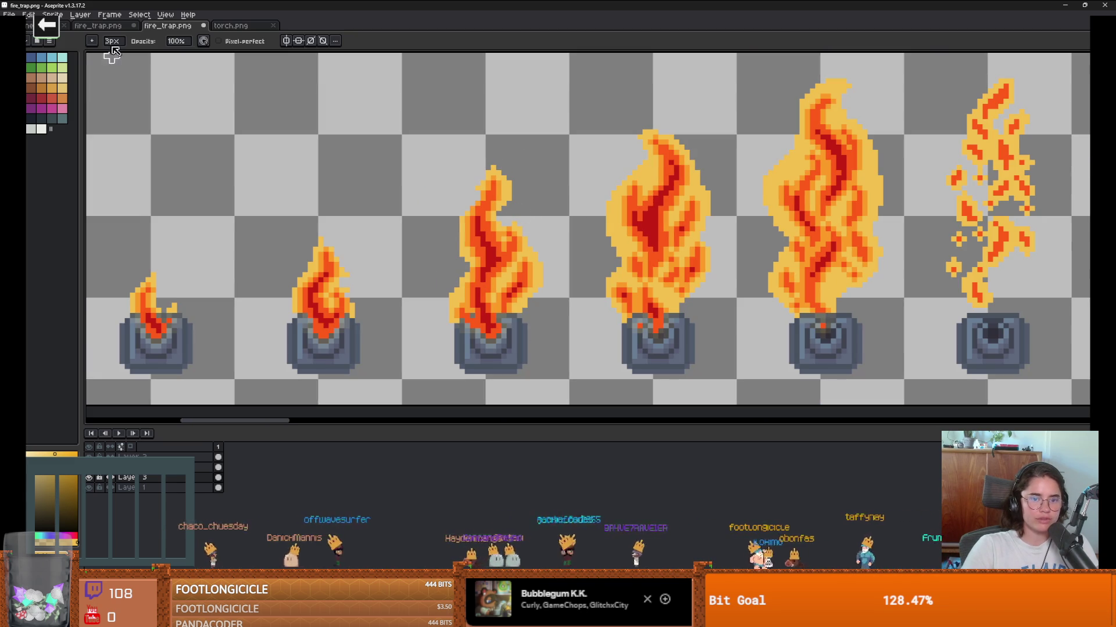
Step: Open Crusader_ideas_right.aseprite from the recent files list
key("ctrl+o")
key("Down")
key("Up")
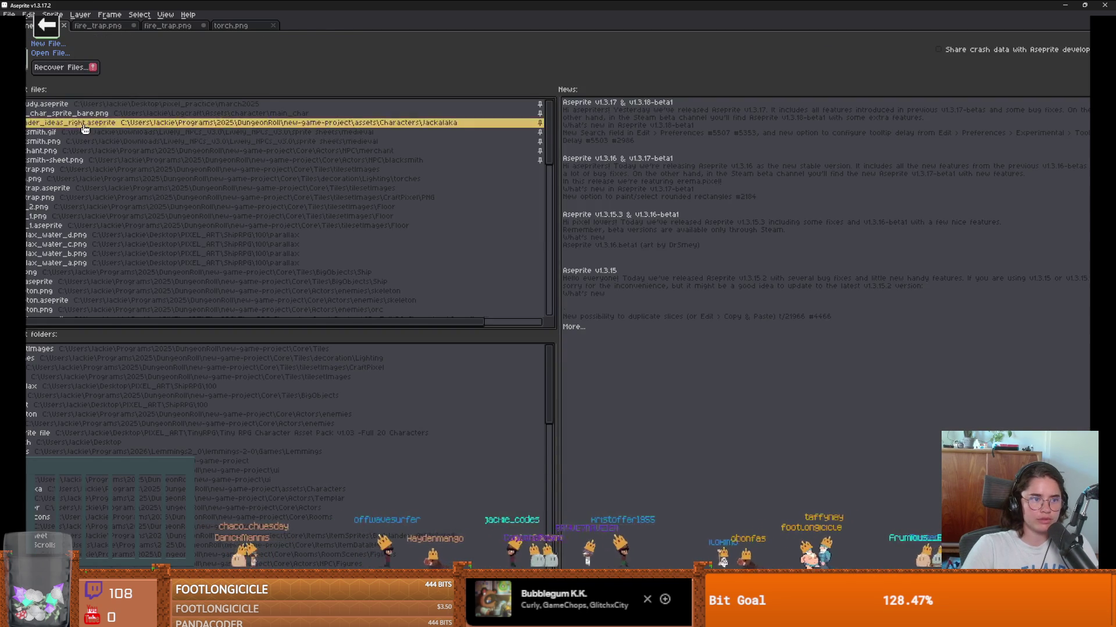
key("Return")
key("Return")
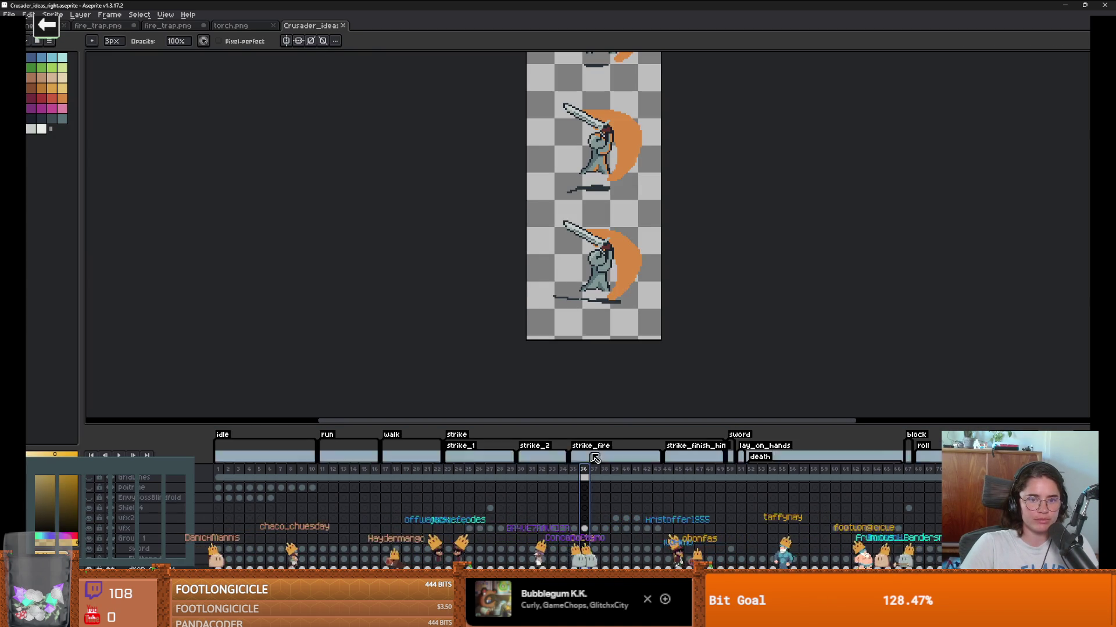
Step: Review strike frames 35-36 and compare them against the running game
key("Left")
scroll(637, 192, "up", 1)
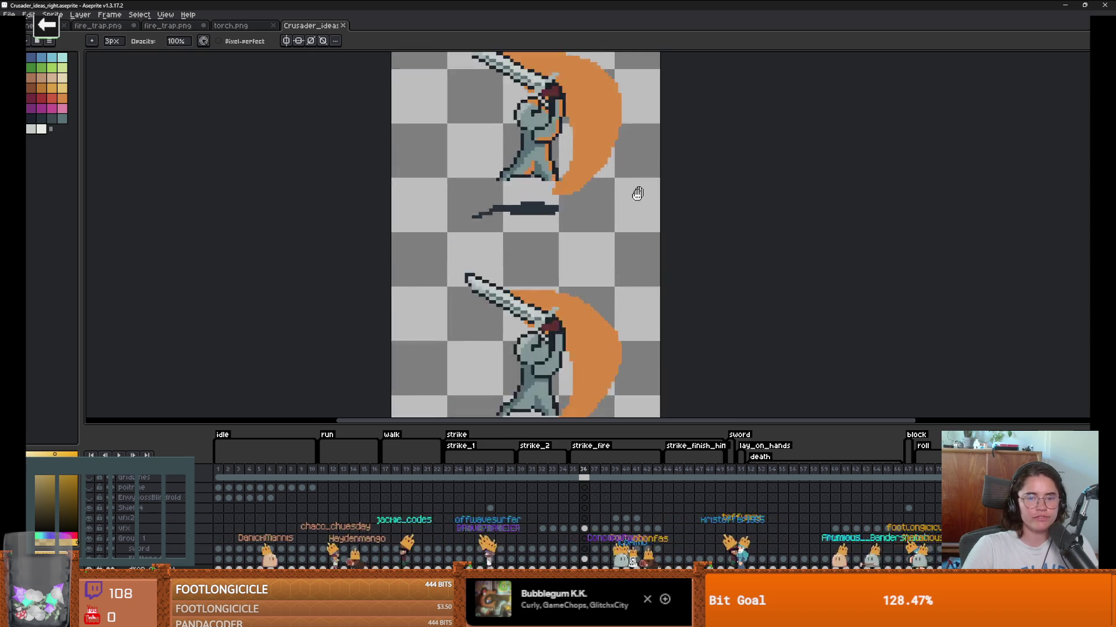
scroll(604, 233, "down", 1)
key("Left")
key("Right")
key("Right")
key("Right")
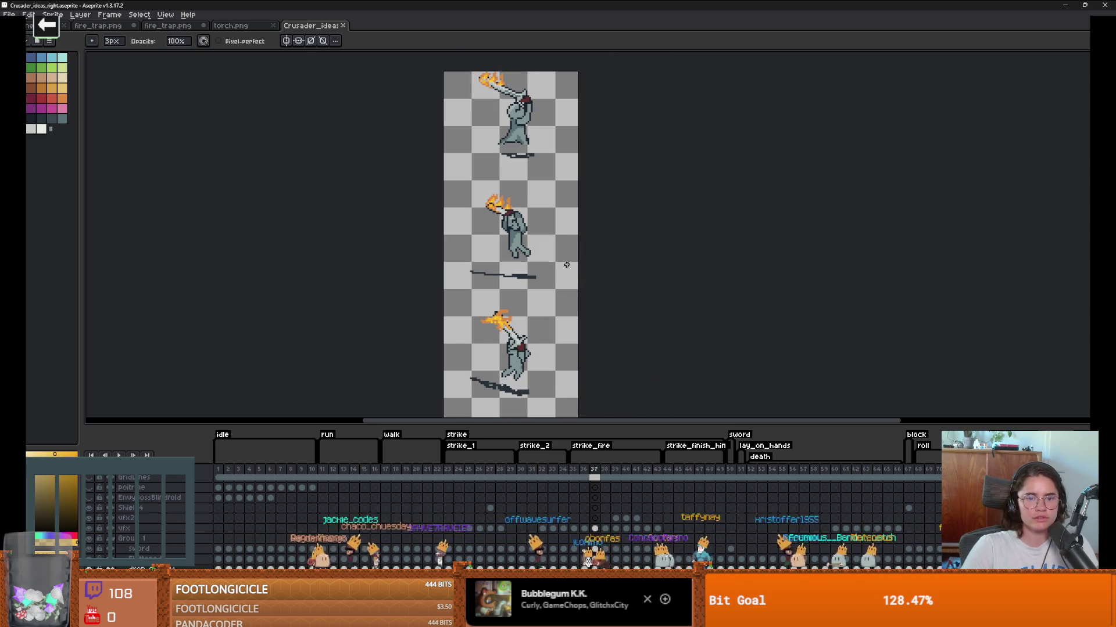
key("Left")
key("Left")
key("Left")
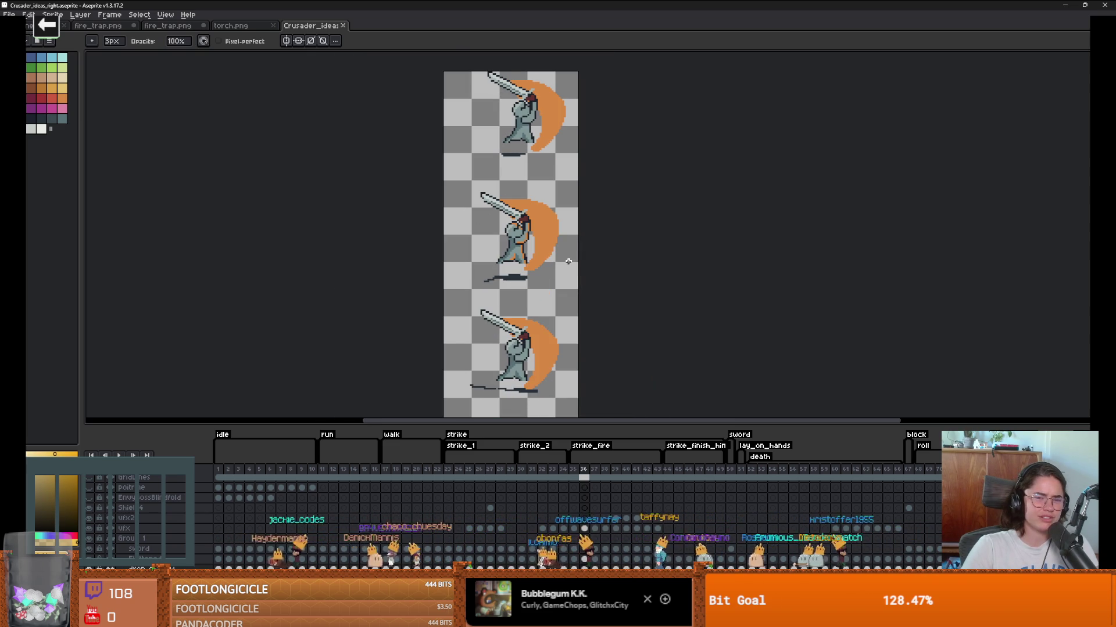
key("alt+Tab")
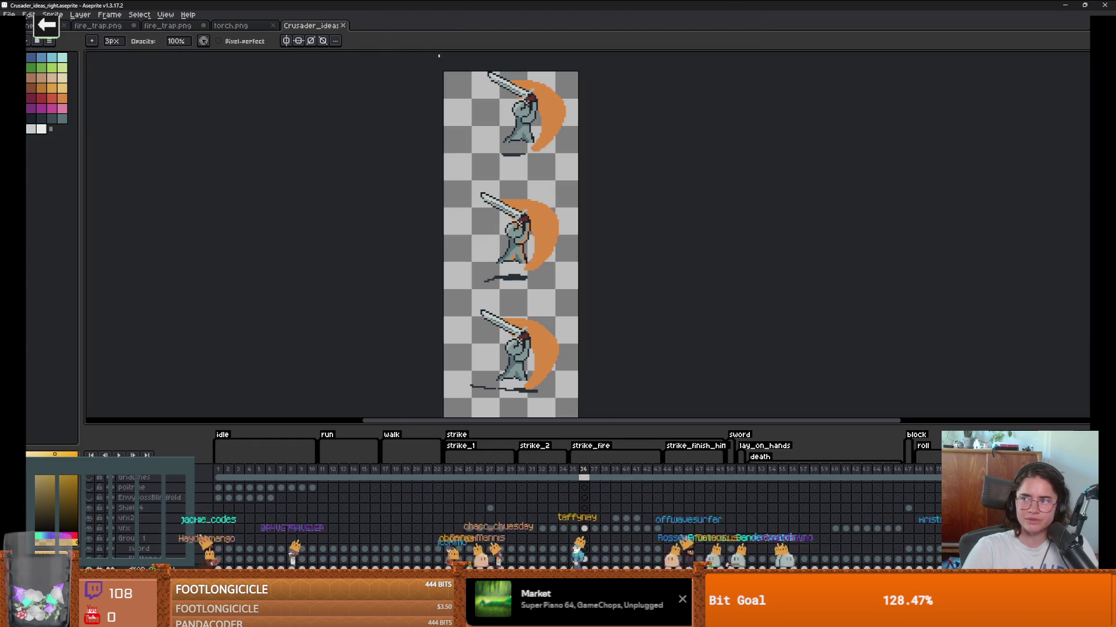
key("alt+Tab")
scroll(515, 255, "down", 2)
Step: Step through strike_fire frames 40-42 and play the following ember animation
key("Right")
key("Right")
key("Right")
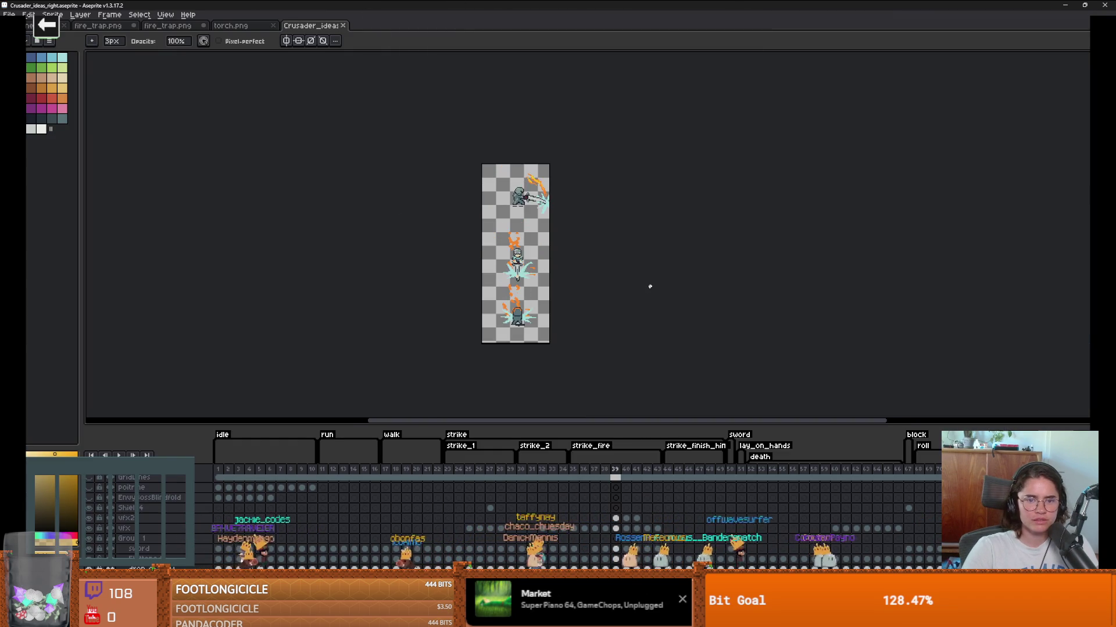
key("Right")
scroll(523, 282, "up", 3)
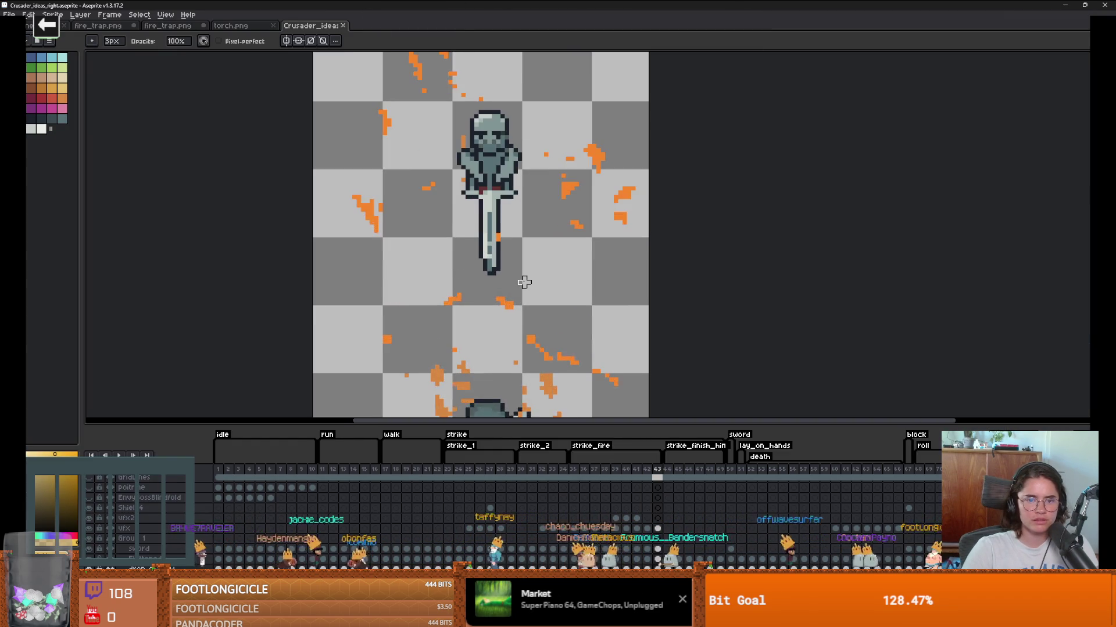
key("Left")
key("Left")
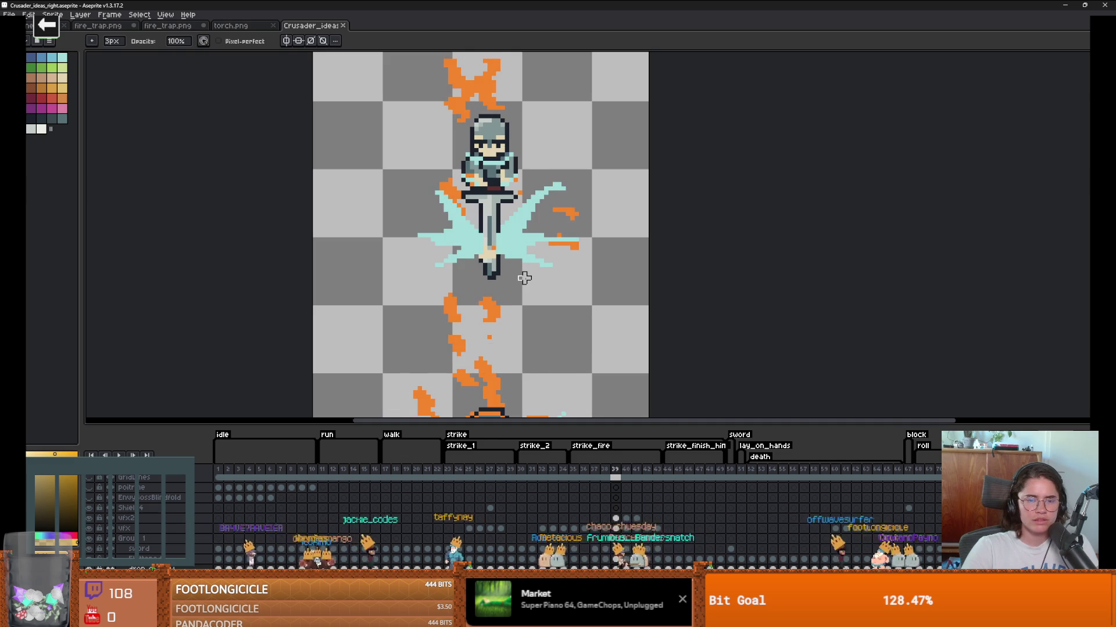
key("Right")
key("Right")
key("Right")
key("Right")
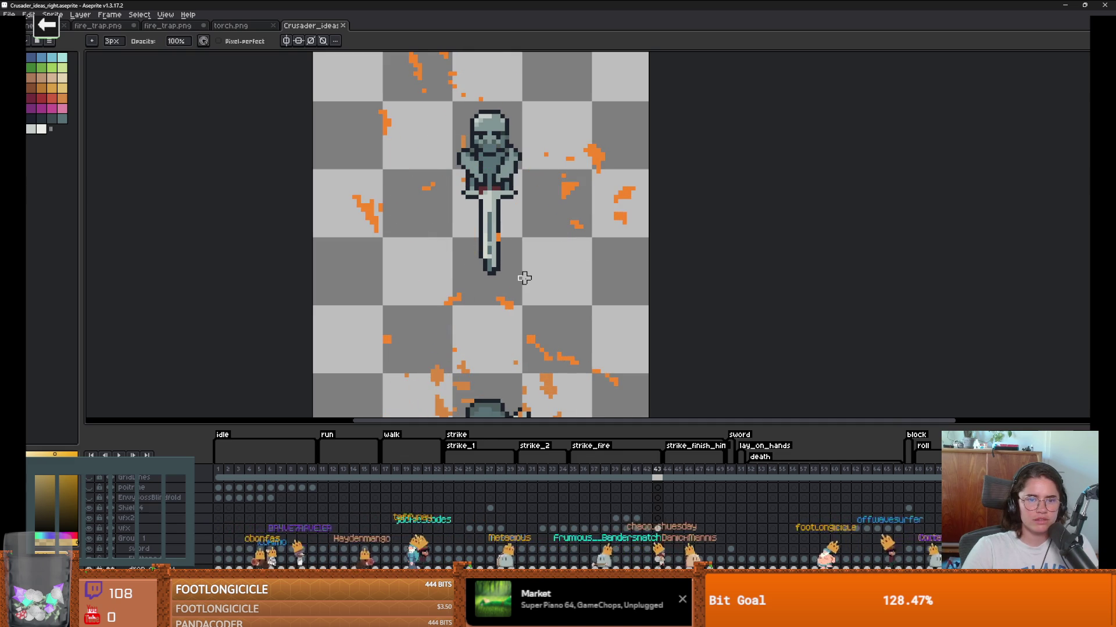
key("Right")
key("Left")
key("Left")
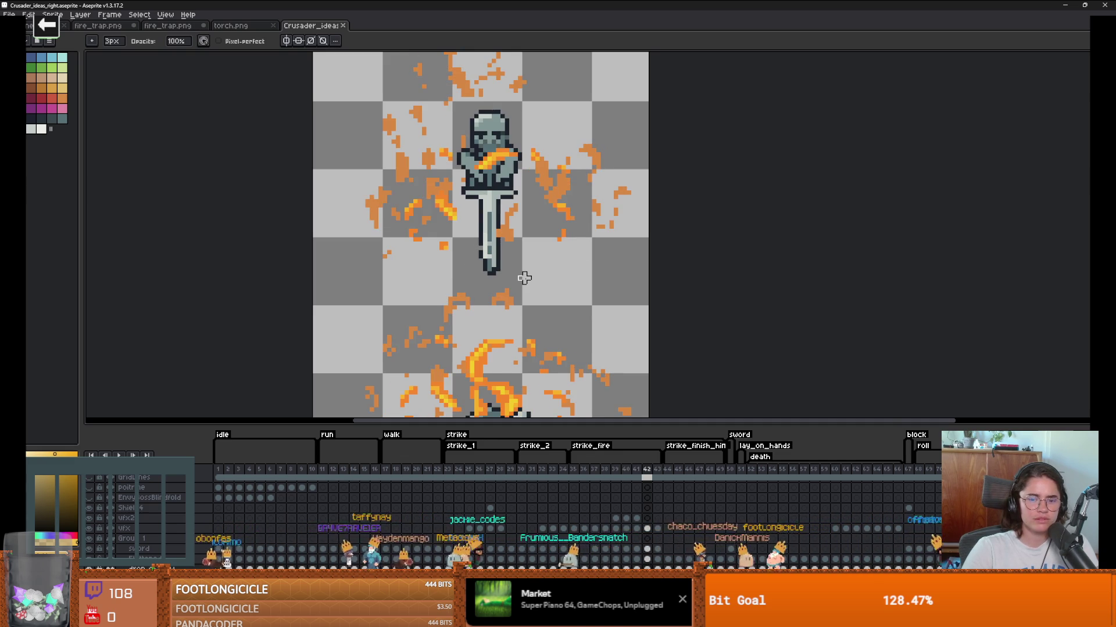
key("Return")
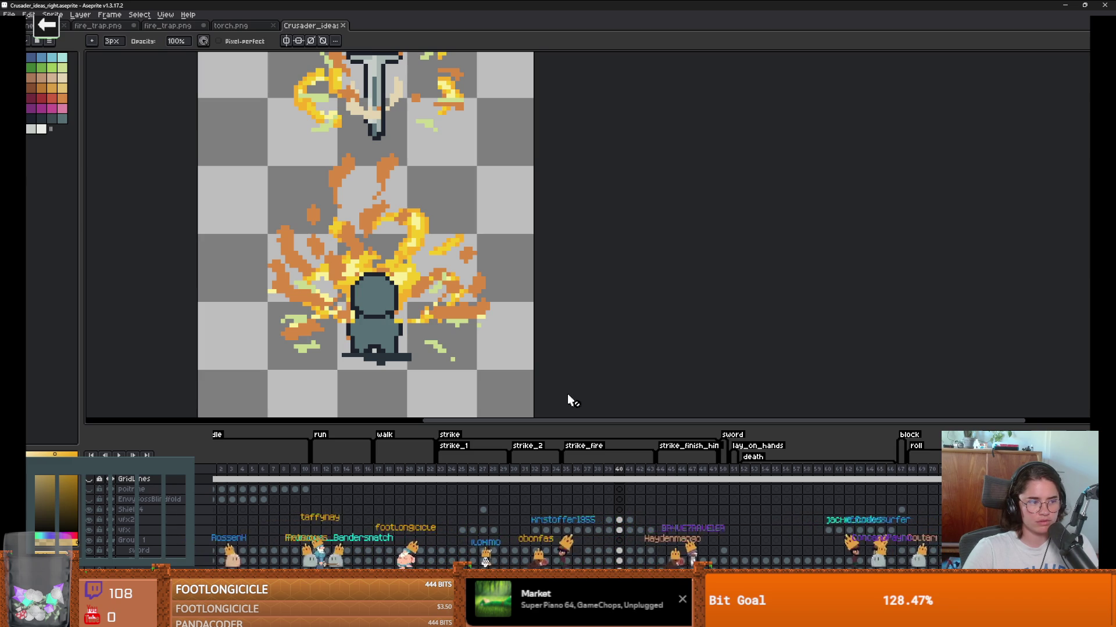
scroll(549, 386, "down", 1)
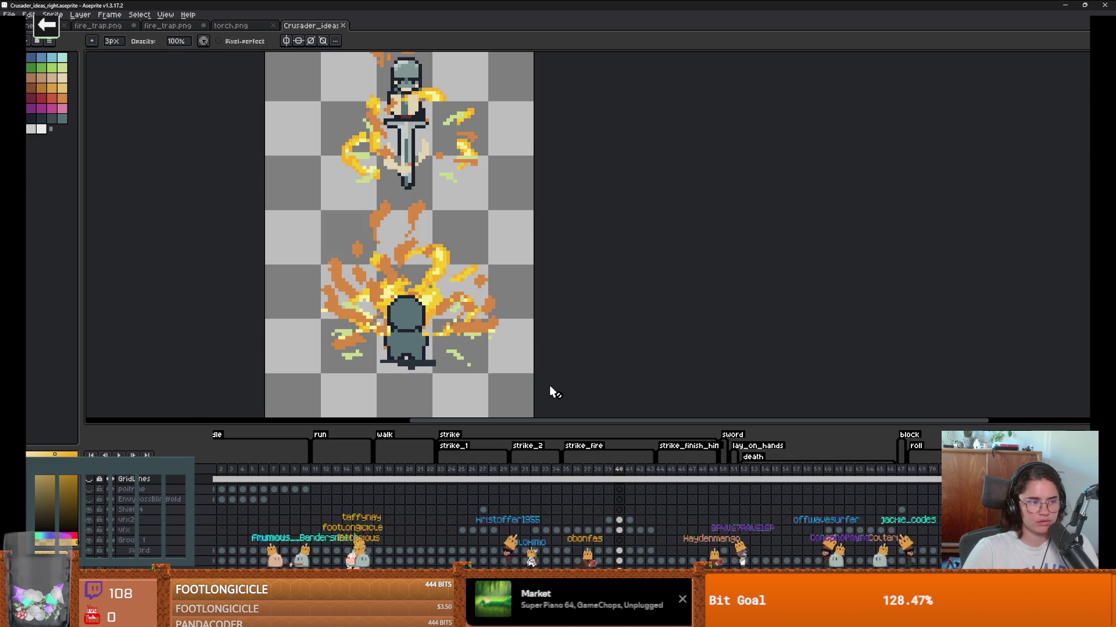